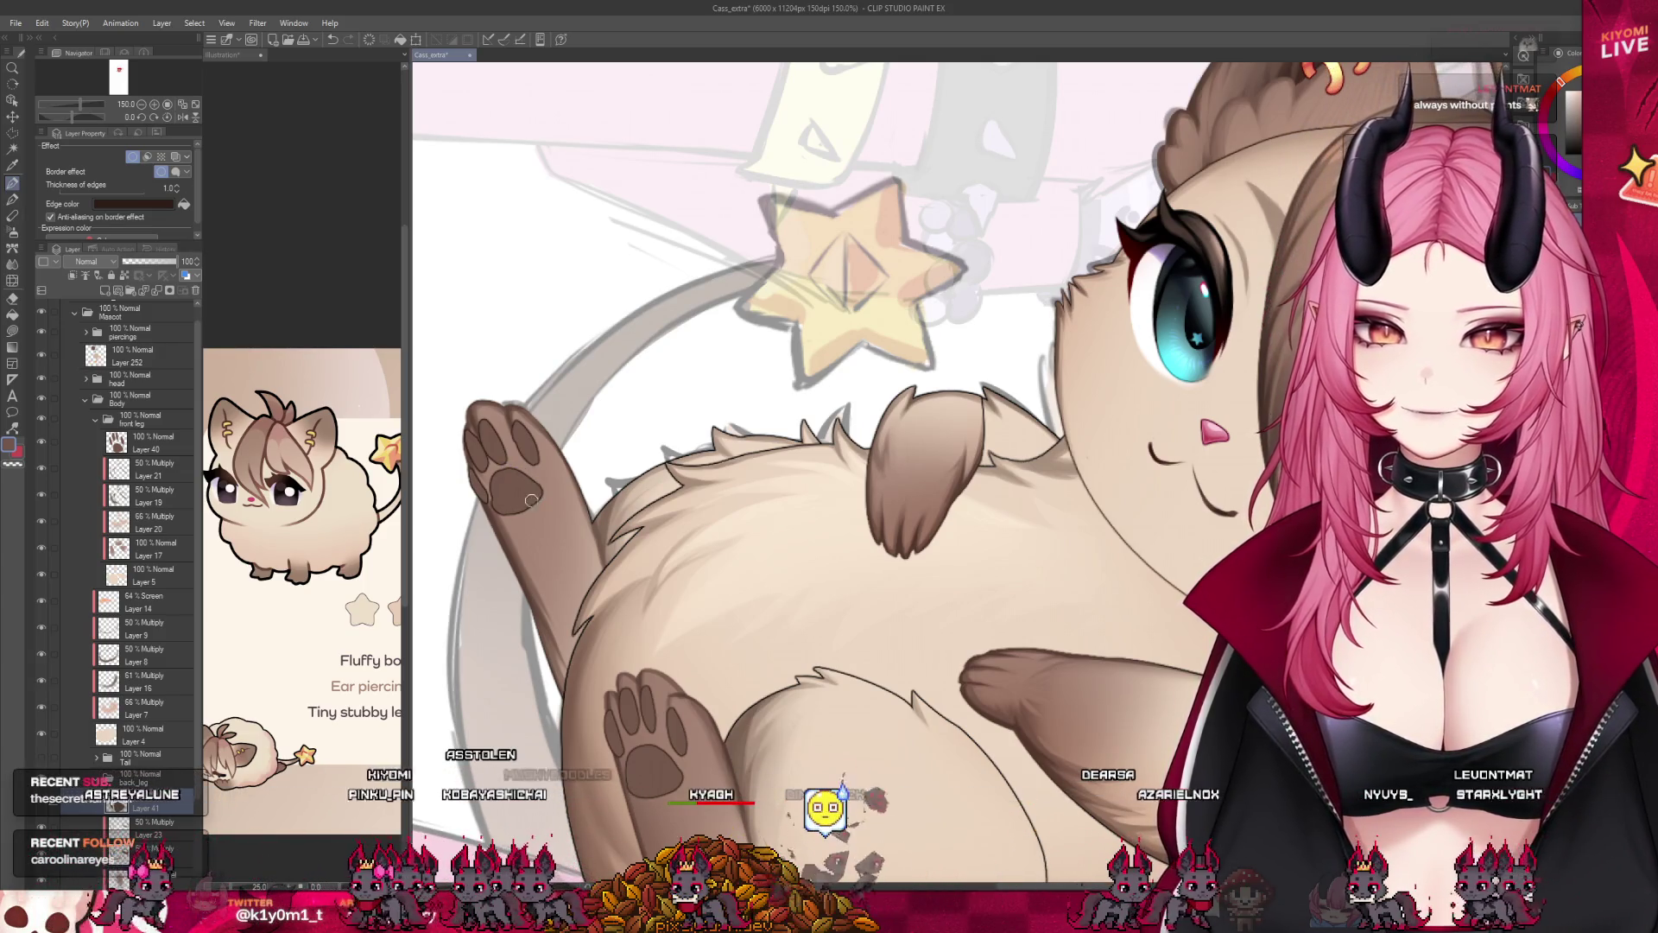
scroll(441, 415, down, 1)
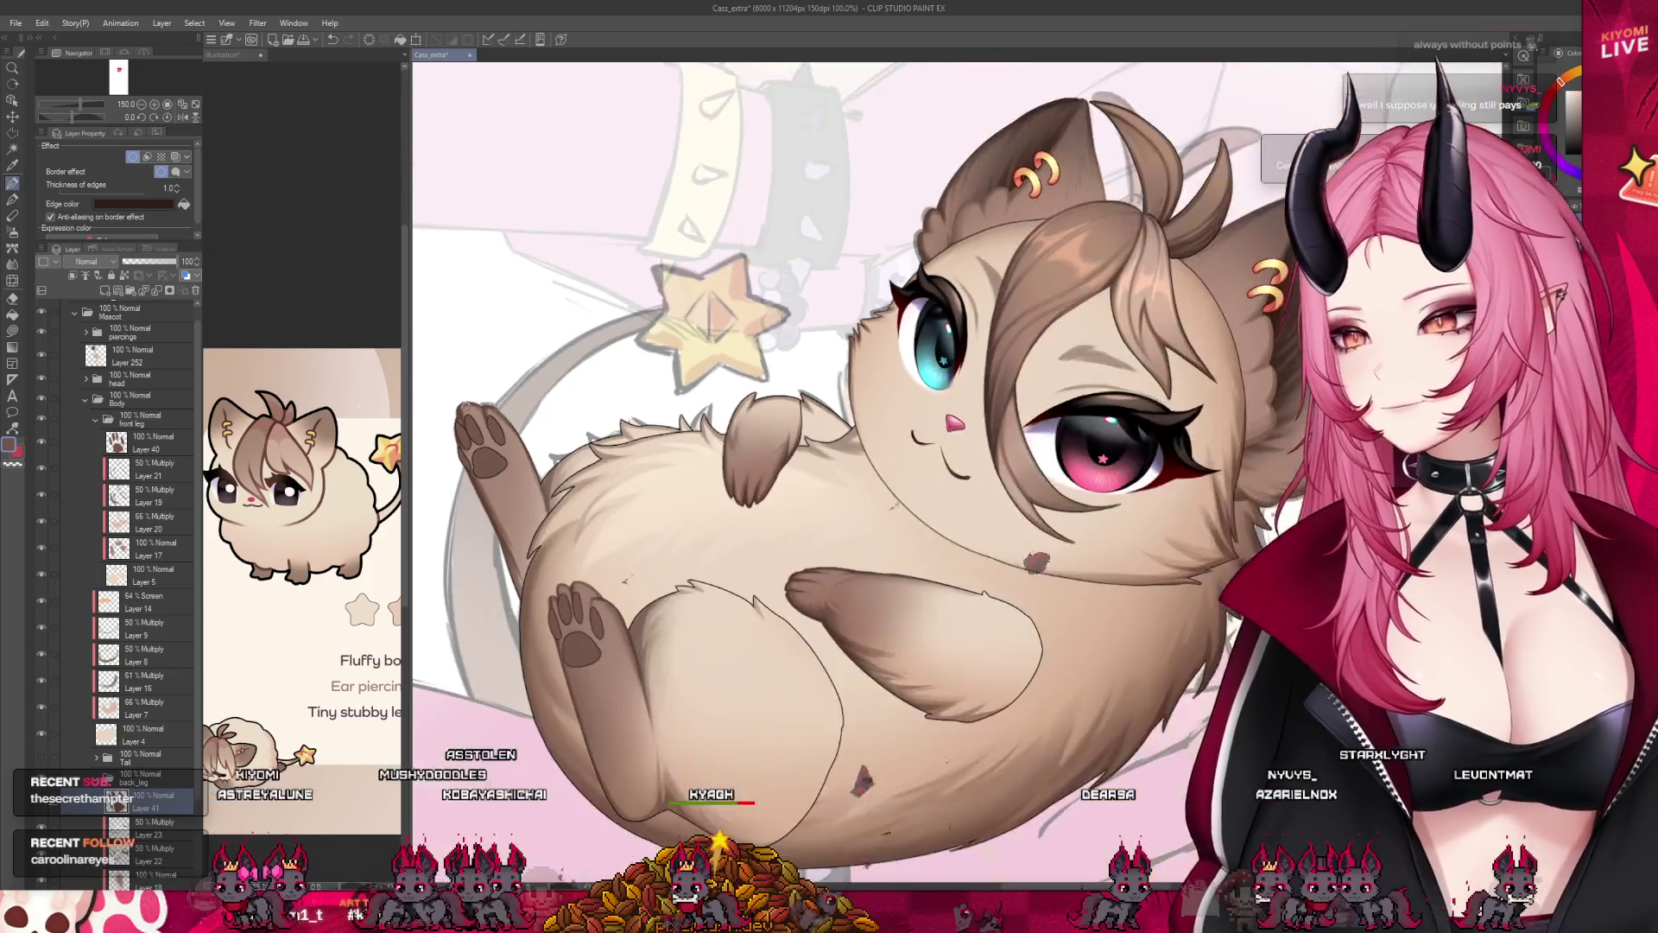
scroll(674, 544, down, 2)
scroll(673, 544, down, 2)
scroll(674, 544, down, 1)
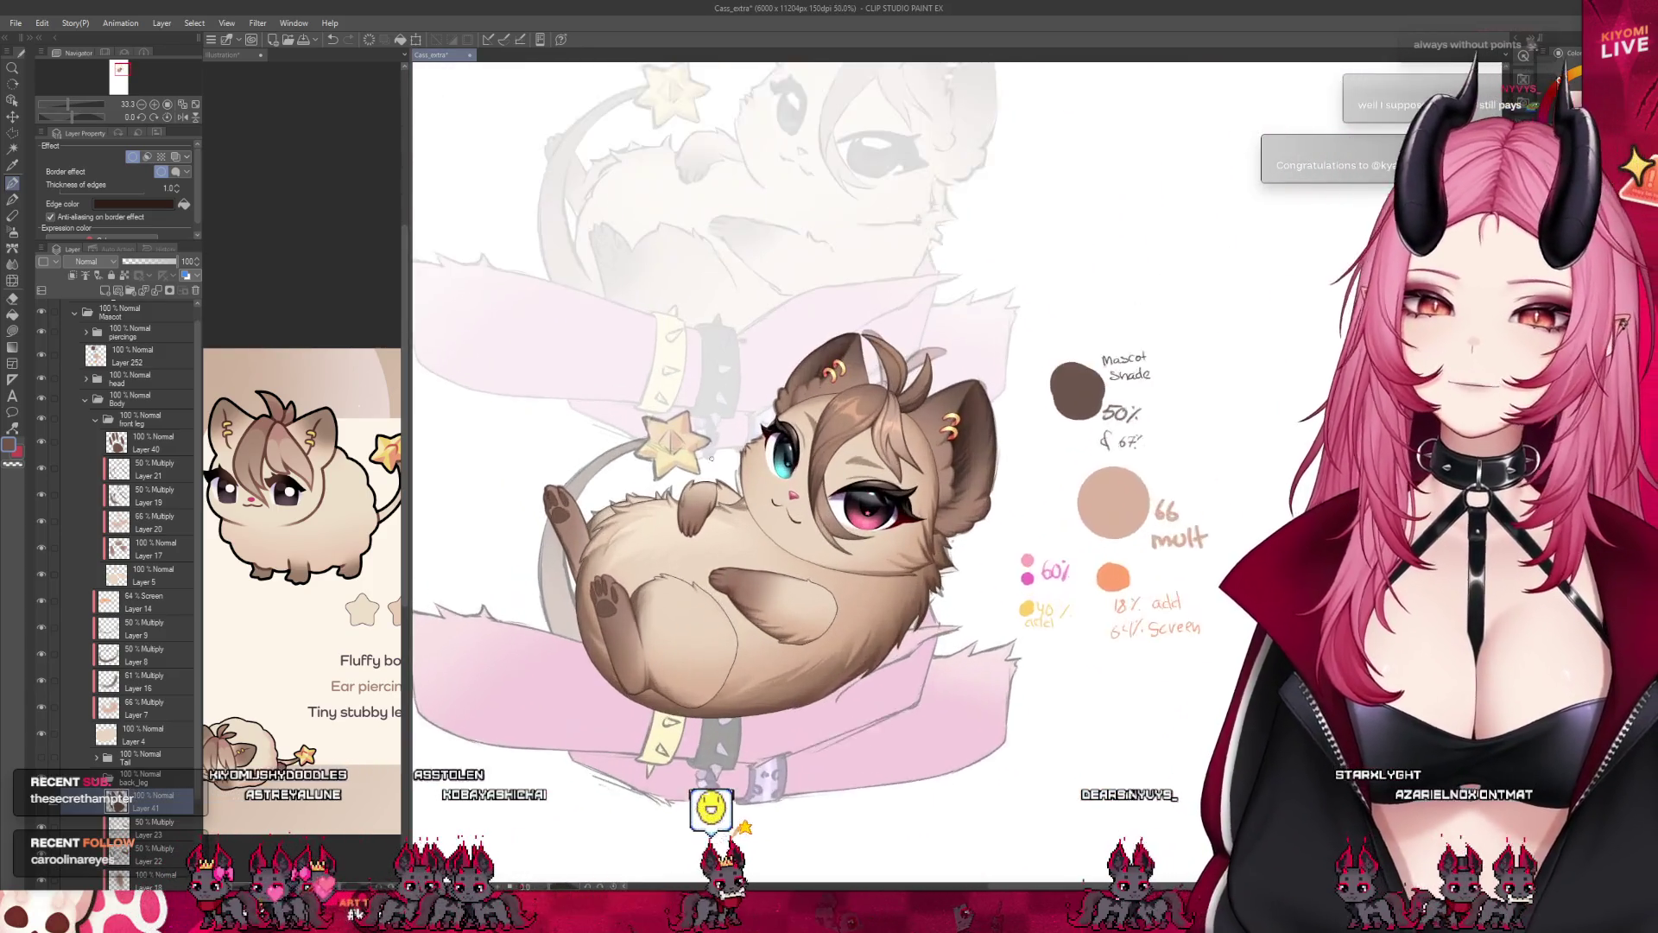
scroll(710, 458, up, 1)
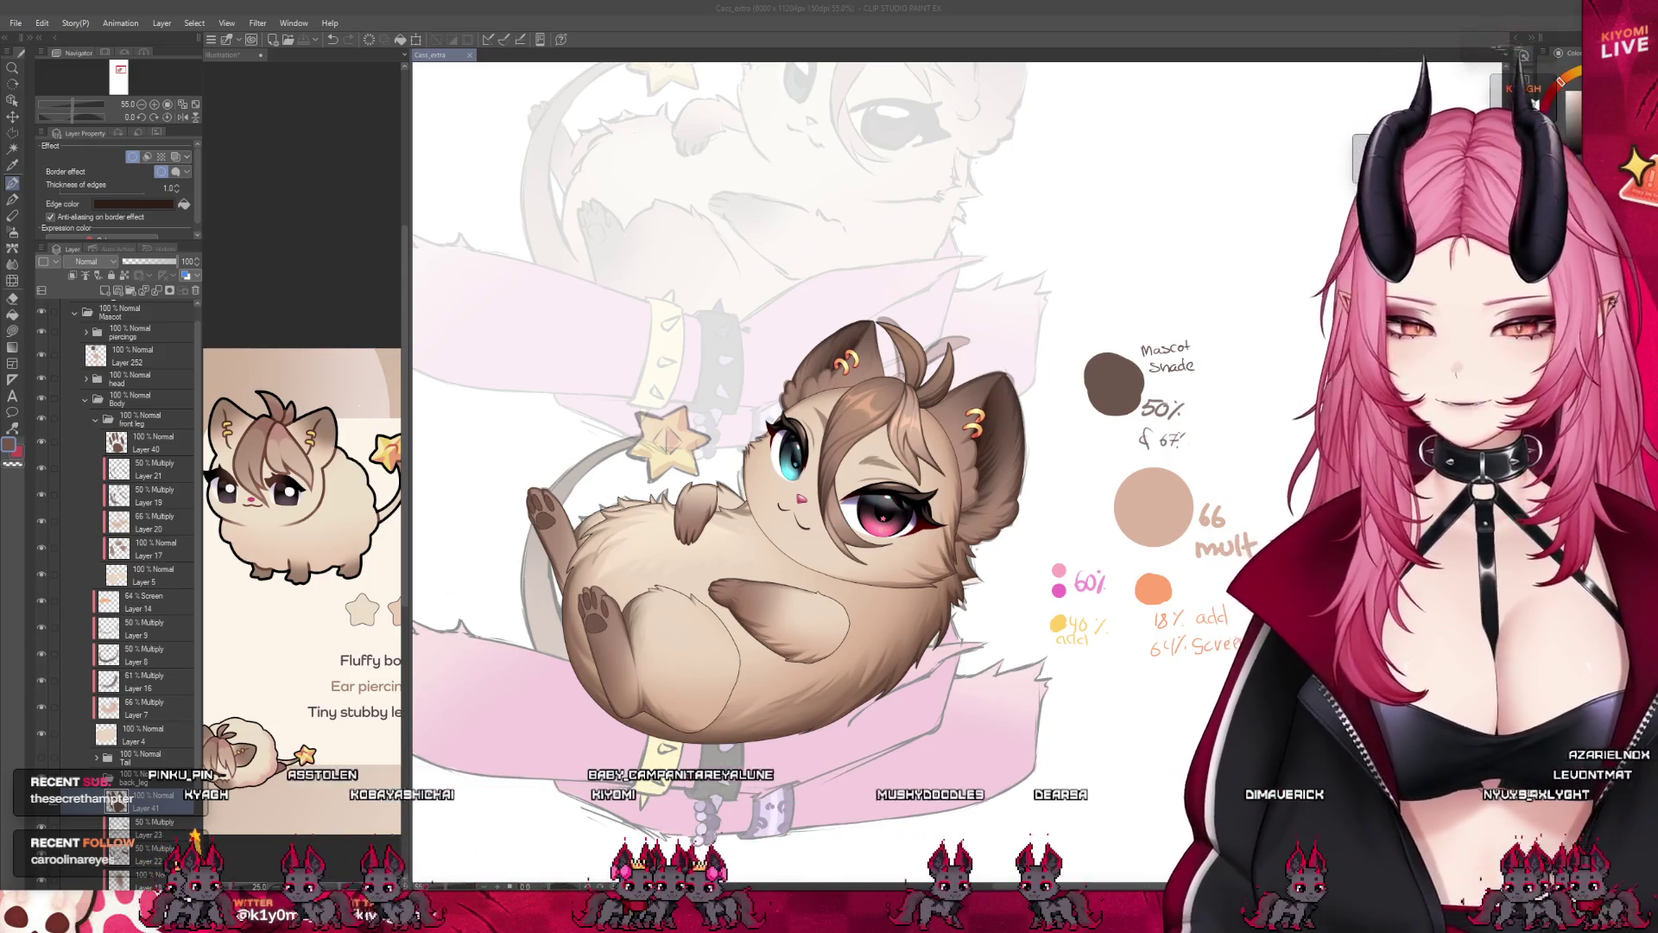
Select Layer 40 inside the front leg folder as the active paint layer.
key(ctrl+minus)
key(ctrl+minus)
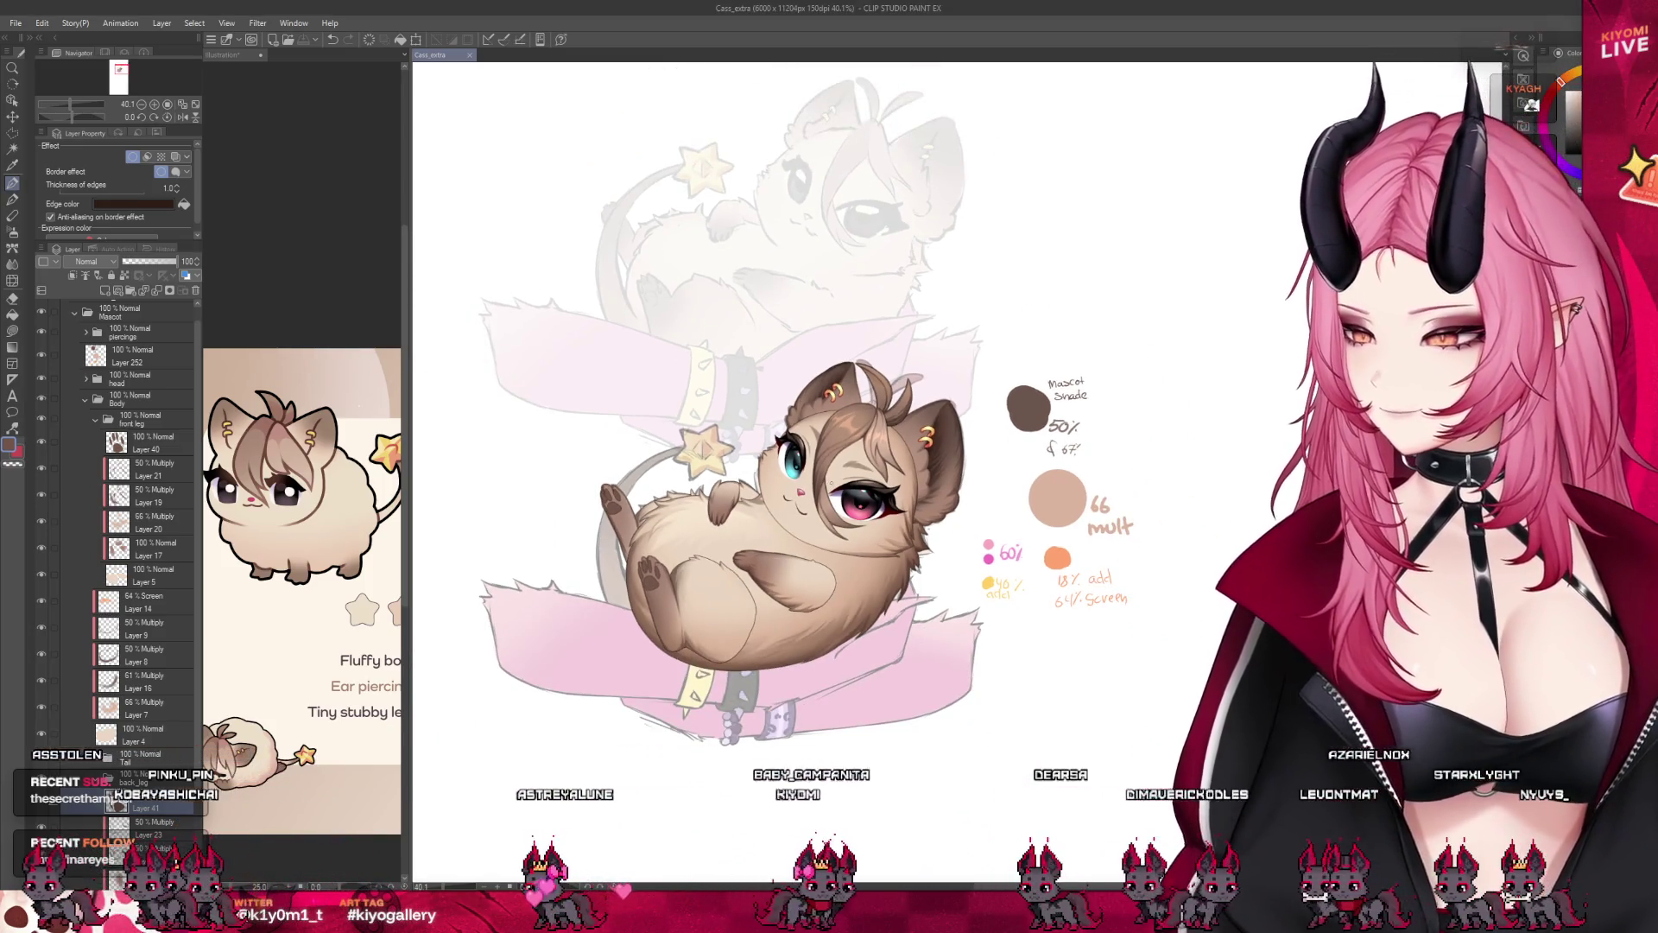
scroll(497, 366, up, 3)
scroll(499, 366, up, 2)
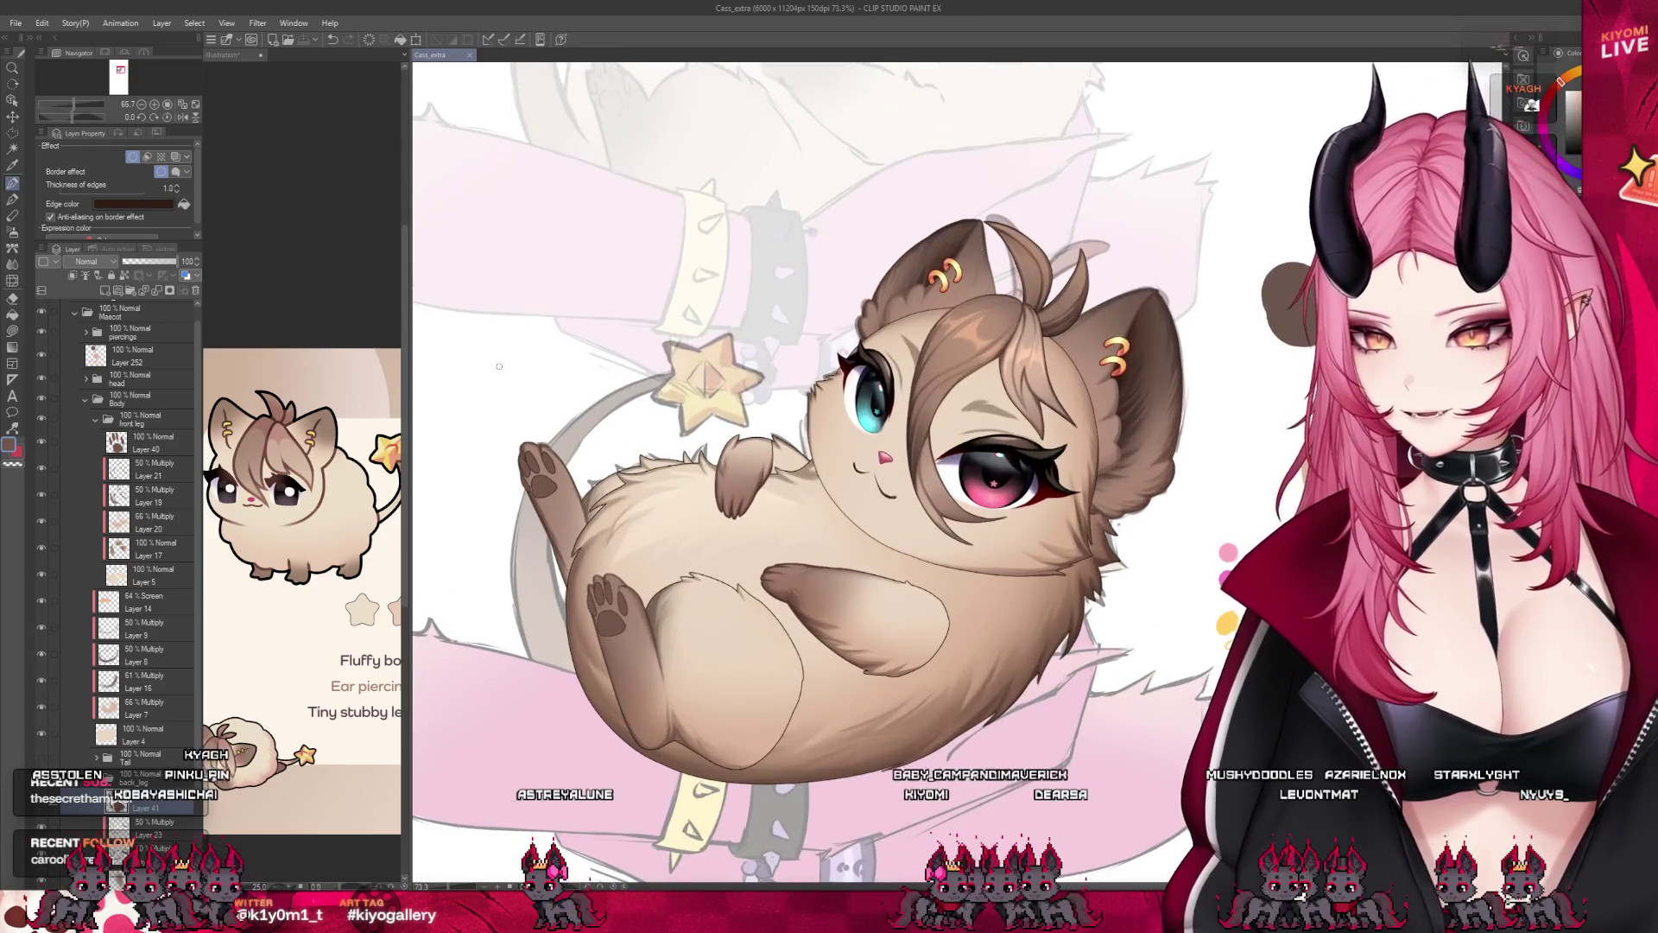
scroll(636, 572, up, 3)
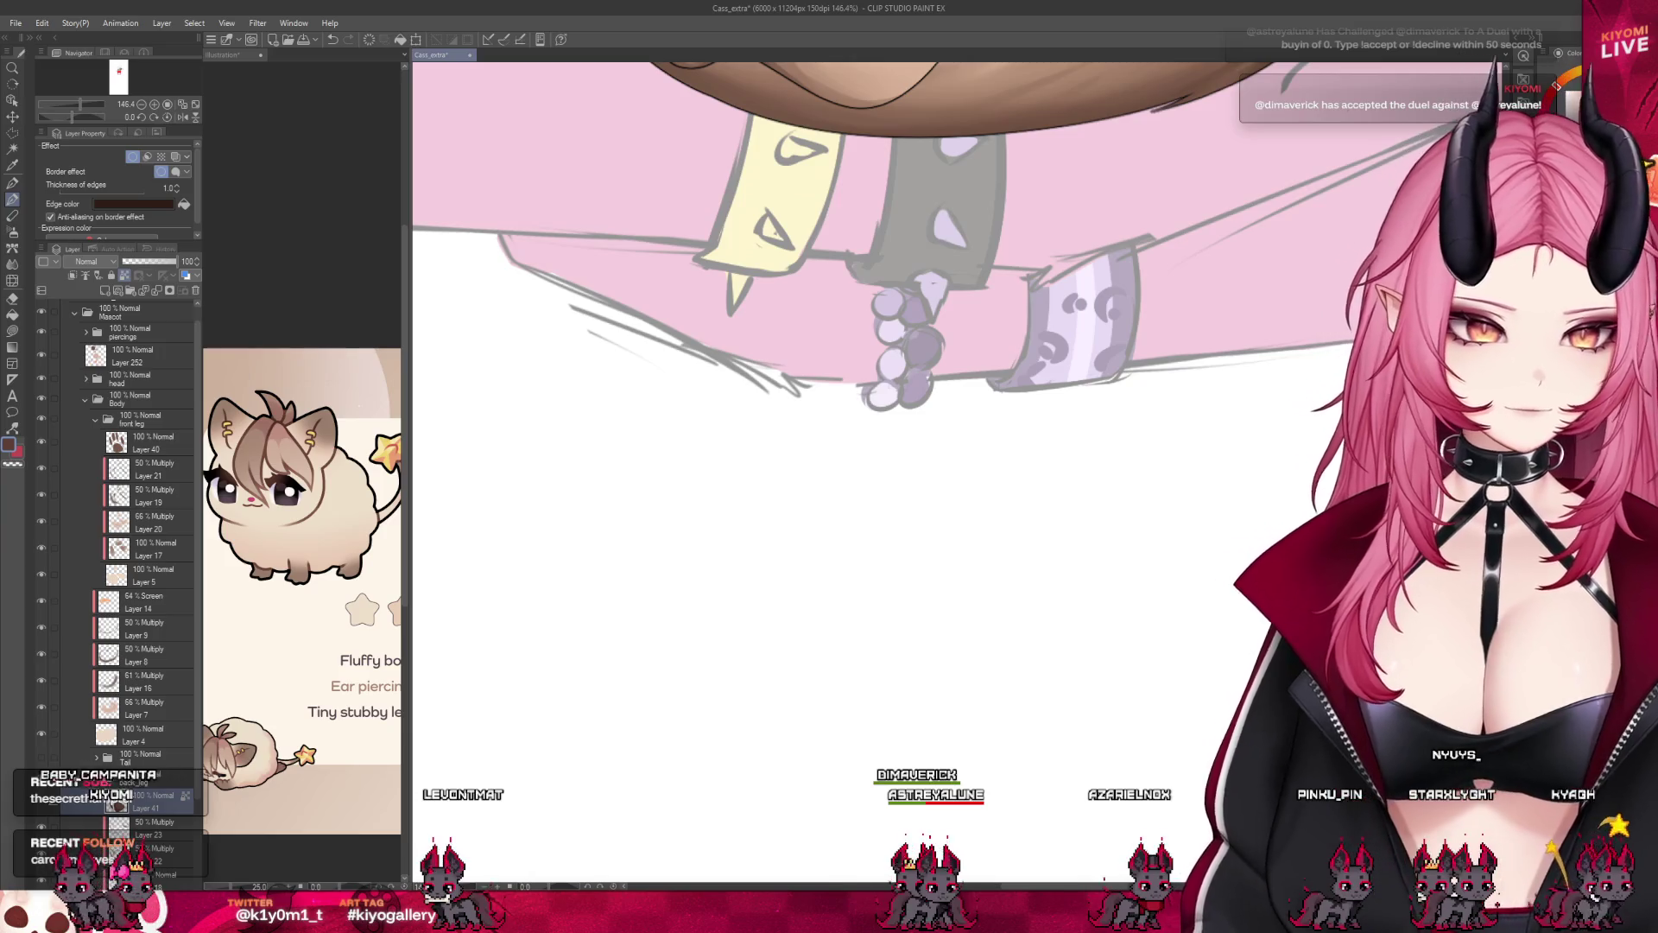
key(ctrl+minus)
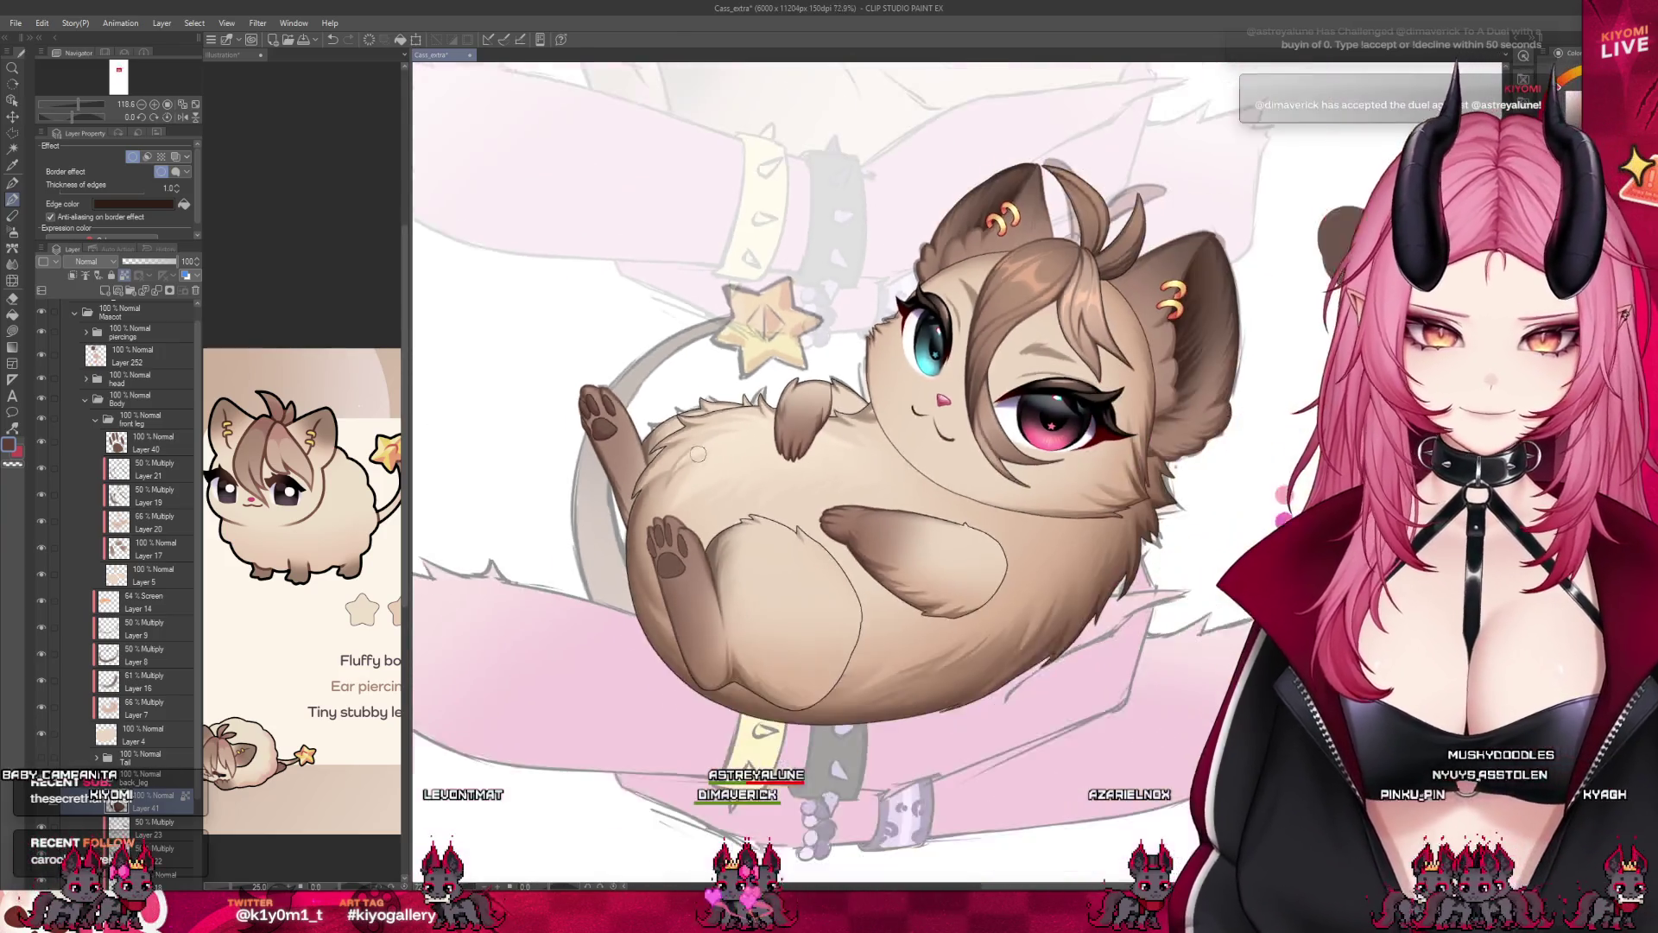
scroll(698, 452, down, 2)
scroll(699, 451, up, 1)
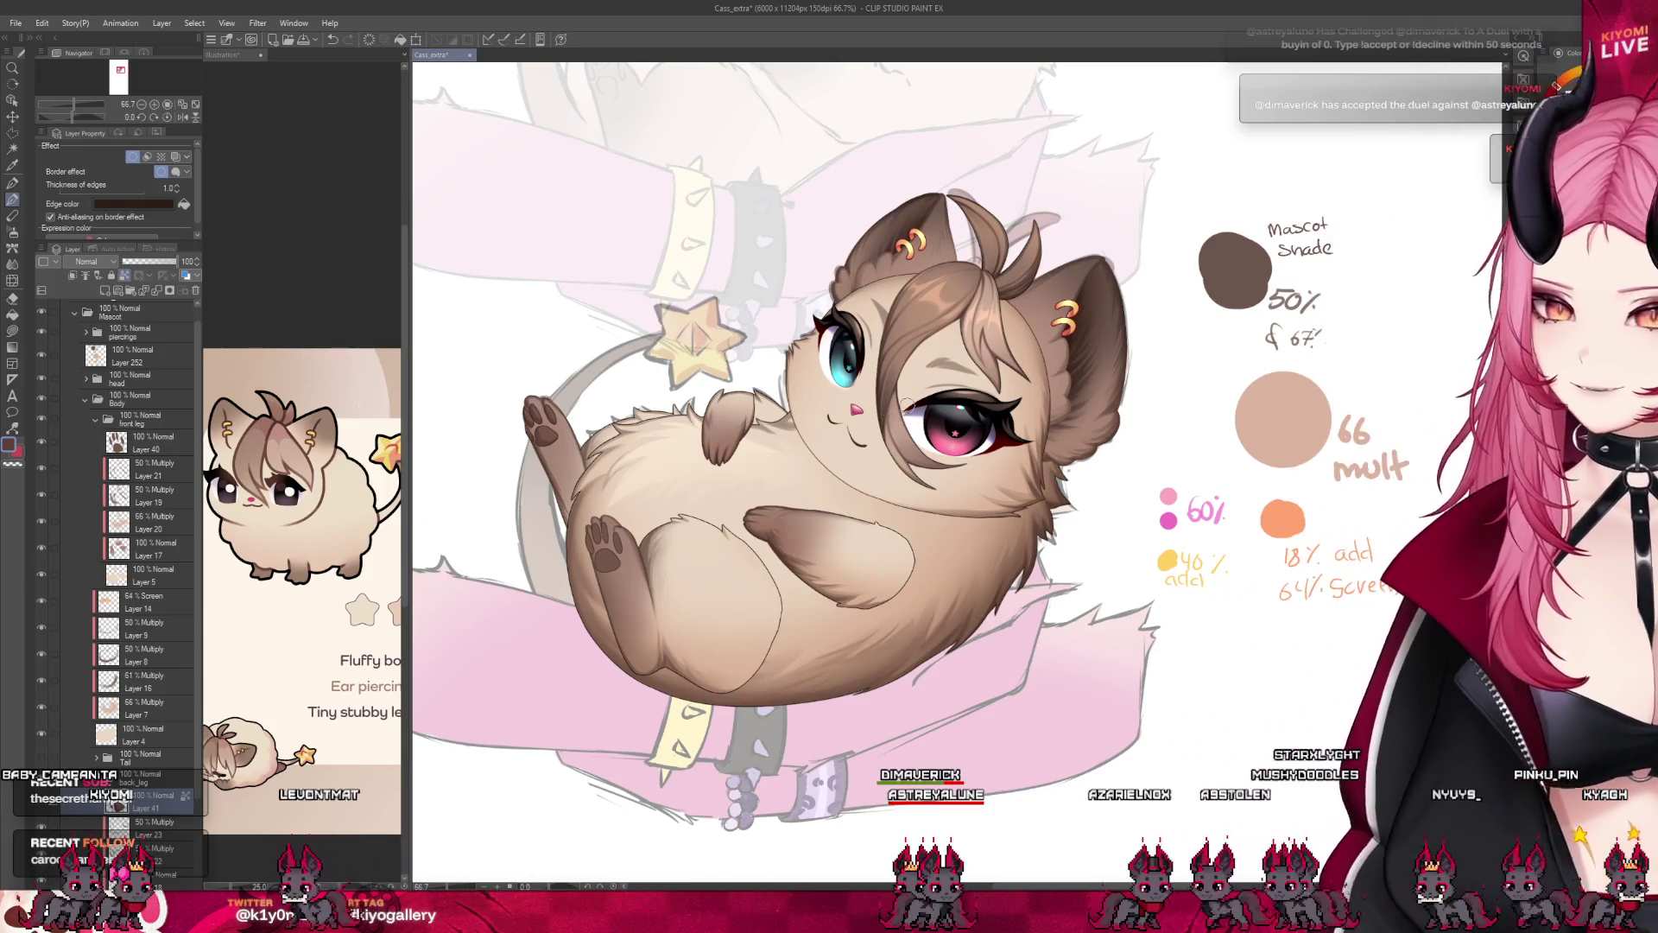
scroll(625, 482, down, 1)
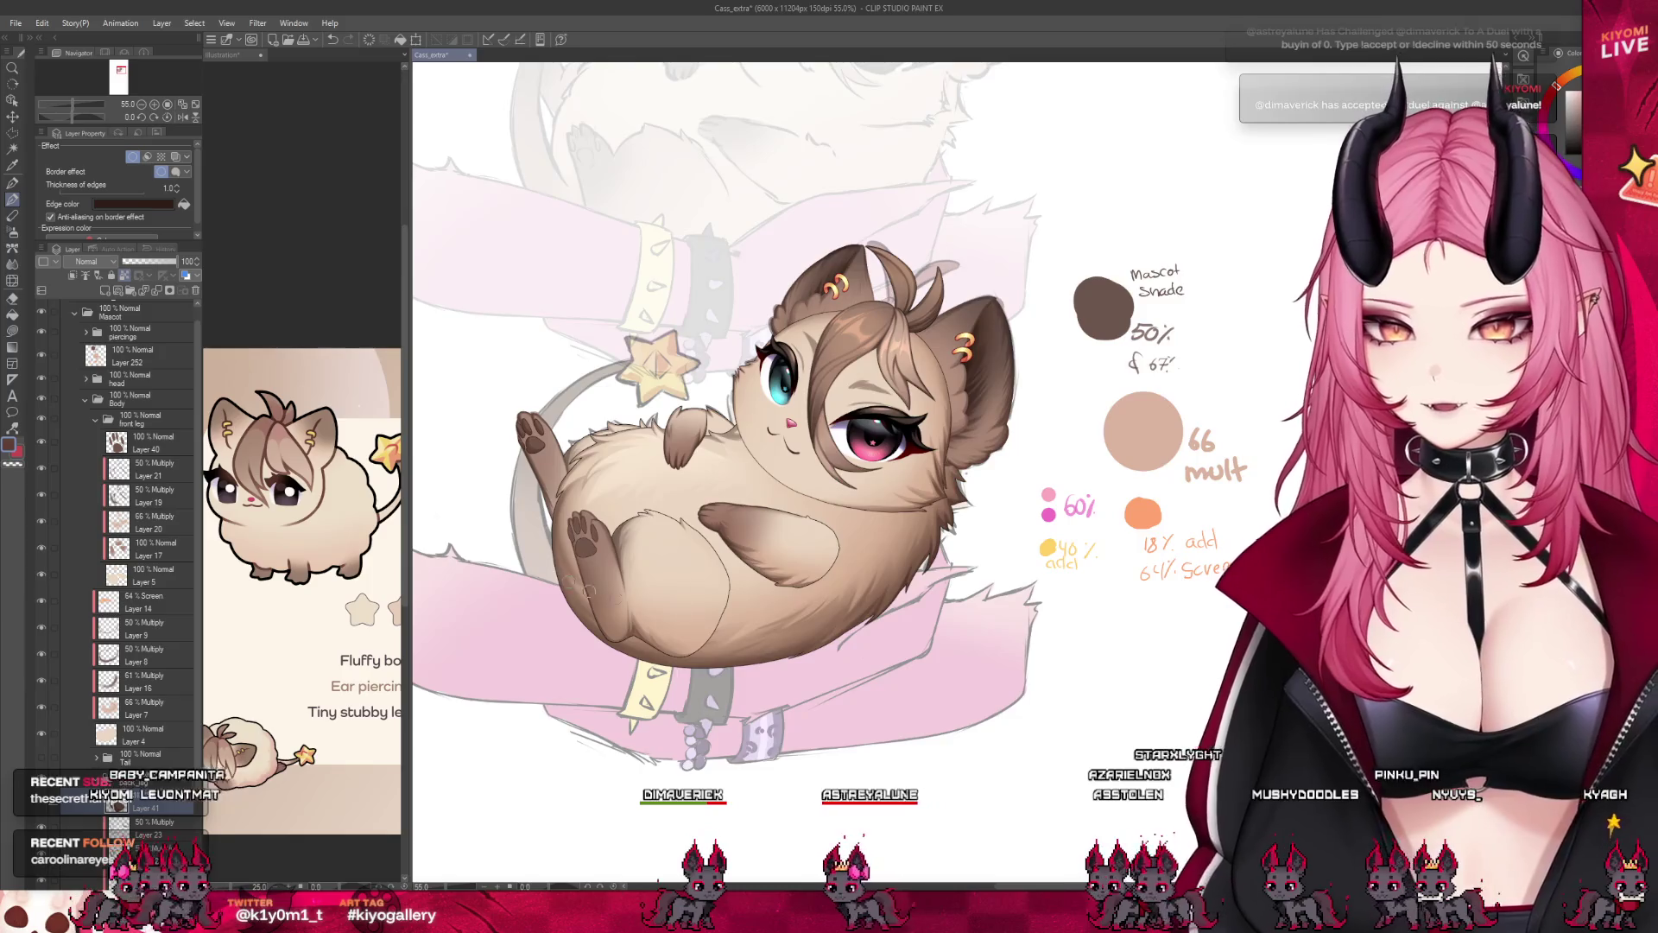
scroll(496, 470, up, 1)
scroll(495, 470, up, 1)
scroll(495, 471, up, 1)
scroll(496, 471, up, 1)
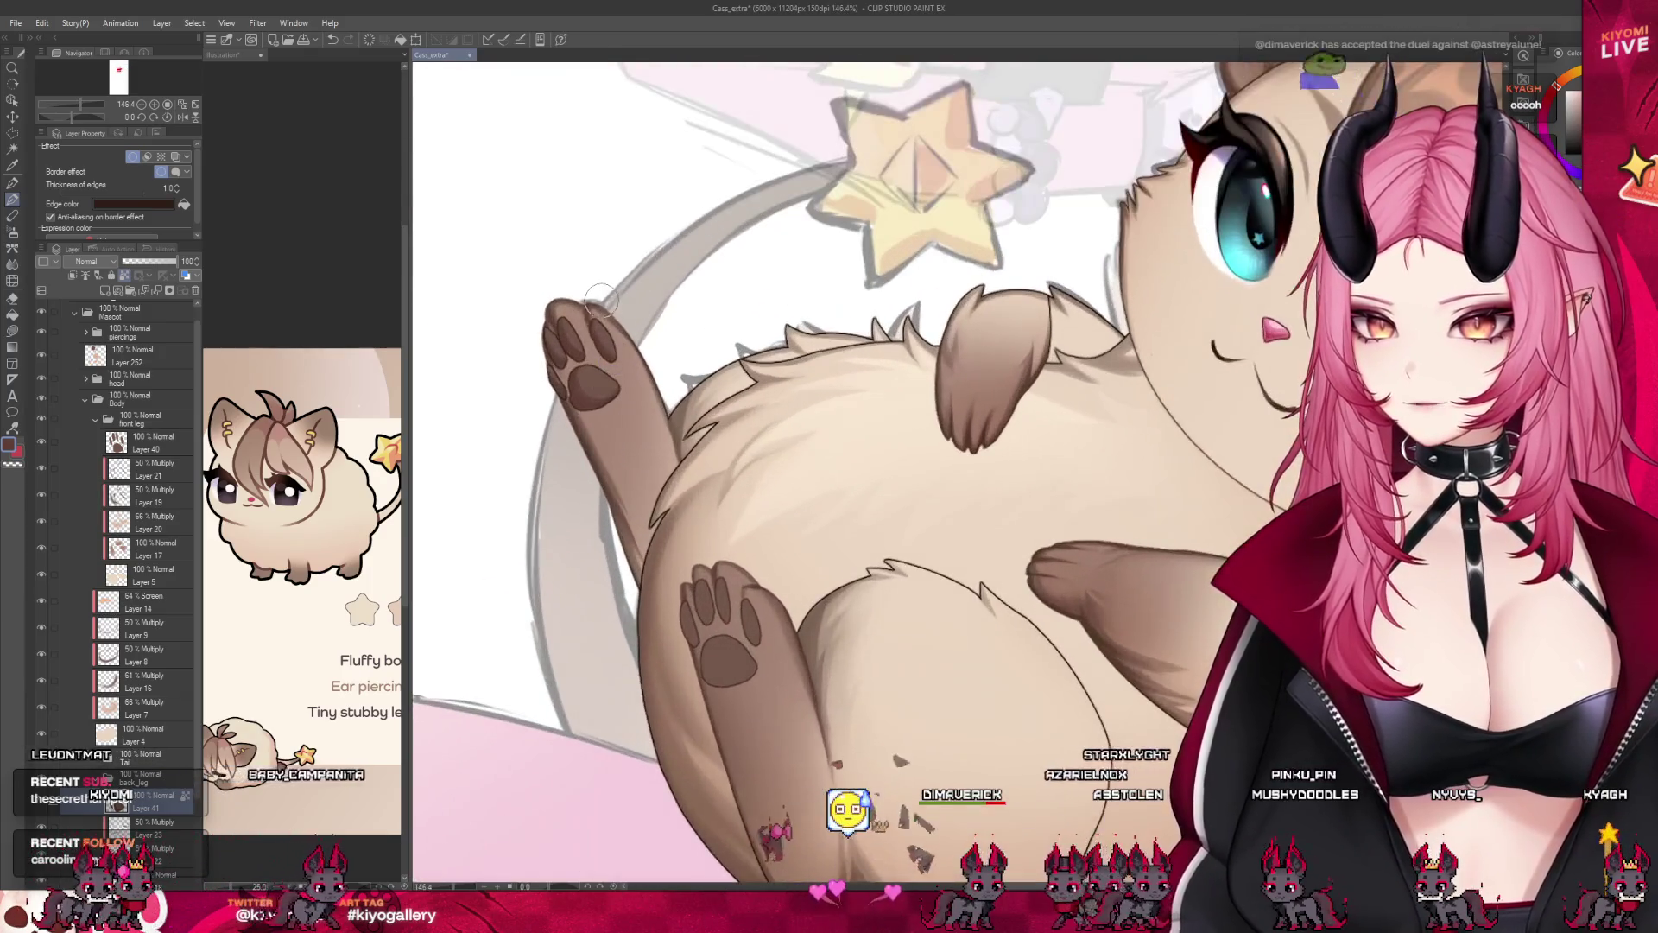
click(146, 442)
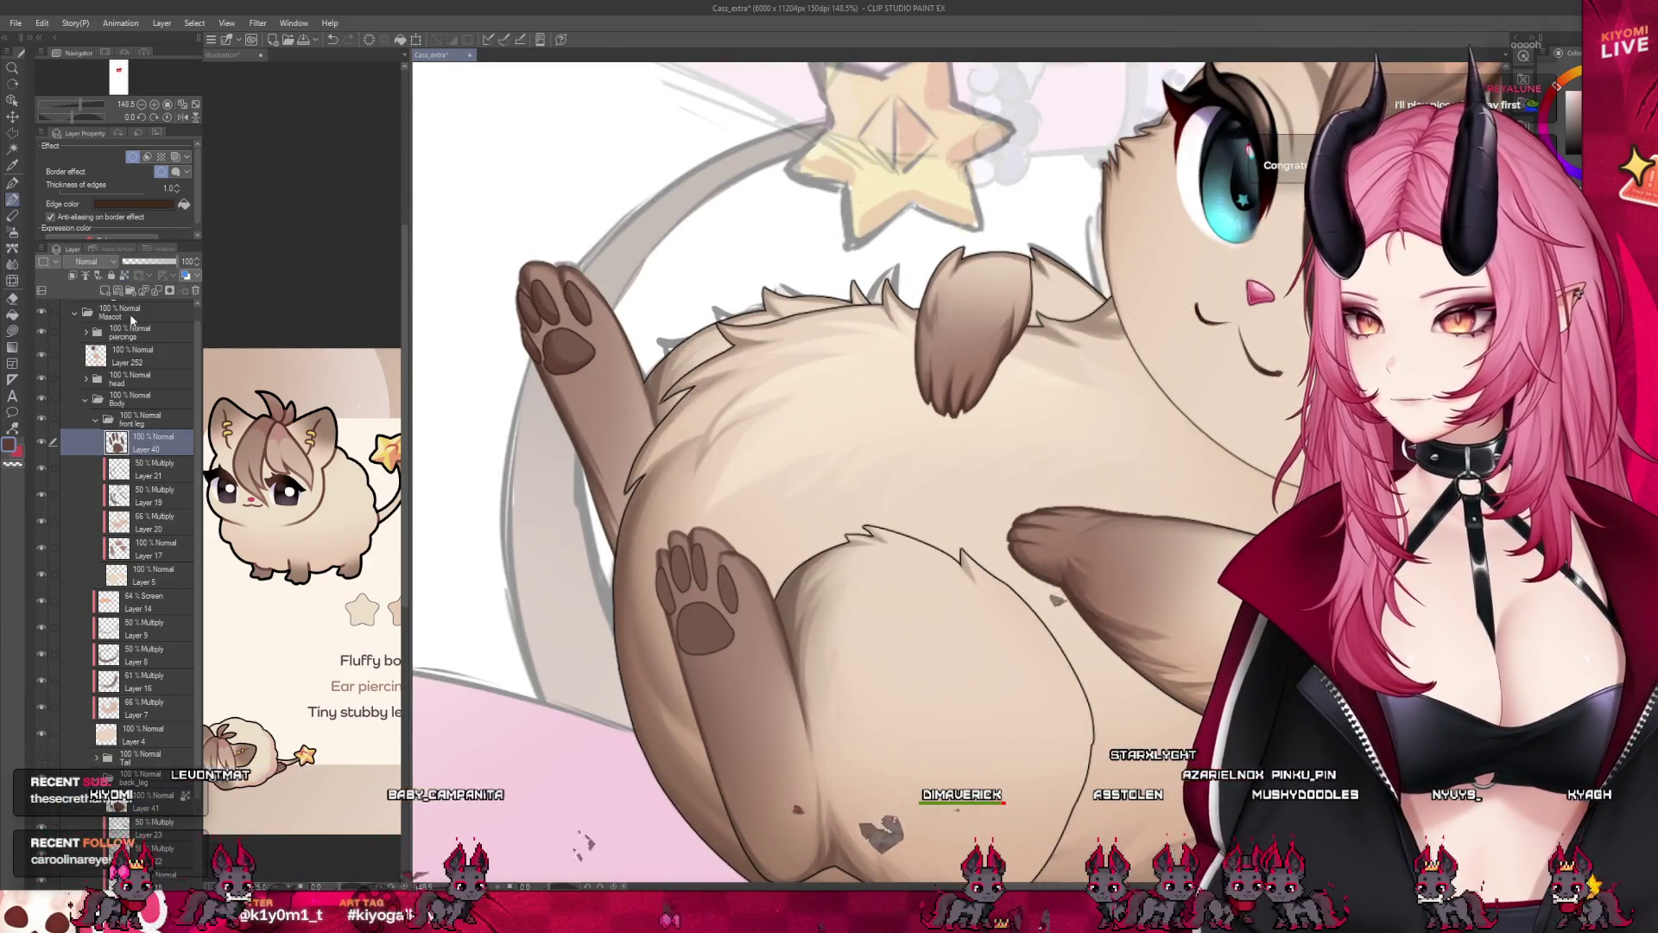
scroll(674, 600, up, 1)
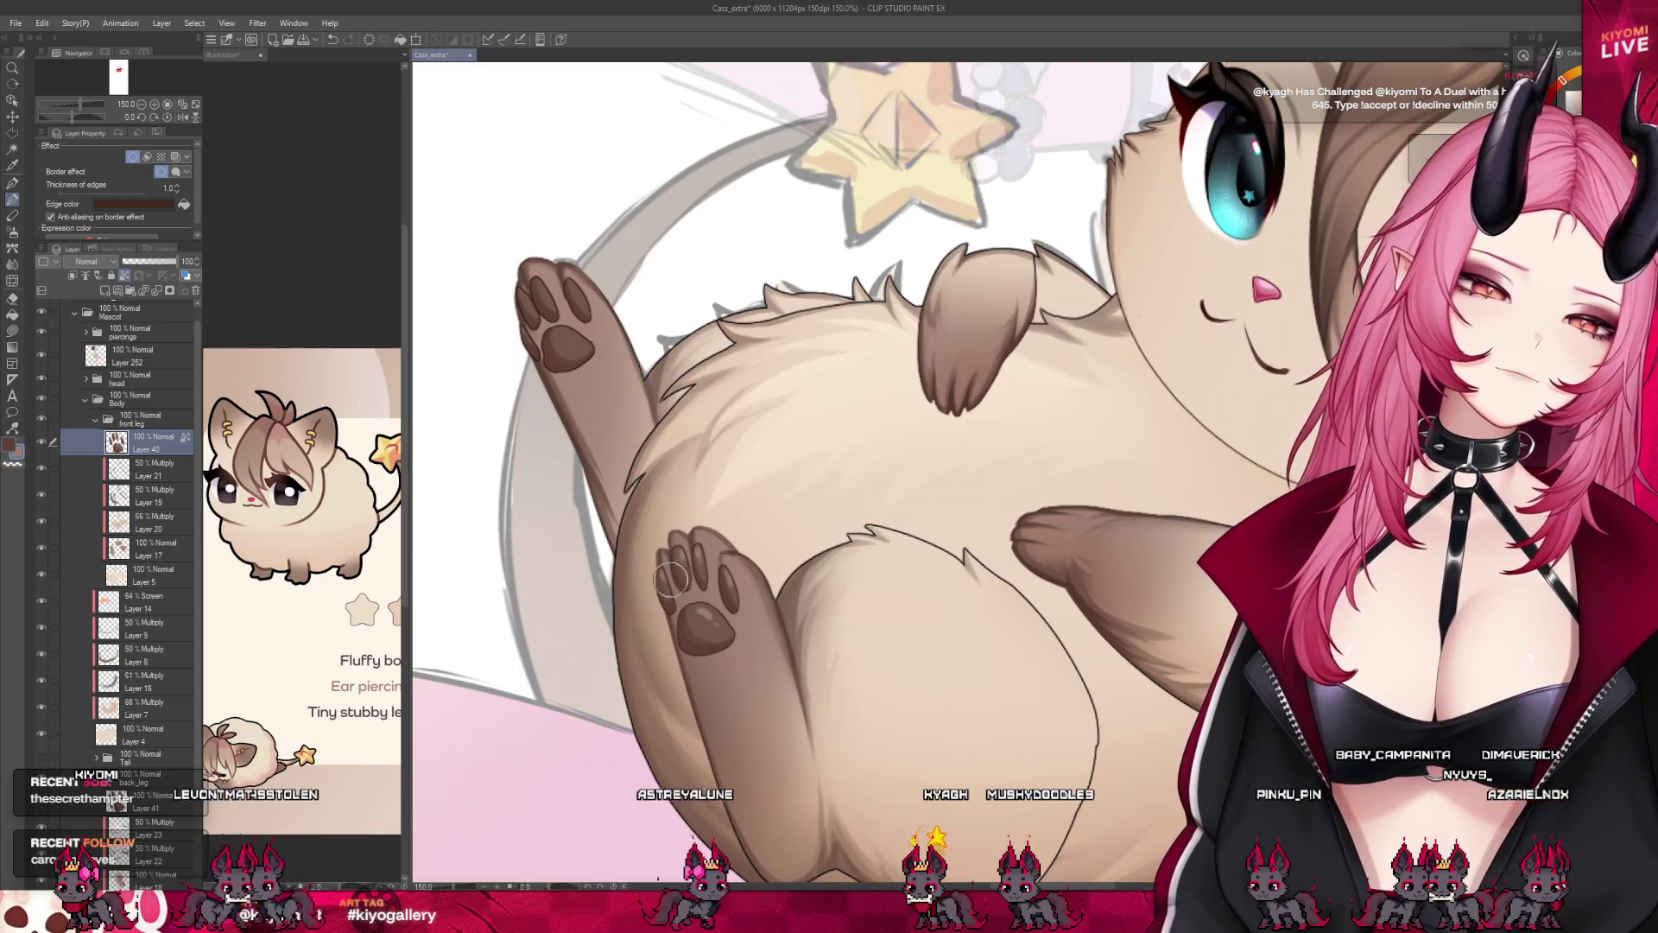
scroll(699, 564, down, 2)
scroll(700, 563, down, 2)
scroll(726, 518, down, 2)
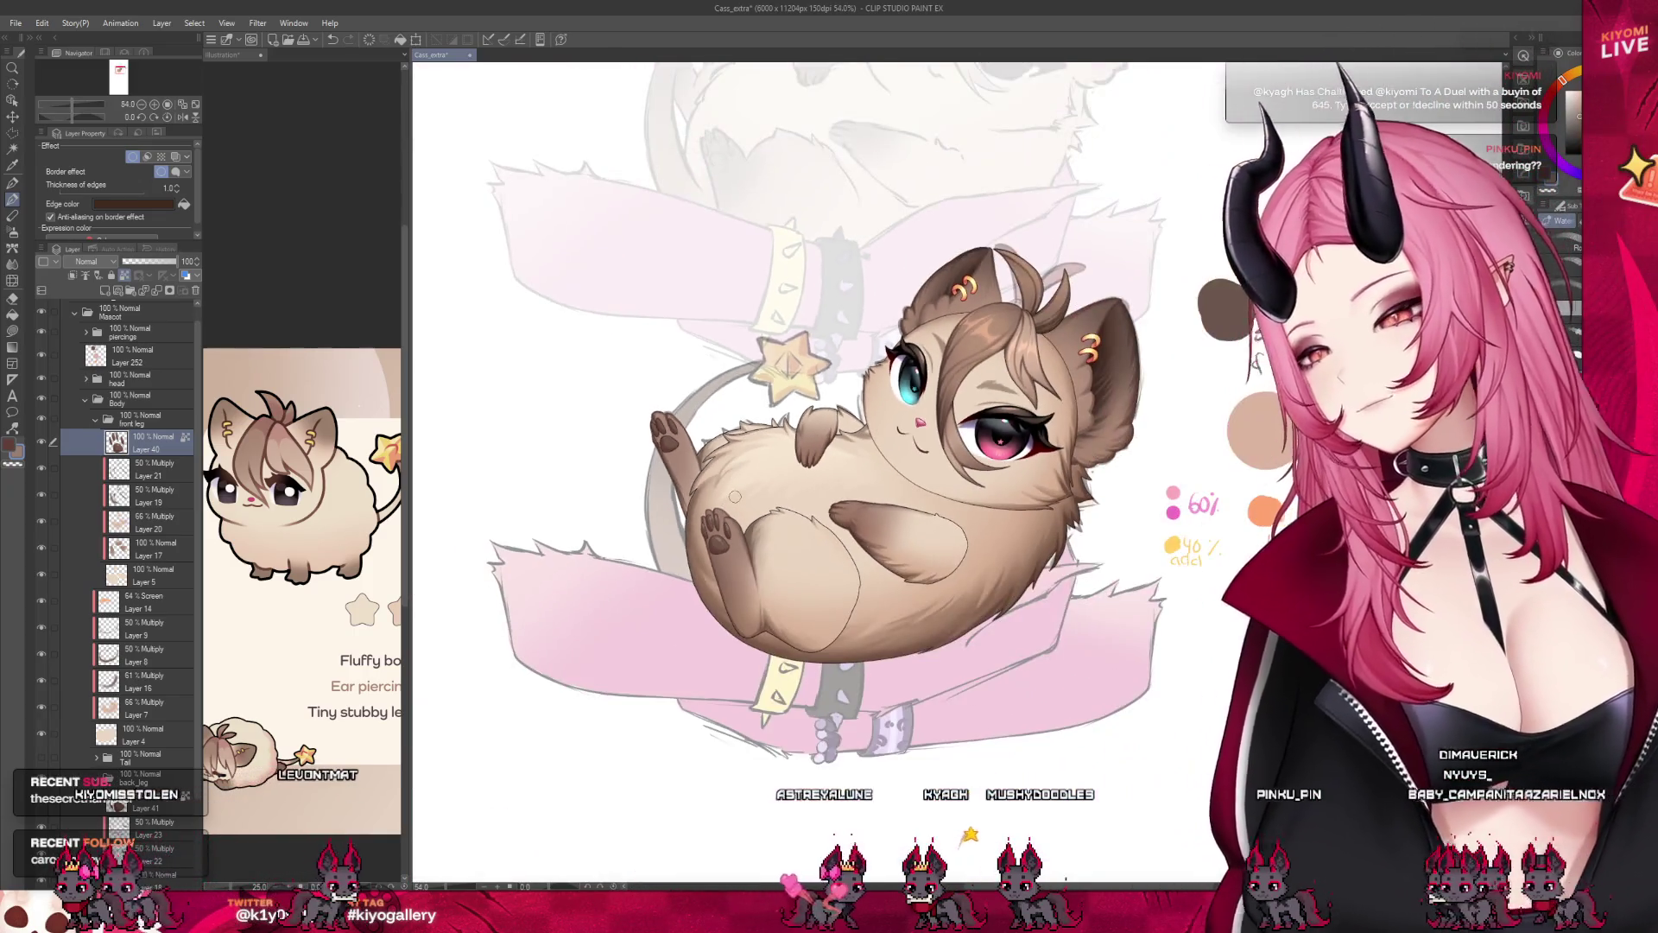
scroll(734, 497, up, 1)
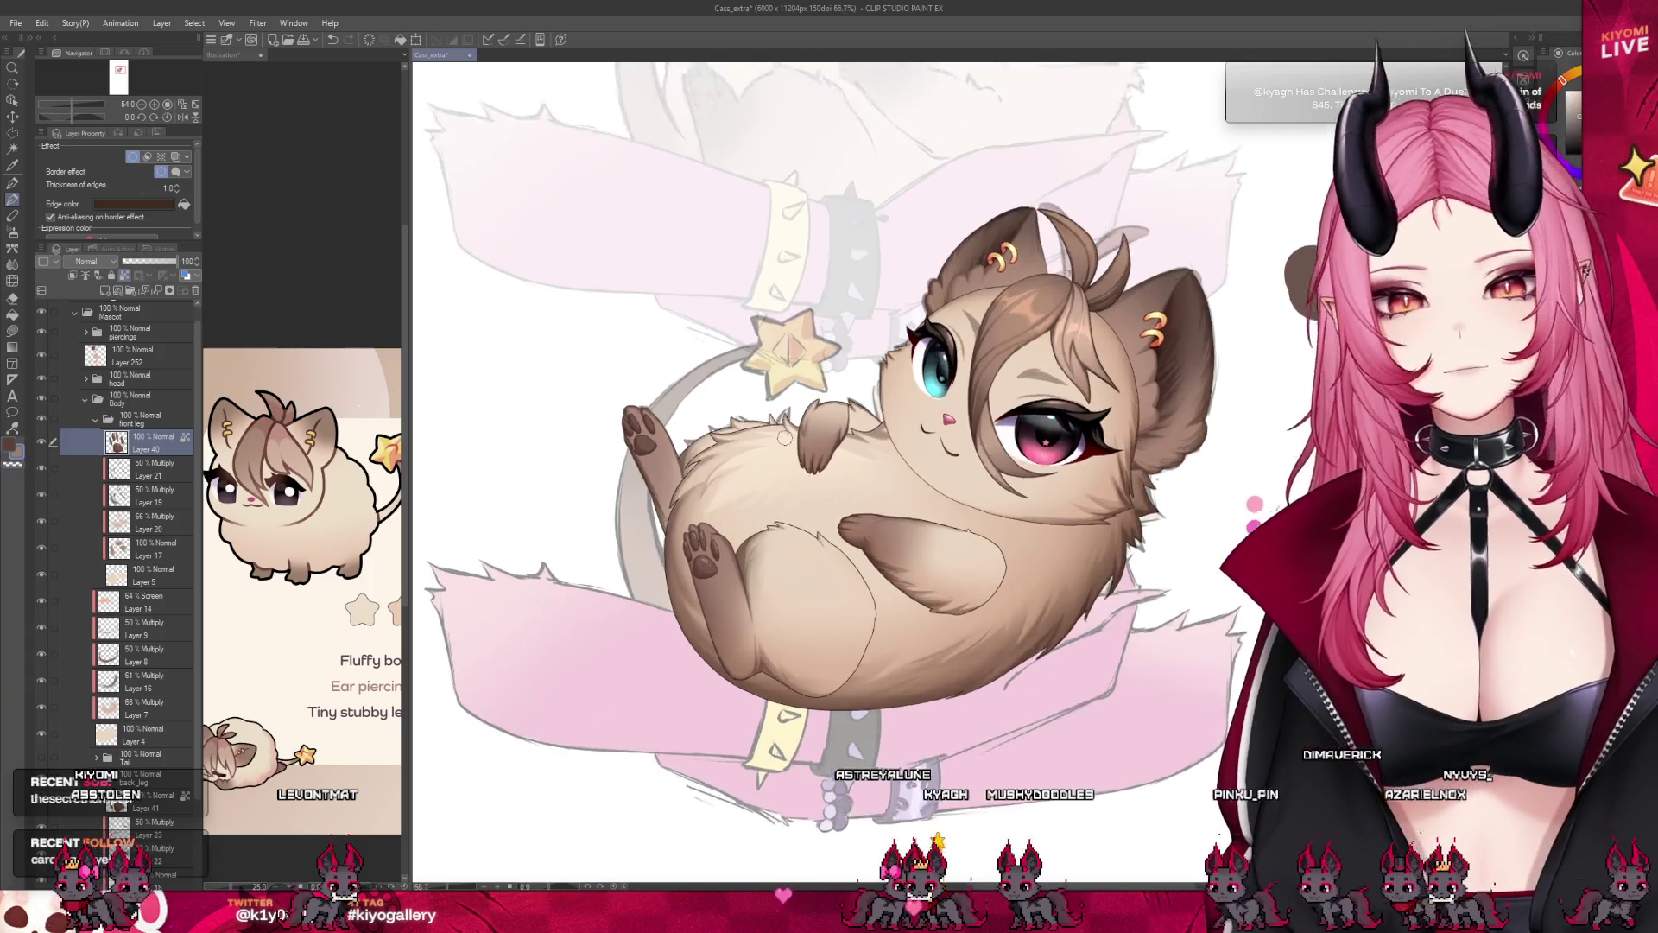
scroll(729, 441, up, 2)
scroll(732, 440, up, 2)
scroll(699, 446, up, 1)
scroll(557, 453, up, 1)
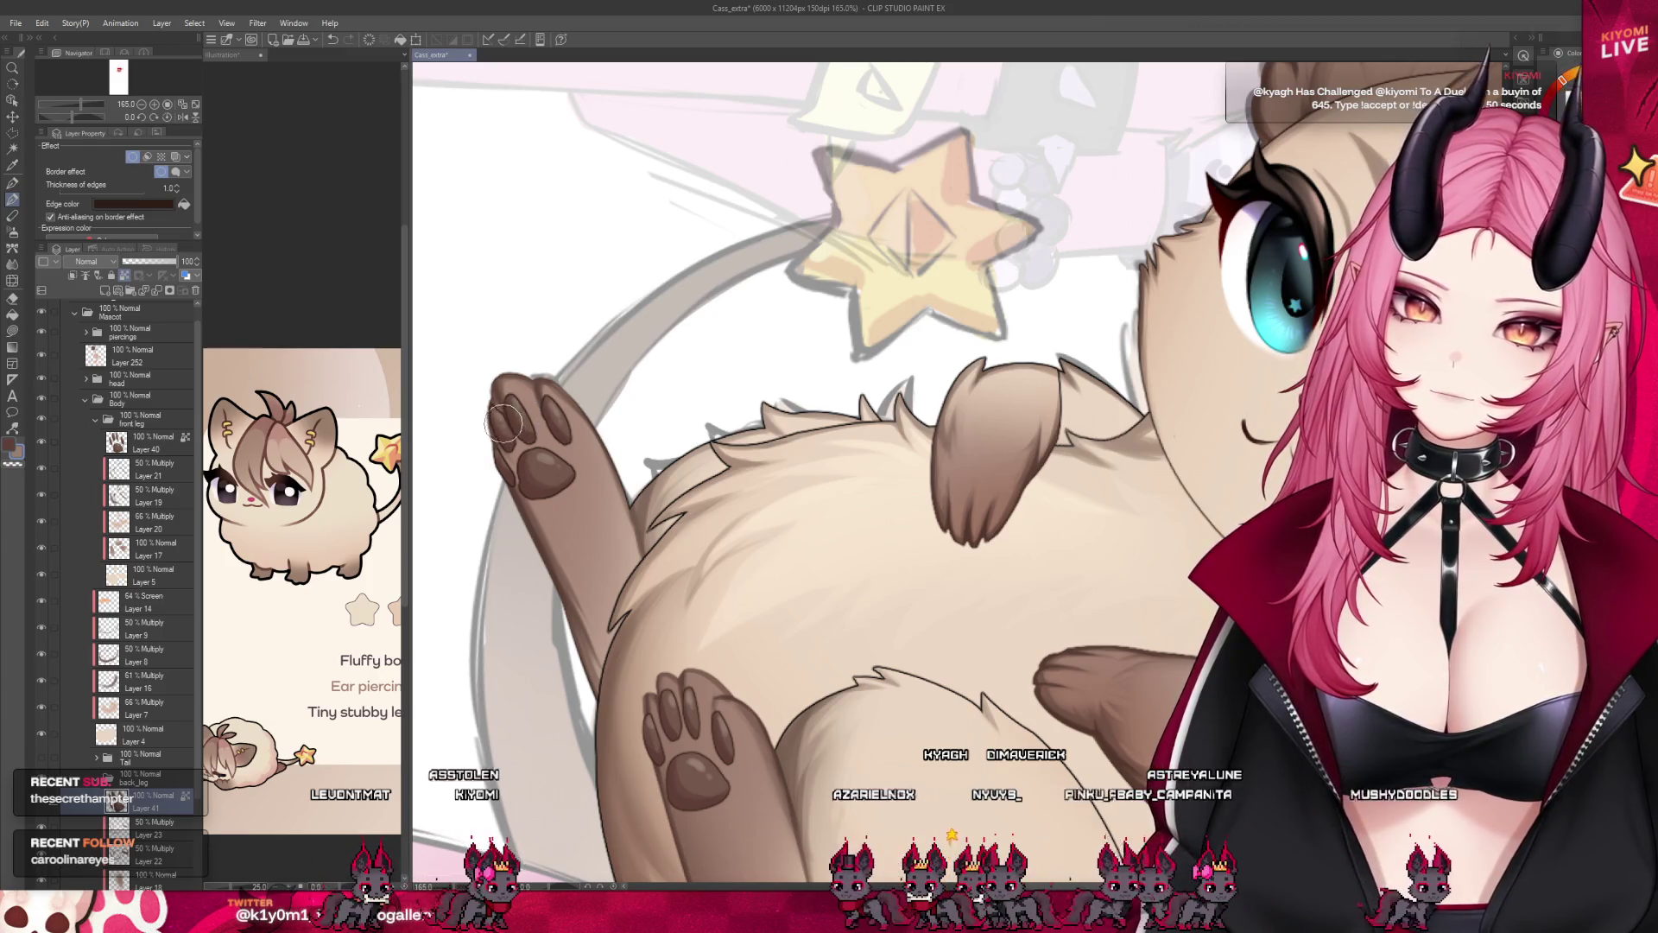
scroll(570, 507, down, 3)
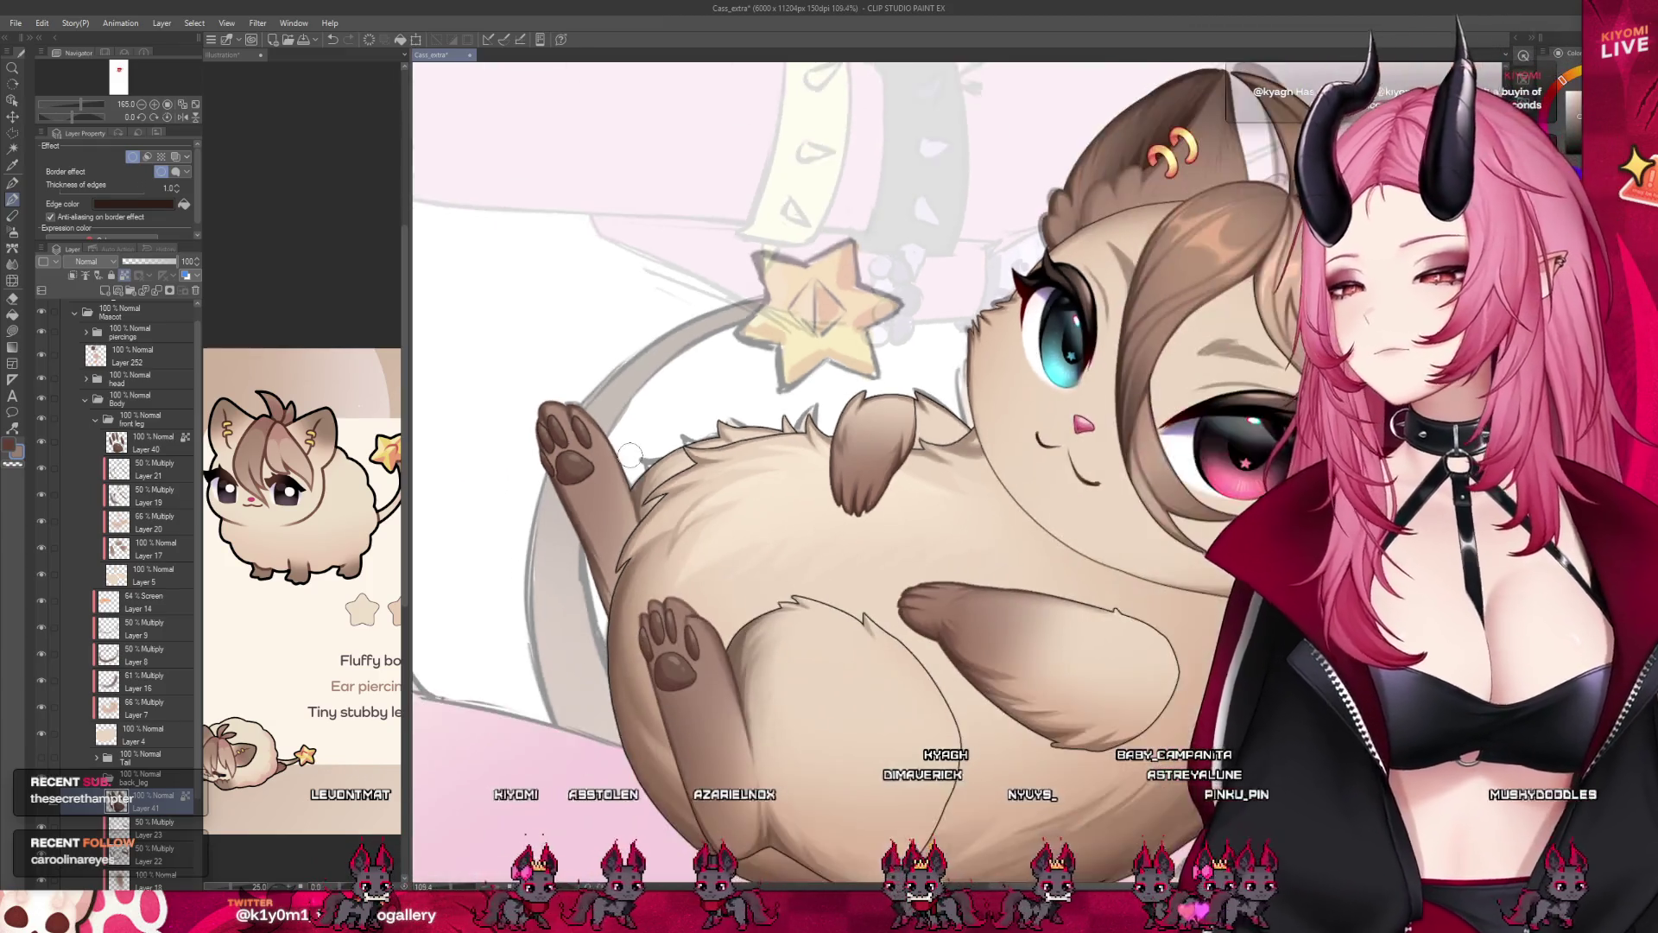
scroll(587, 396, up, 2)
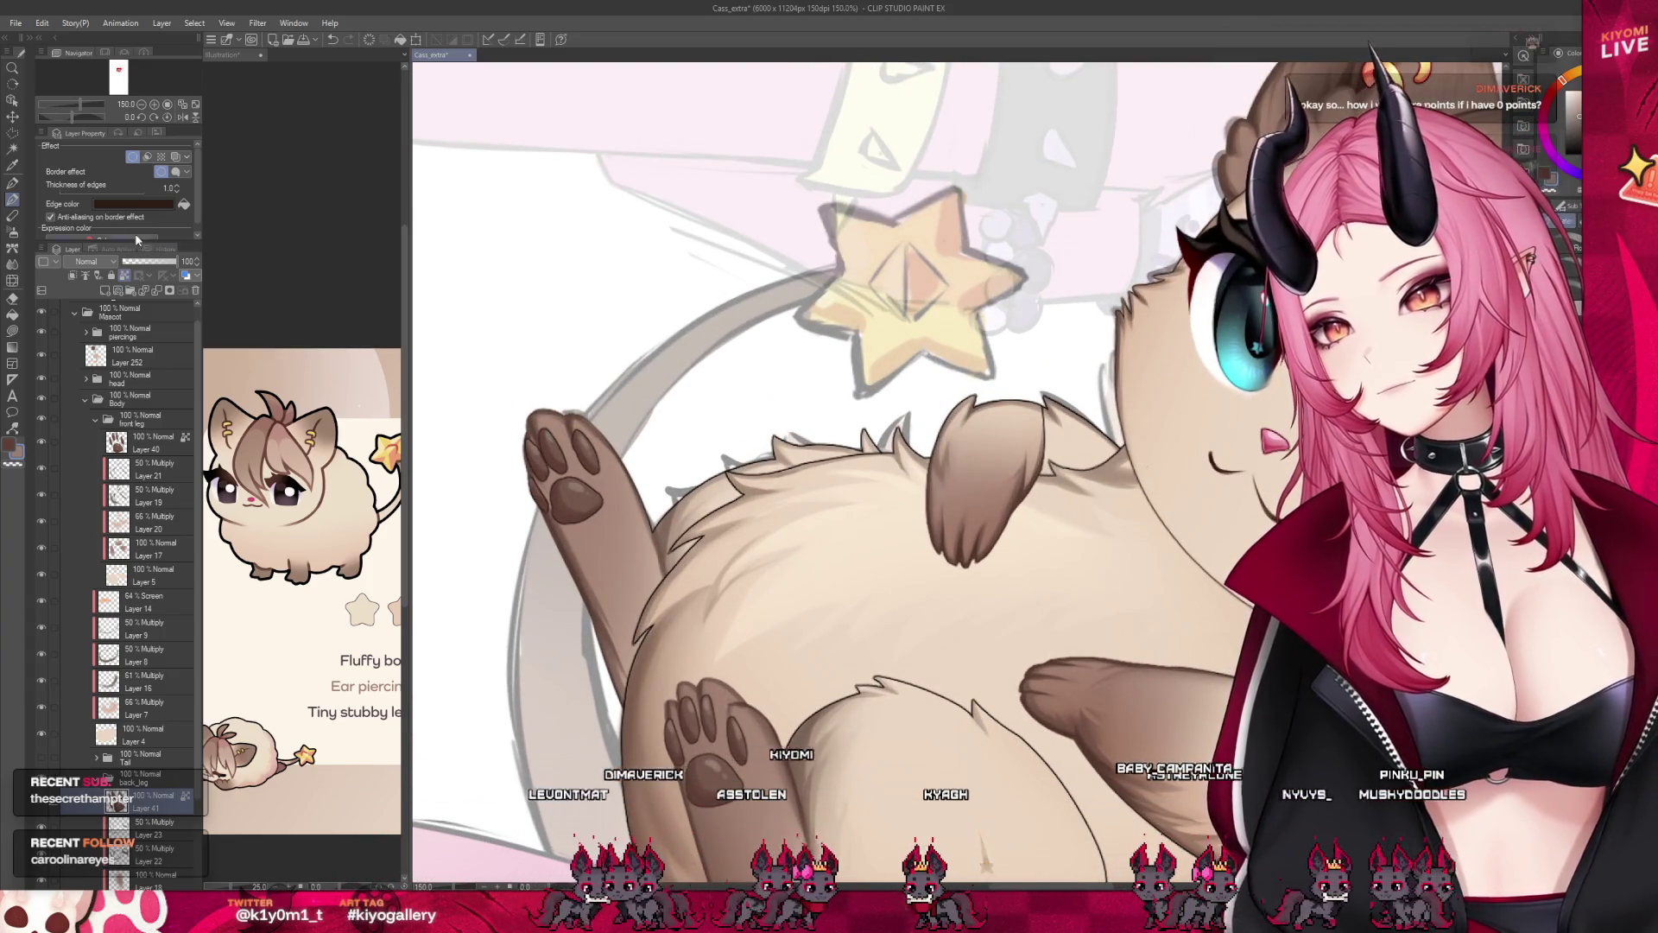
scroll(480, 438, up, 5)
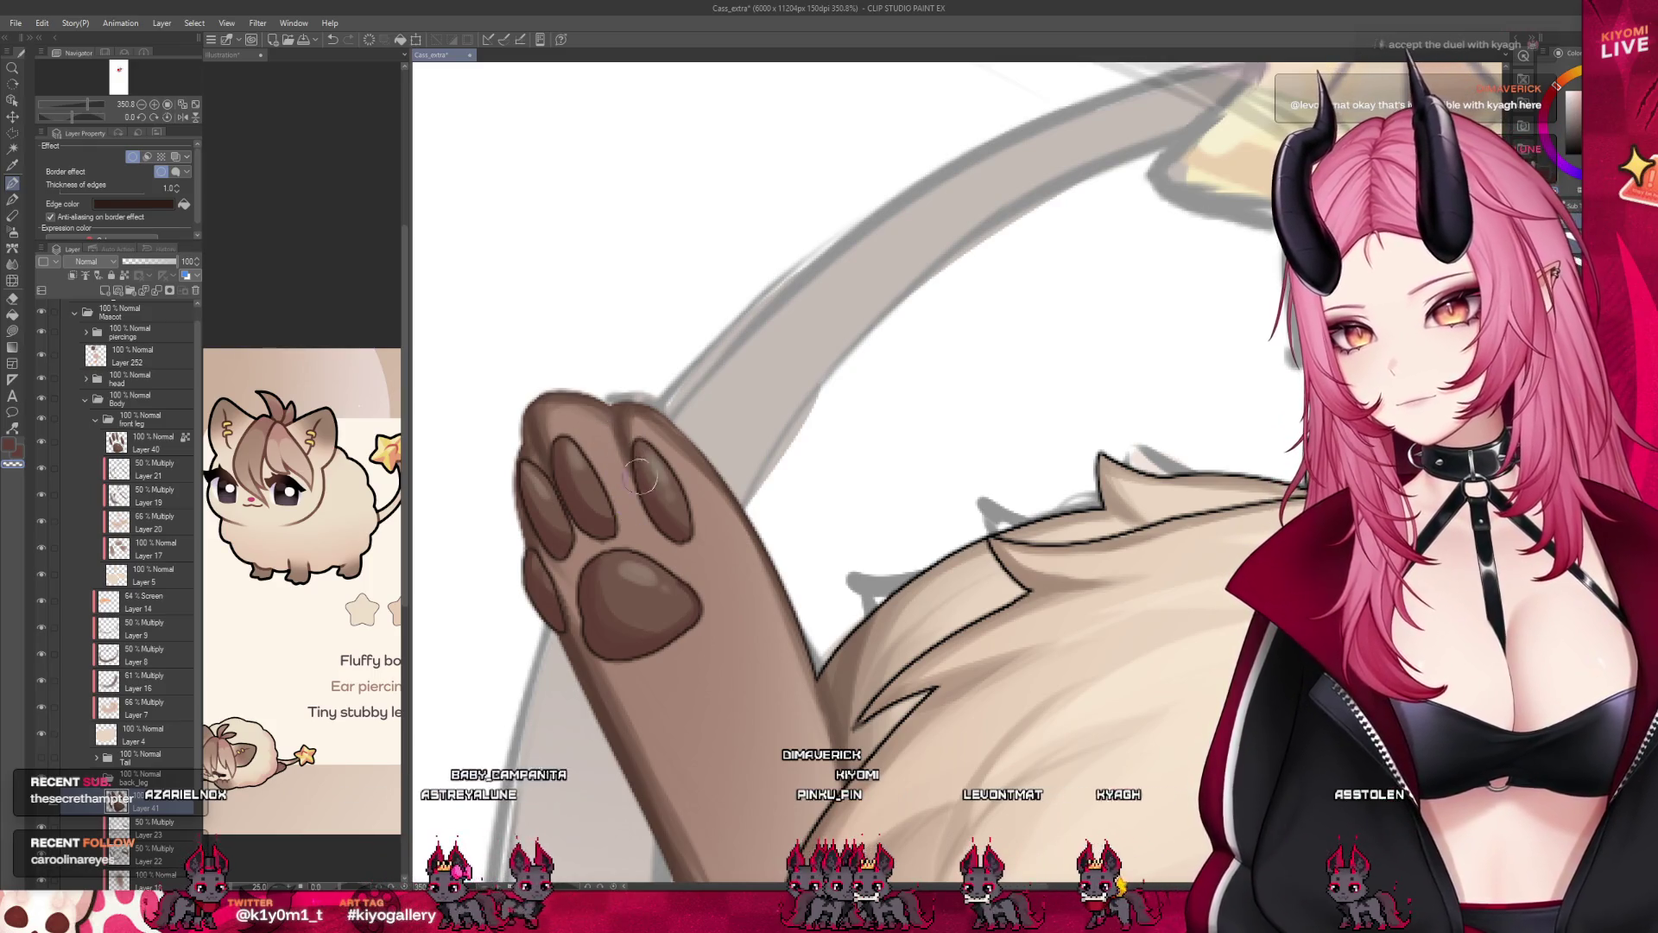
scroll(639, 476, down, 1)
scroll(638, 476, down, 2)
scroll(639, 476, down, 2)
scroll(640, 413, down, 2)
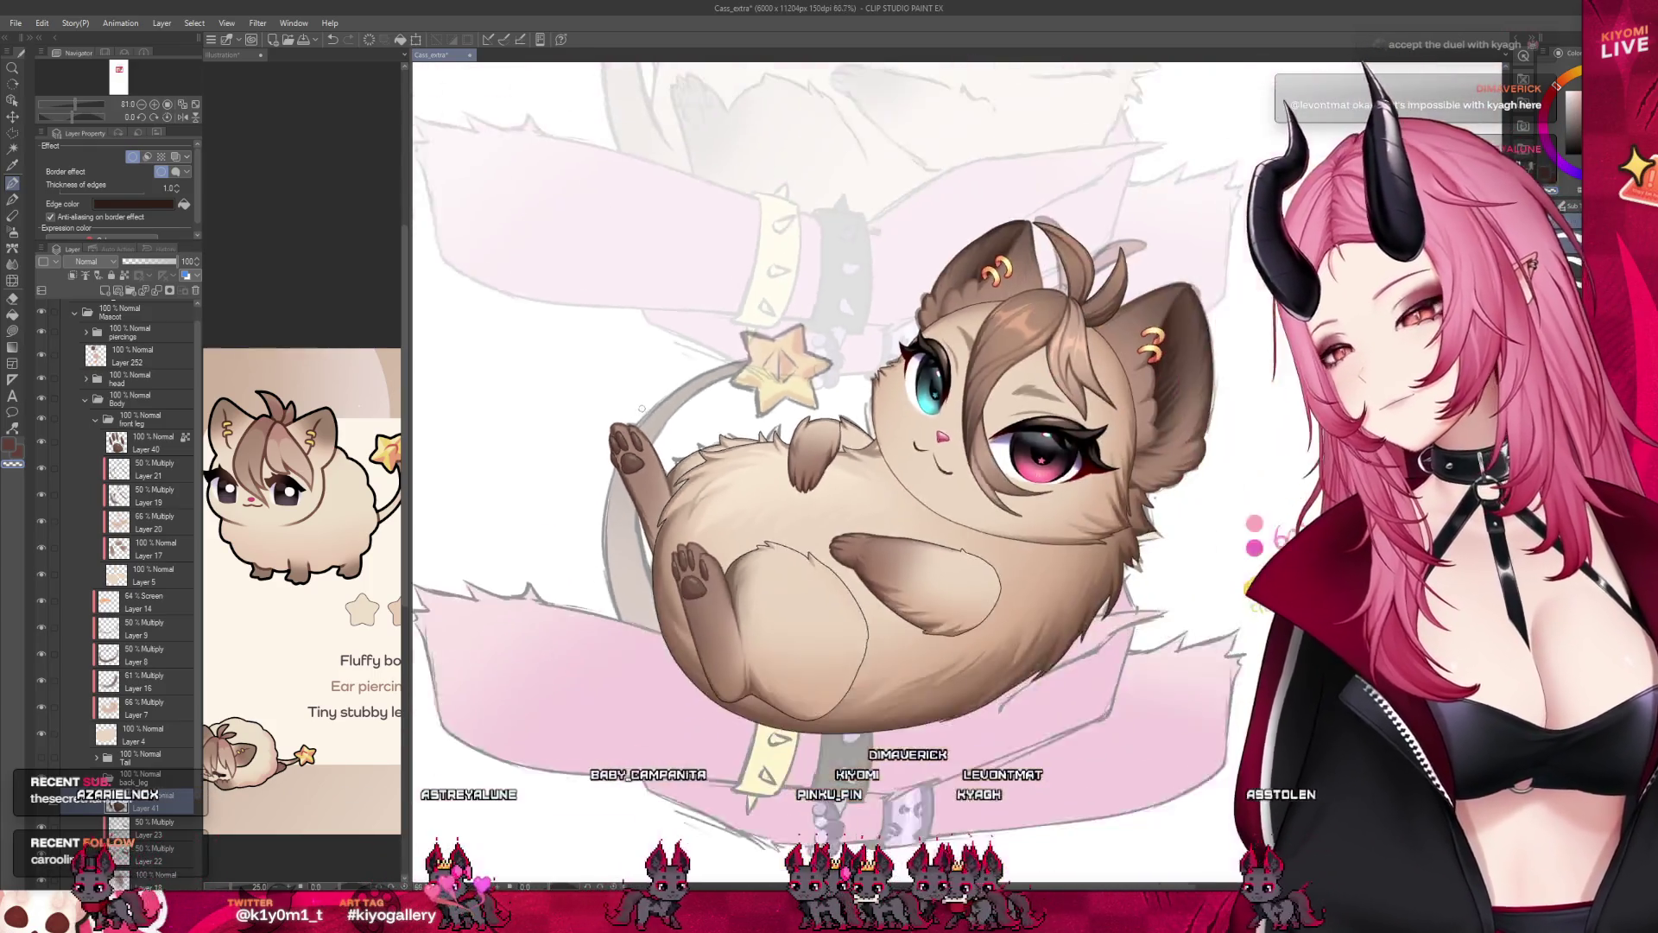
scroll(639, 412, down, 1)
scroll(639, 428, down, 1)
scroll(649, 466, down, 1)
scroll(653, 523, up, 2)
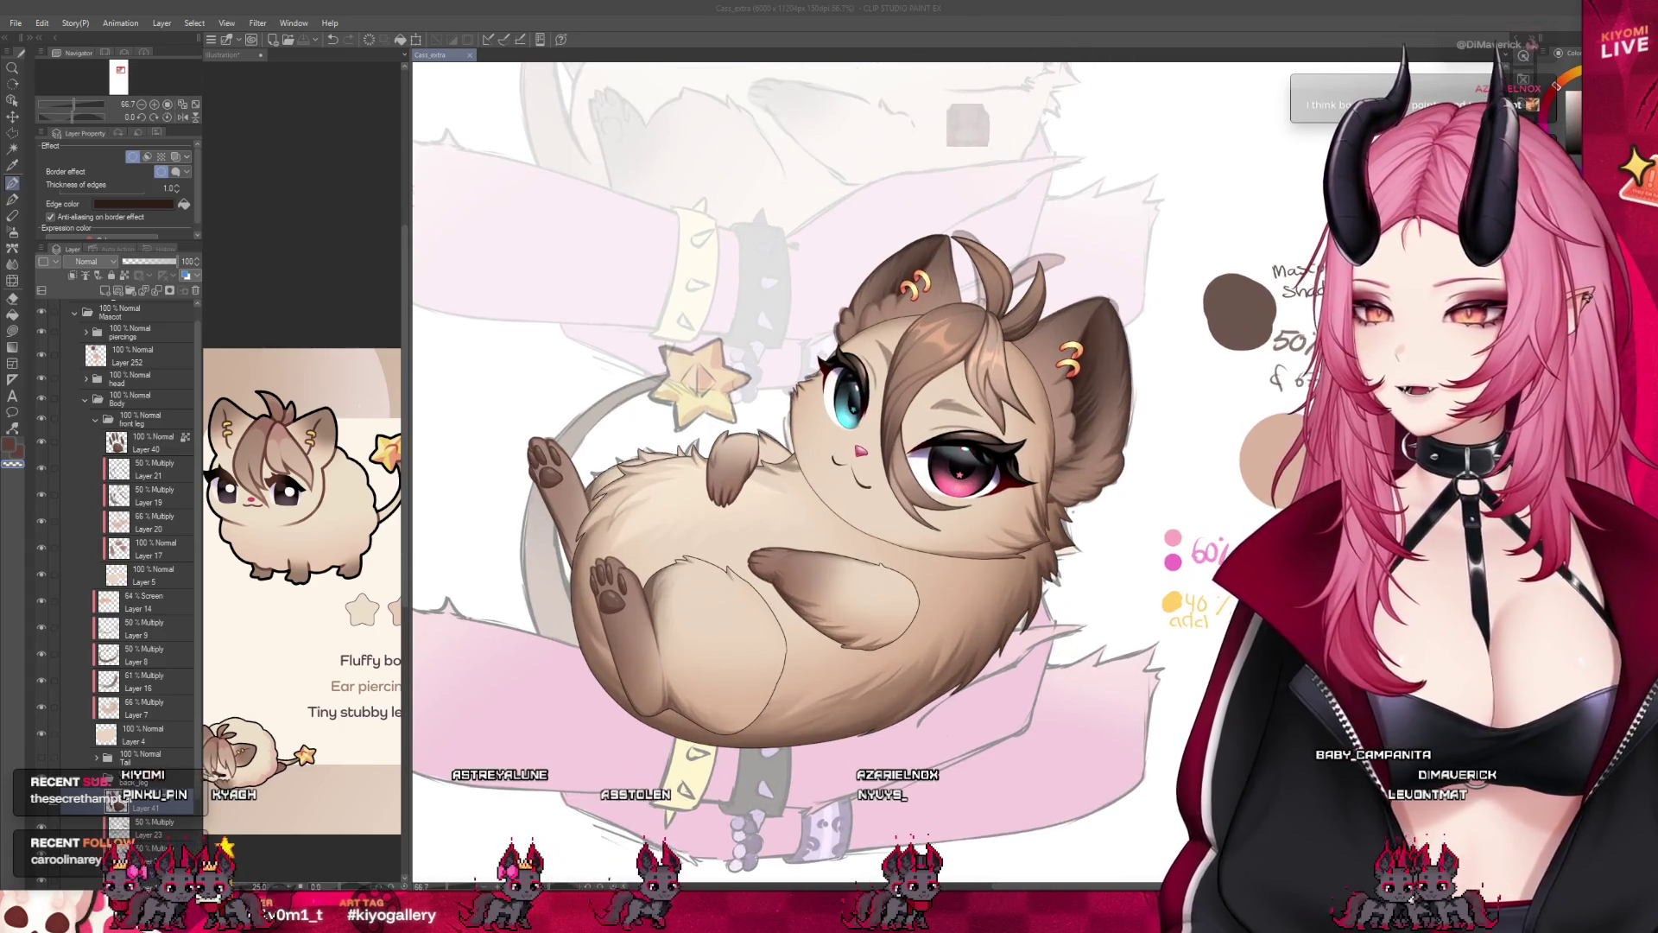
Select the Multiply shading Layer 20 in the front leg group as the active layer.
click(156, 522)
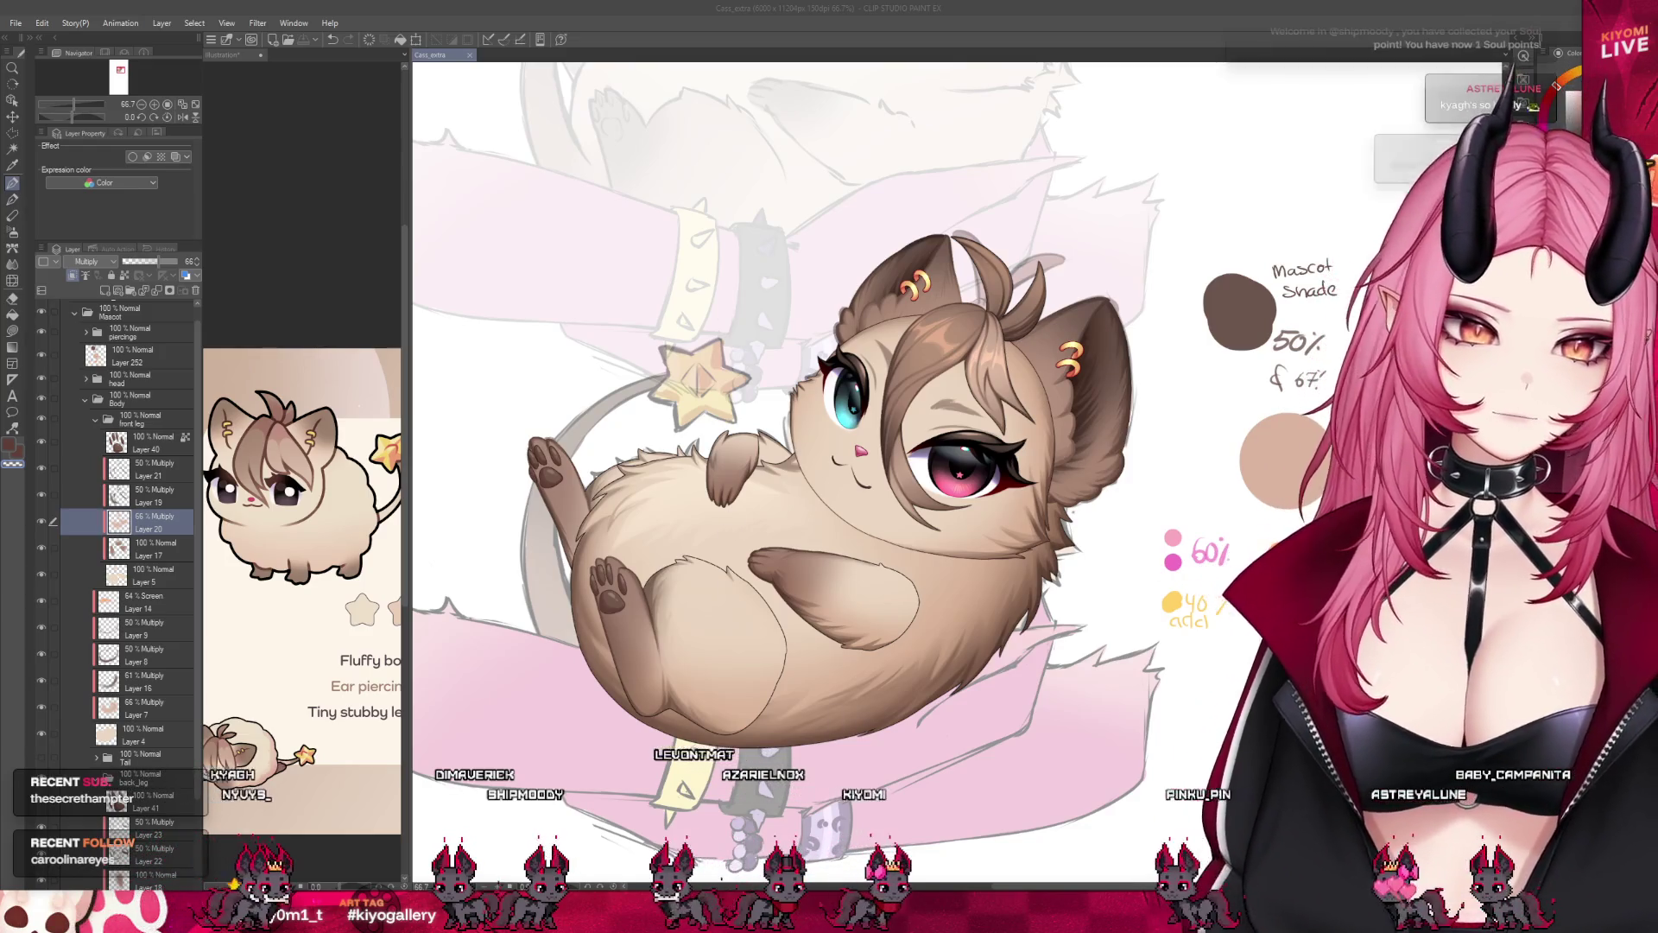
scroll(729, 518, down, 1)
scroll(778, 492, down, 3)
scroll(778, 492, up, 2)
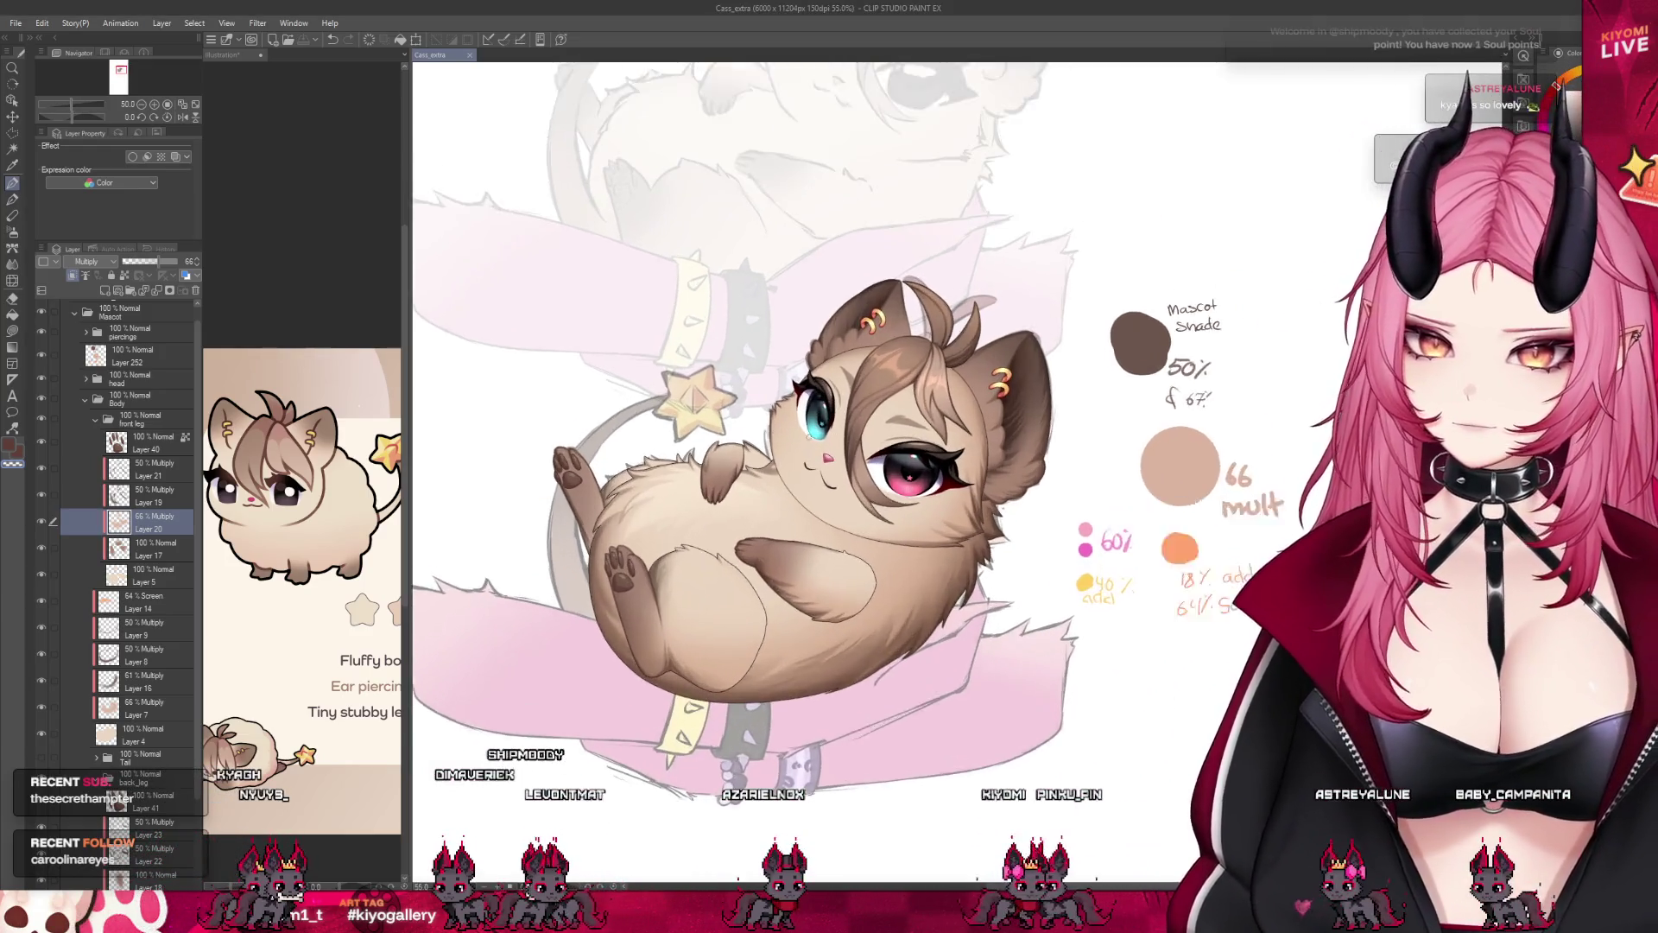
scroll(777, 493, up, 1)
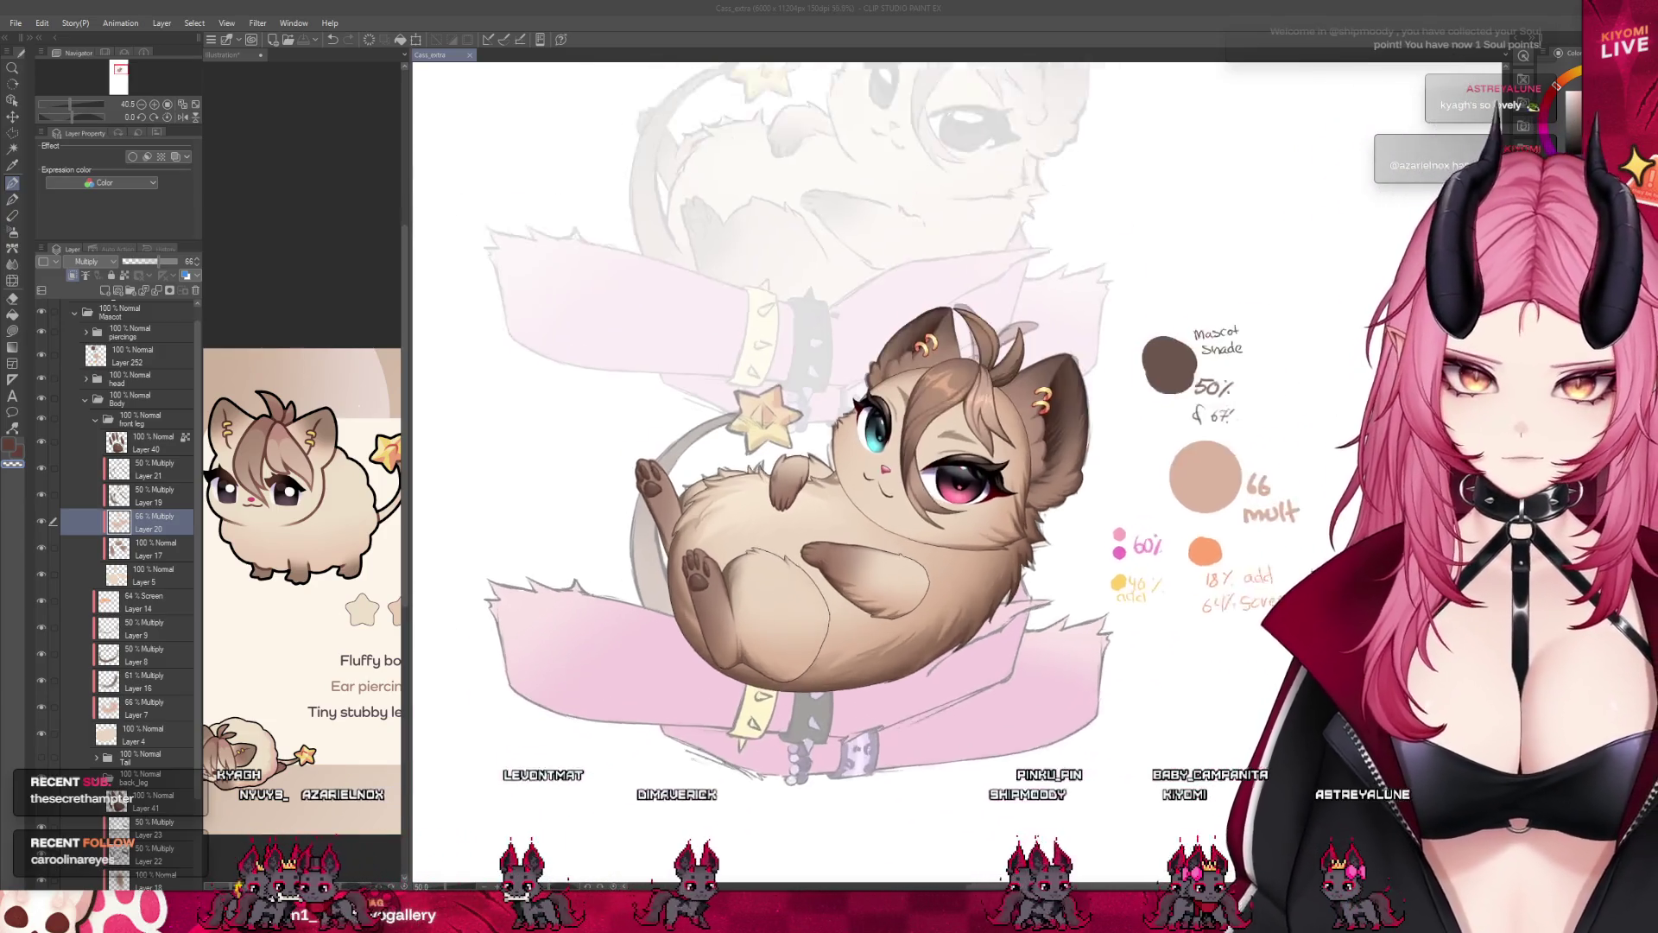
scroll(907, 492, up, 2)
scroll(908, 492, up, 2)
scroll(660, 583, up, 1)
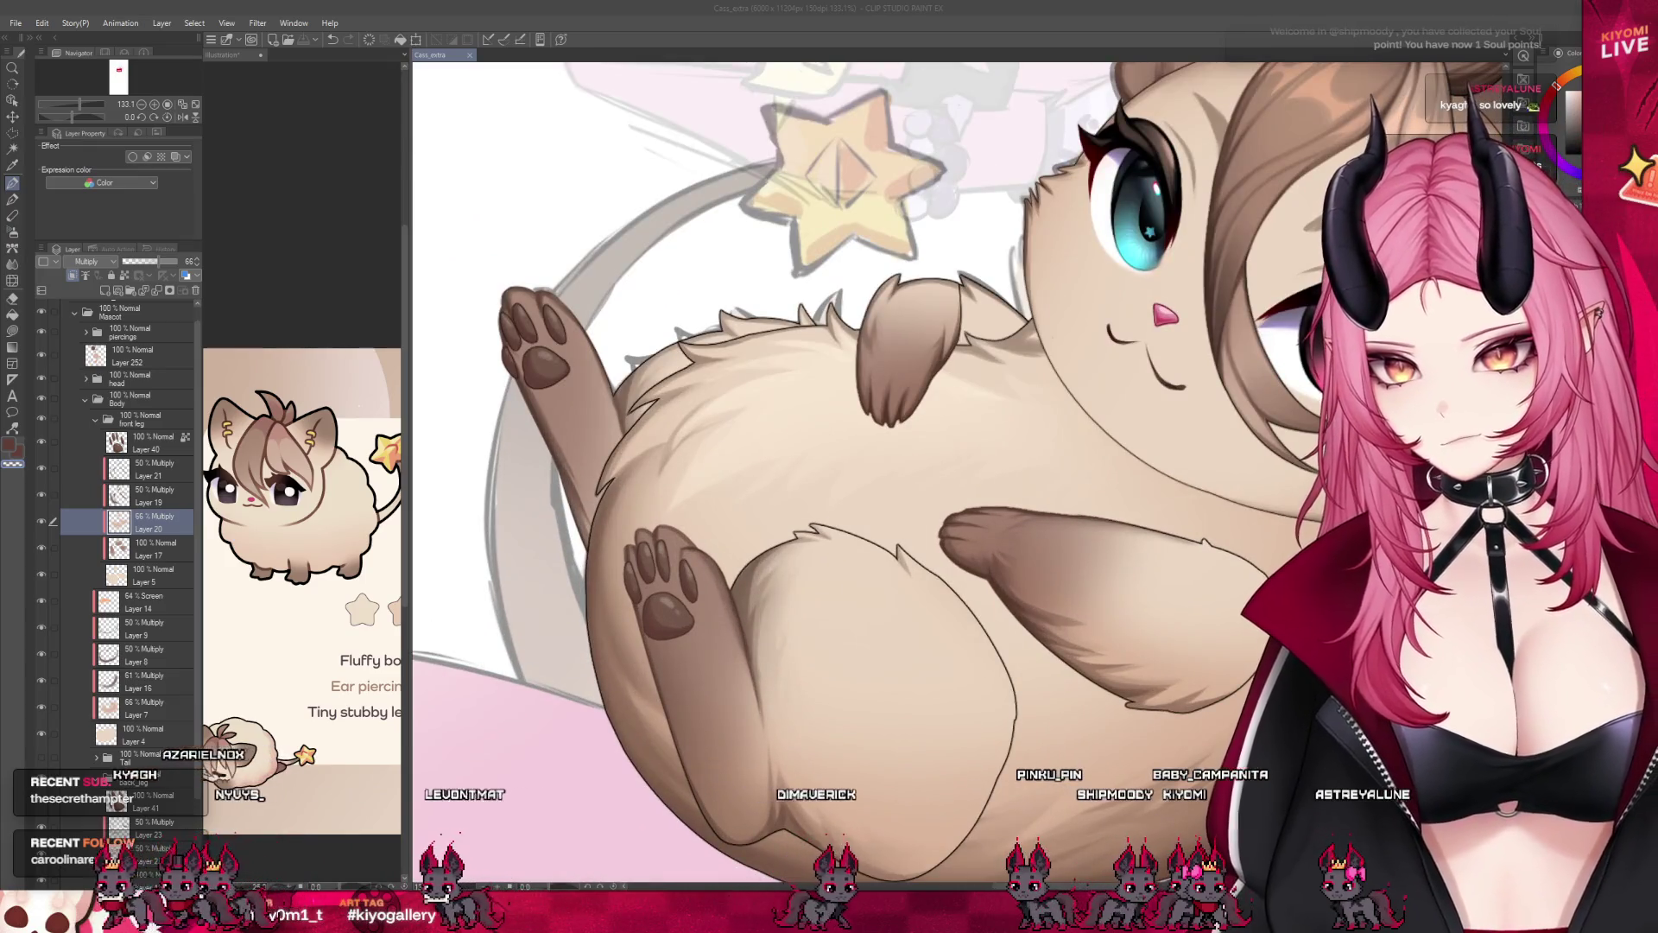
scroll(660, 584, up, 1)
scroll(661, 583, up, 1)
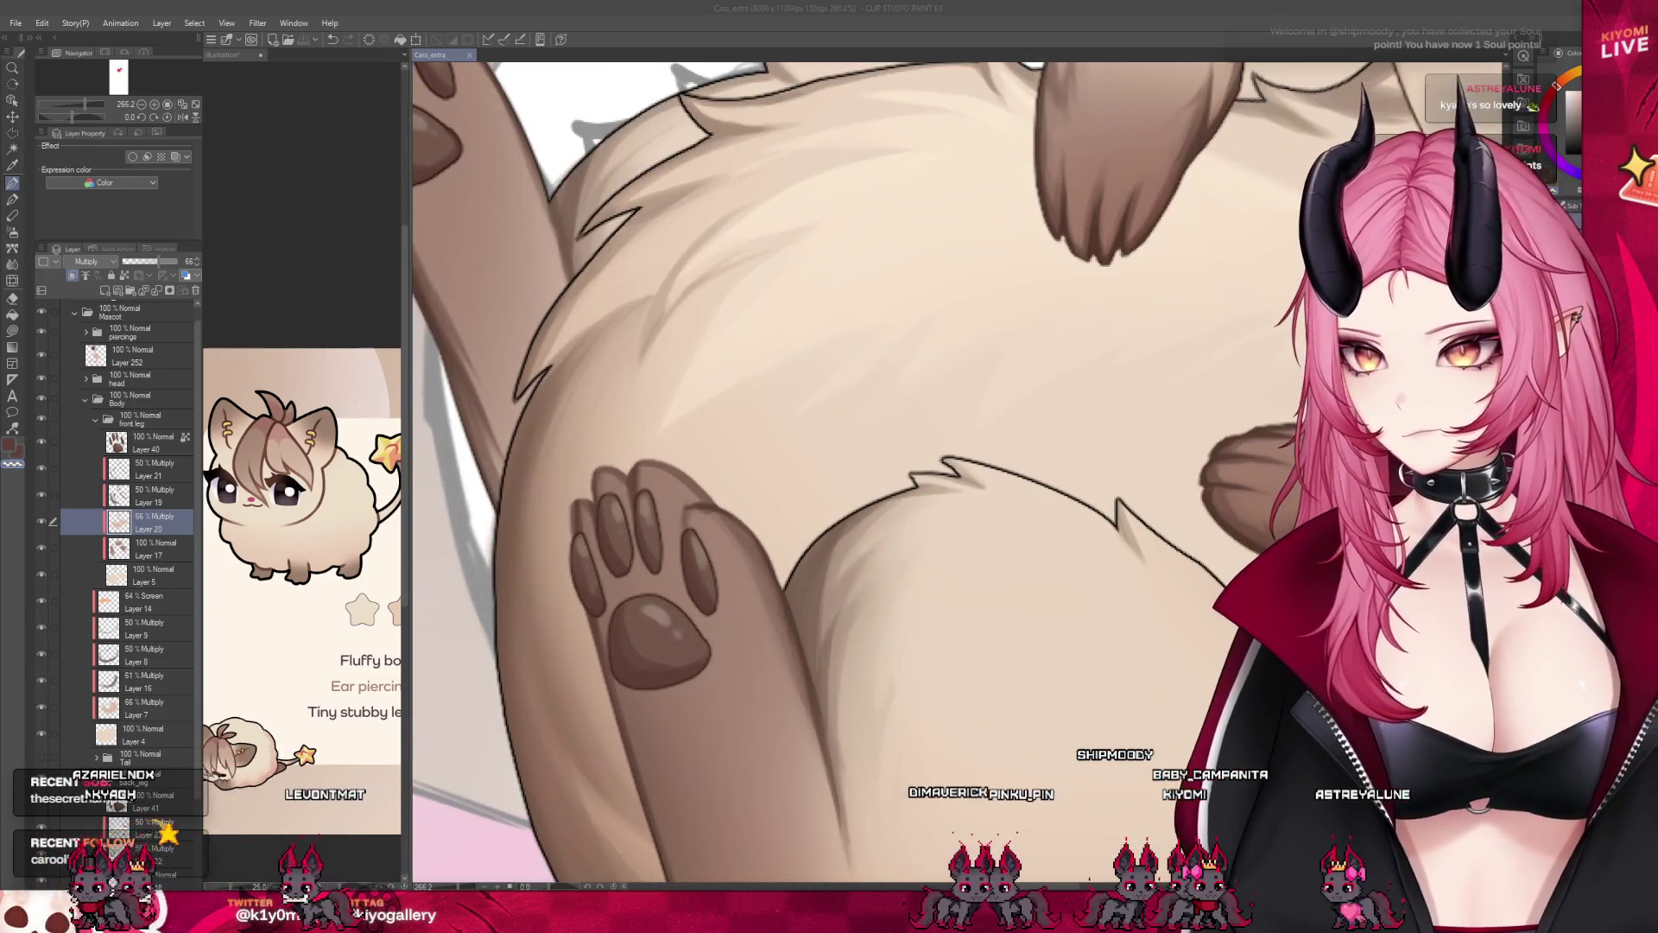
Select the front leg's Layer 40 again while zoomed on the lower paw.
click(149, 441)
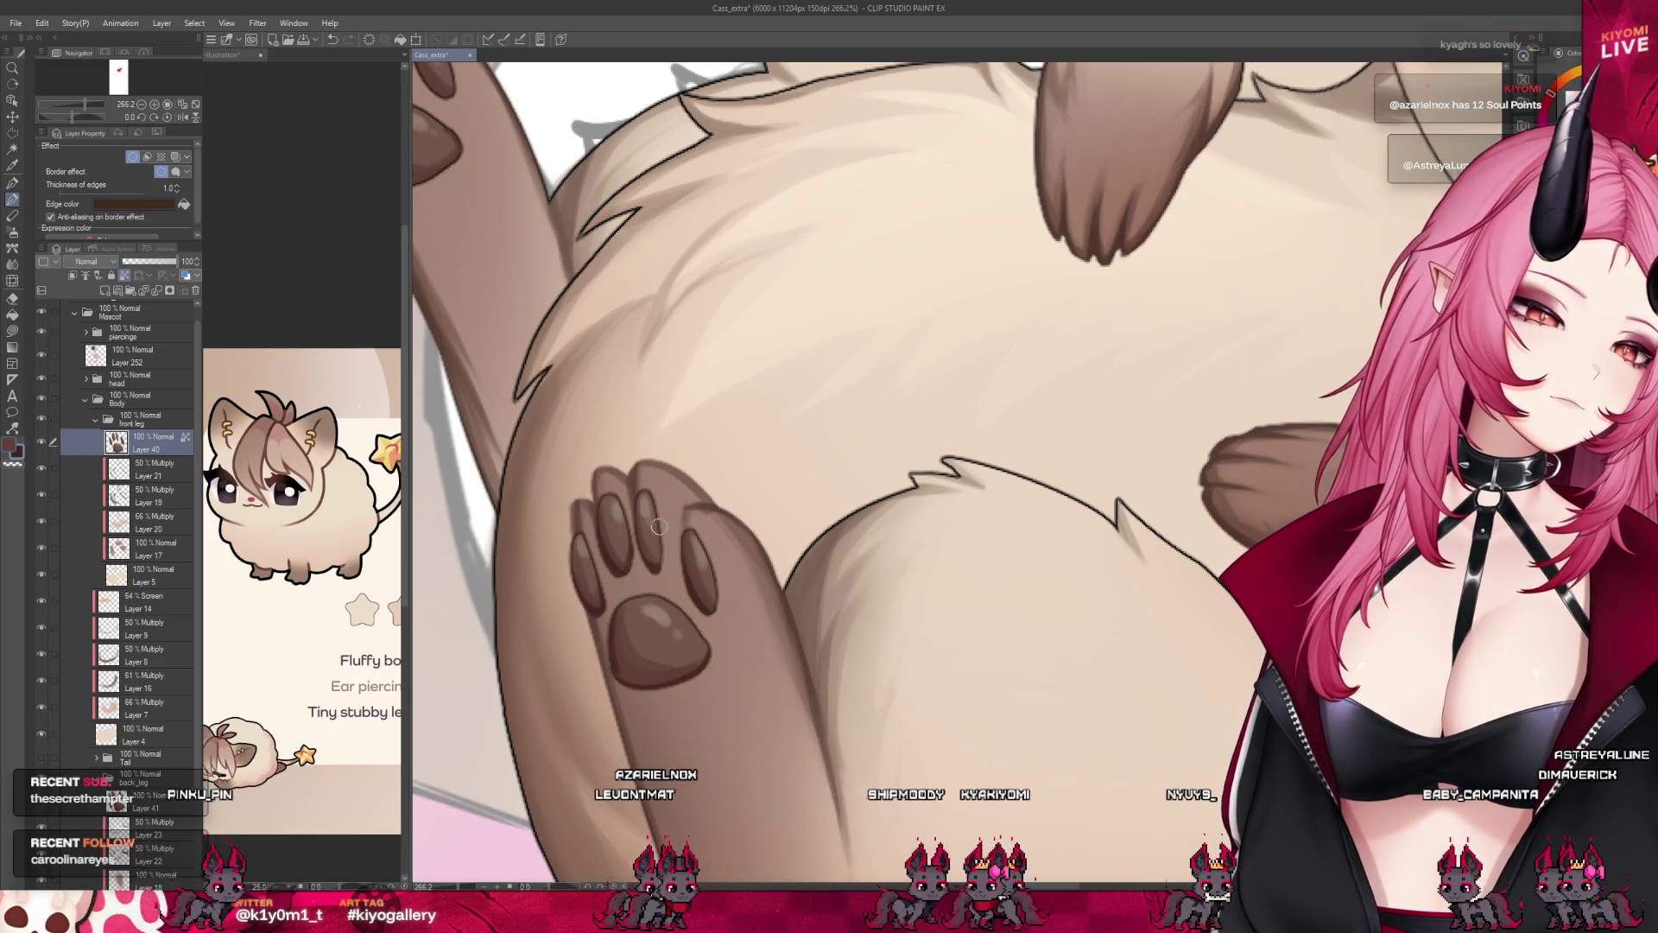
scroll(725, 598, down, 3)
scroll(674, 492, down, 3)
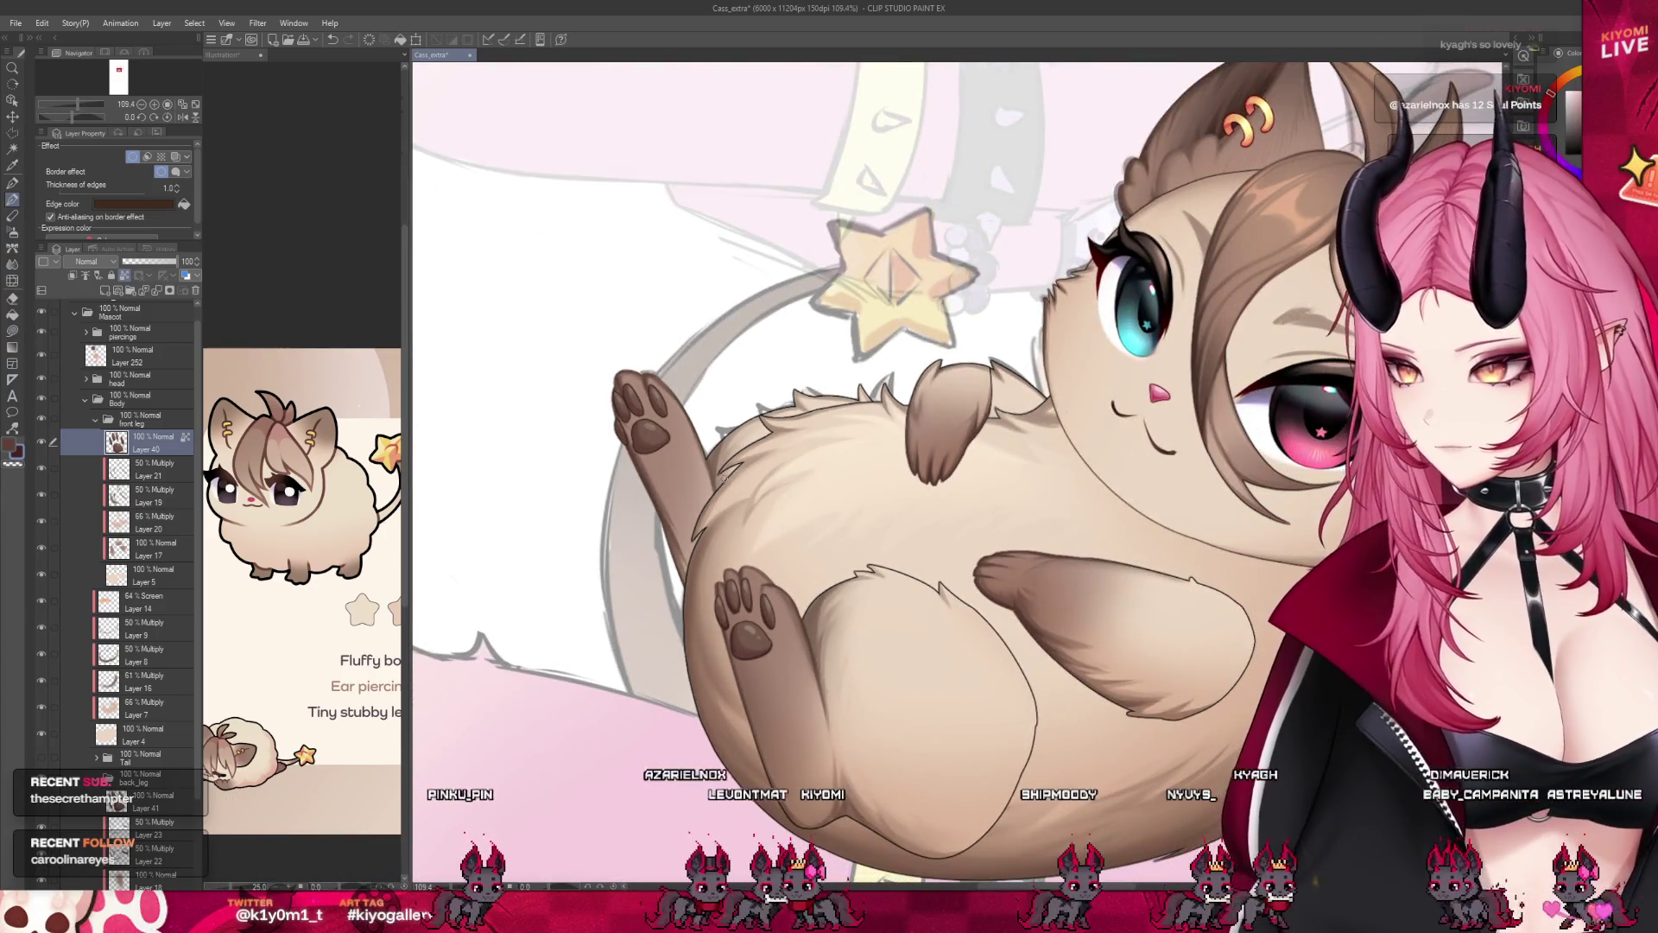
scroll(755, 527, up, 2)
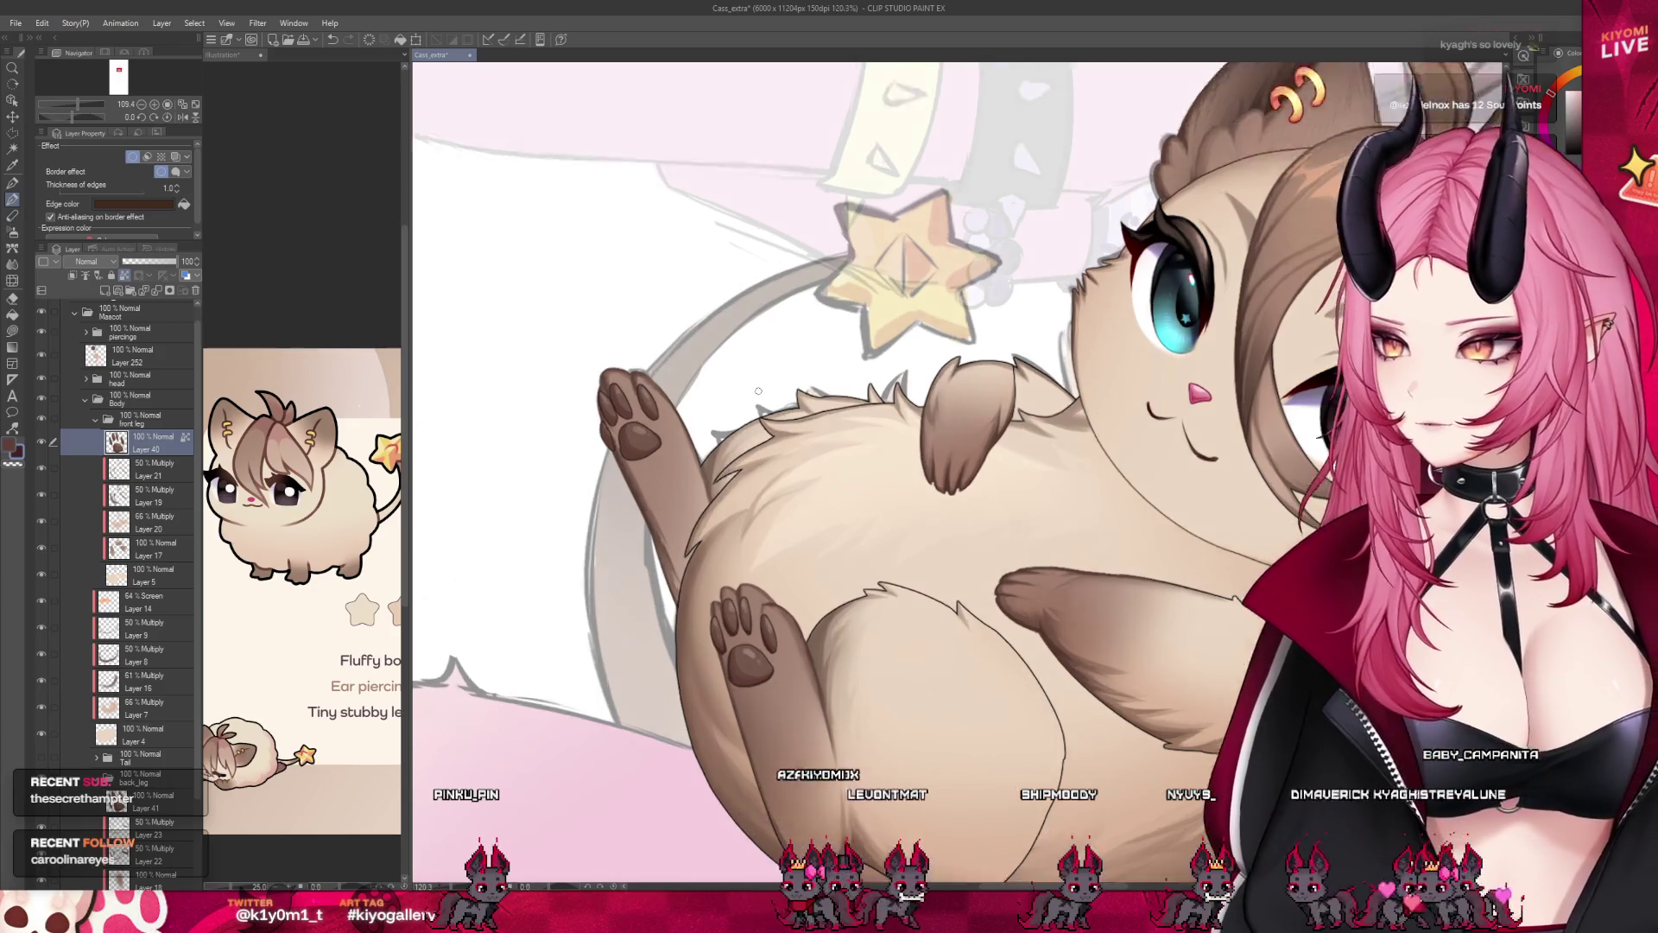
scroll(755, 527, up, 2)
scroll(755, 527, up, 2)
scroll(756, 528, up, 2)
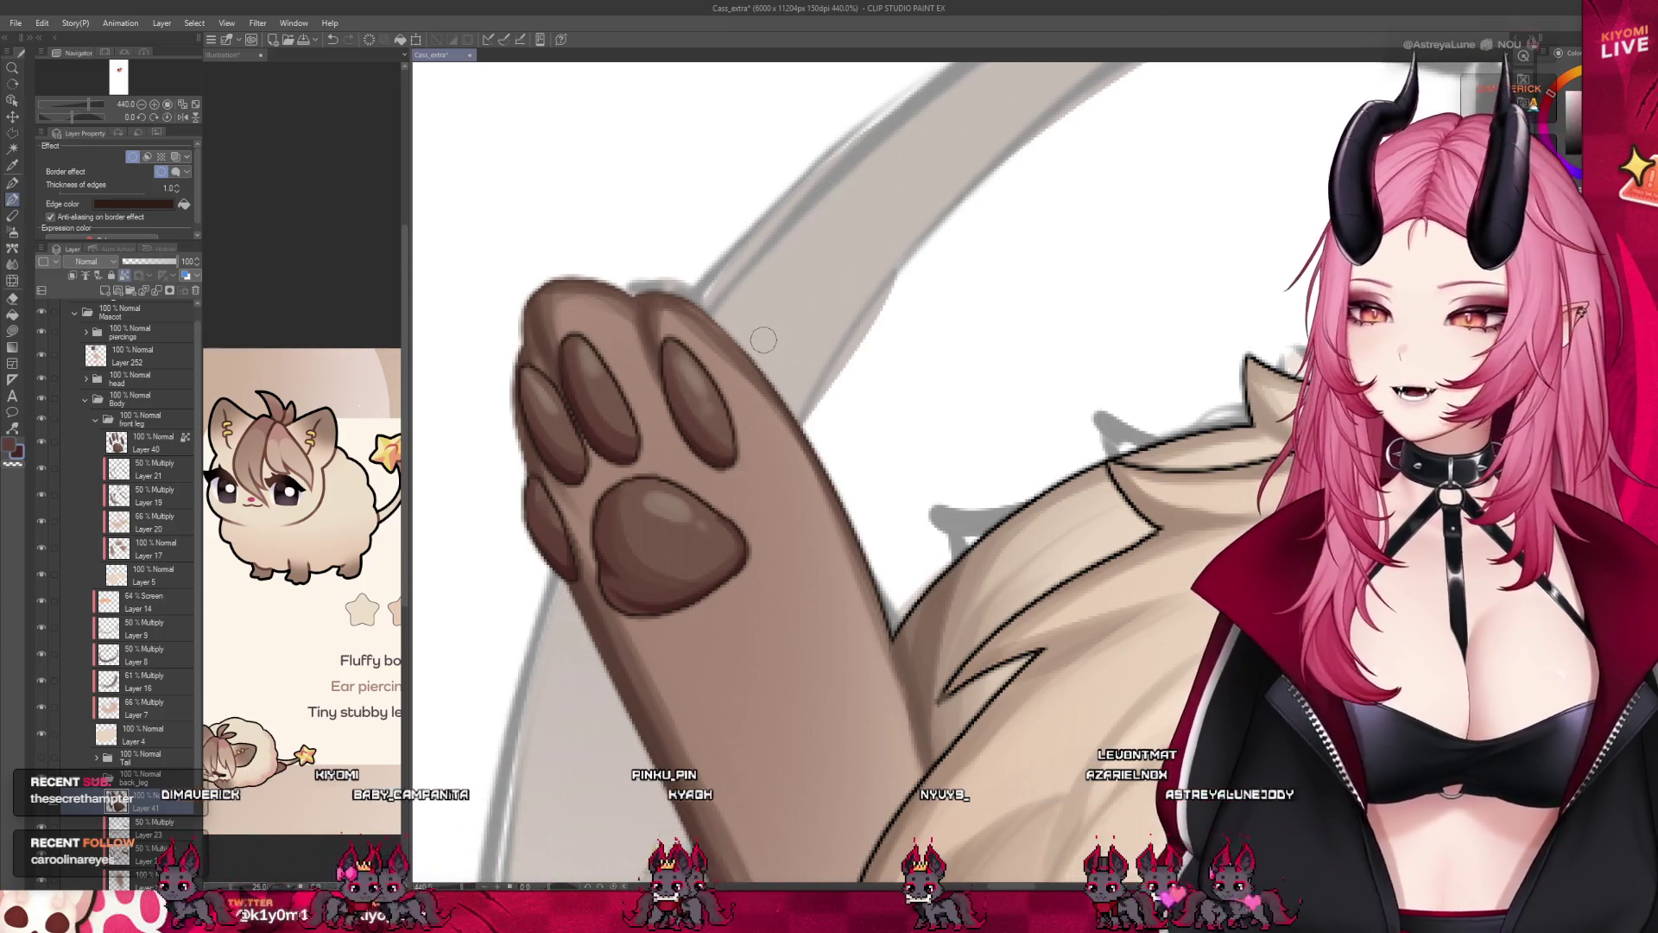
scroll(773, 291, down, 2)
scroll(772, 292, down, 2)
scroll(772, 292, down, 2)
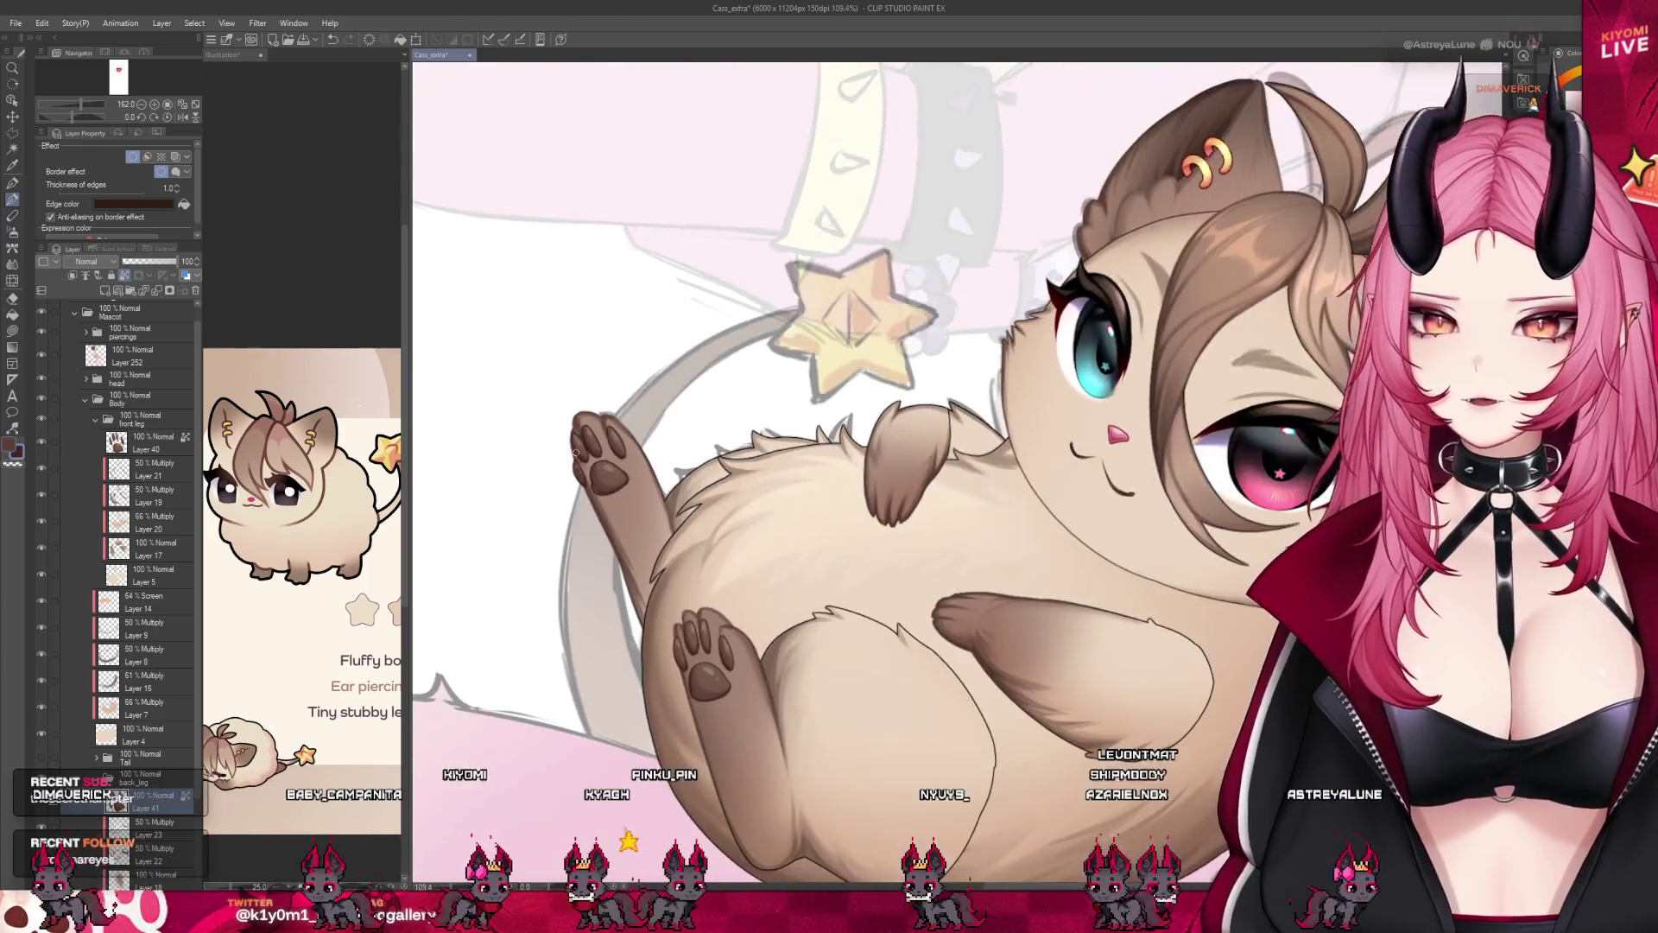
scroll(772, 292, down, 2)
scroll(772, 292, down, 2)
scroll(755, 612, up, 1)
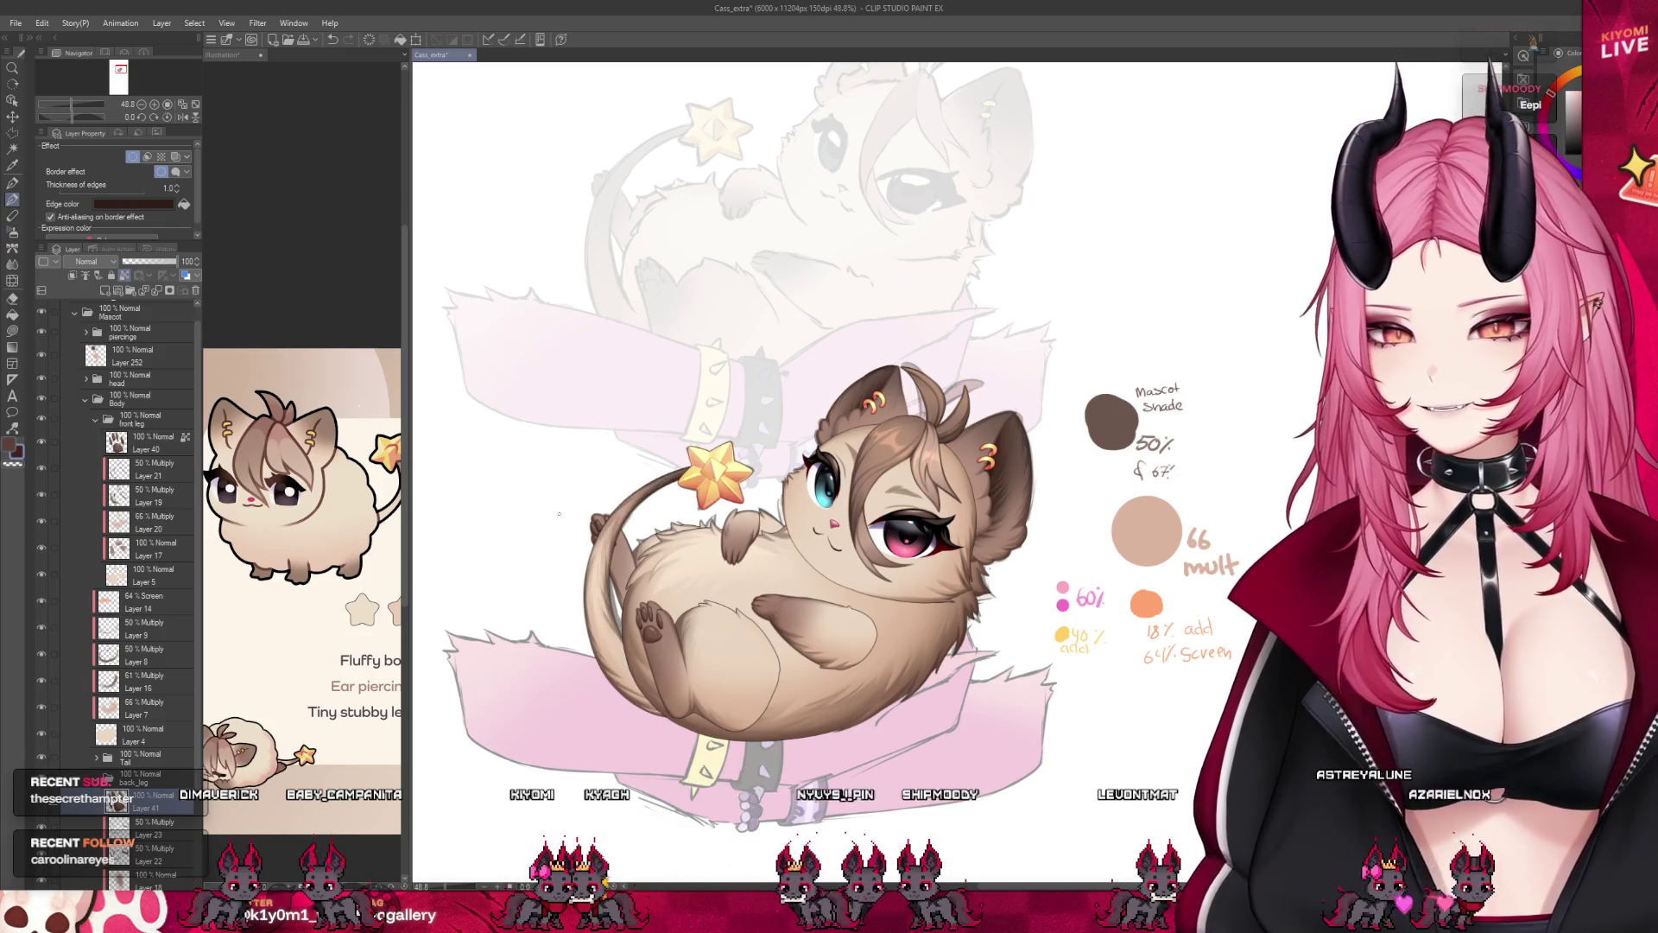
scroll(777, 518, down, 1)
scroll(777, 519, up, 1)
scroll(778, 518, up, 1)
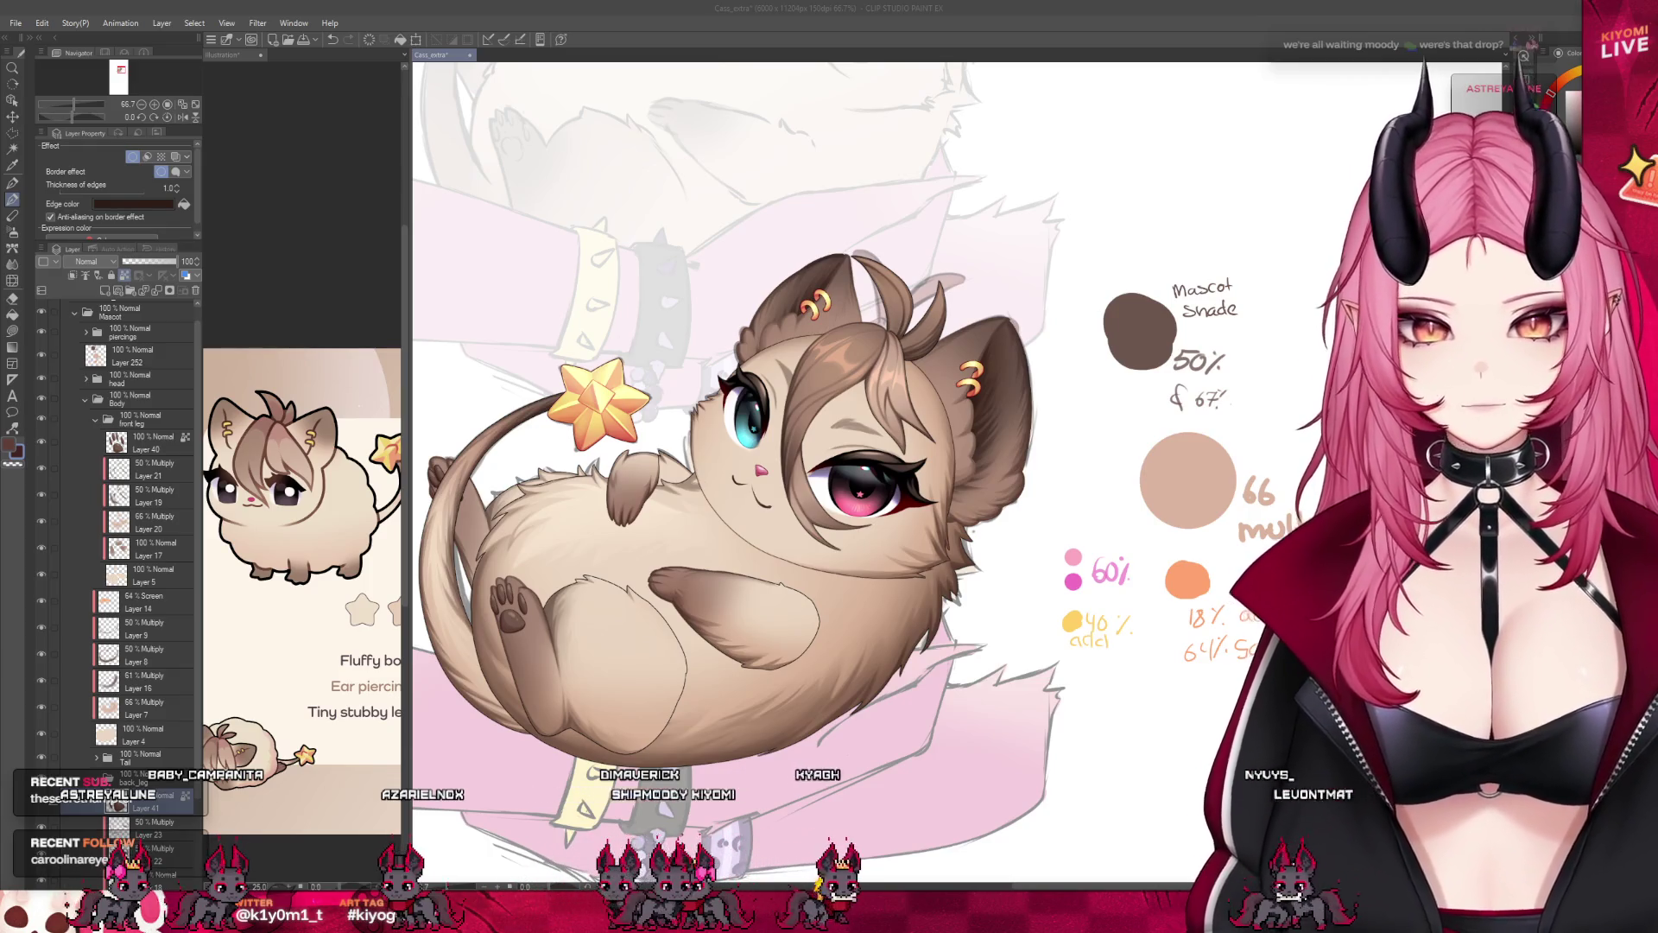
scroll(888, 465, down, 3)
scroll(889, 466, up, 2)
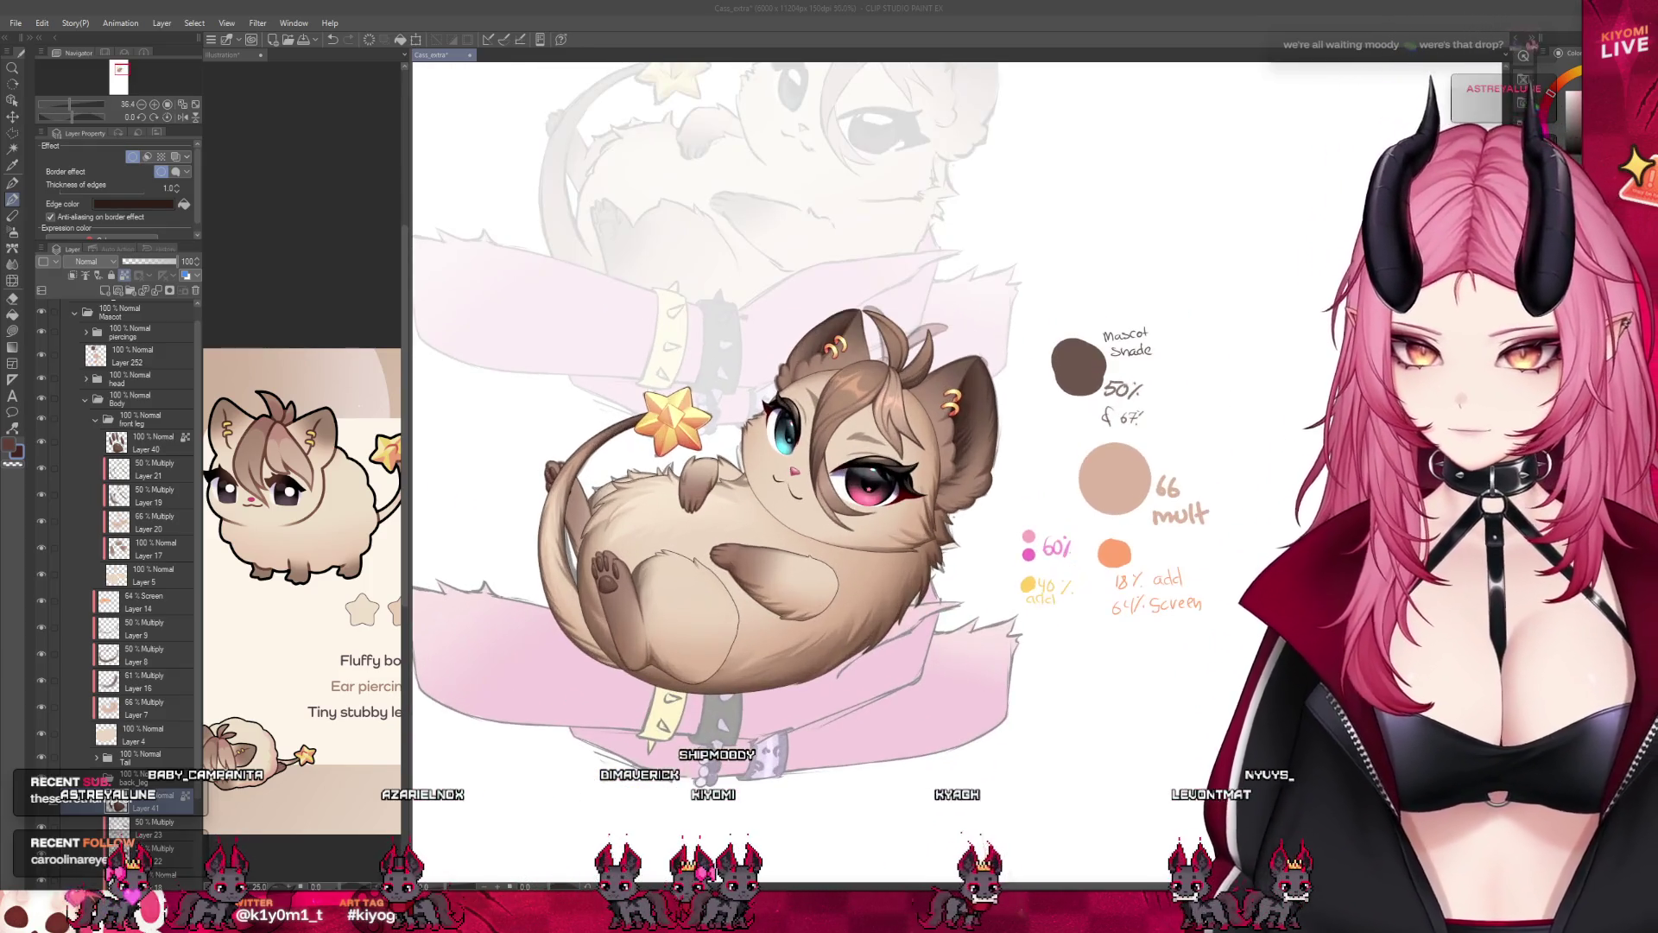
scroll(118, 570, down, 3)
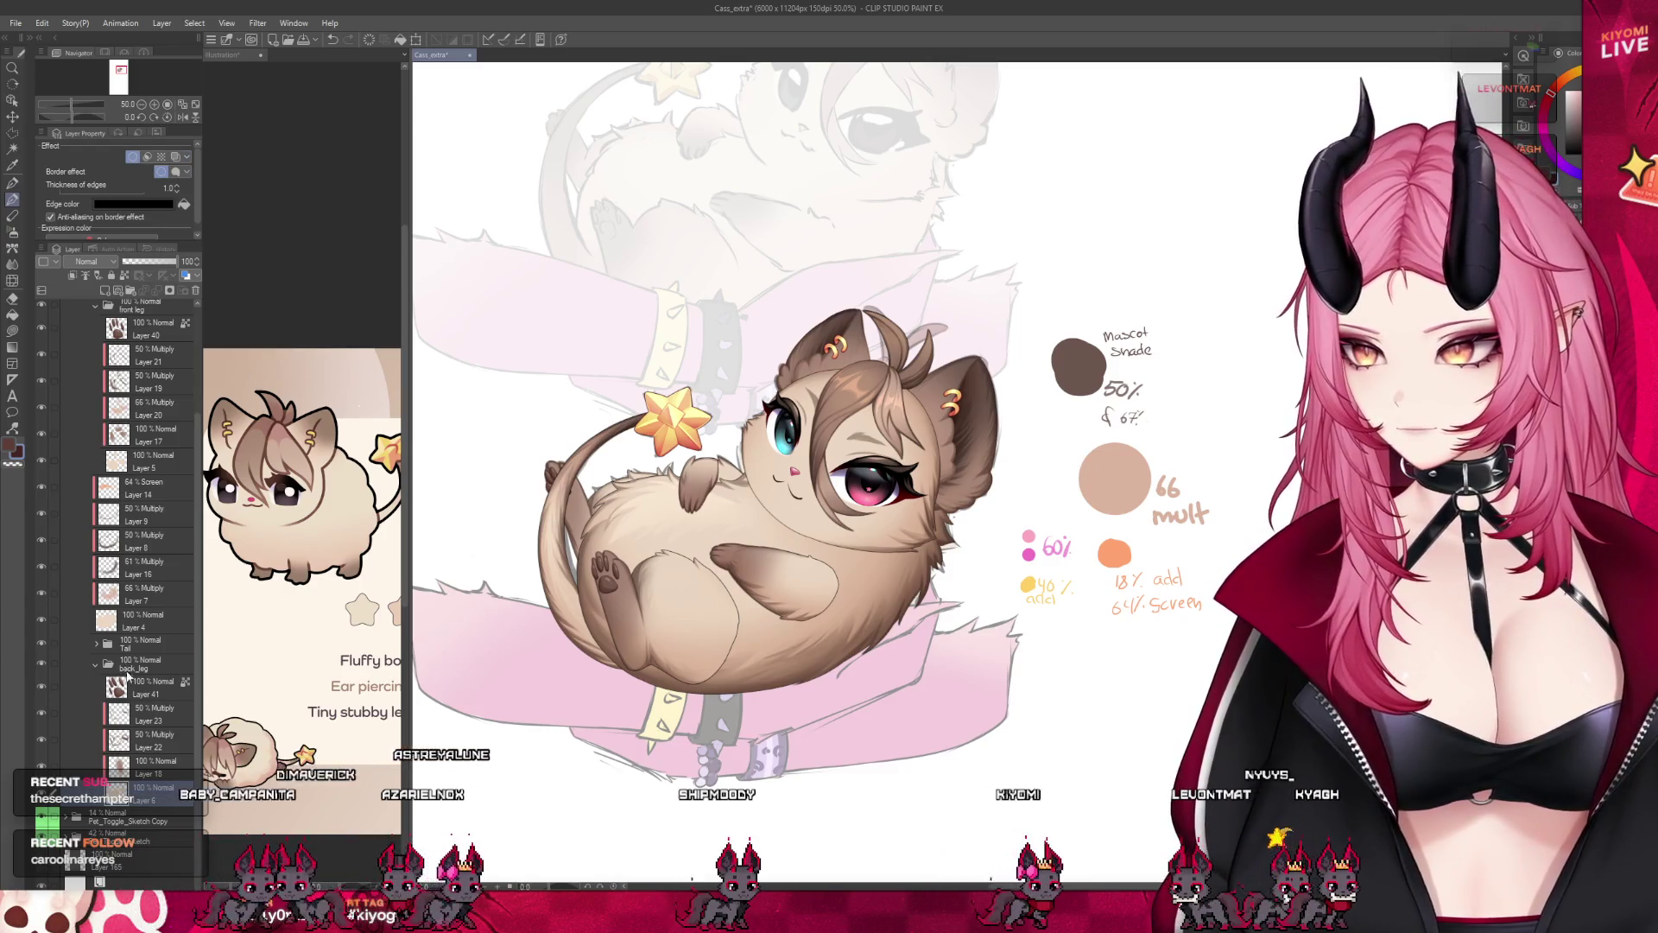
Select the front leg's shading layers above the base Layer 5 for merging.
click(131, 664)
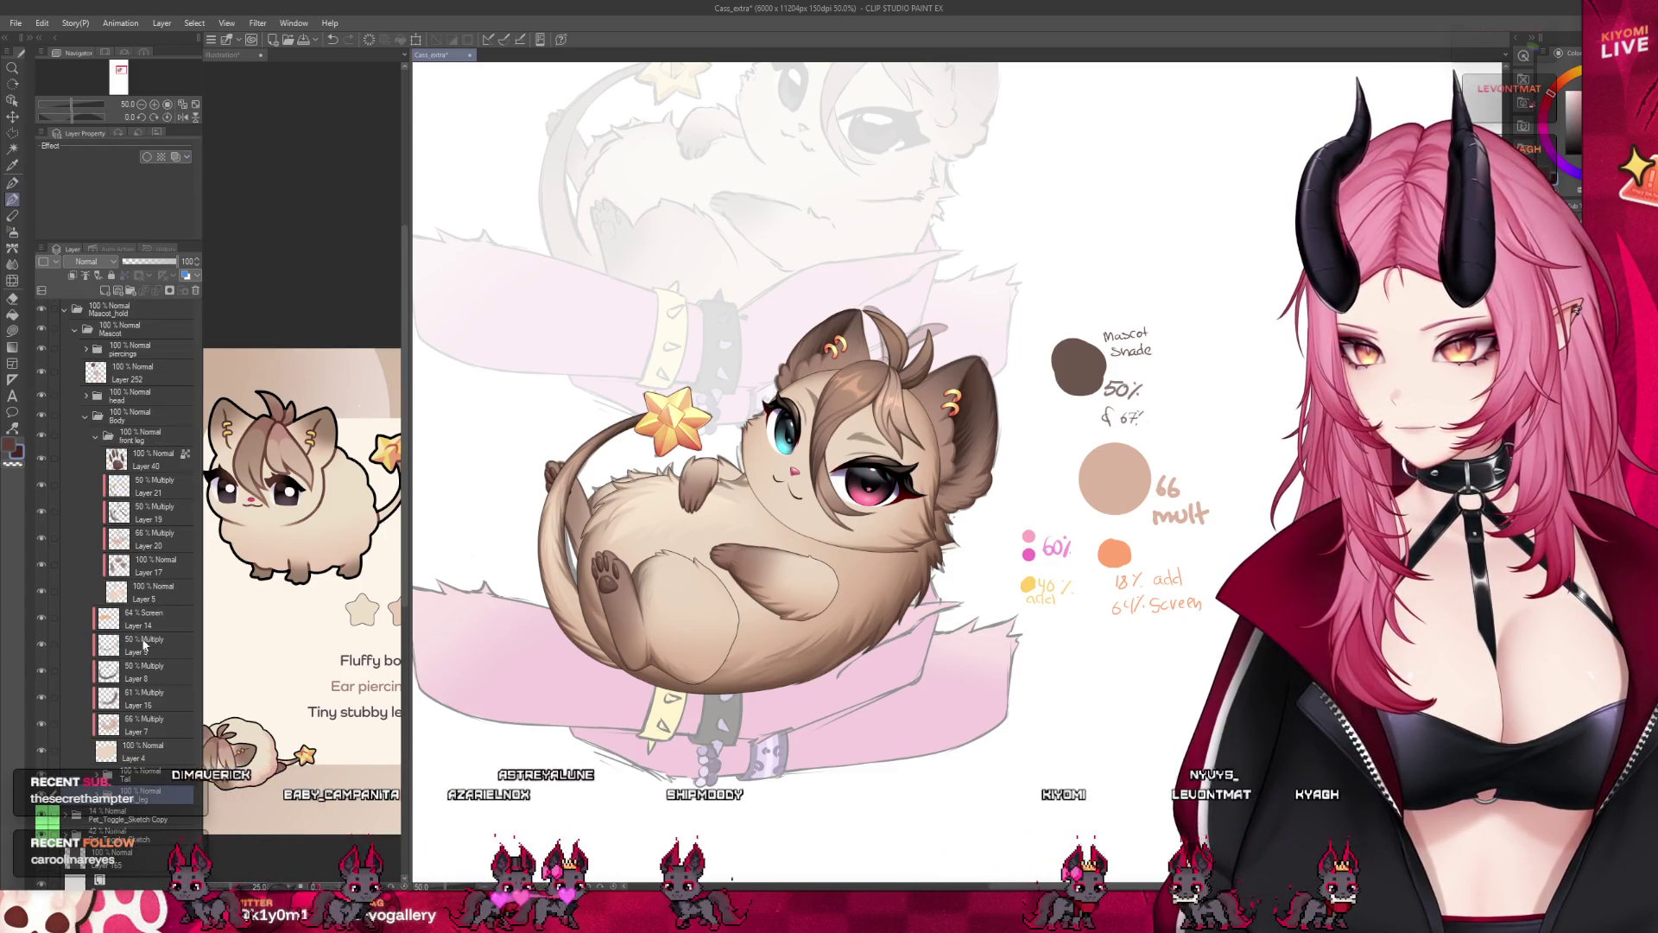
click(165, 570)
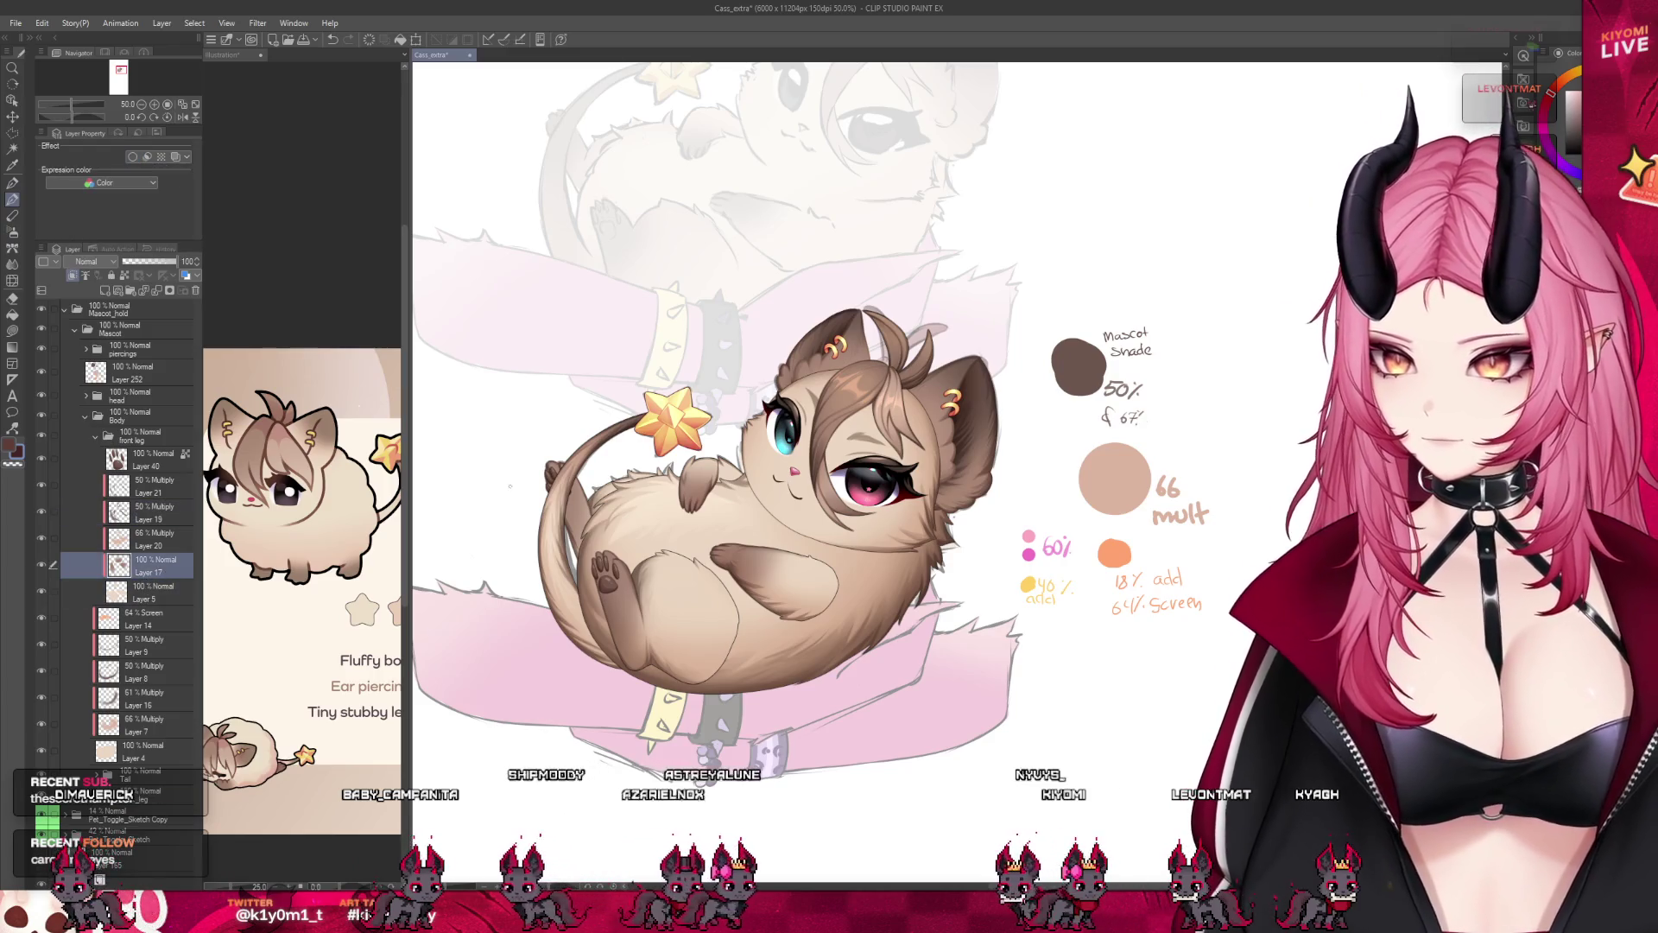
click(142, 590)
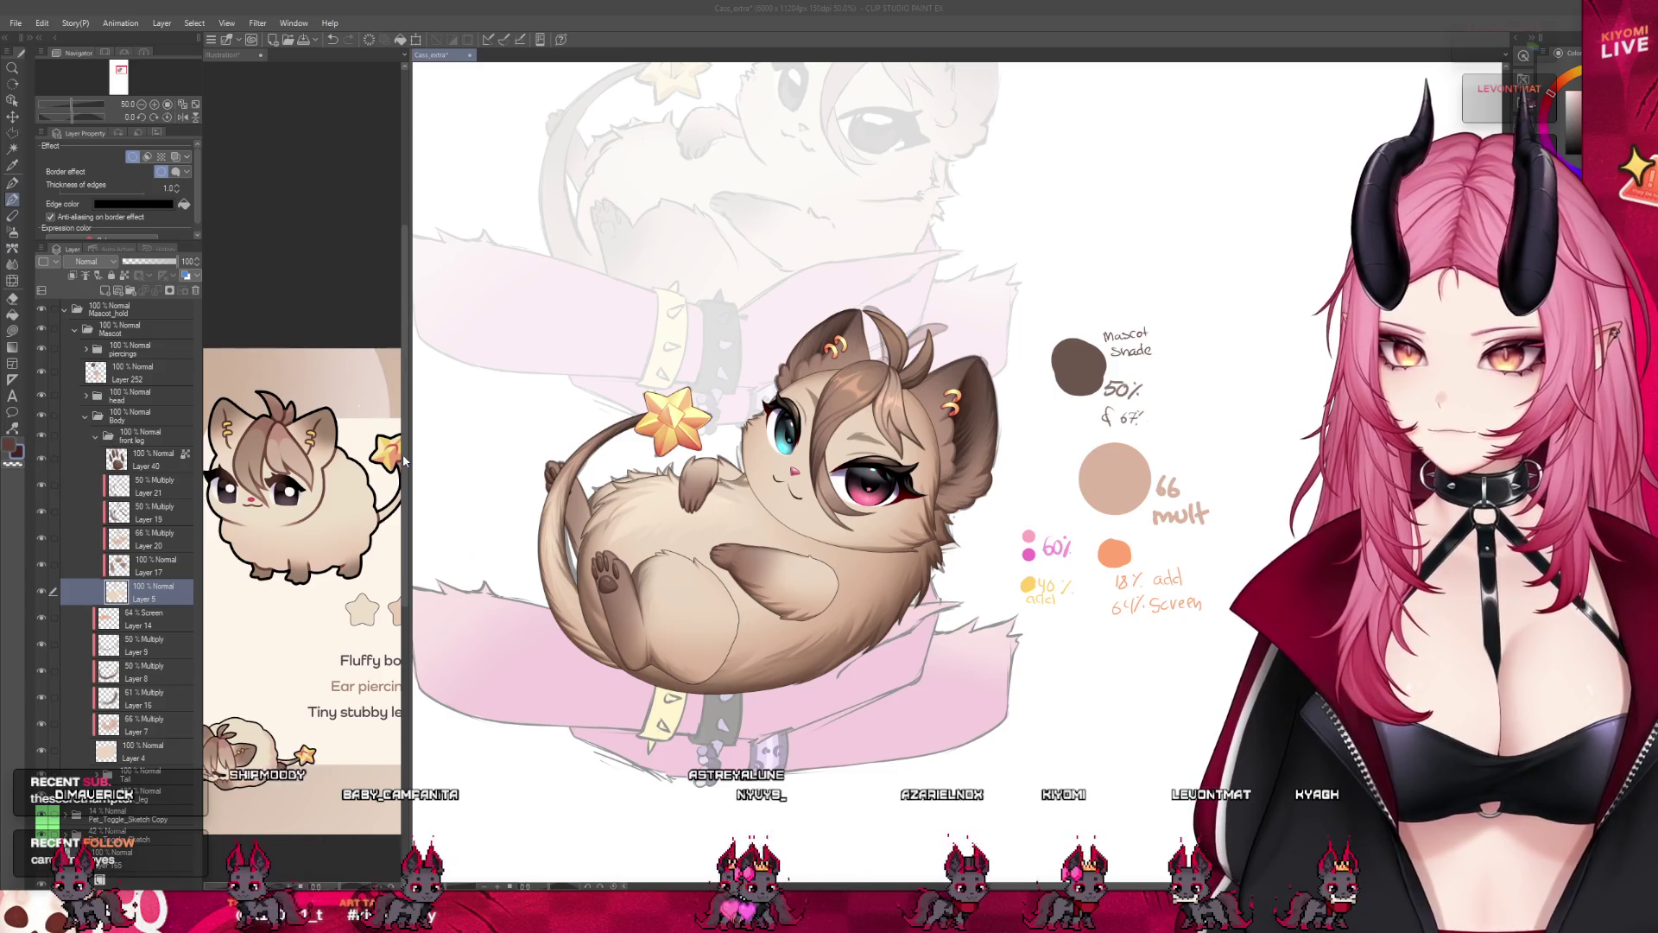
scroll(813, 574, up, 2)
scroll(814, 574, up, 2)
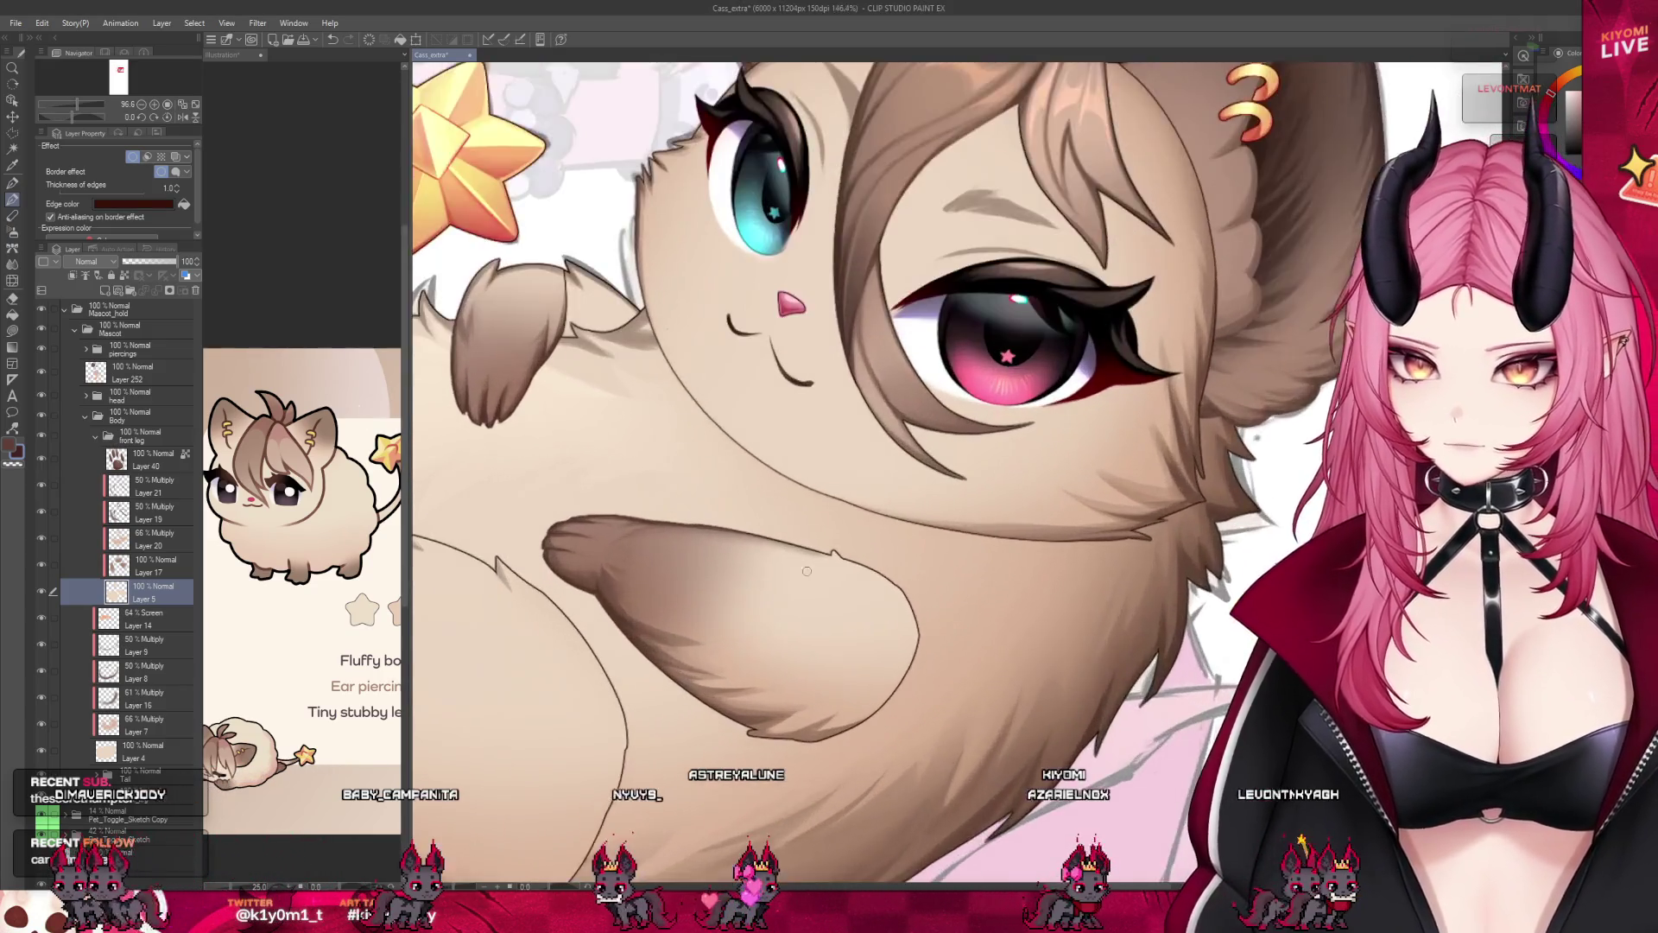
scroll(814, 574, up, 2)
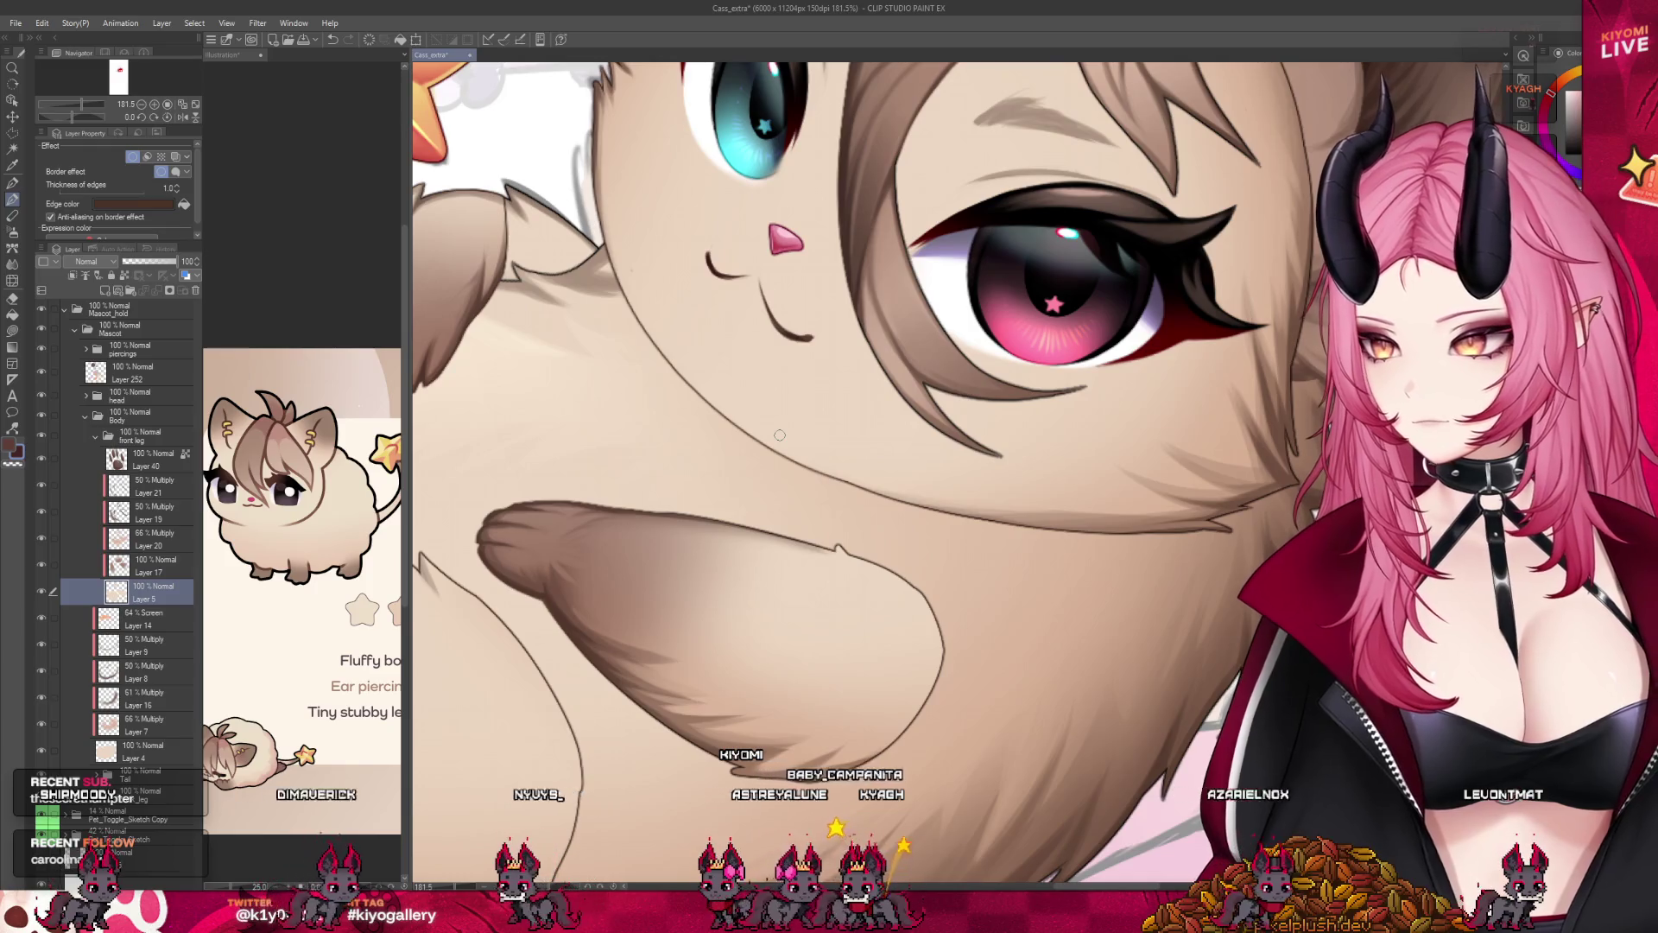
scroll(779, 436, down, 2)
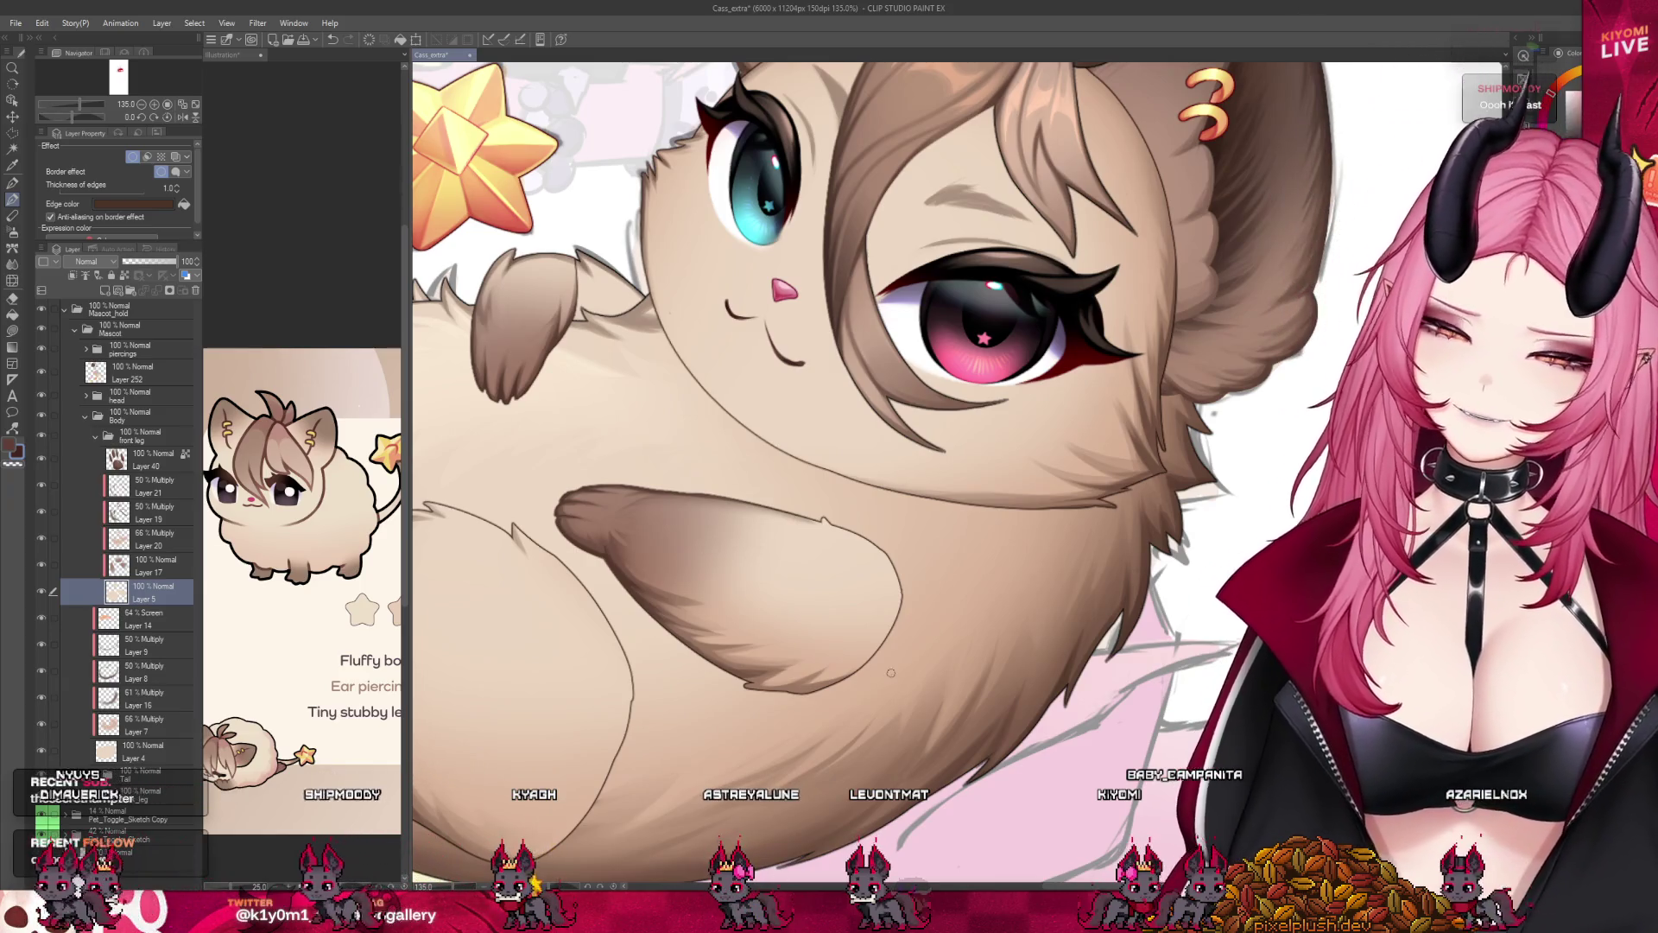
click(146, 566)
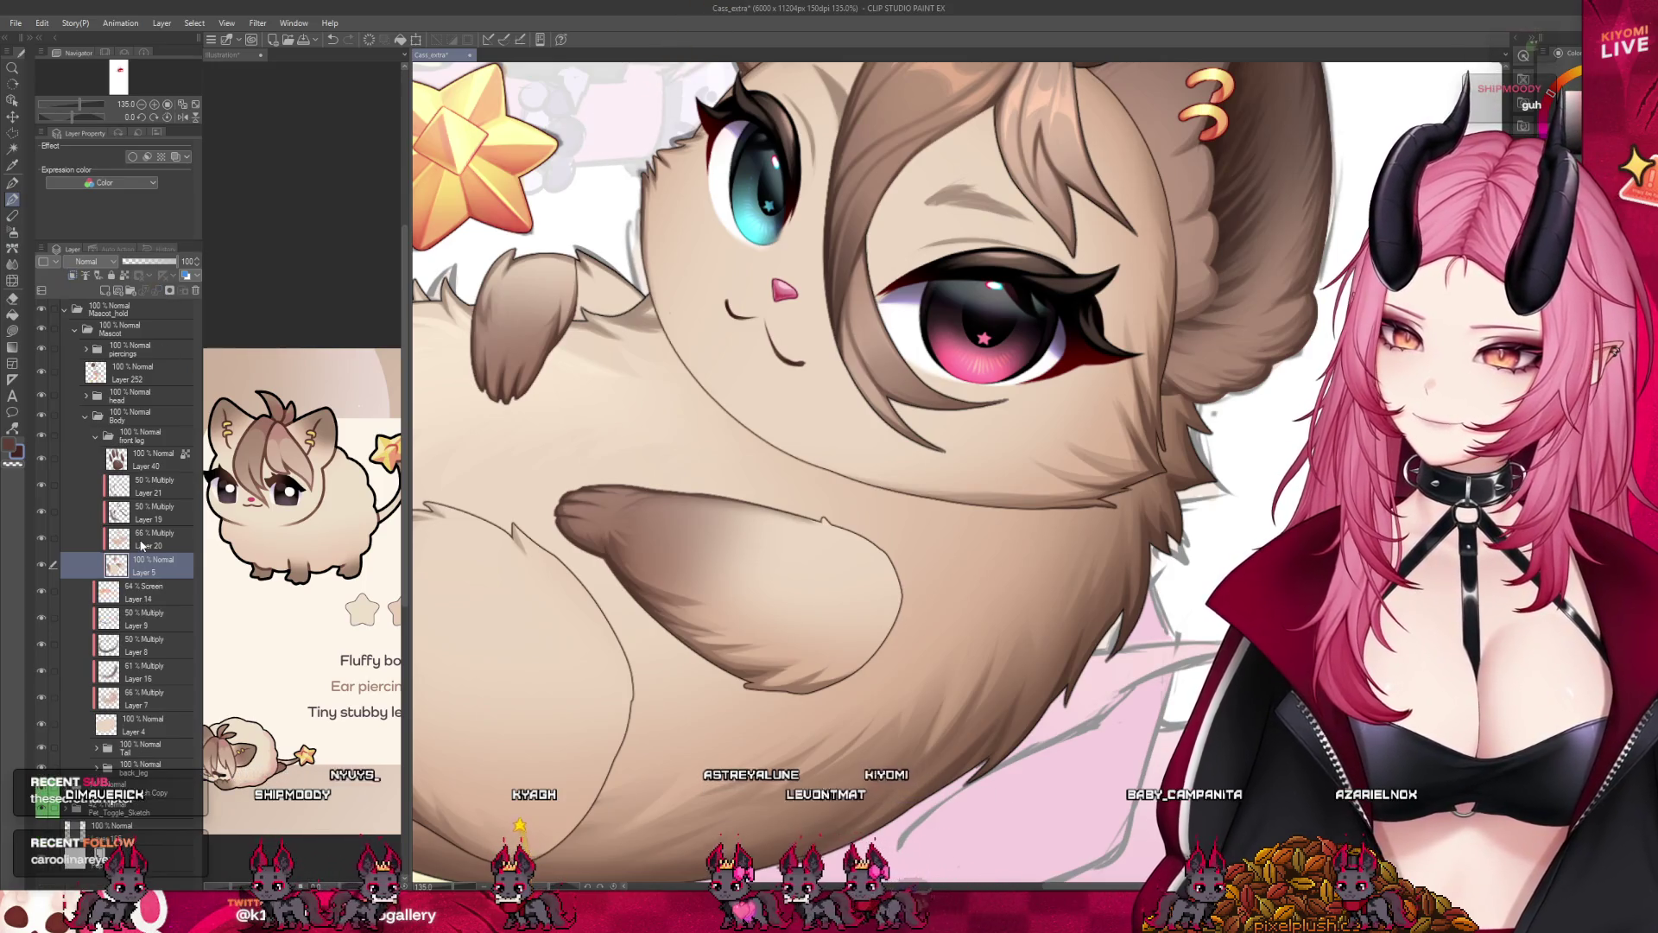
Merge Layers 17, 19 and 21 down so the folder holds only Layer 43 and Layer 5.
click(186, 274)
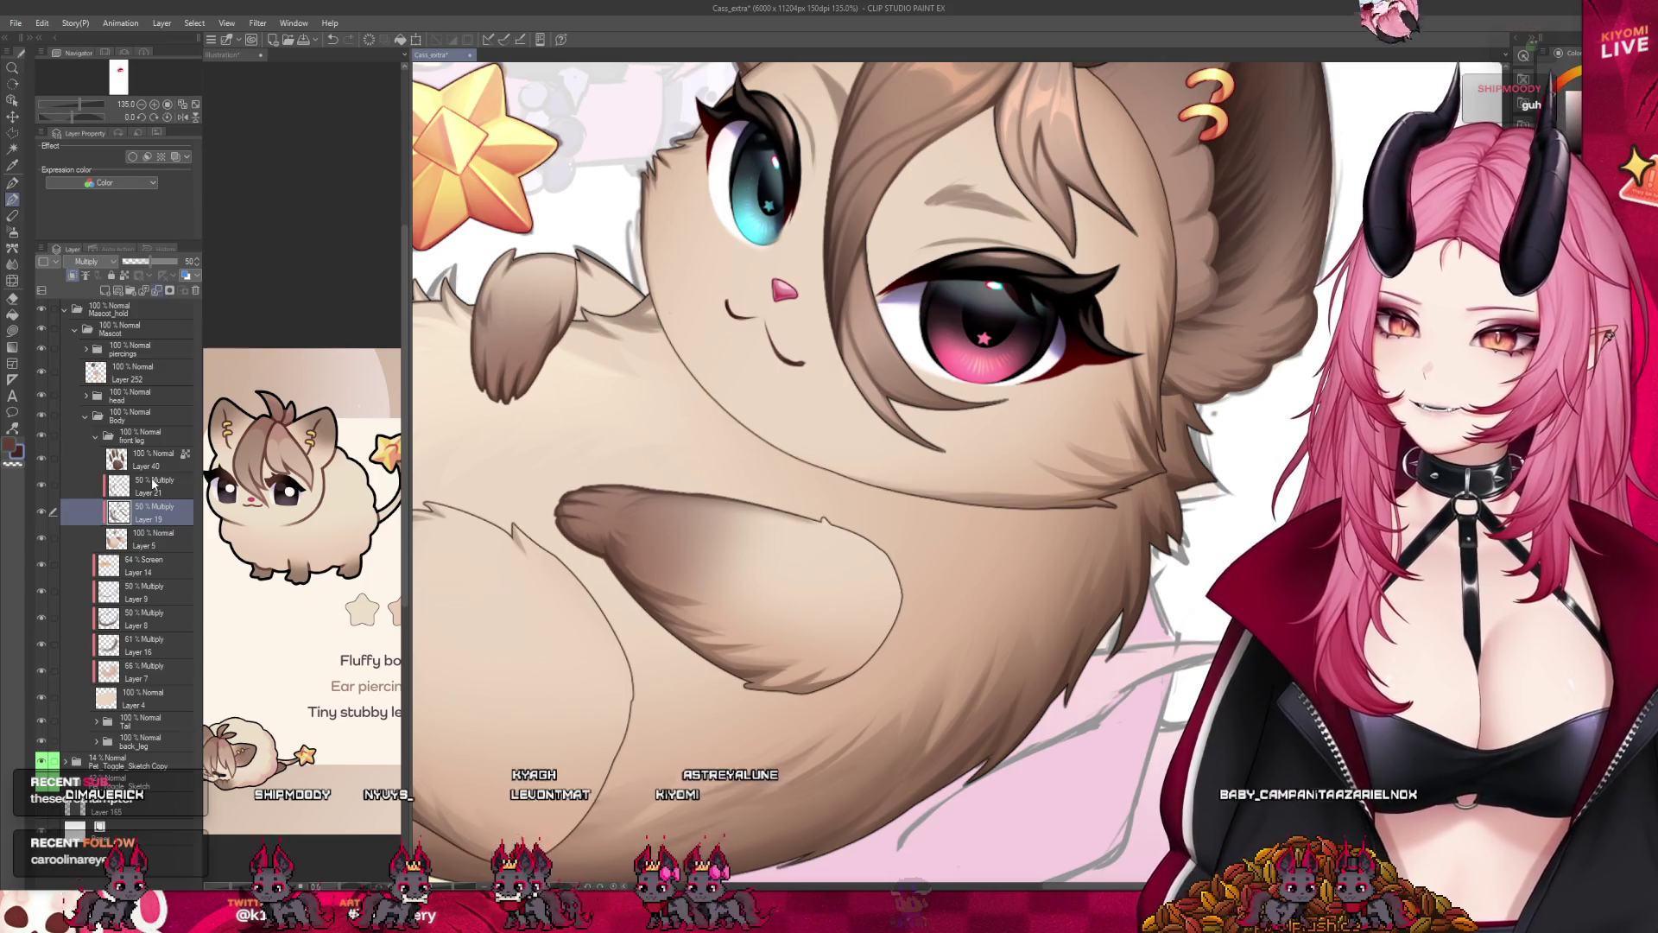
key(Delete)
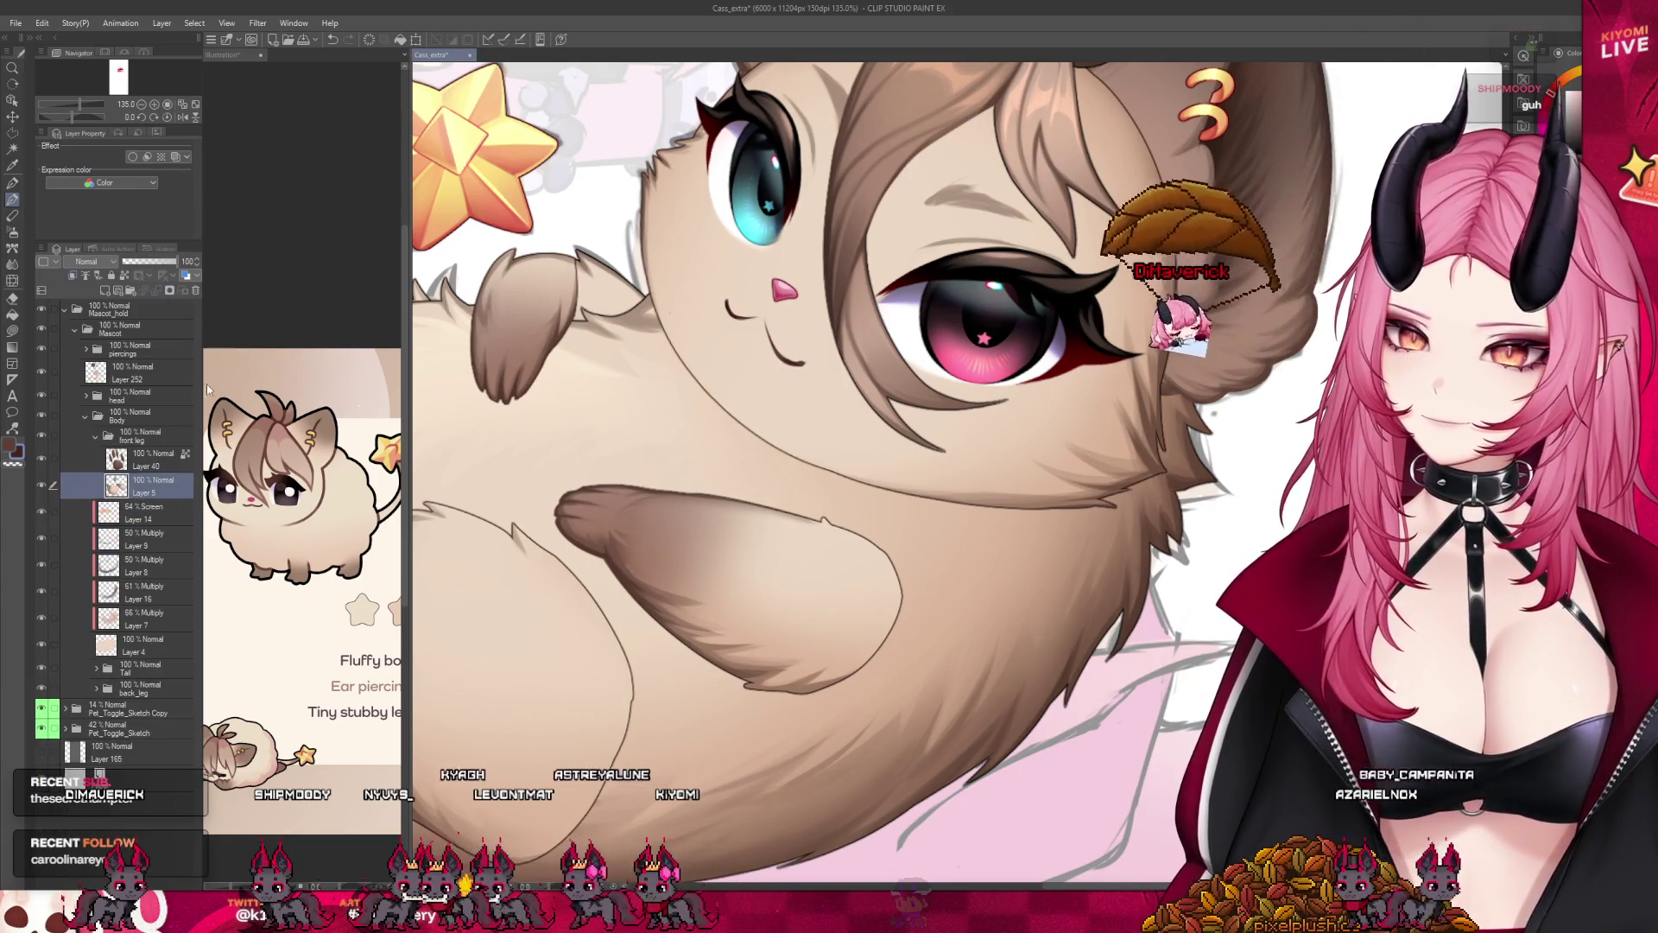
key(Delete)
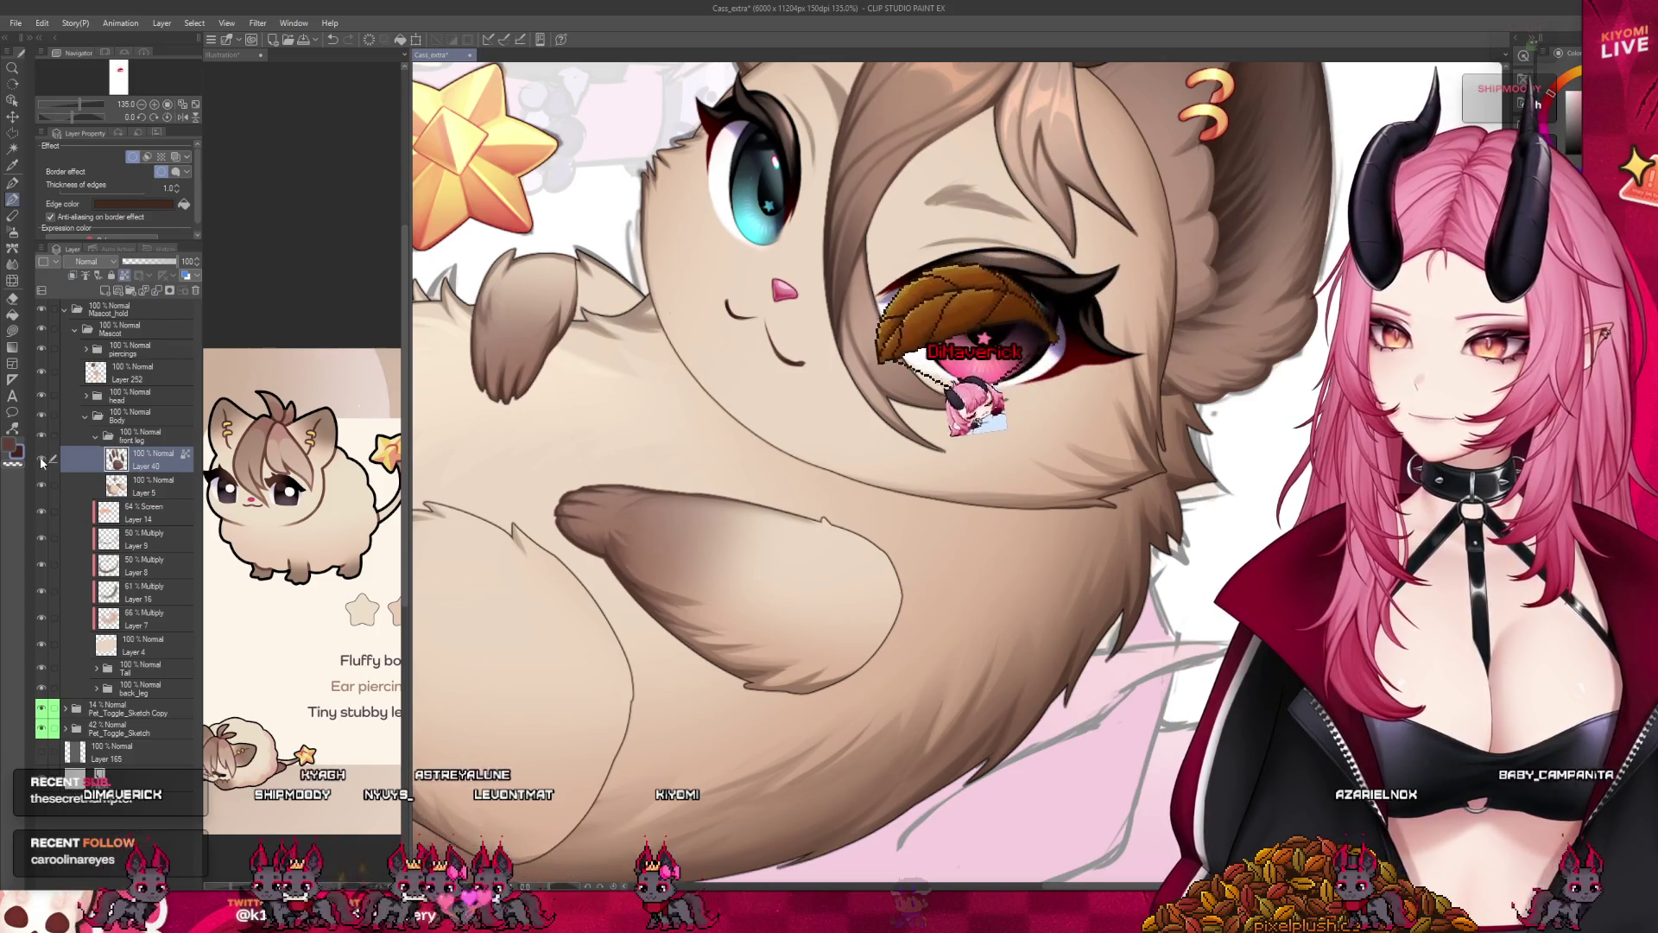
scroll(829, 467, down, 3)
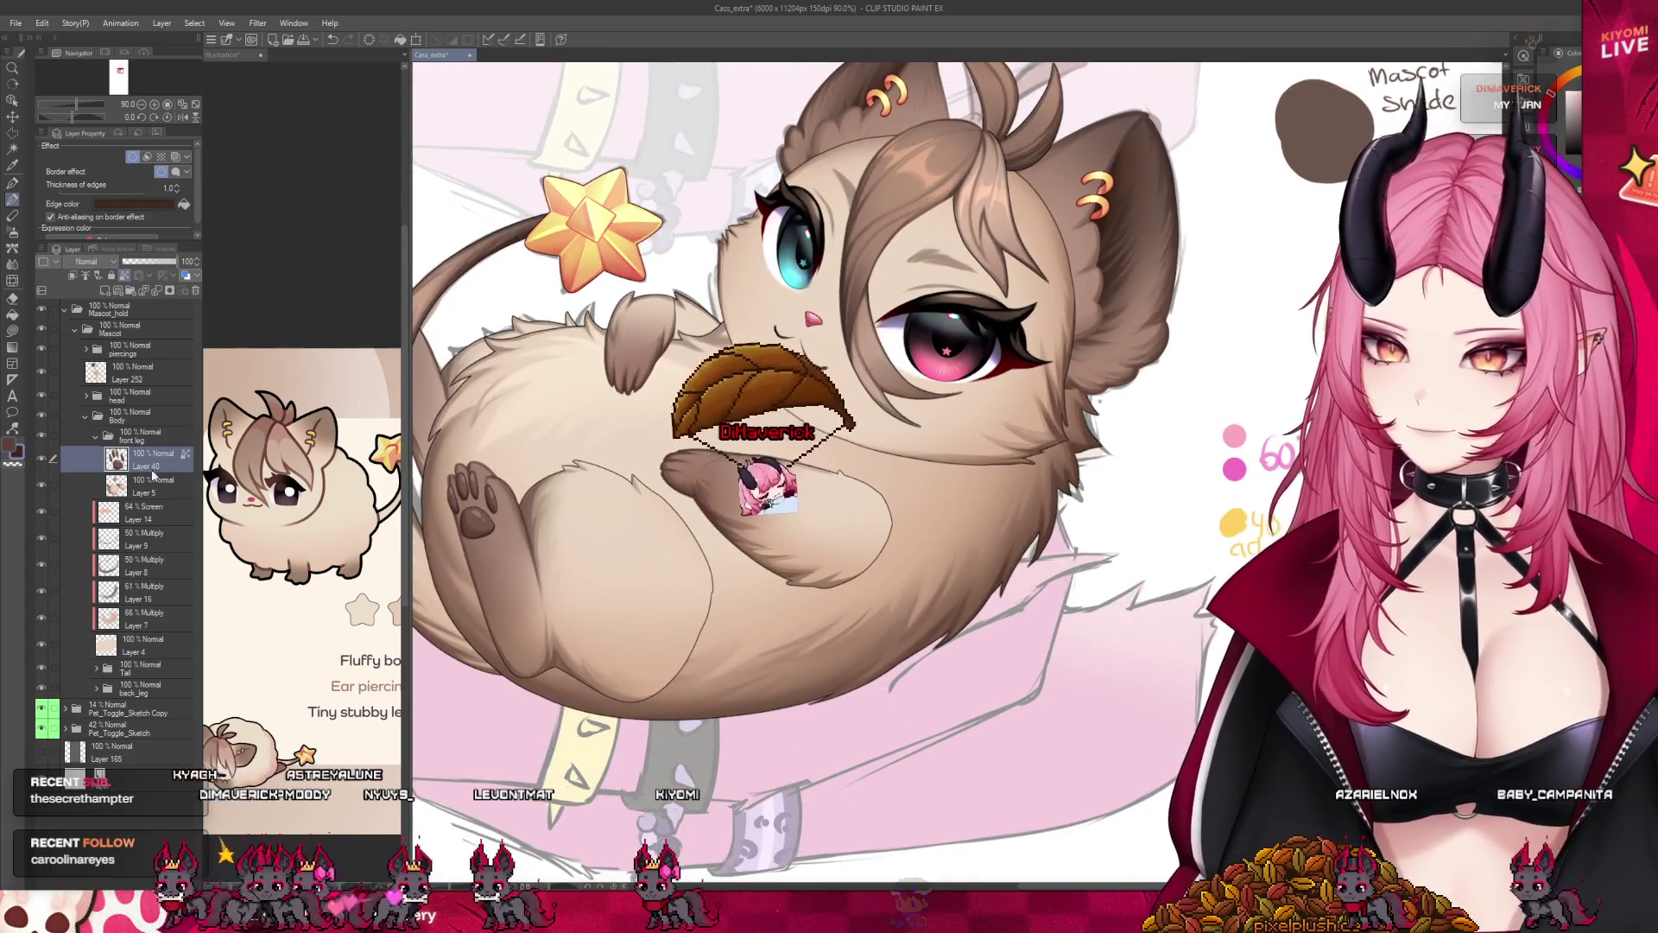
click(153, 487)
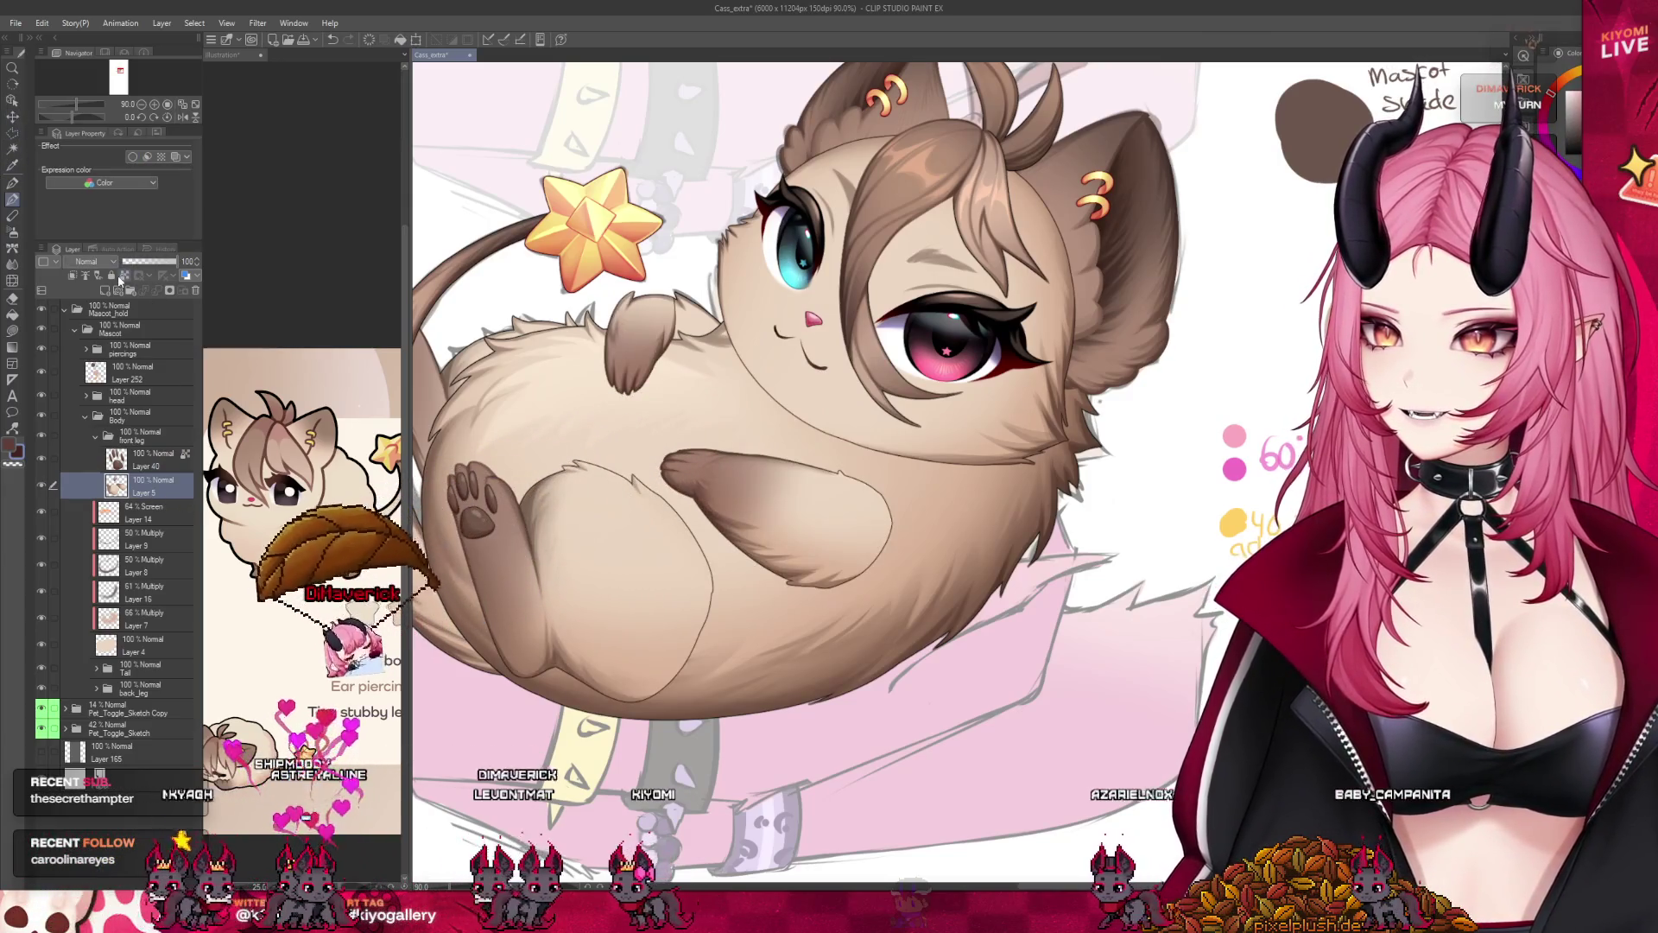
scroll(658, 635, up, 3)
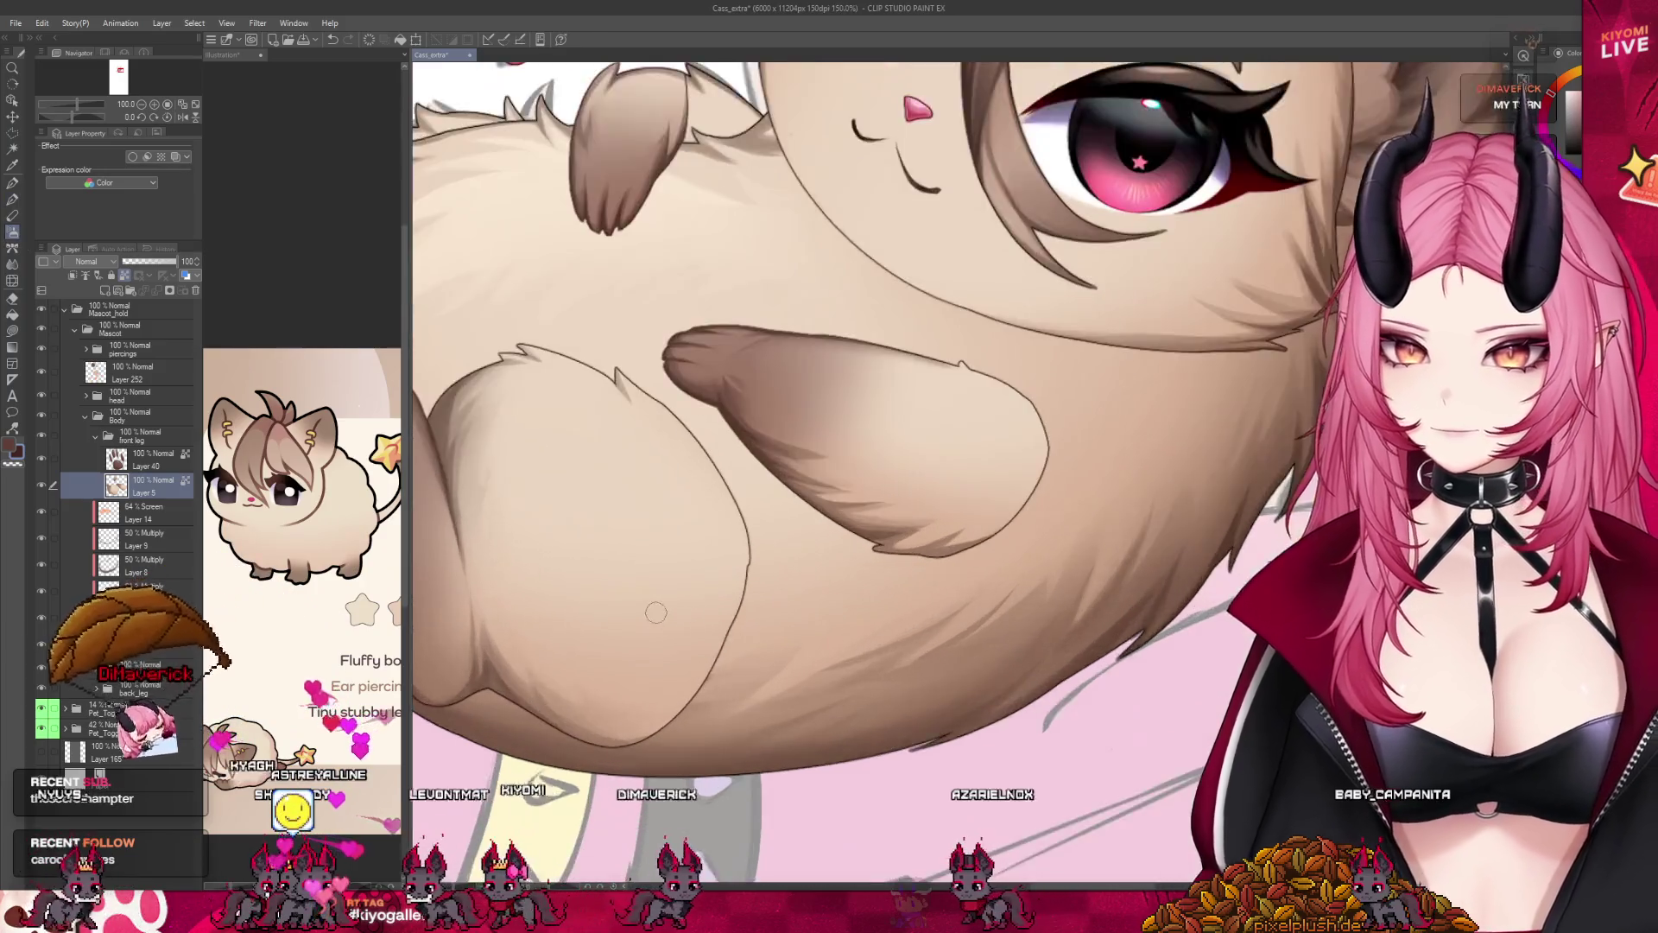
scroll(664, 624, up, 2)
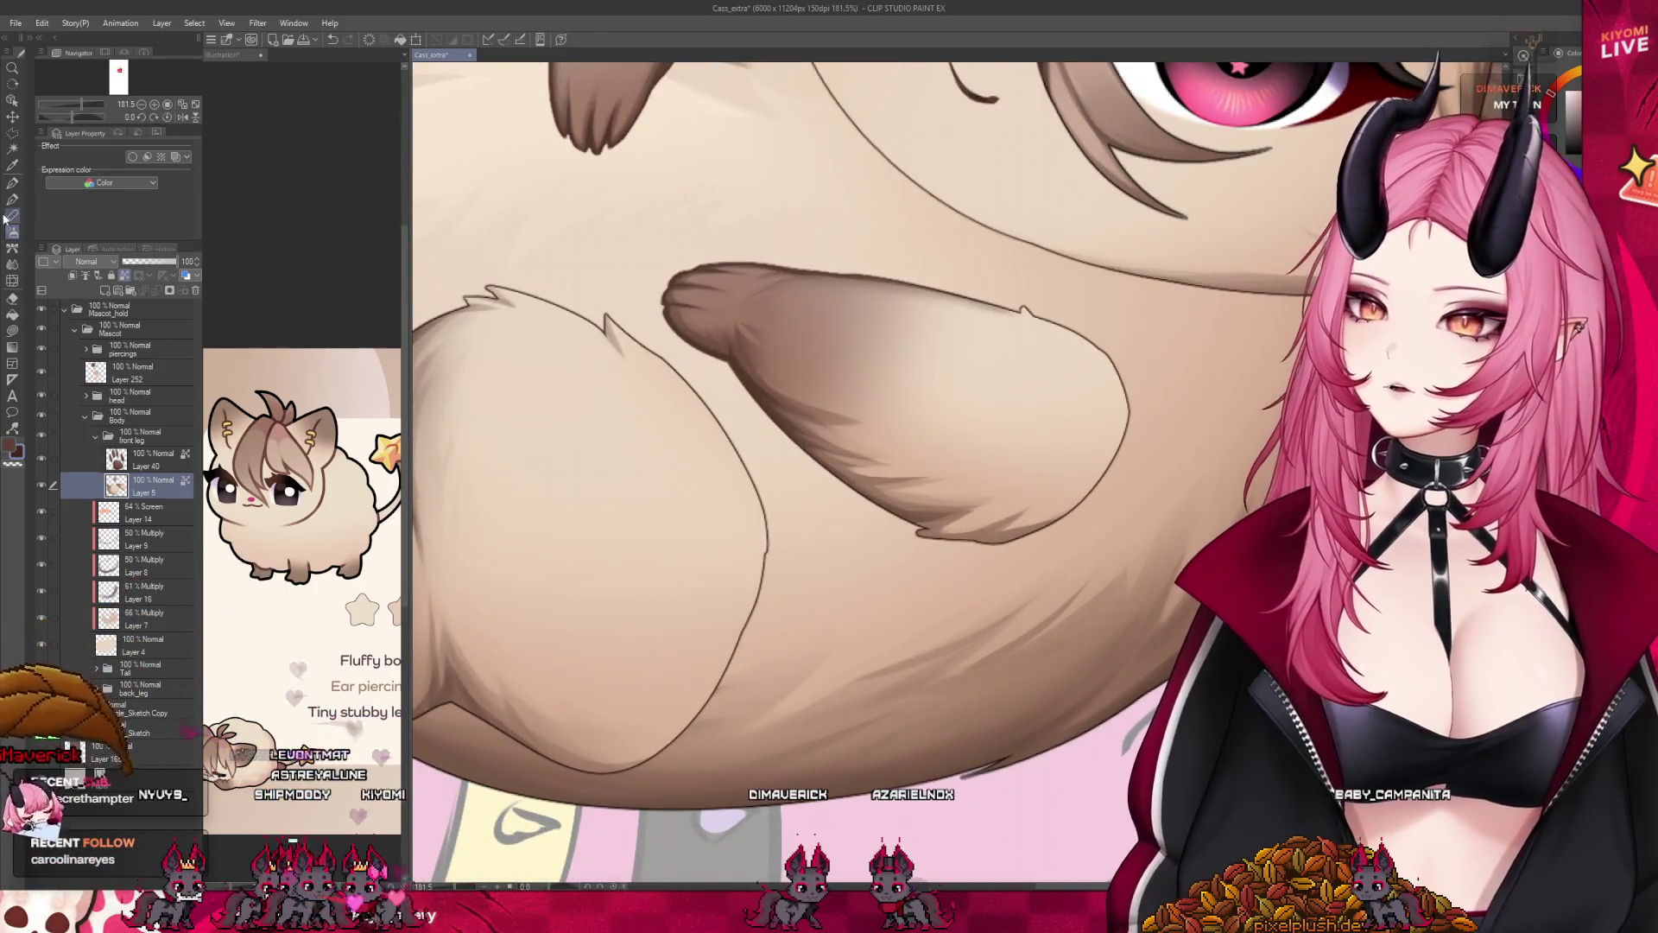
scroll(622, 364, up, 1)
drag(623, 362, 690, 554)
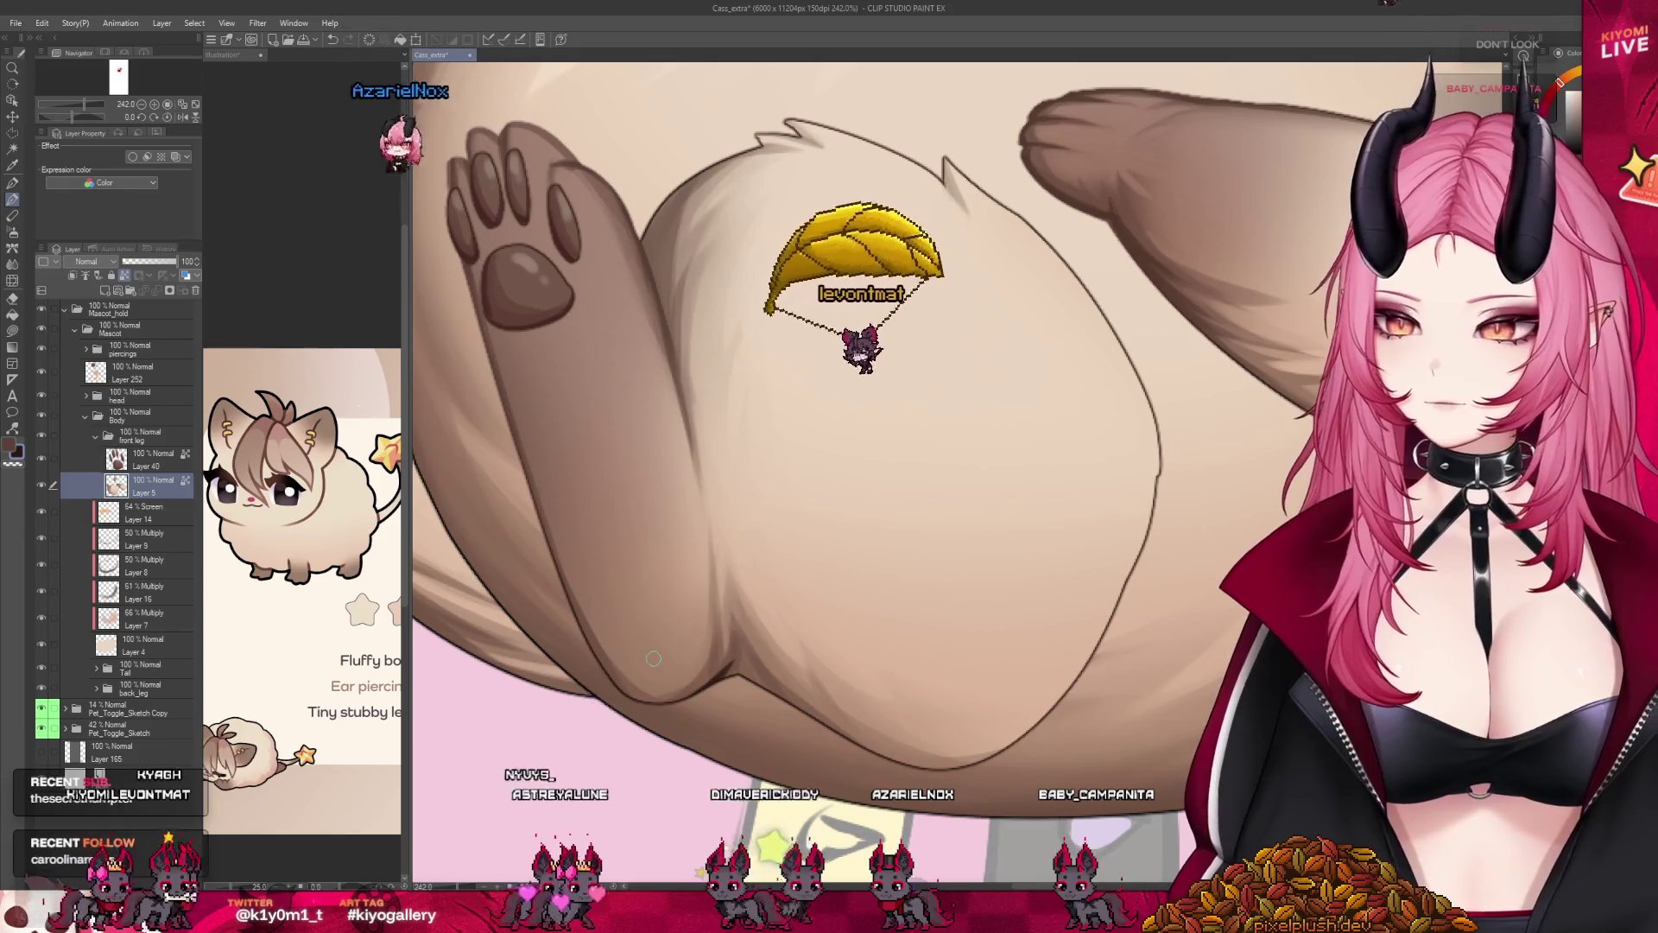
drag(654, 658, 674, 610)
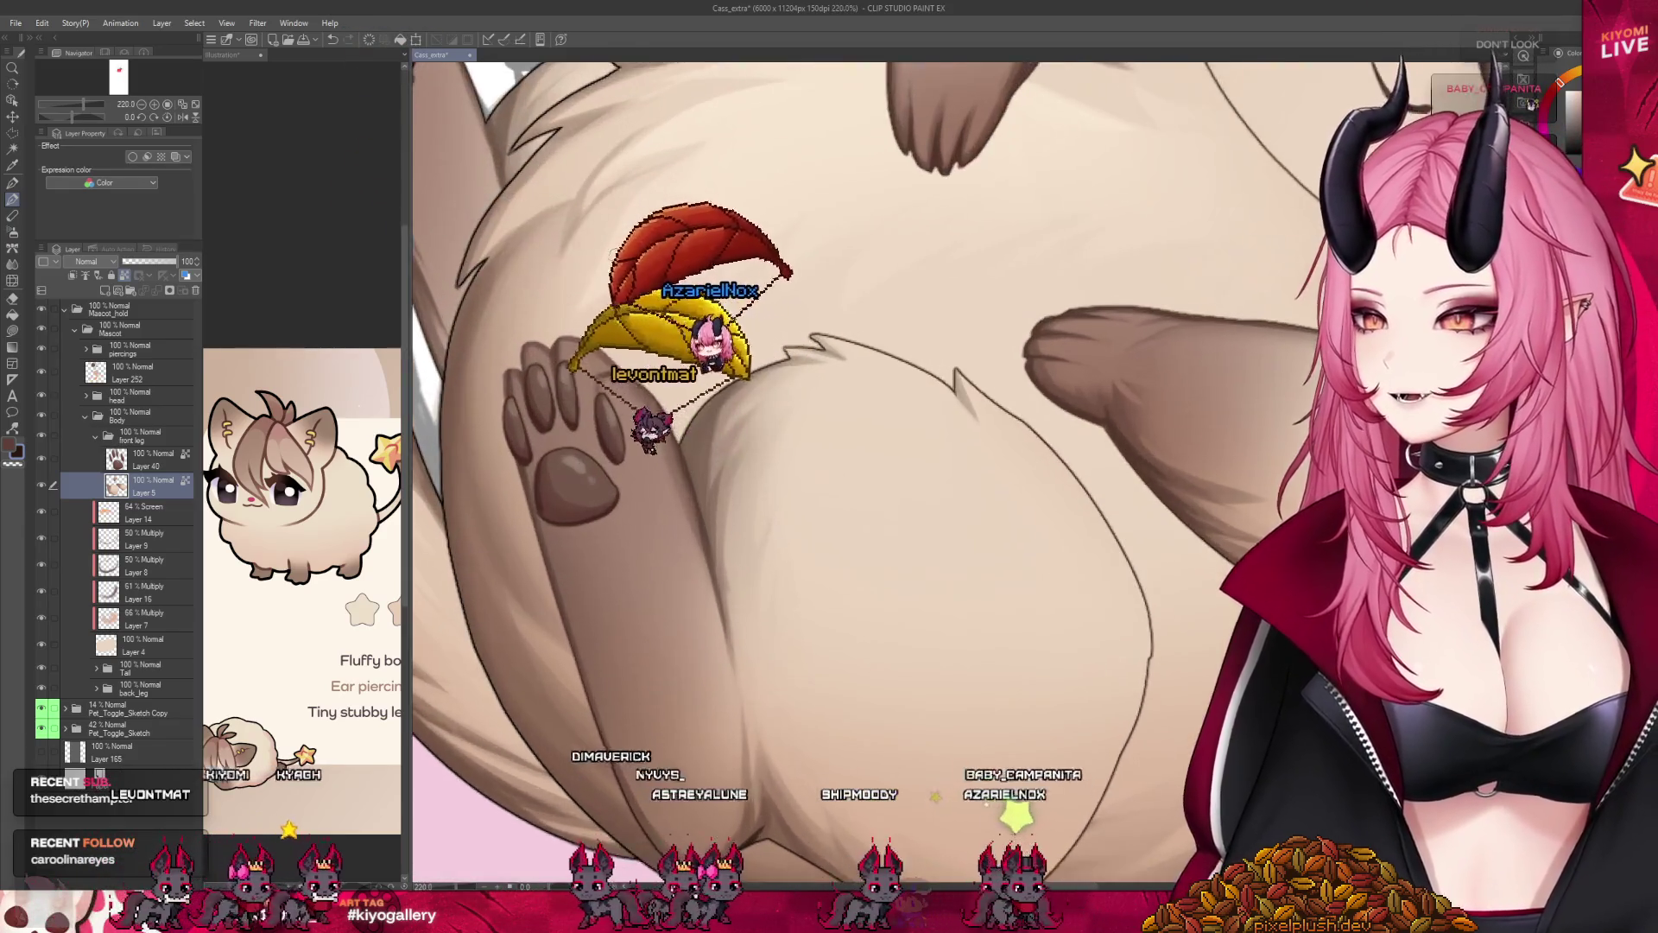
scroll(829, 467, up, 2)
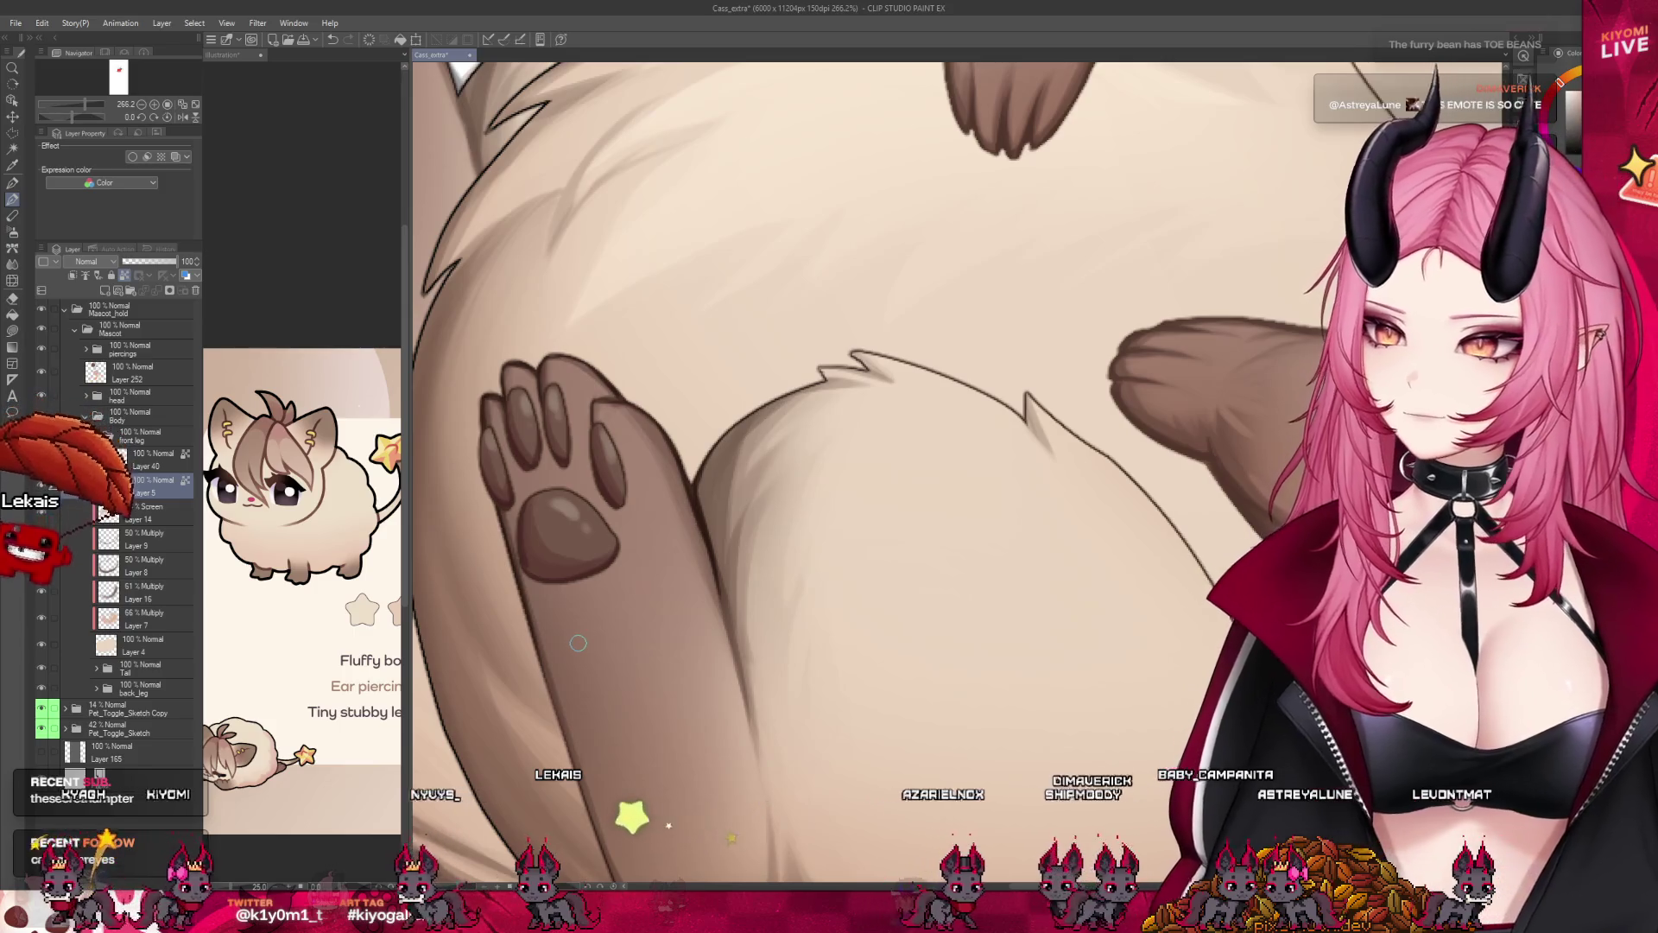
scroll(576, 641, down, 2)
scroll(577, 640, down, 3)
scroll(576, 641, down, 2)
scroll(777, 468, up, 2)
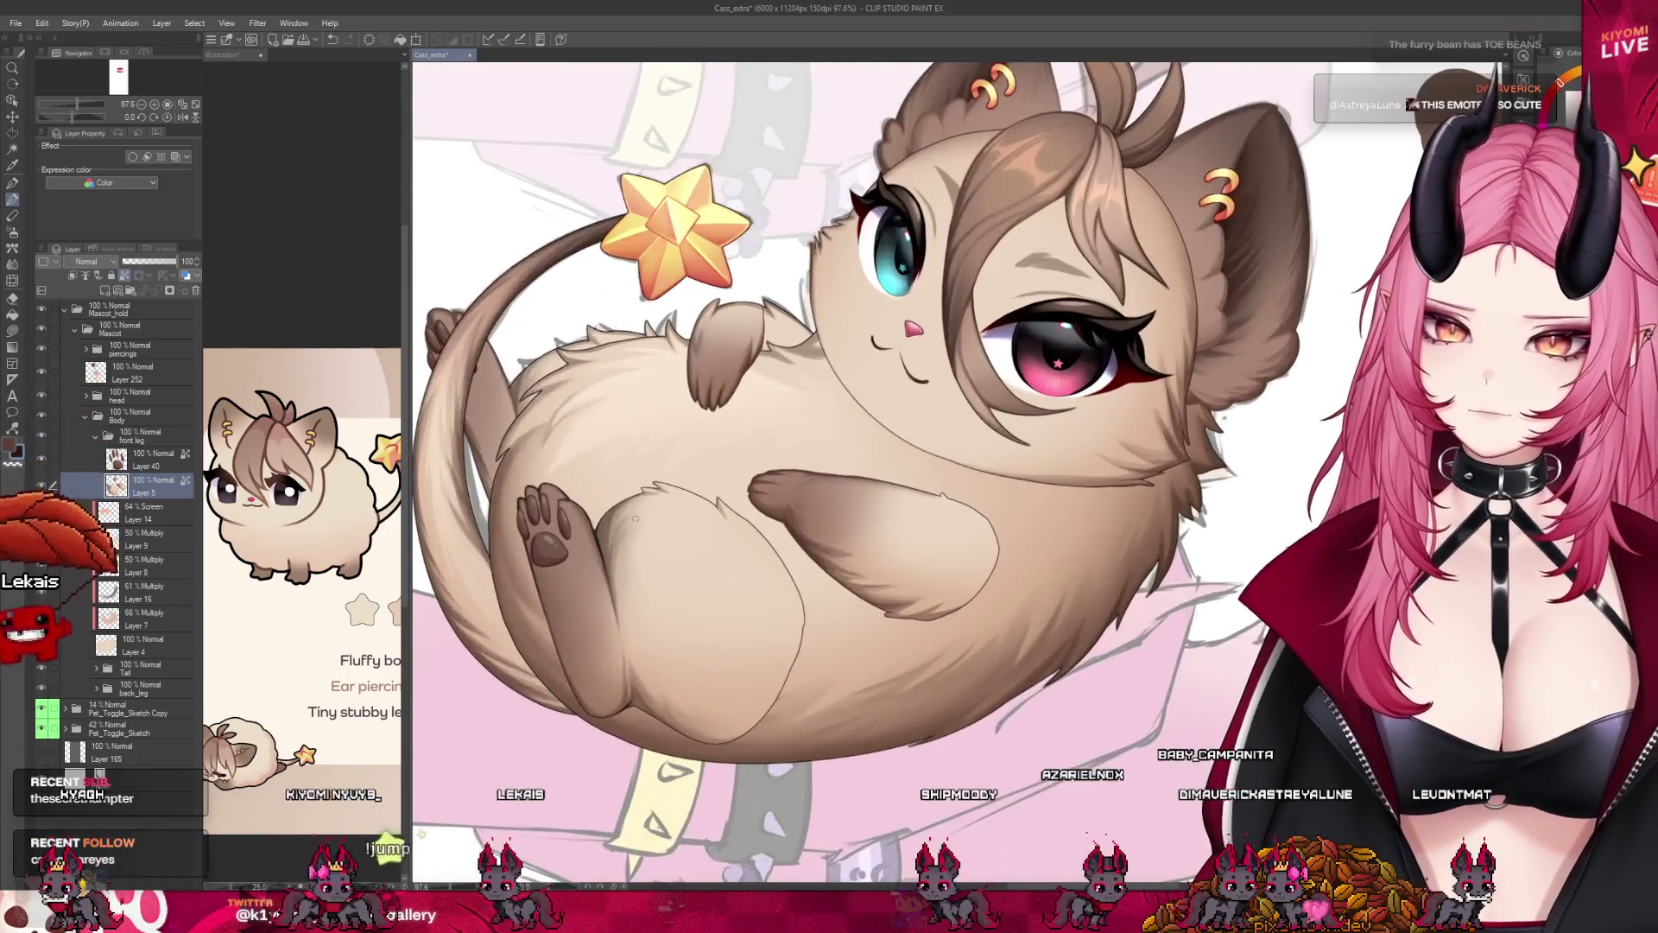
scroll(778, 466, down, 2)
scroll(778, 467, up, 2)
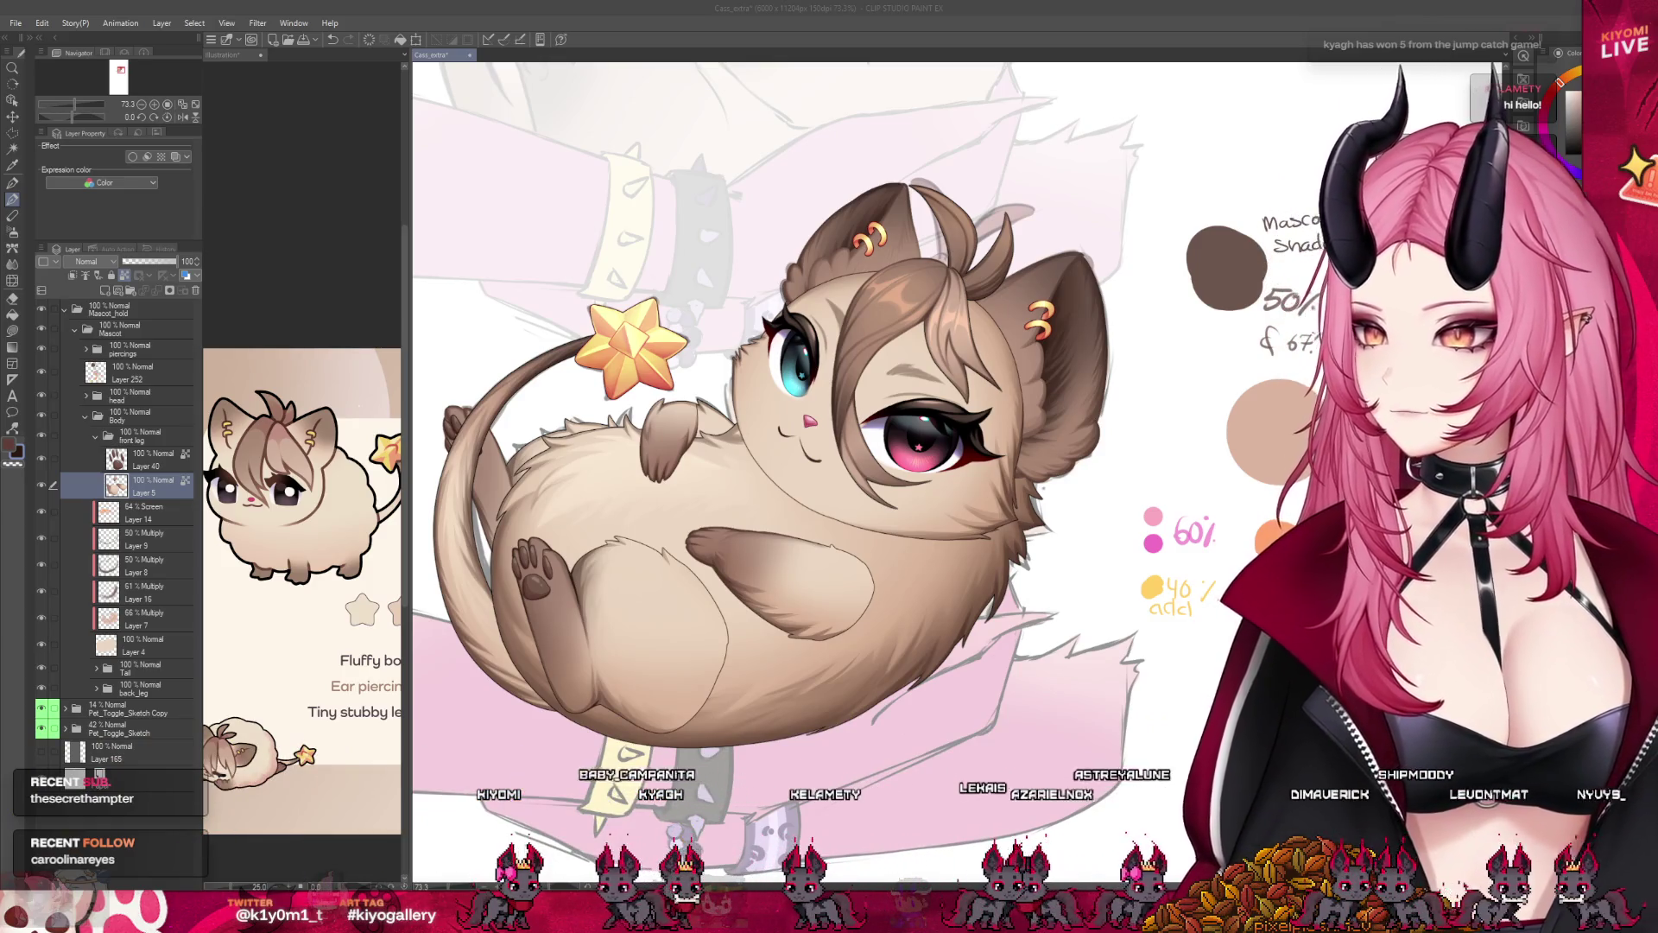
scroll(569, 609, up, 3)
scroll(571, 608, up, 2)
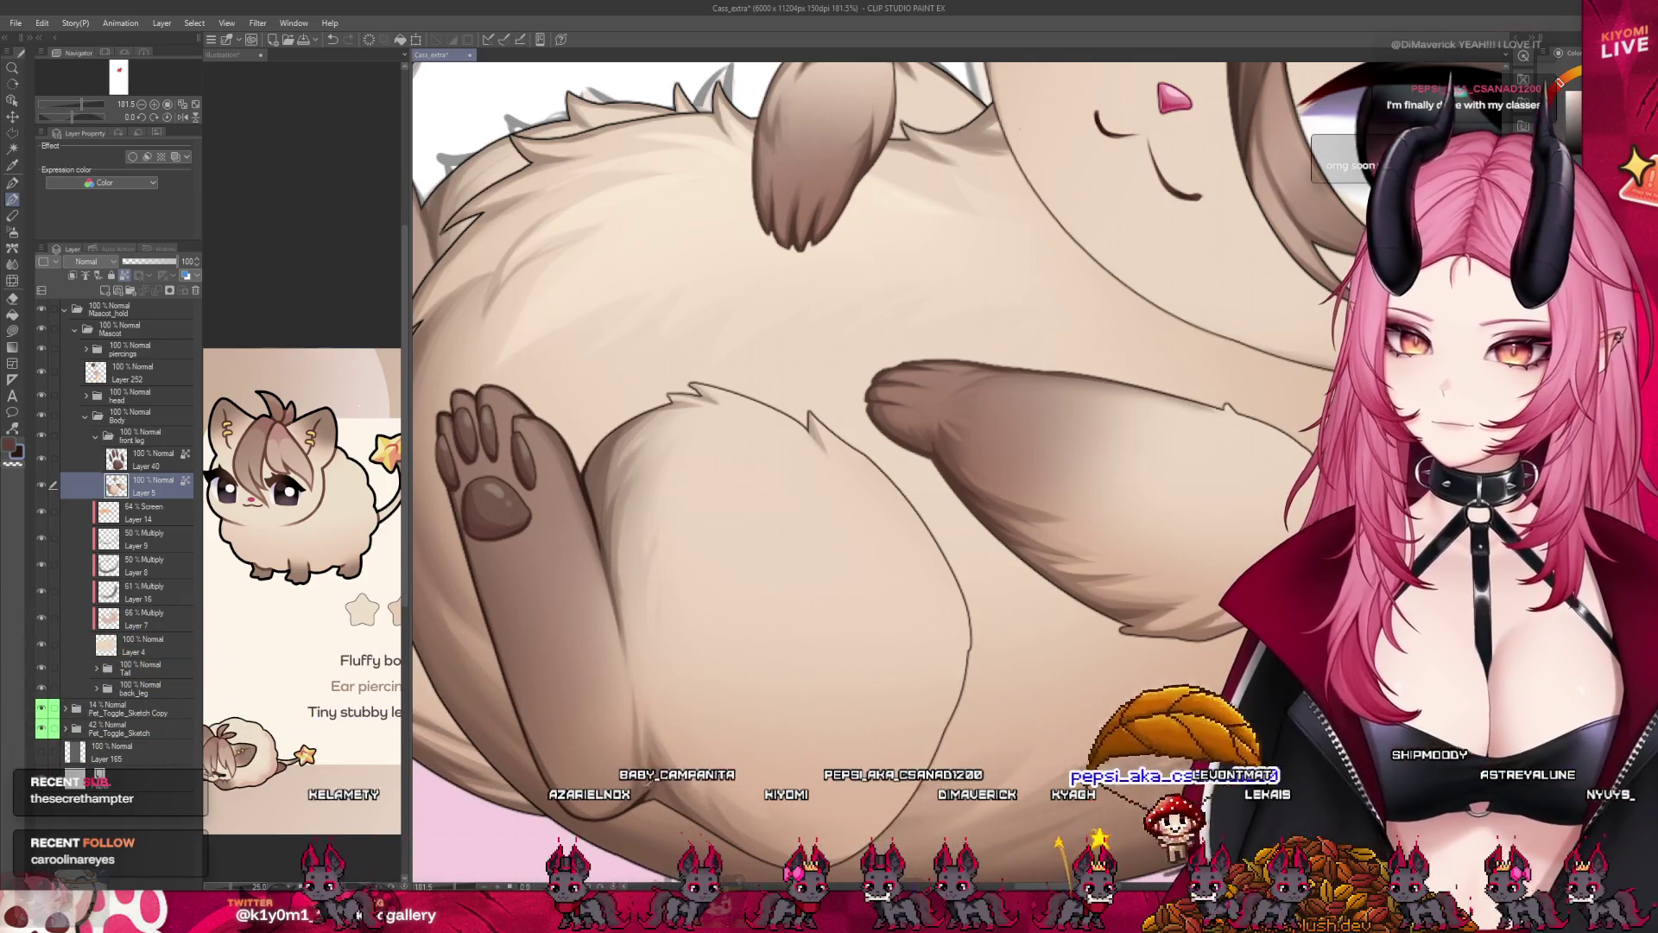
scroll(609, 563, down, 2)
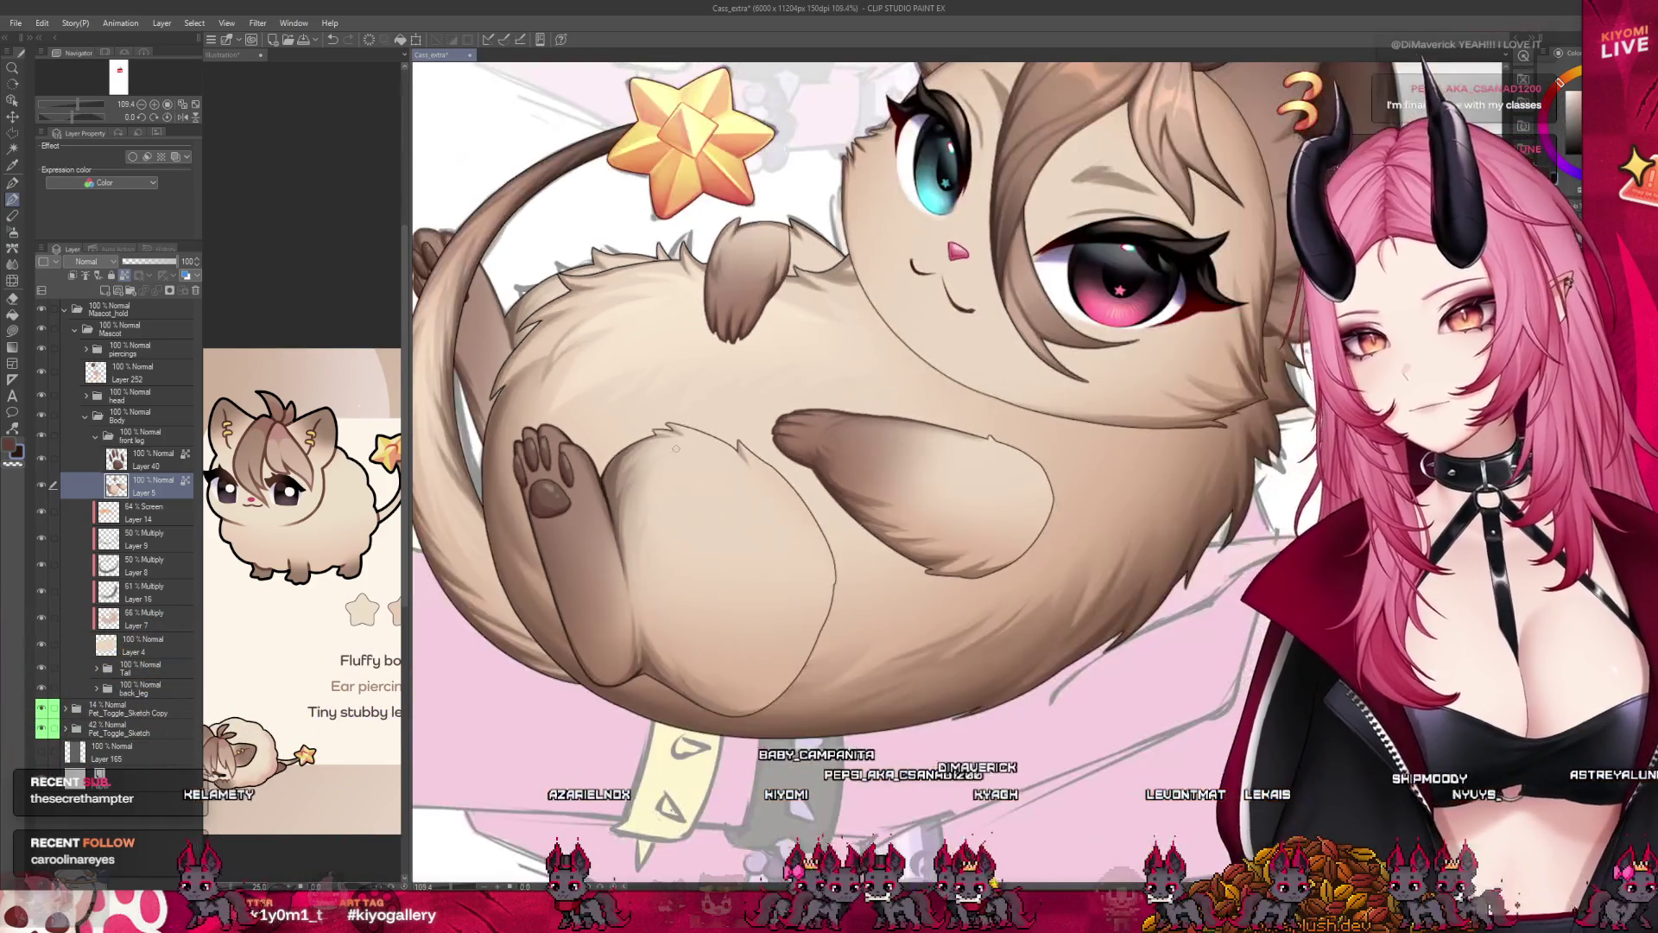
scroll(609, 563, down, 1)
scroll(609, 564, down, 1)
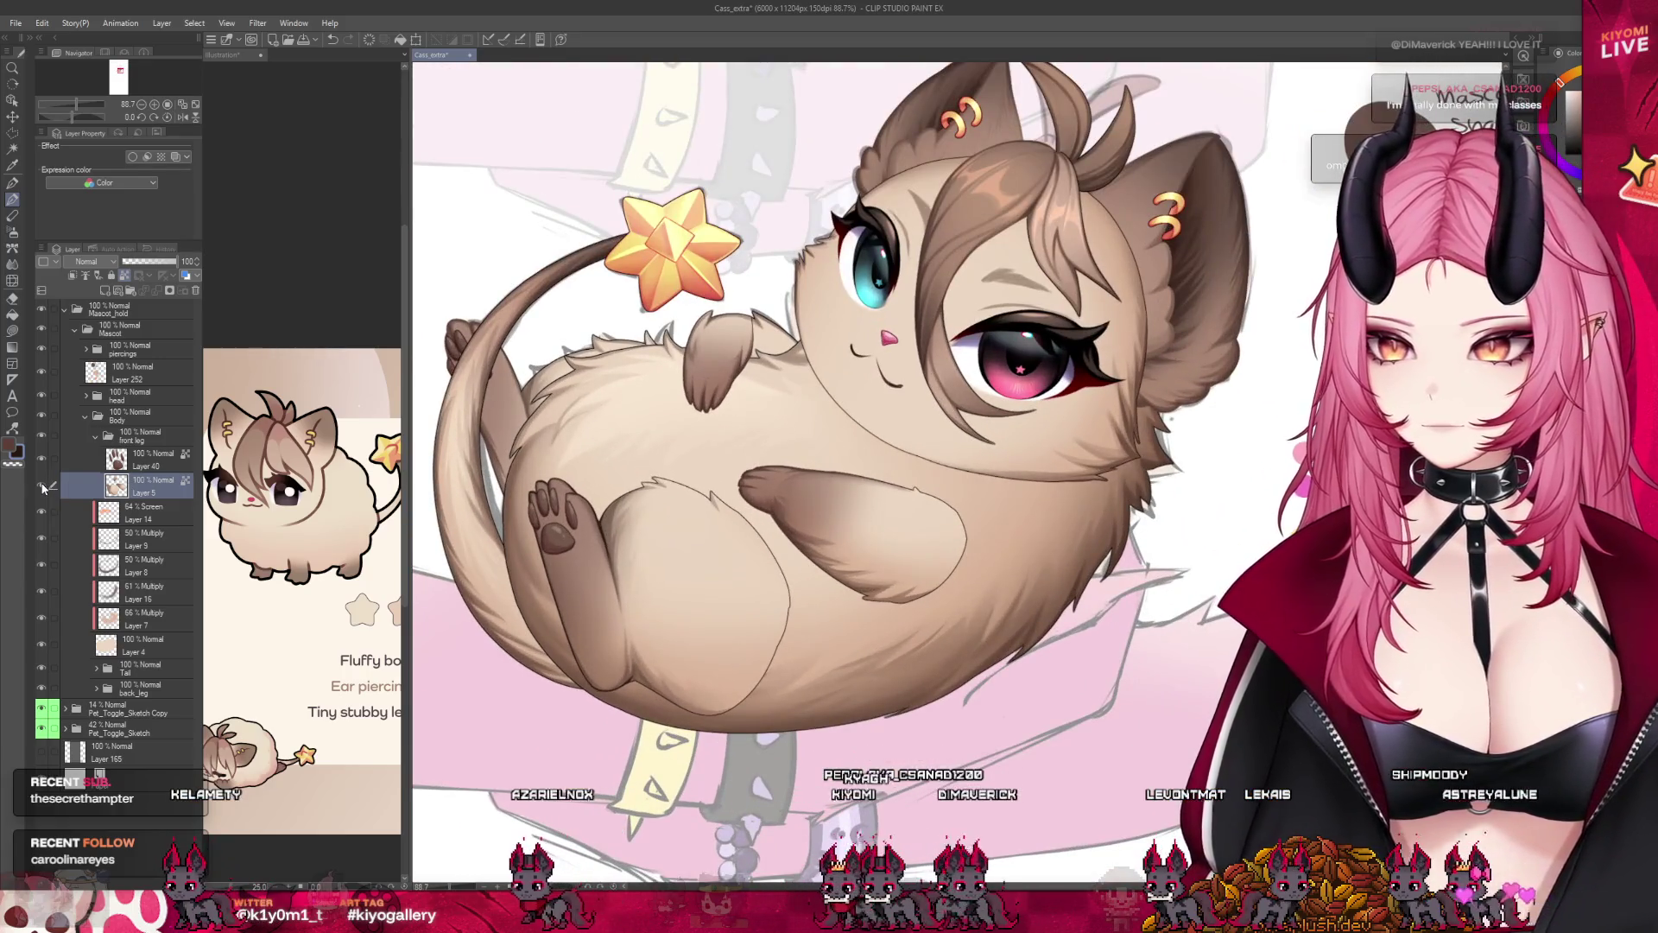
scroll(738, 383, up, 1)
scroll(739, 382, up, 2)
scroll(746, 391, up, 2)
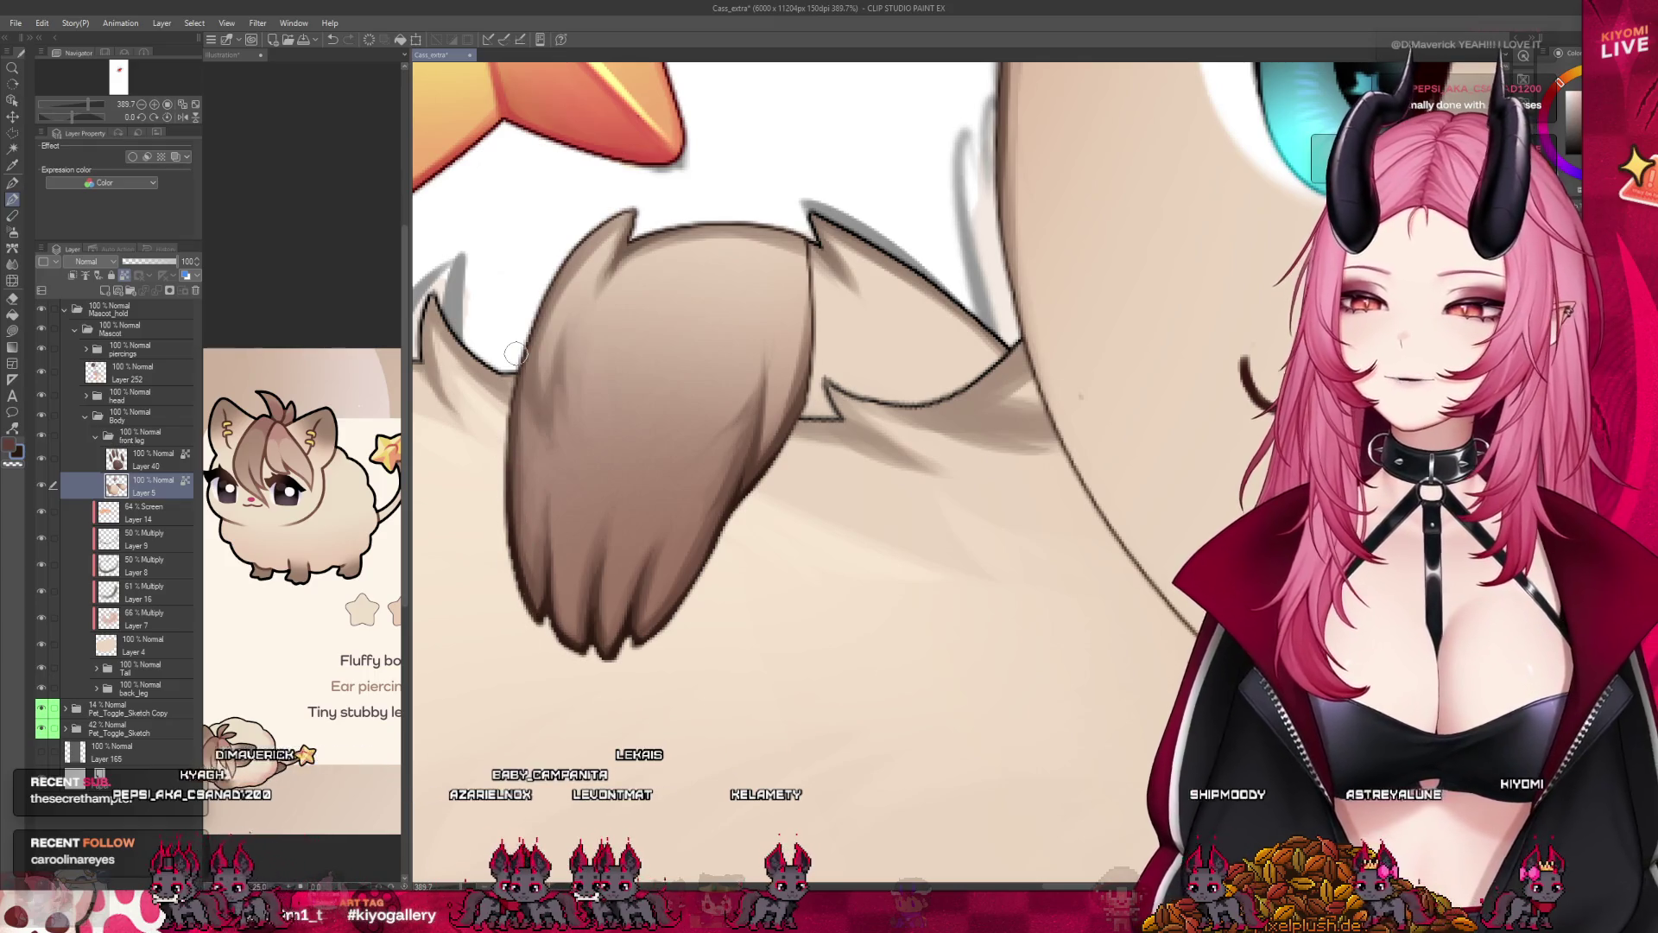
scroll(532, 335, down, 3)
scroll(664, 522, up, 1)
scroll(663, 522, up, 1)
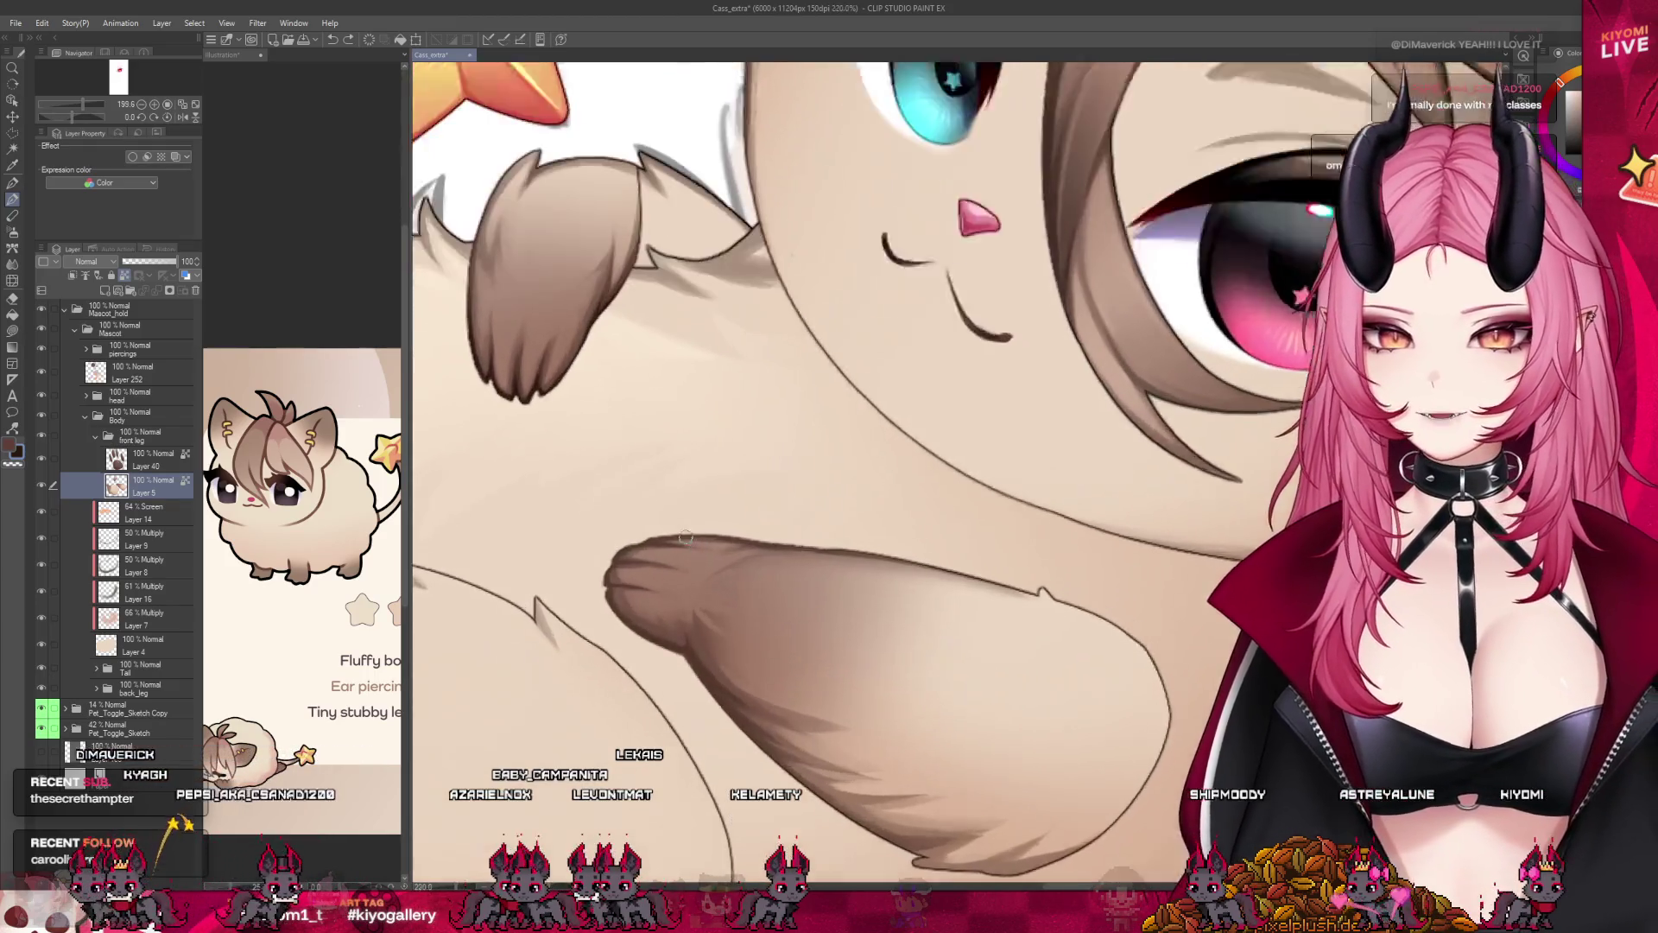
scroll(663, 523, up, 1)
scroll(663, 523, up, 1)
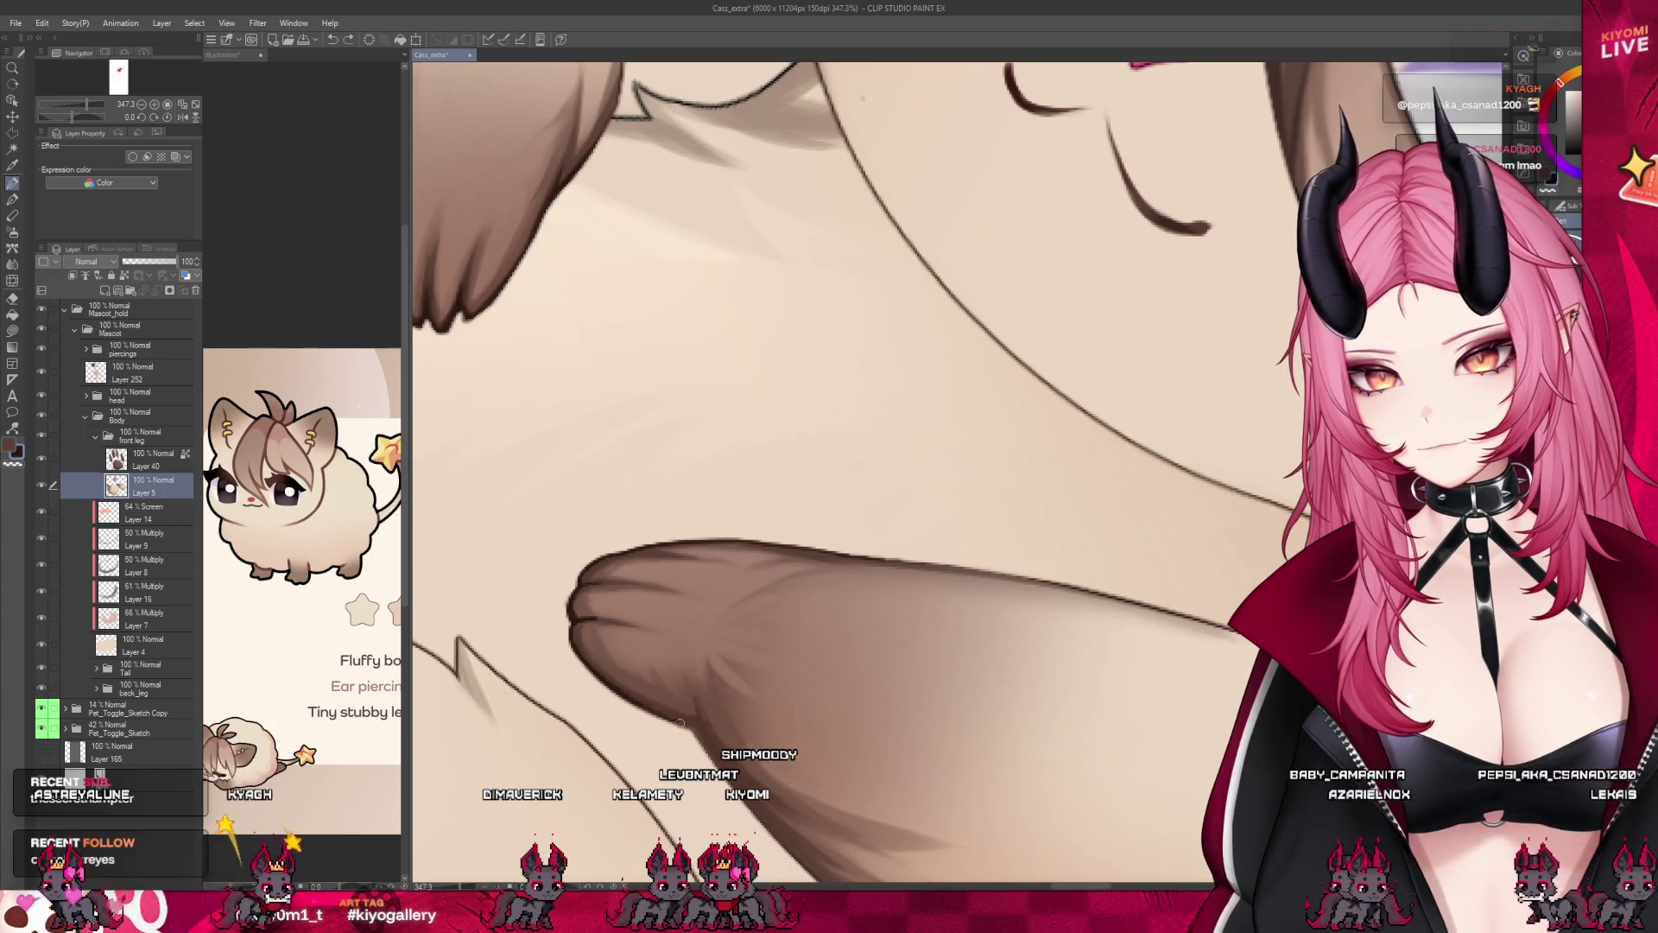
scroll(714, 556, down, 2)
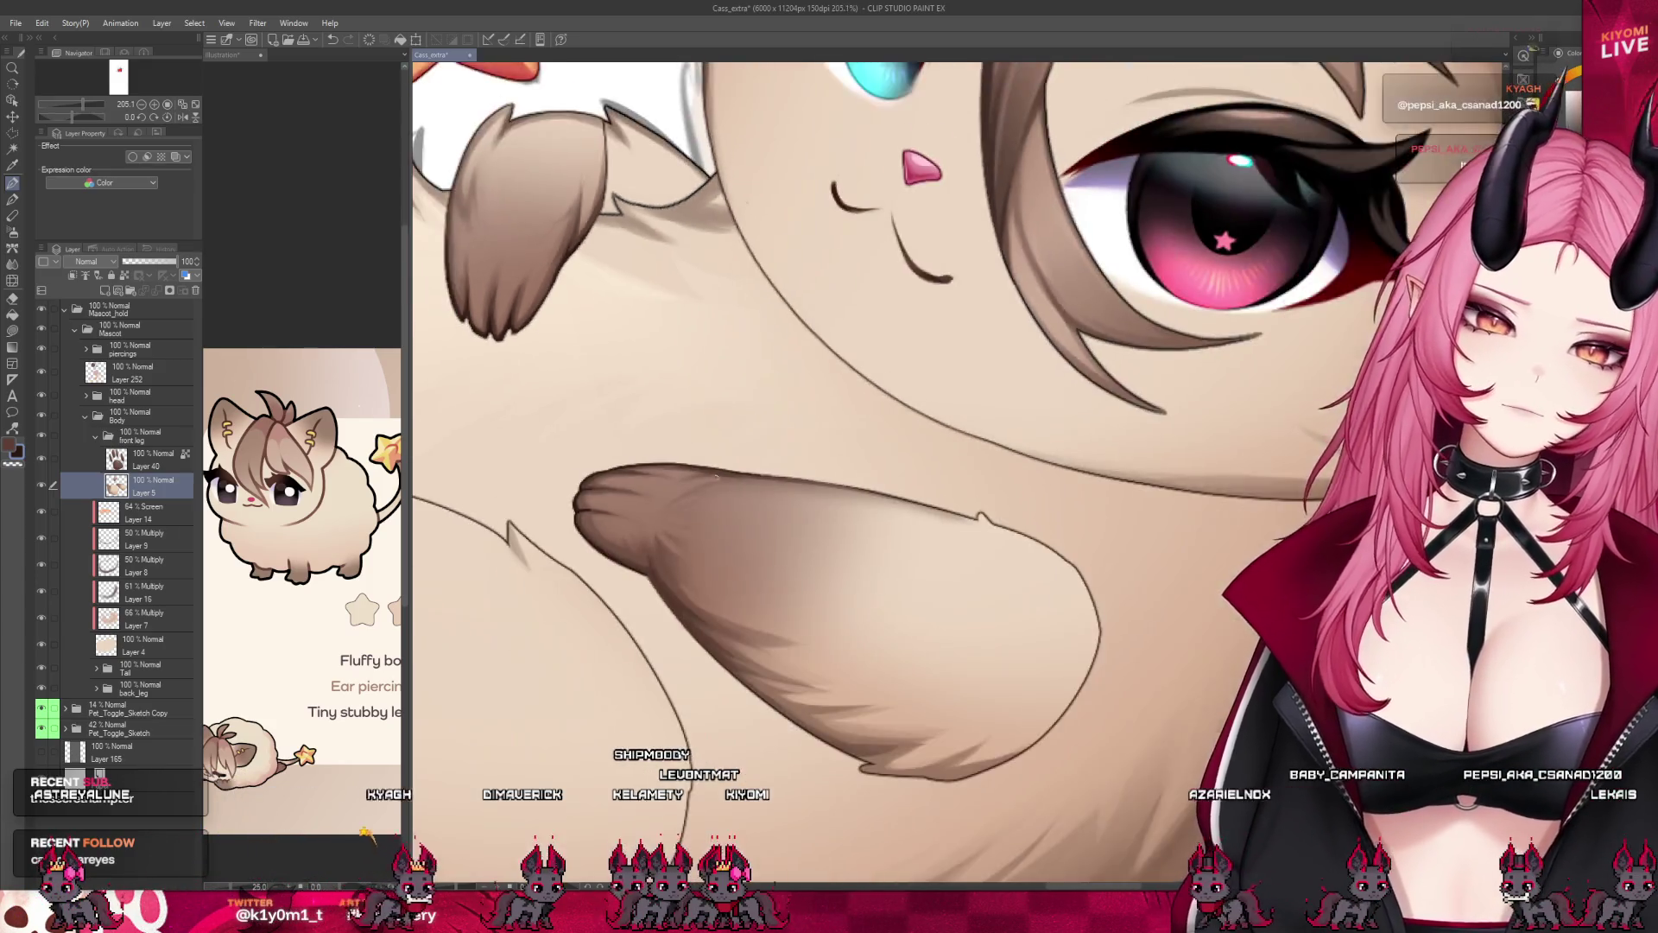
scroll(751, 565, down, 2)
scroll(804, 577, down, 2)
scroll(872, 595, down, 1)
scroll(873, 595, up, 2)
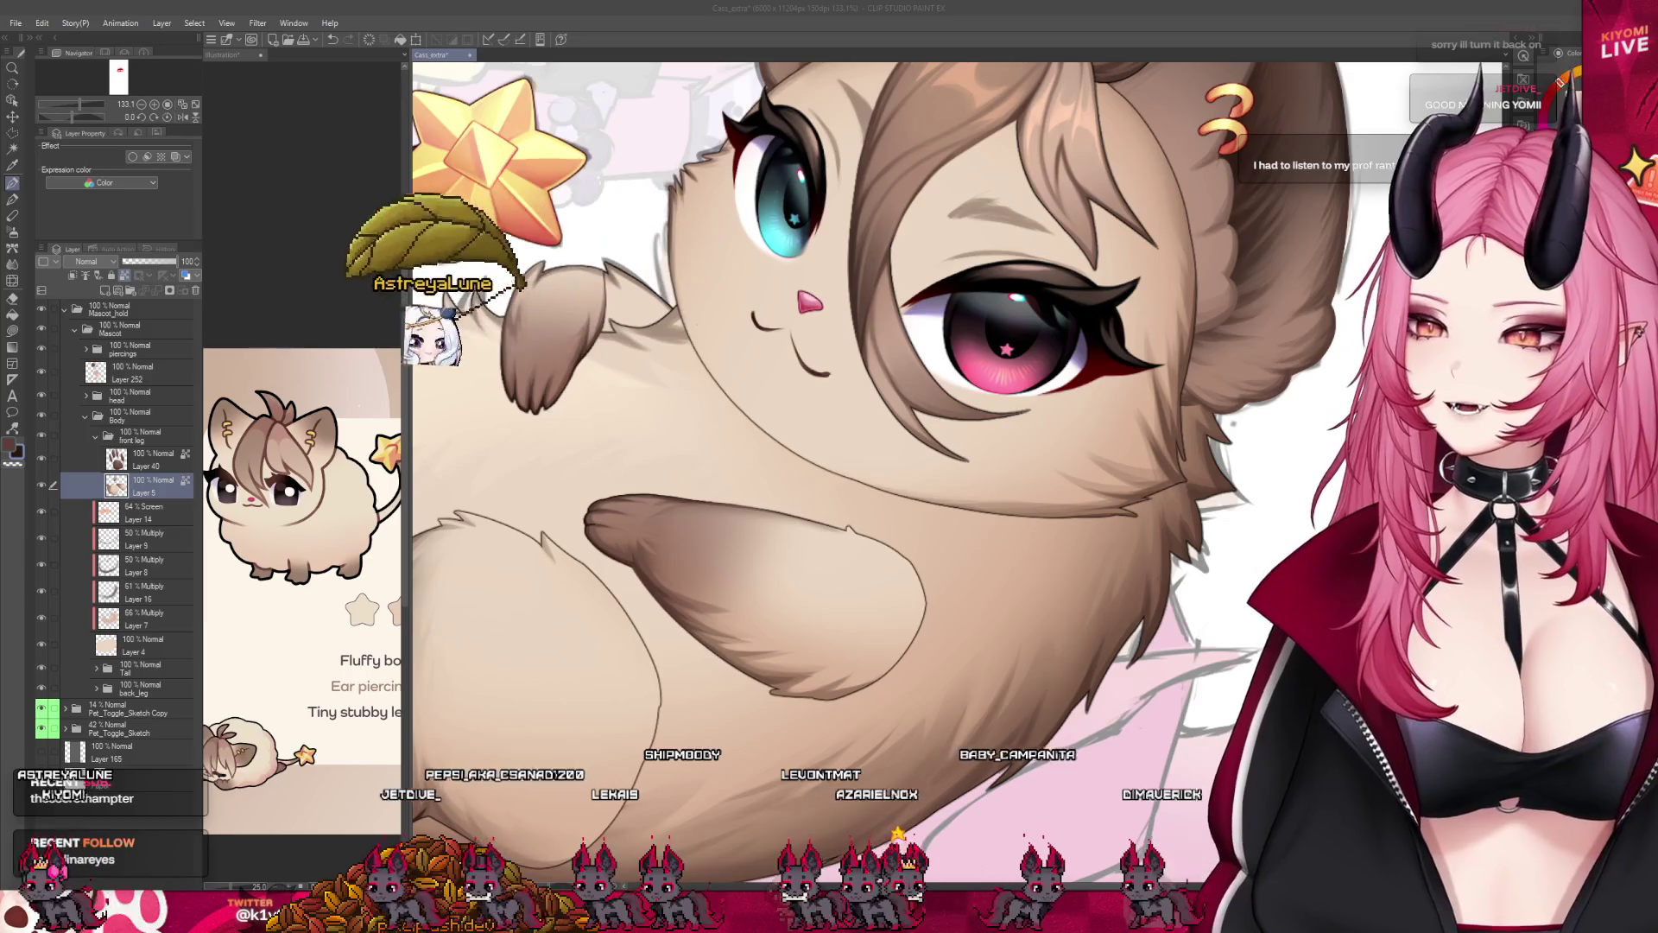
scroll(923, 519, down, 2)
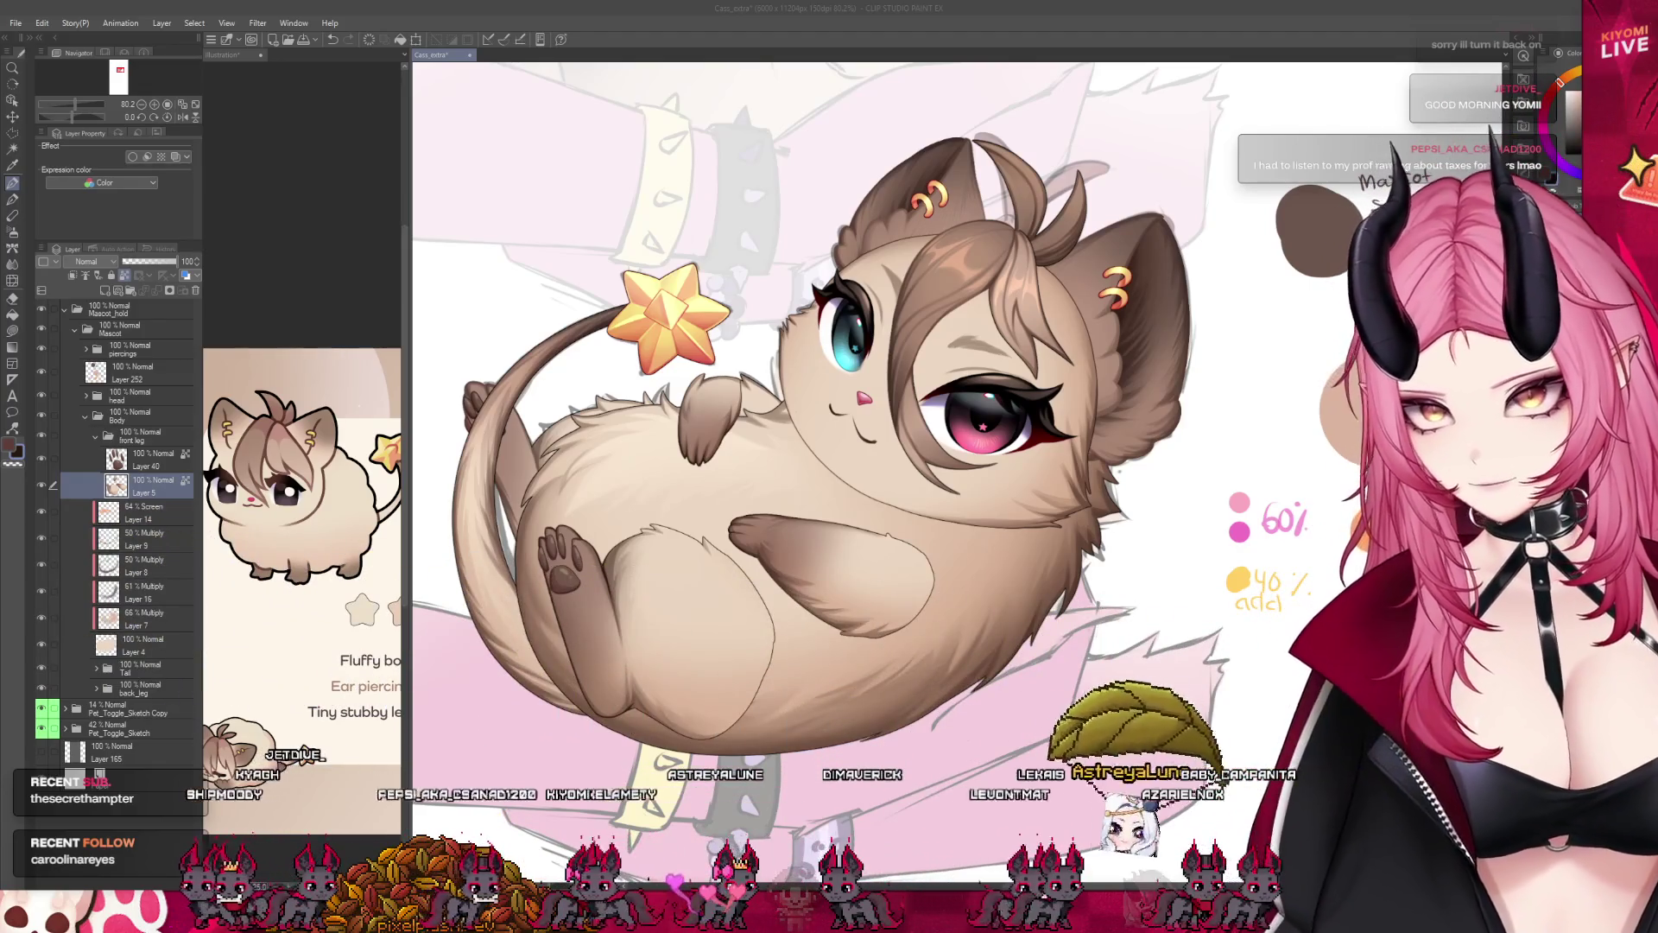
scroll(734, 405, up, 2)
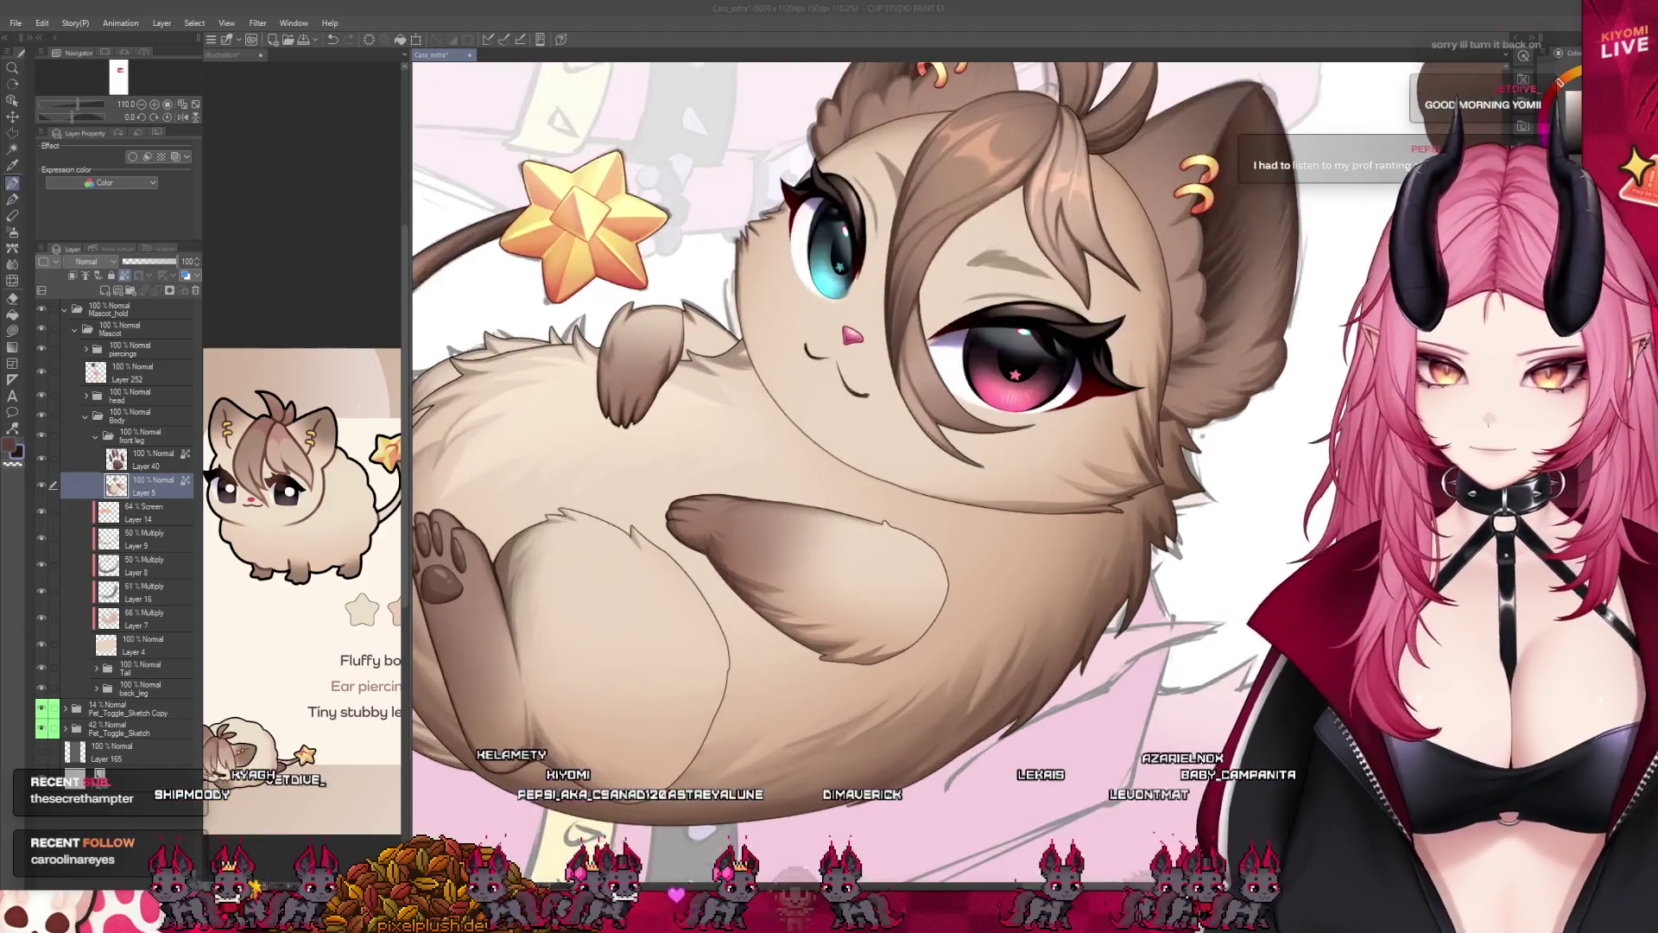
scroll(734, 405, up, 2)
scroll(735, 405, up, 2)
scroll(735, 404, up, 1)
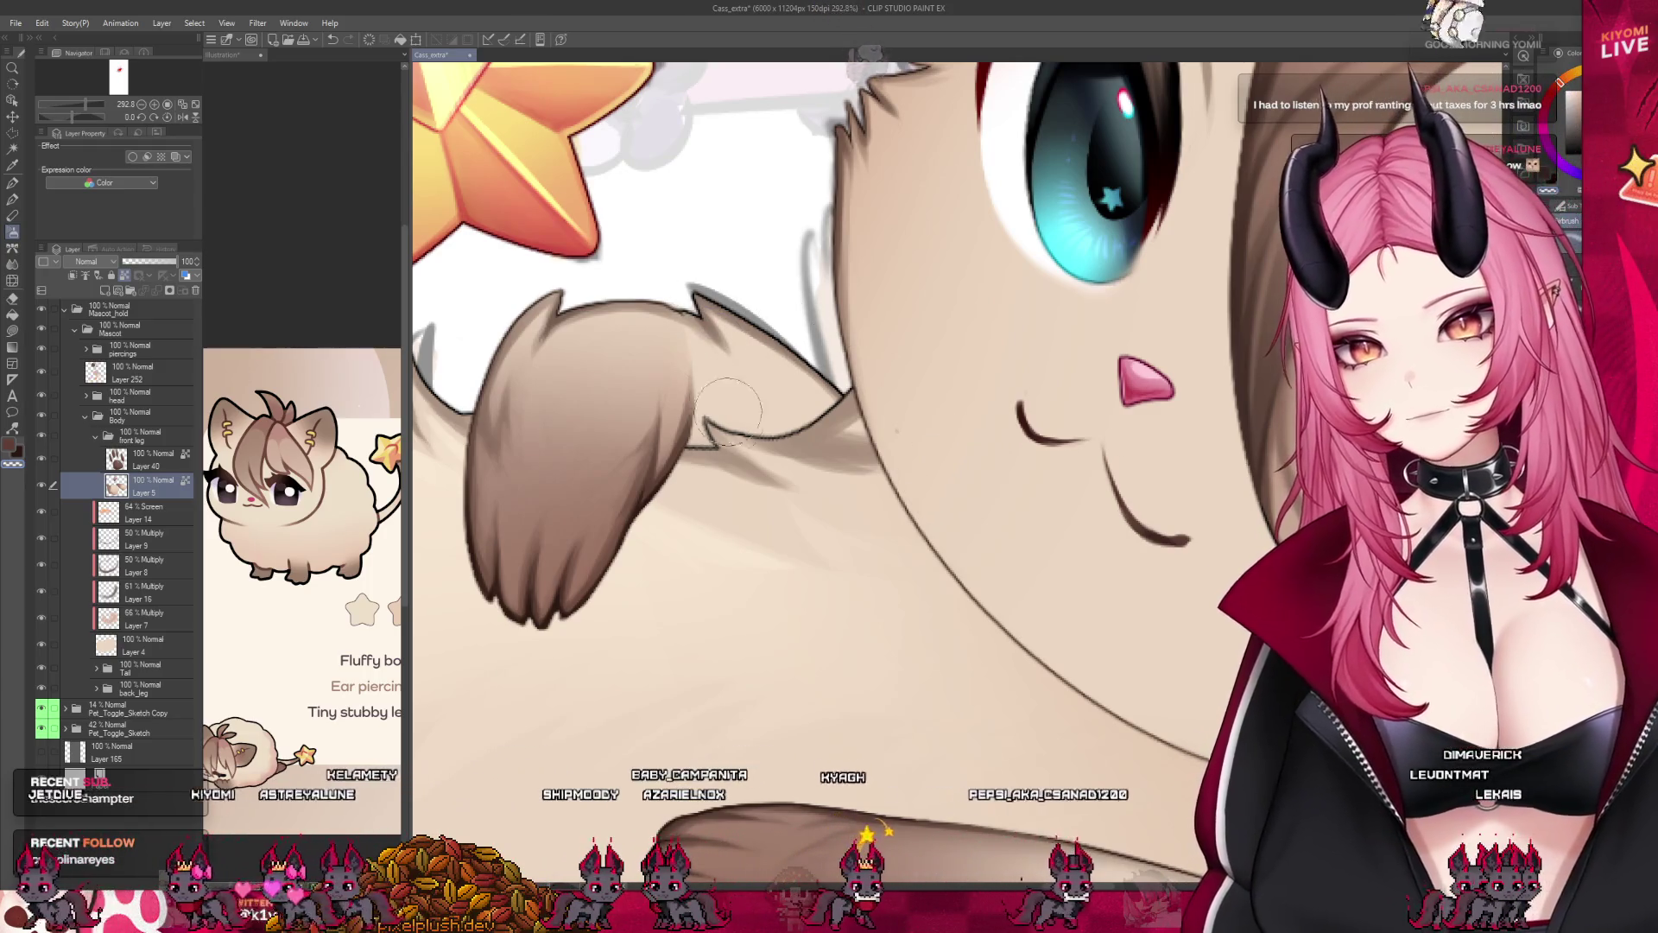
scroll(787, 363, down, 3)
scroll(786, 362, down, 2)
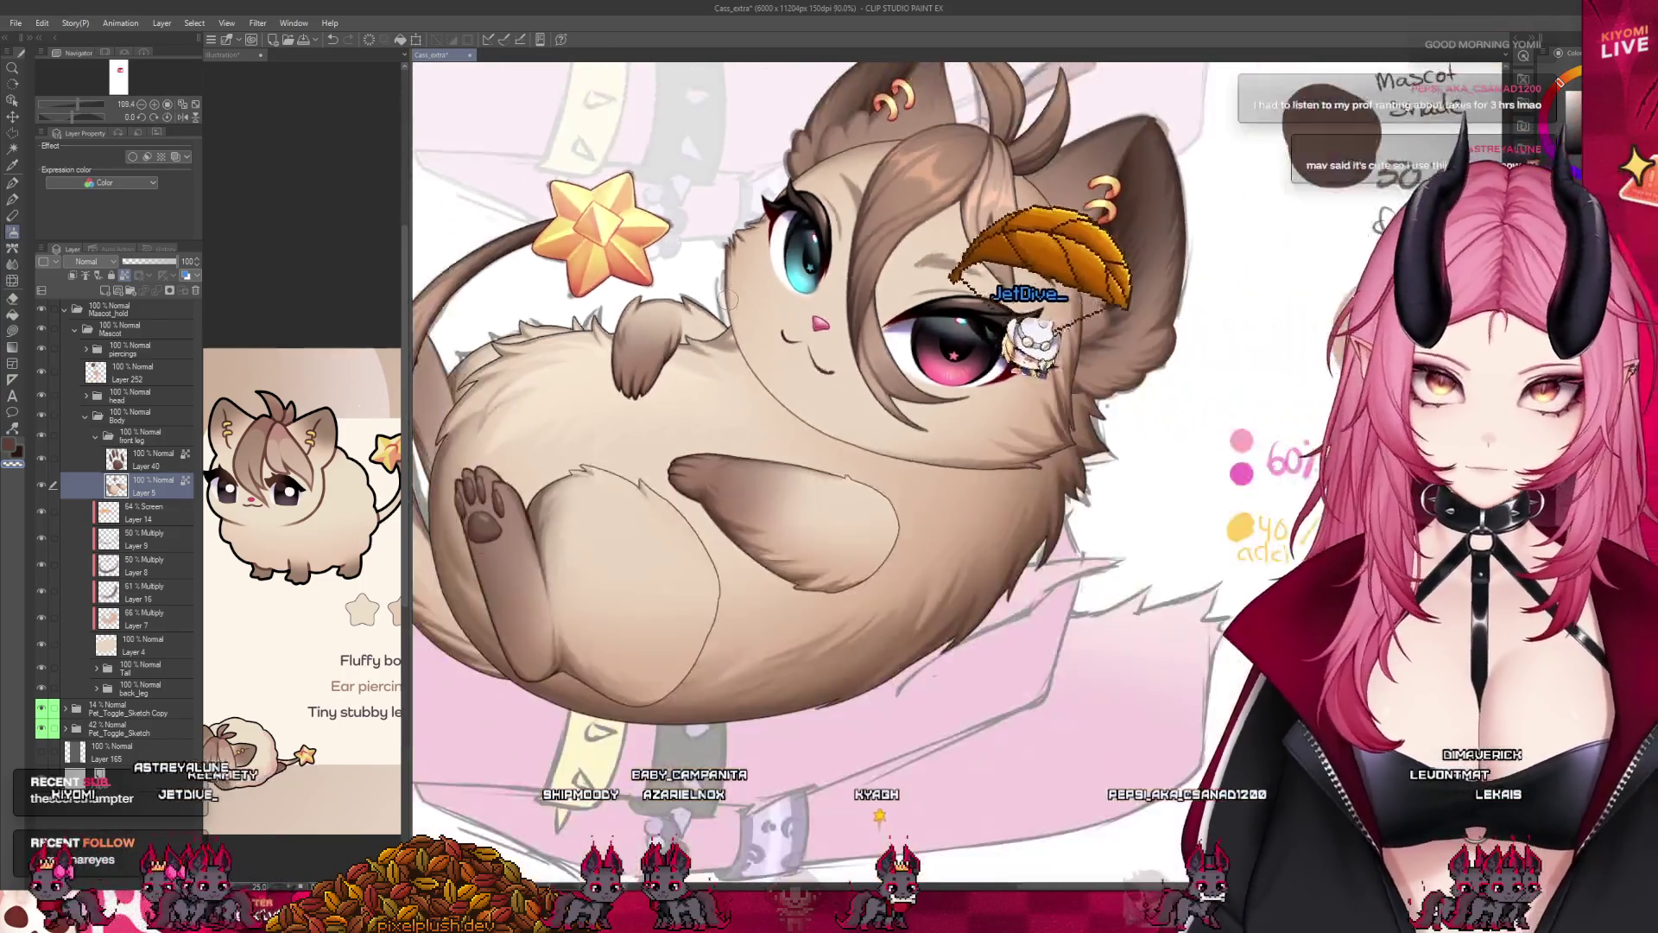
scroll(803, 415, up, 2)
scroll(819, 447, up, 3)
scroll(820, 448, up, 1)
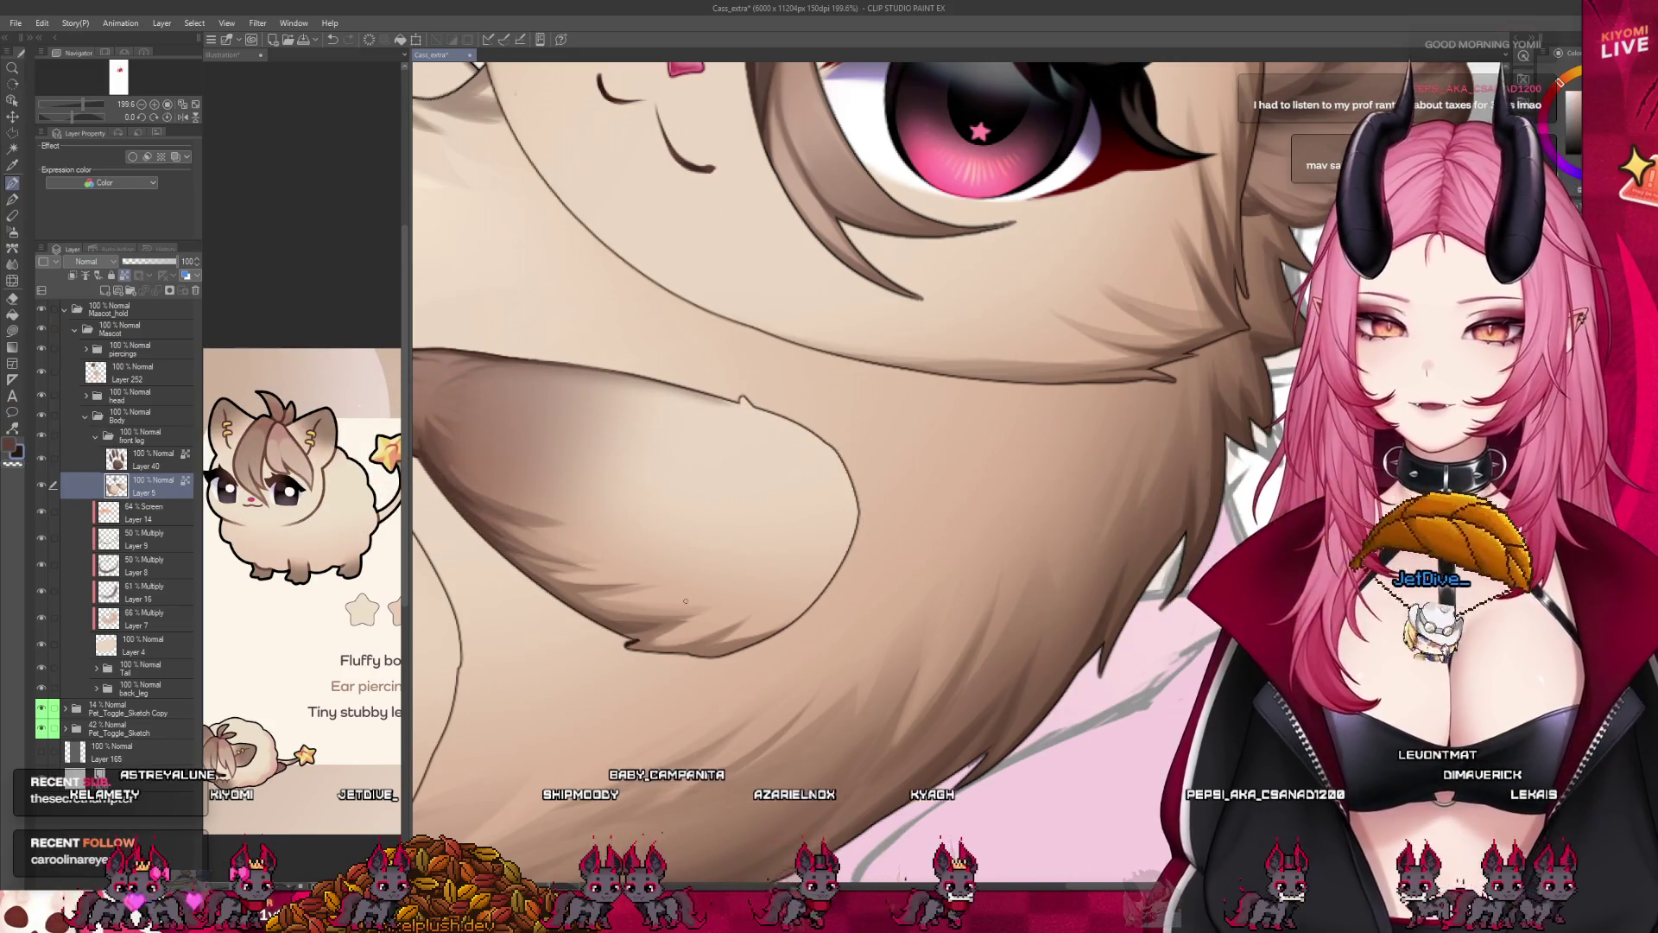
scroll(686, 600, up, 2)
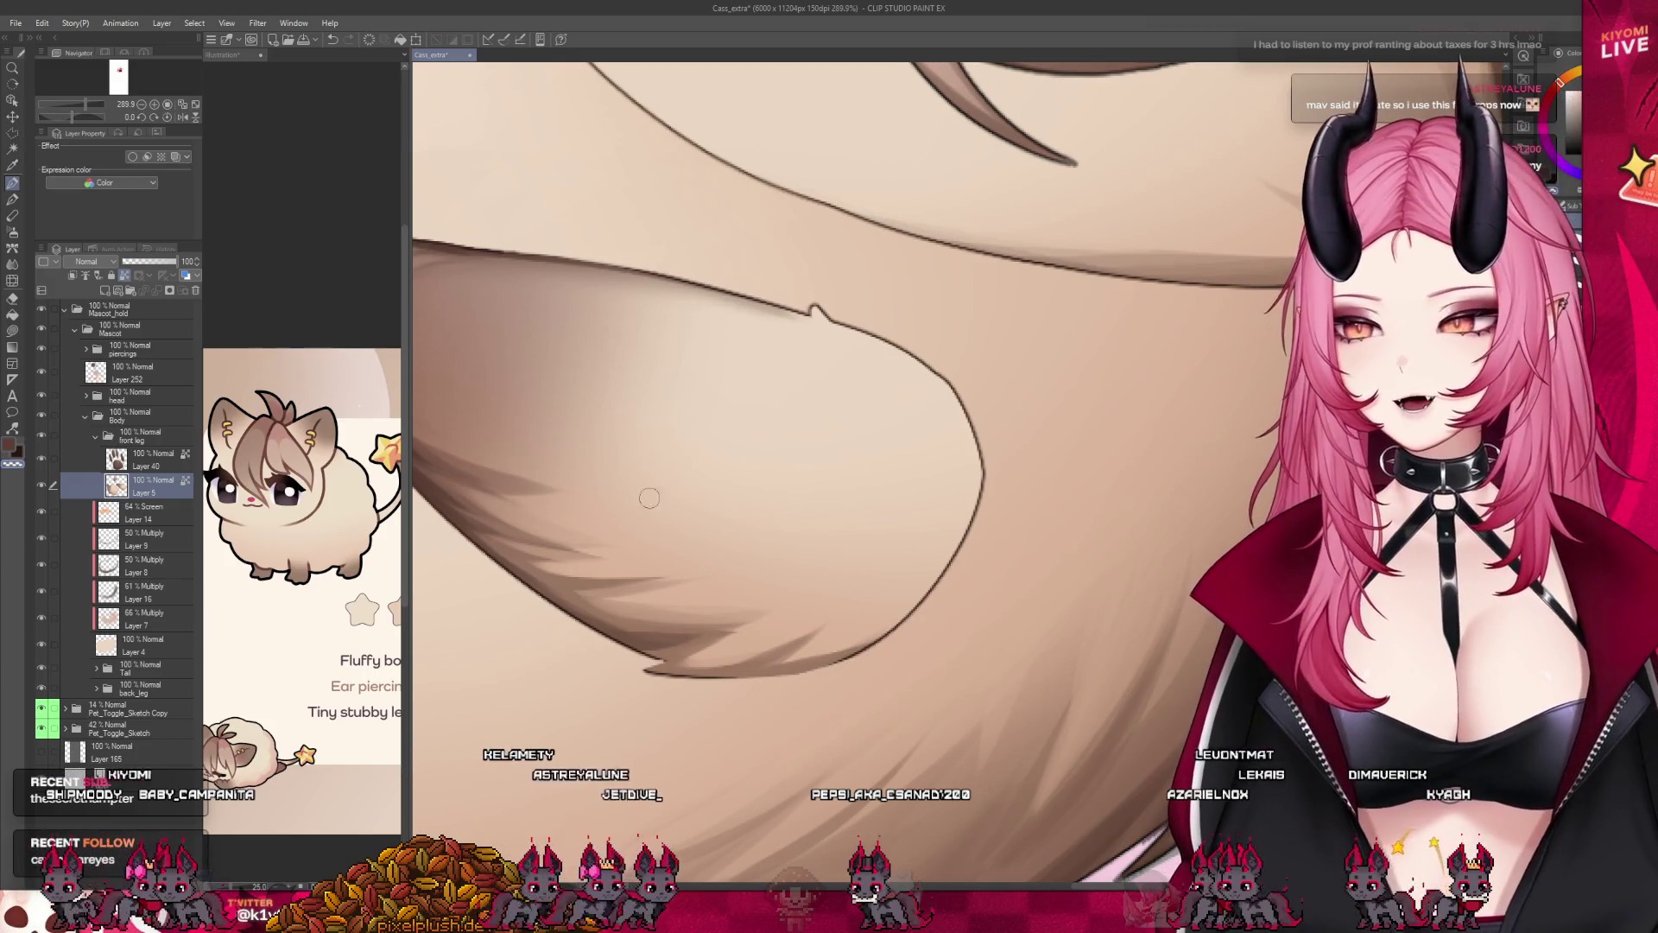
scroll(972, 456, down, 2)
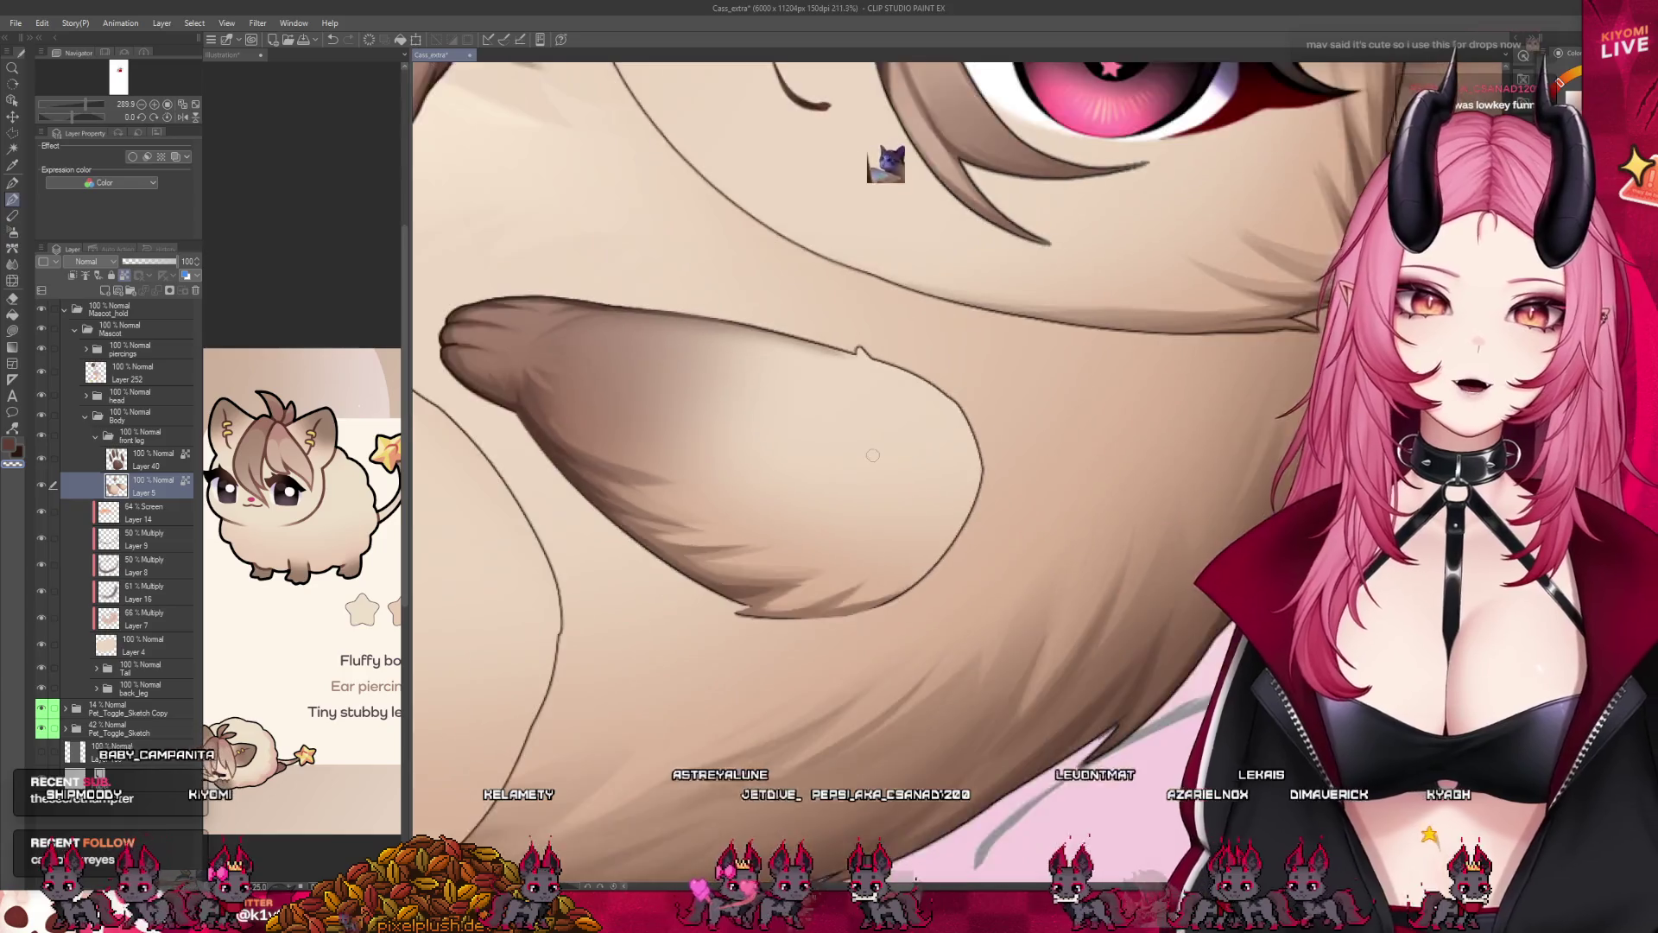
scroll(872, 454, up, 3)
scroll(704, 492, up, 2)
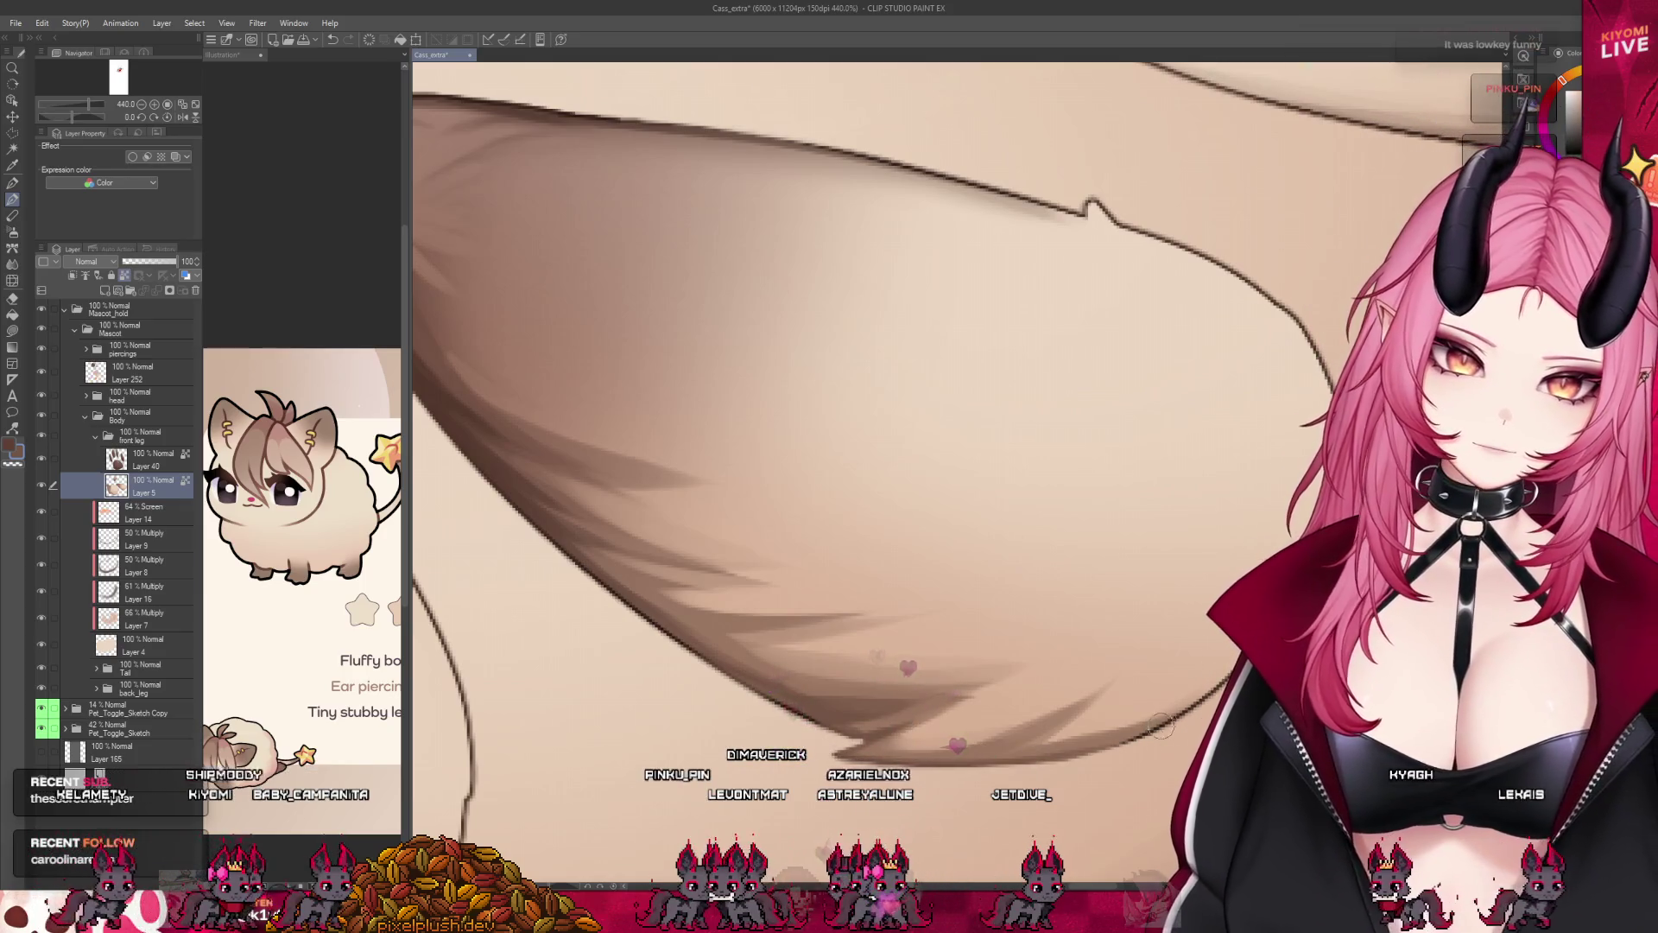
scroll(819, 765, down, 1)
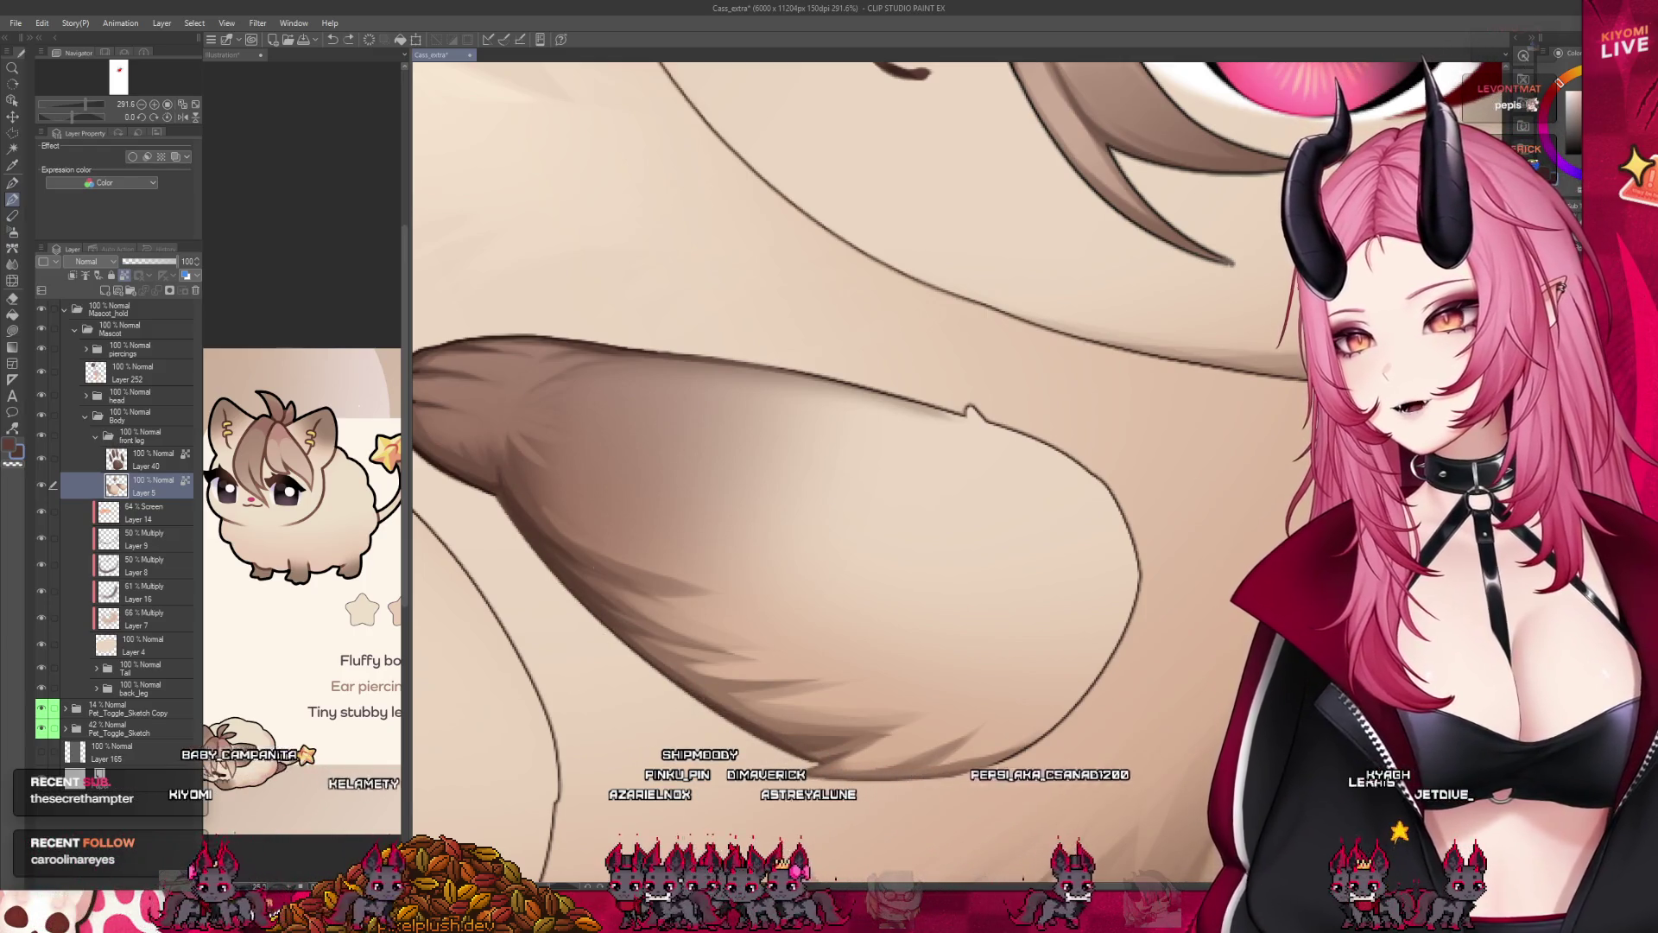
scroll(1031, 599, down, 2)
scroll(1031, 599, up, 2)
scroll(810, 455, up, 1)
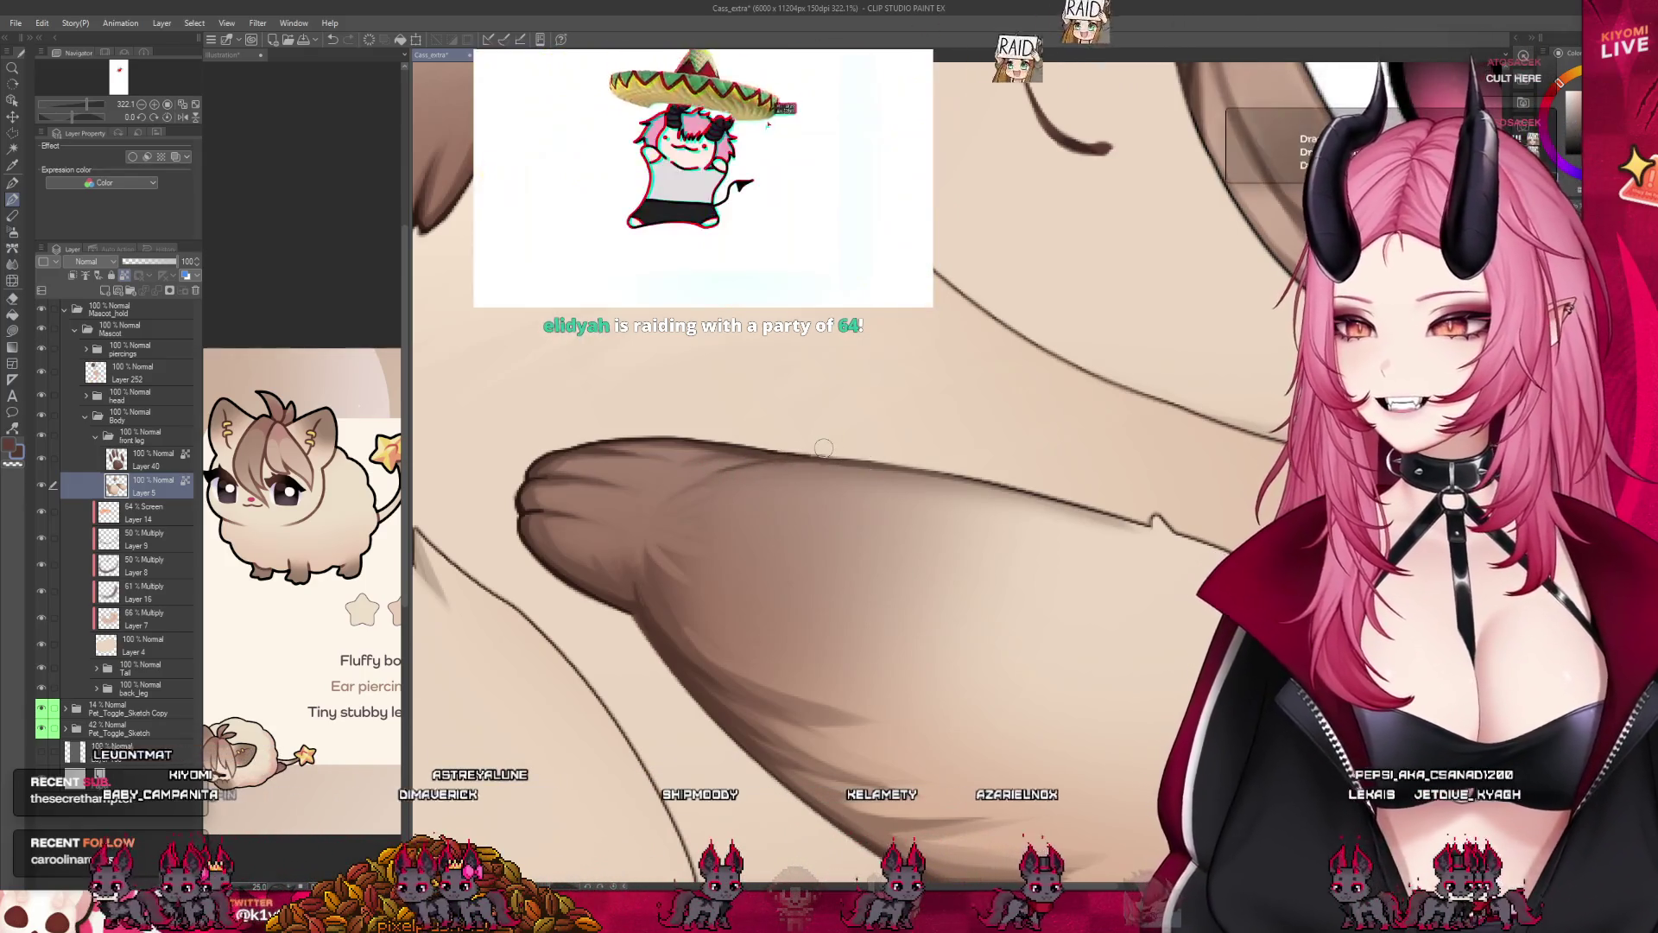
scroll(595, 521, down, 1)
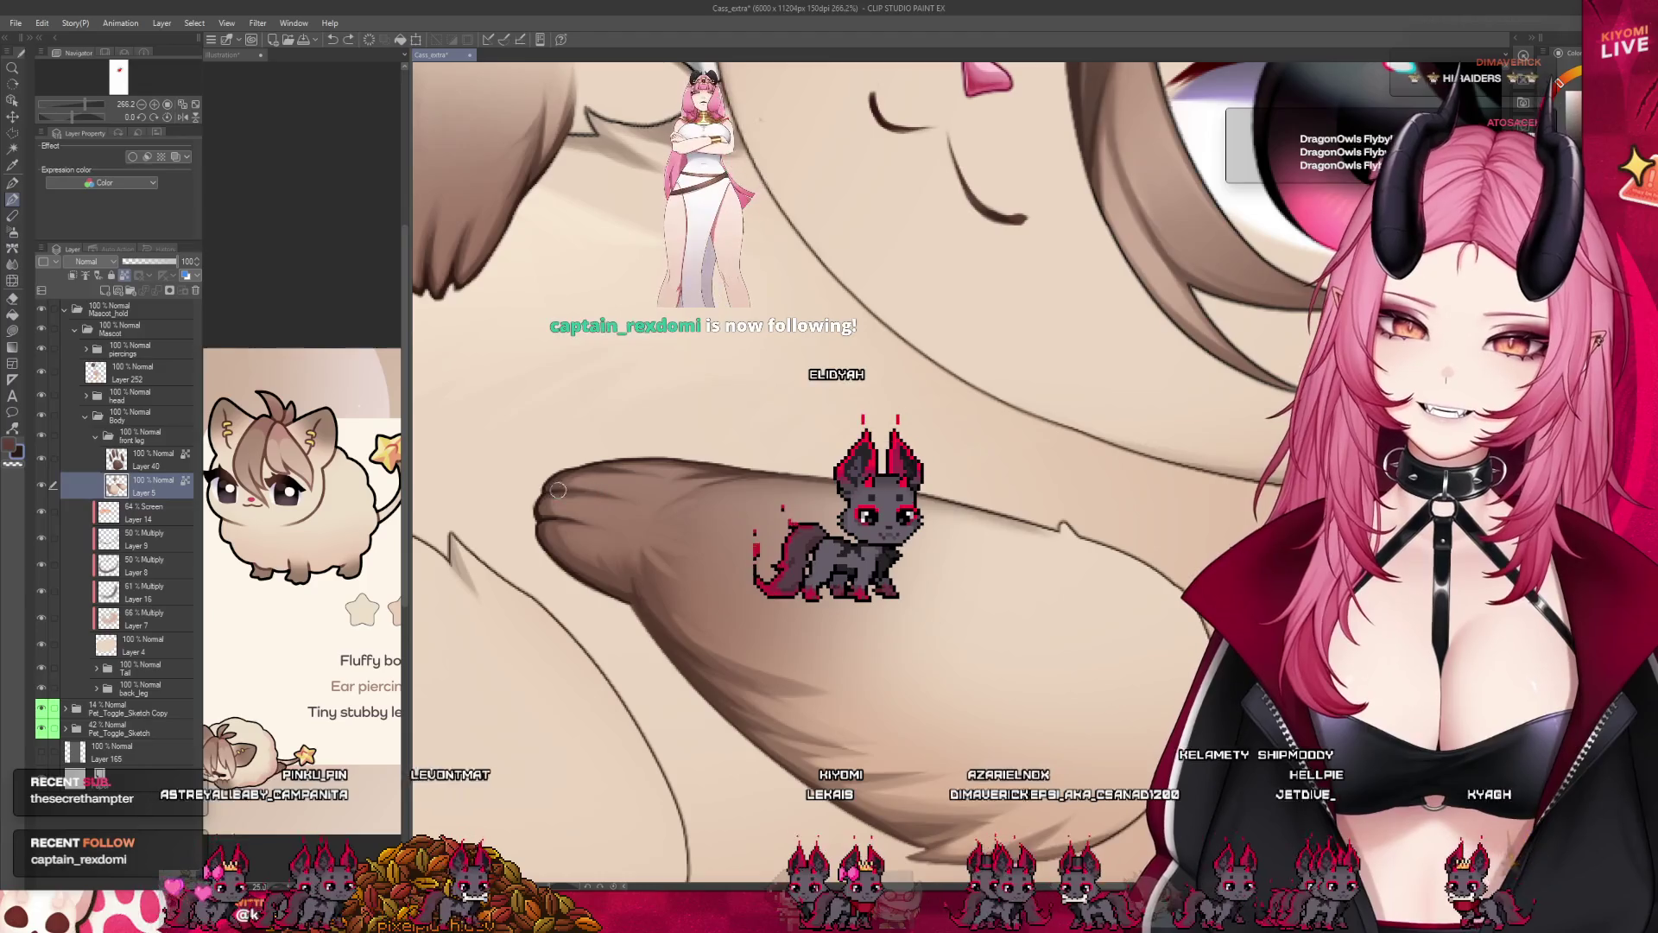
scroll(829, 584, down, 2)
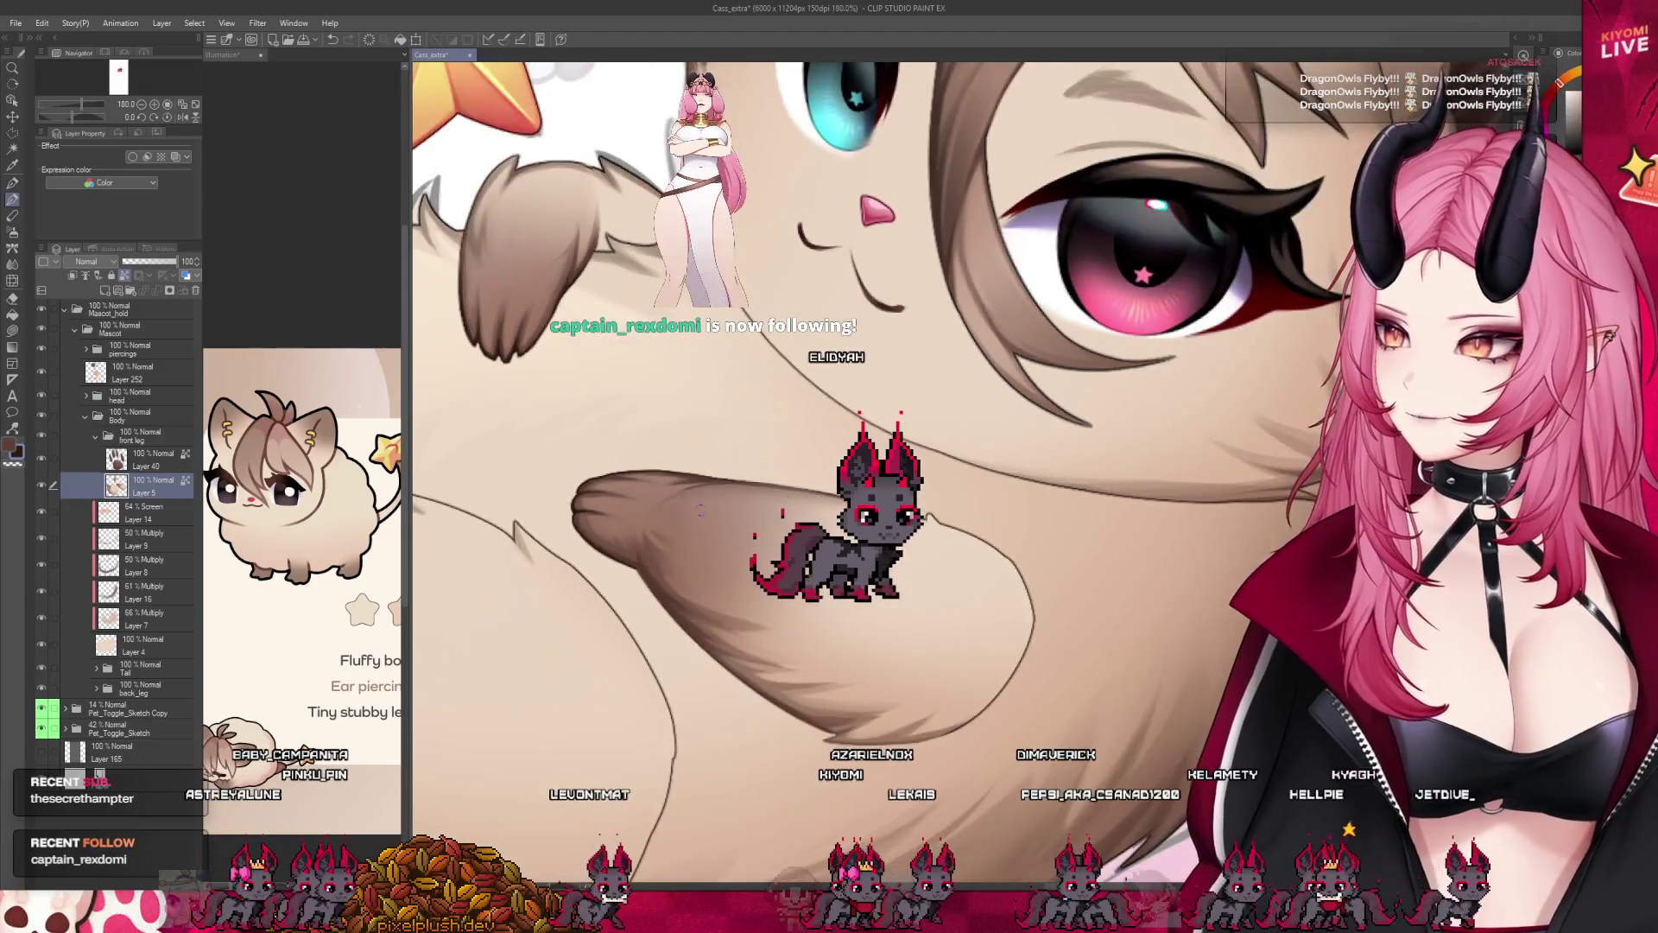
scroll(859, 620, down, 2)
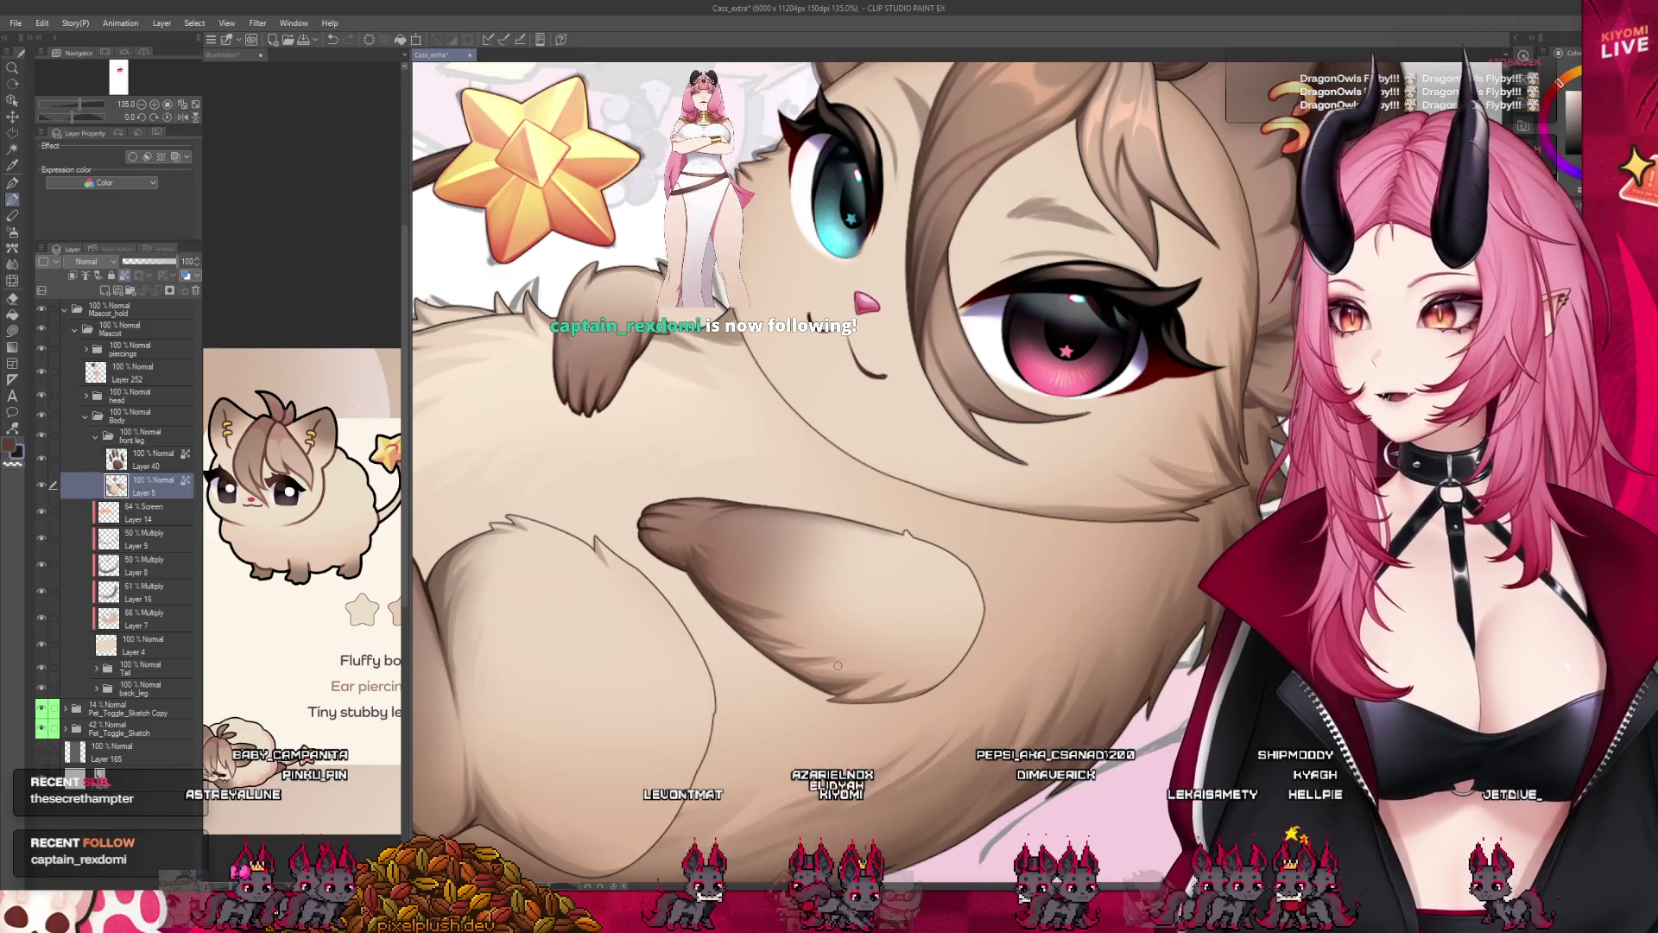
scroll(829, 519, down, 2)
scroll(829, 519, down, 2)
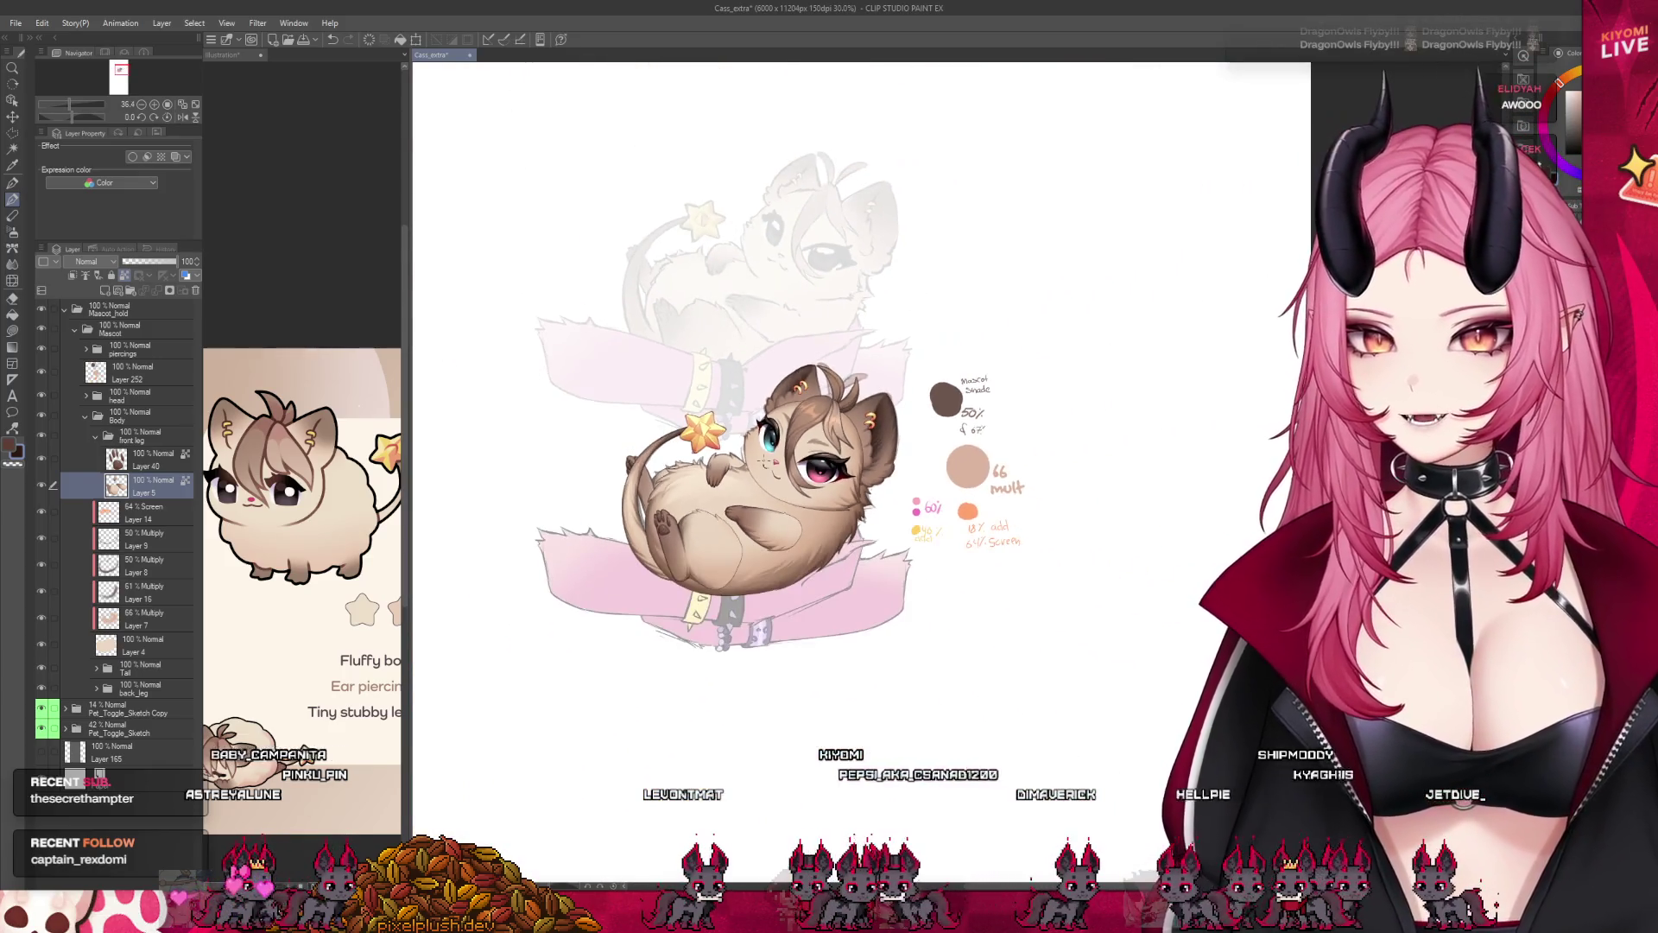
scroll(741, 456, up, 1)
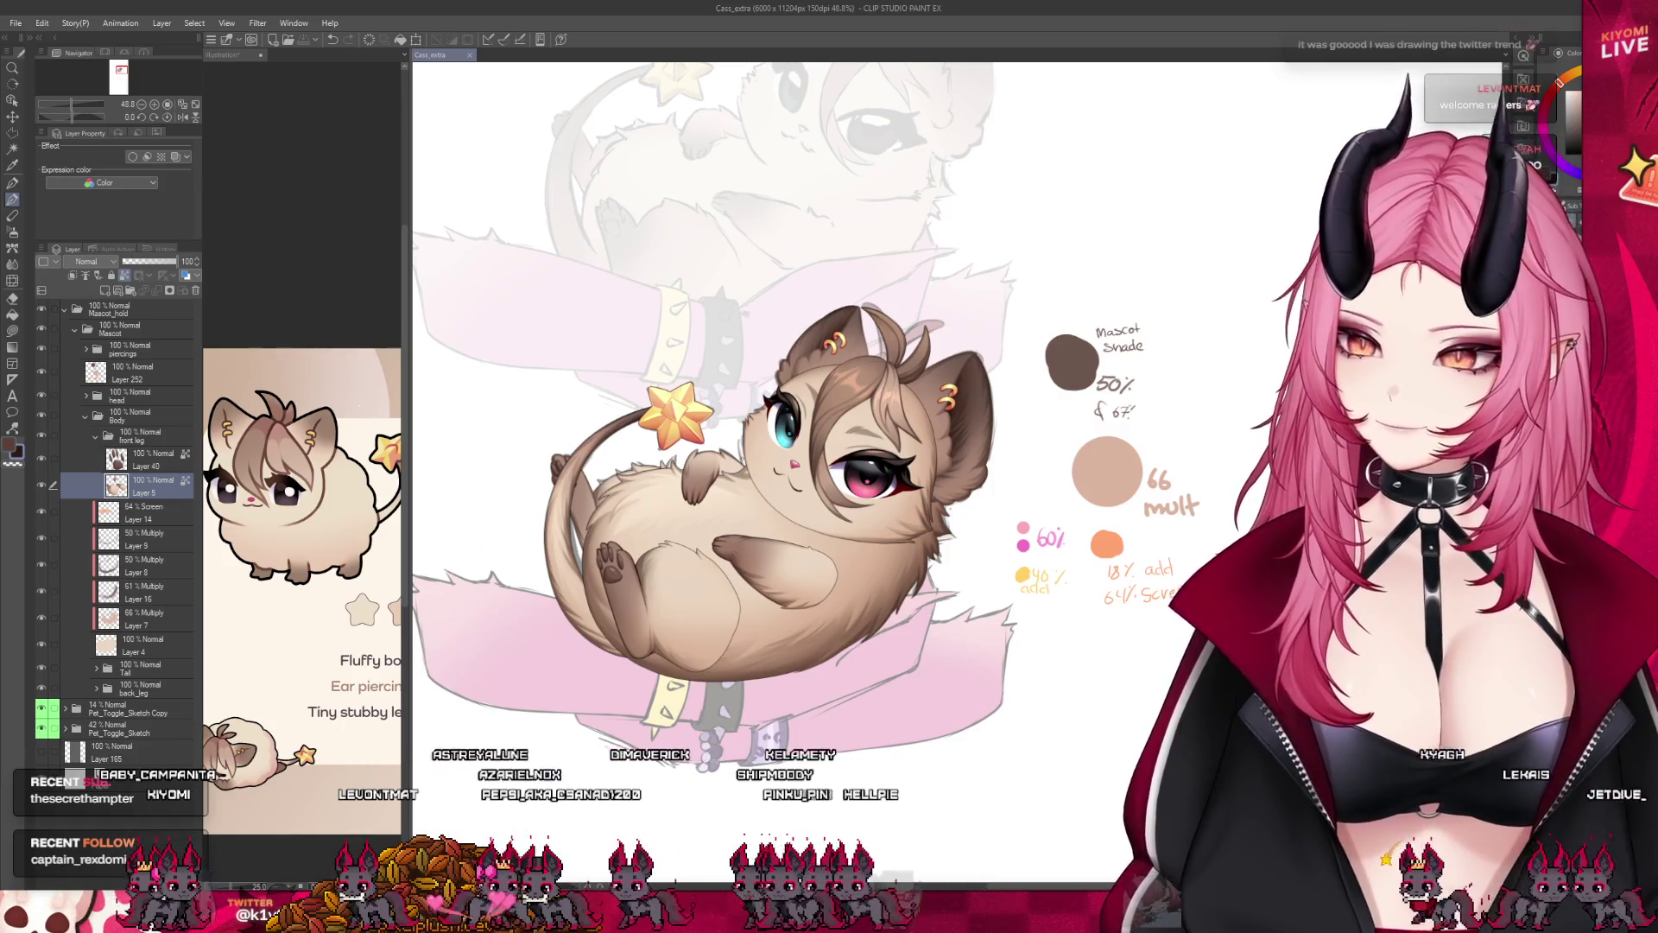
scroll(743, 433, up, 1)
scroll(779, 538, up, 1)
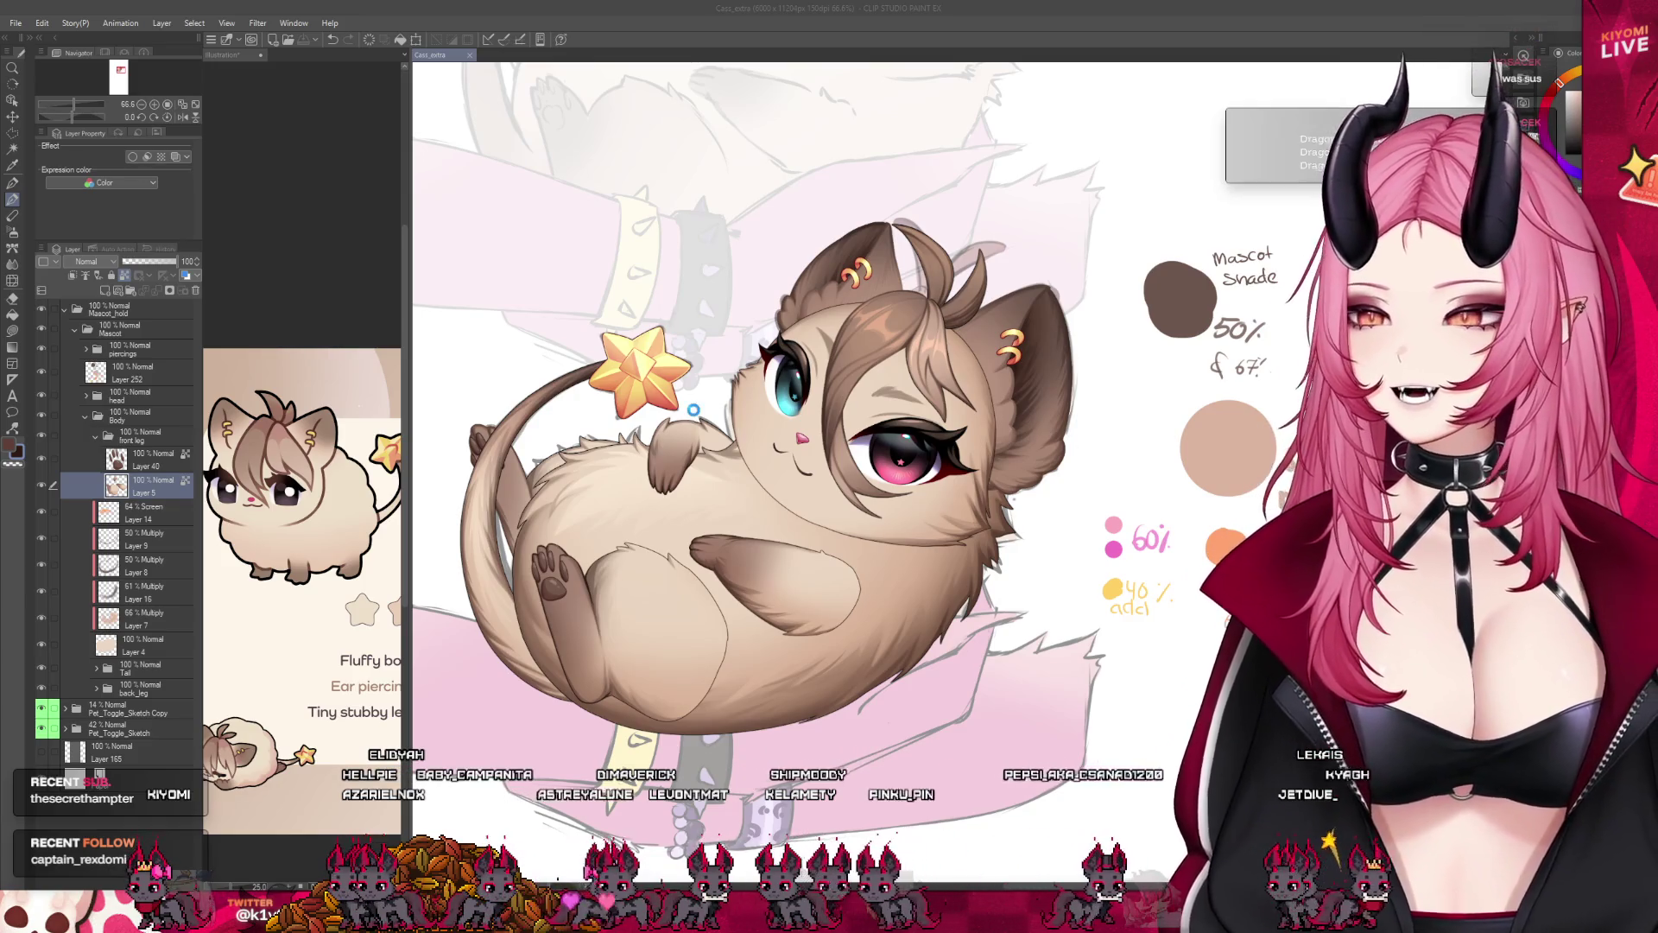
scroll(916, 334, up, 3)
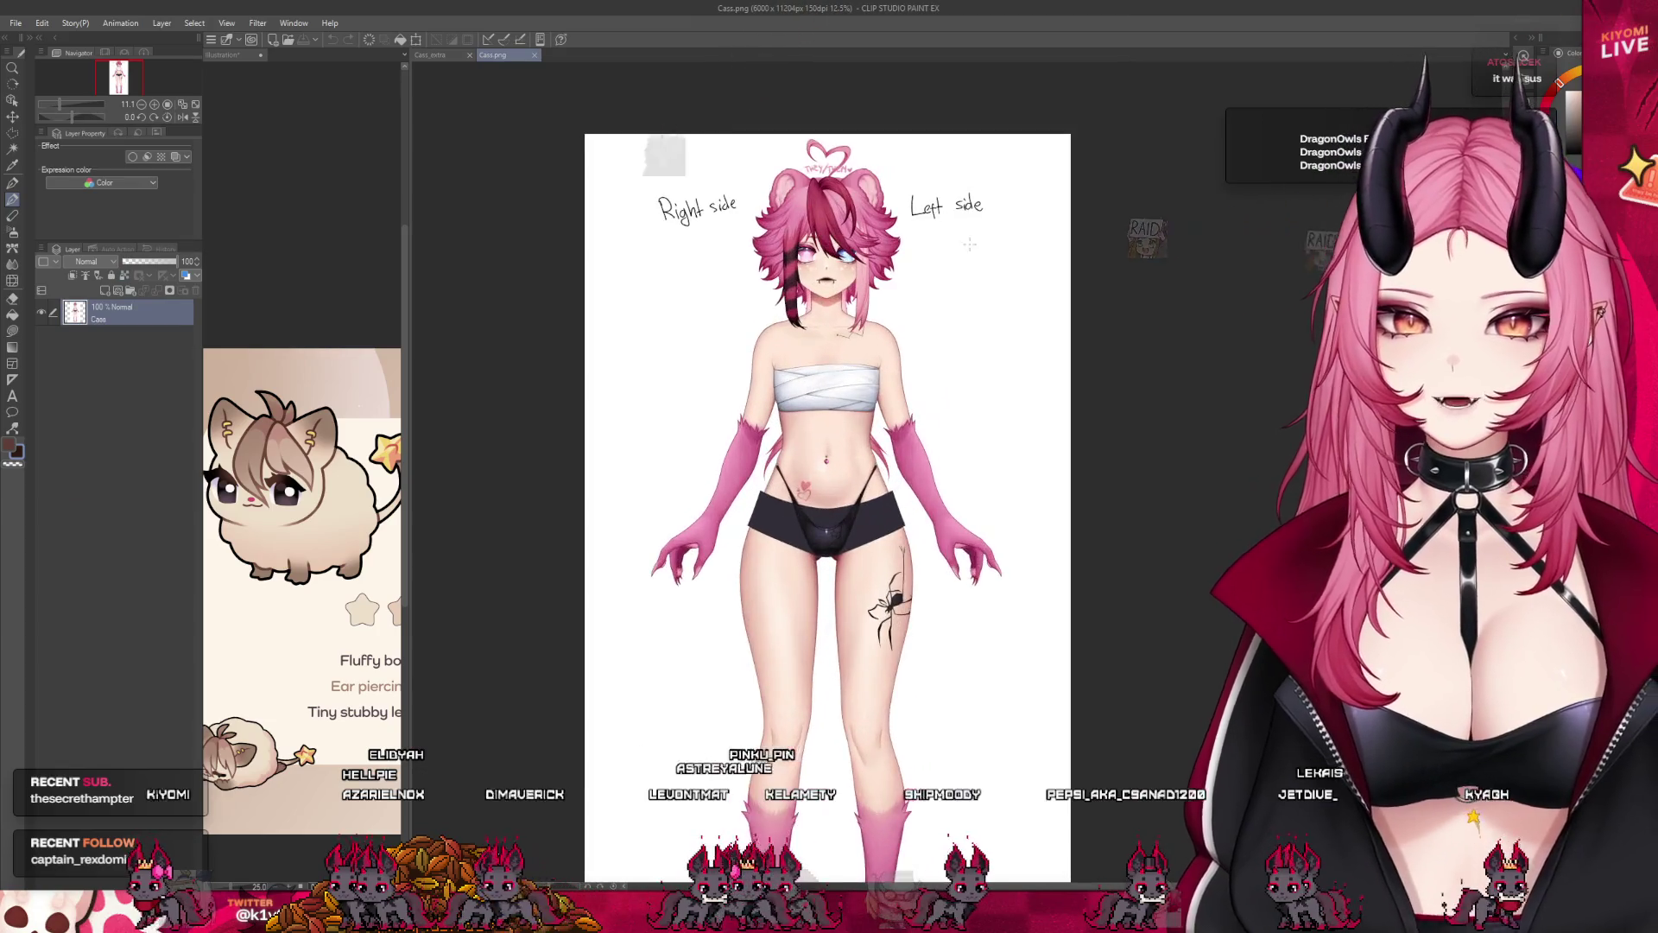
scroll(932, 311, up, 2)
scroll(950, 291, up, 1)
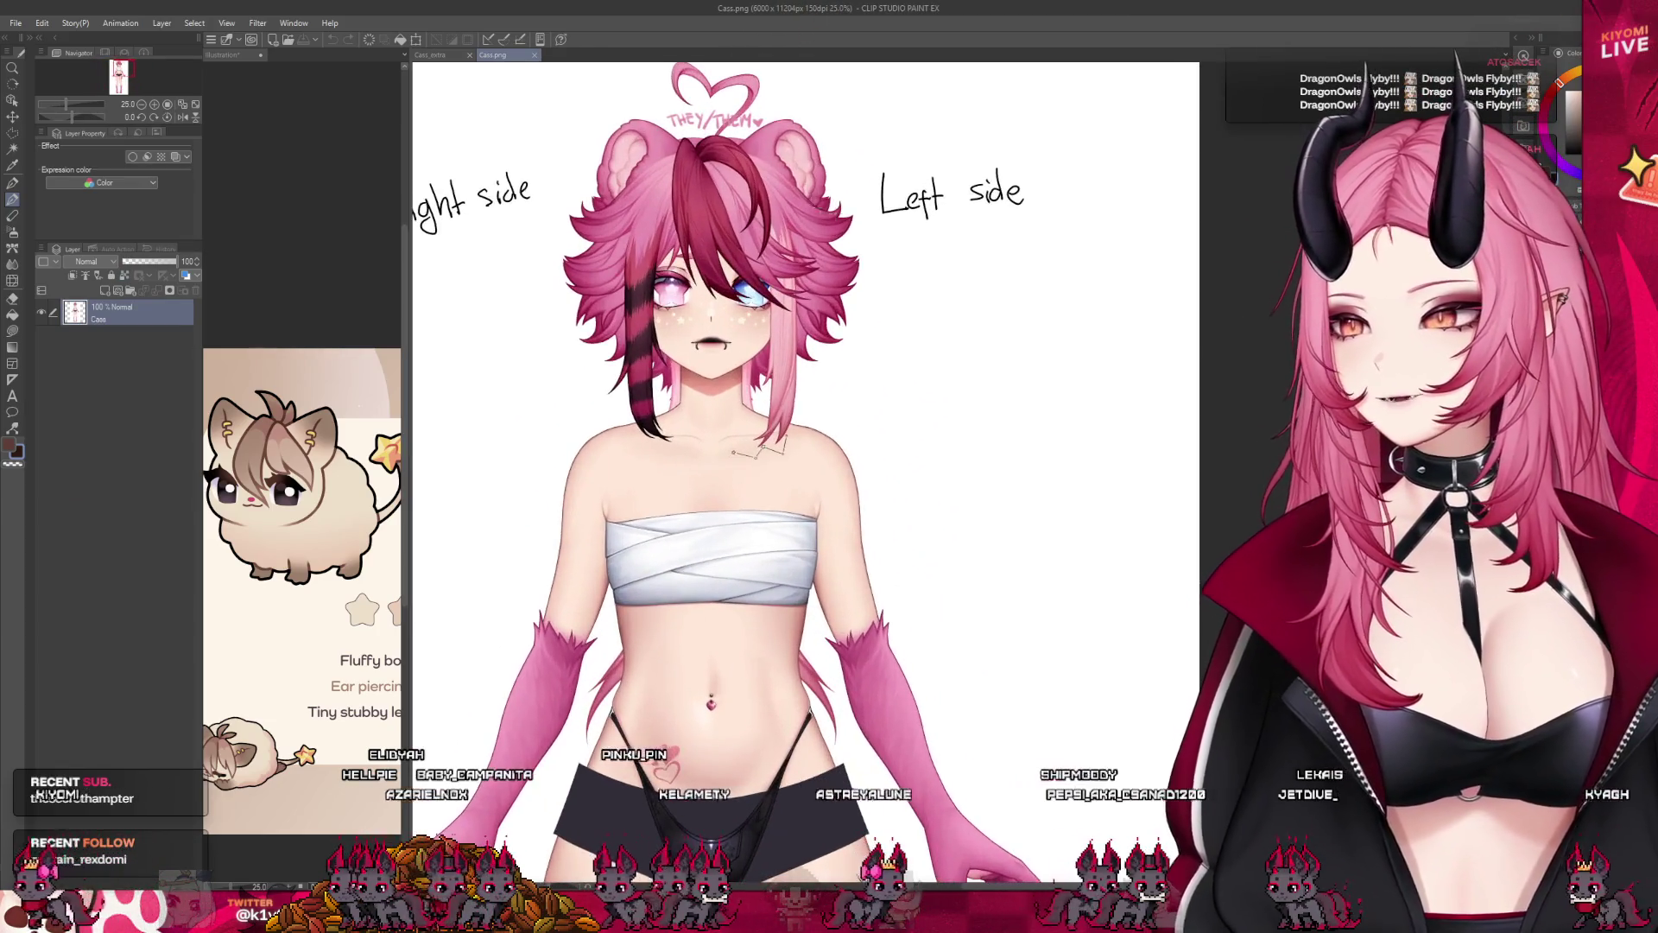
scroll(950, 290, up, 1)
scroll(950, 290, up, 2)
scroll(950, 290, up, 1)
scroll(602, 188, up, 1)
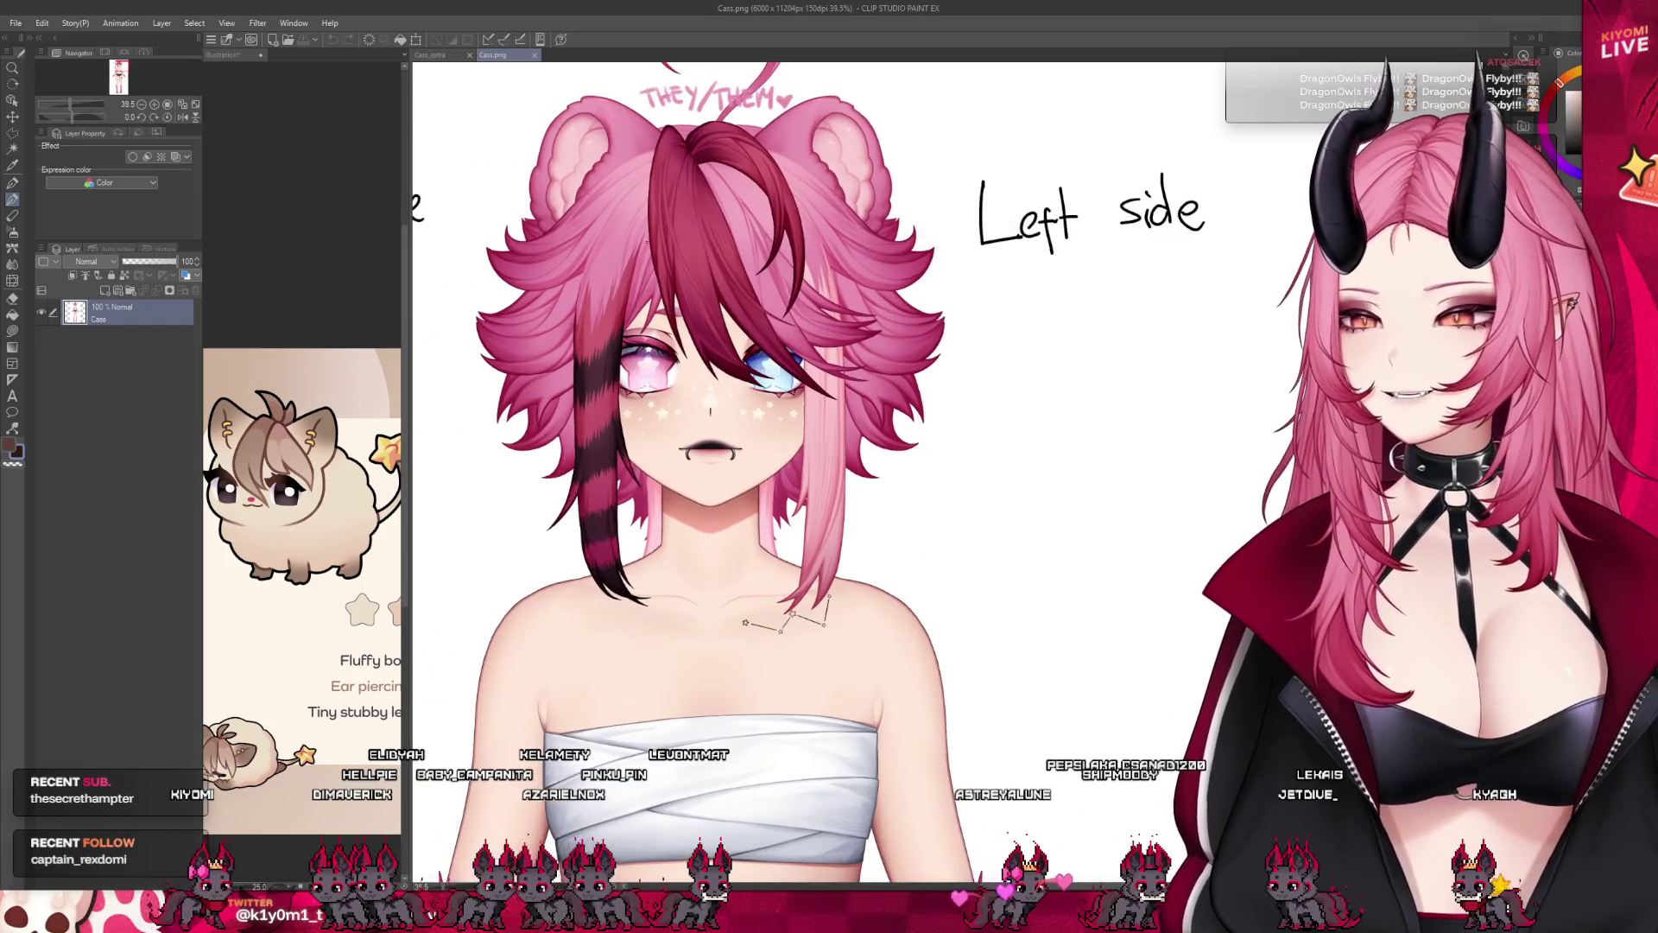
Close the duplicate Cass.png tab, narrow the Sub View reference, and switch to the character document.
click(289, 61)
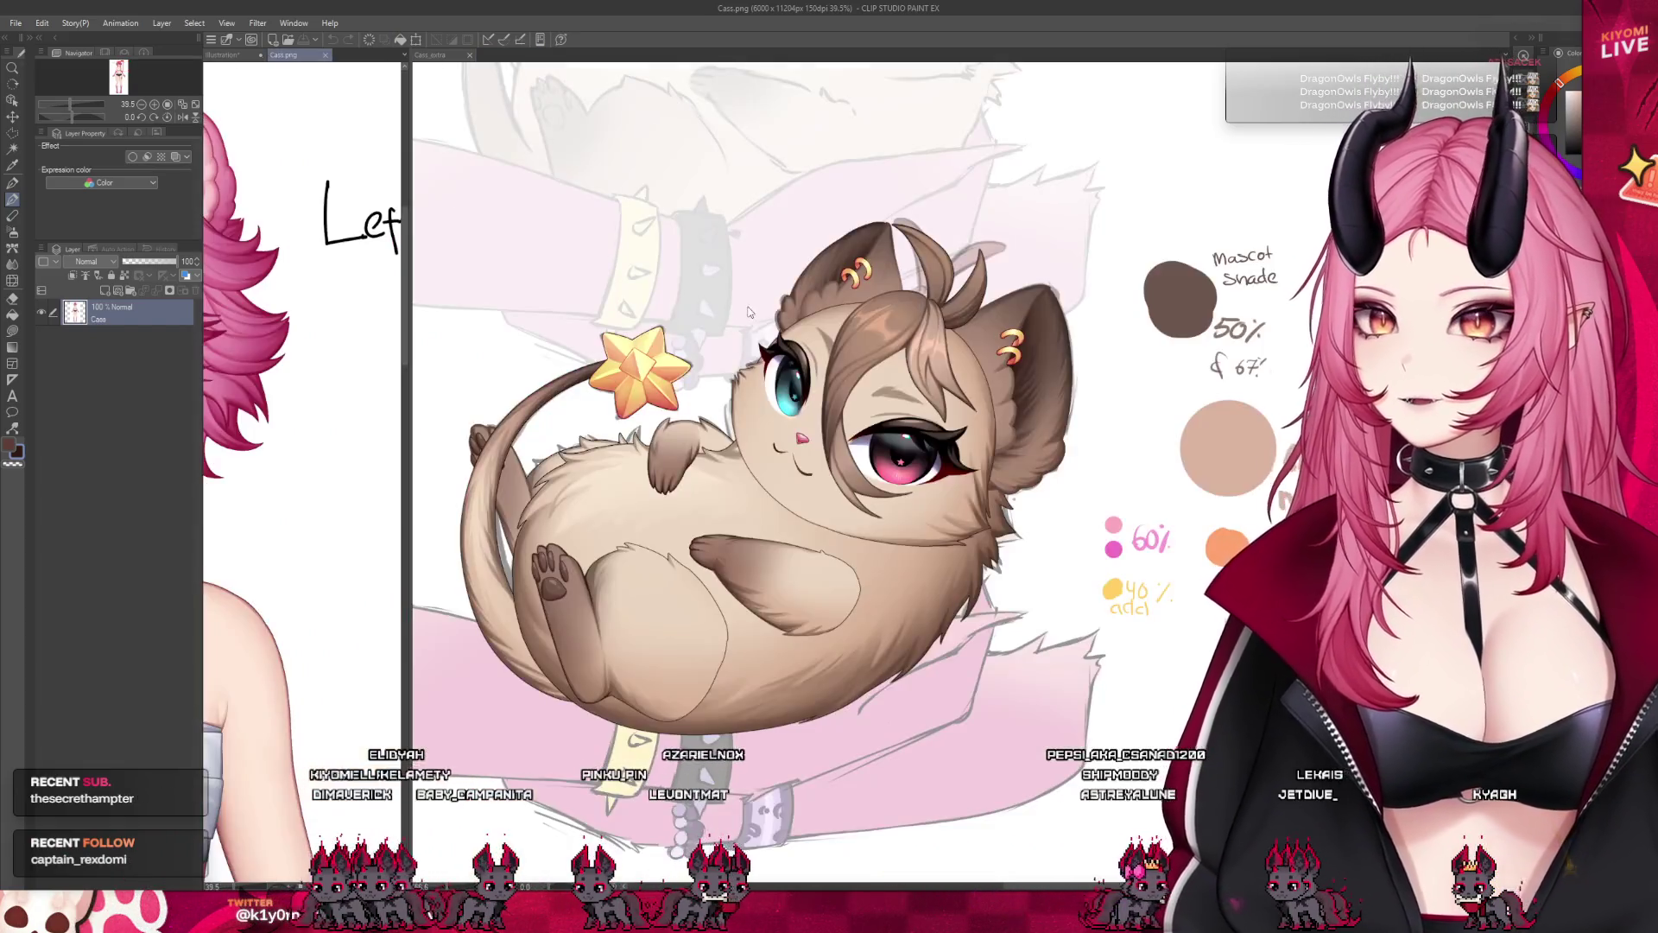
scroll(842, 493, down, 1)
scroll(842, 494, down, 1)
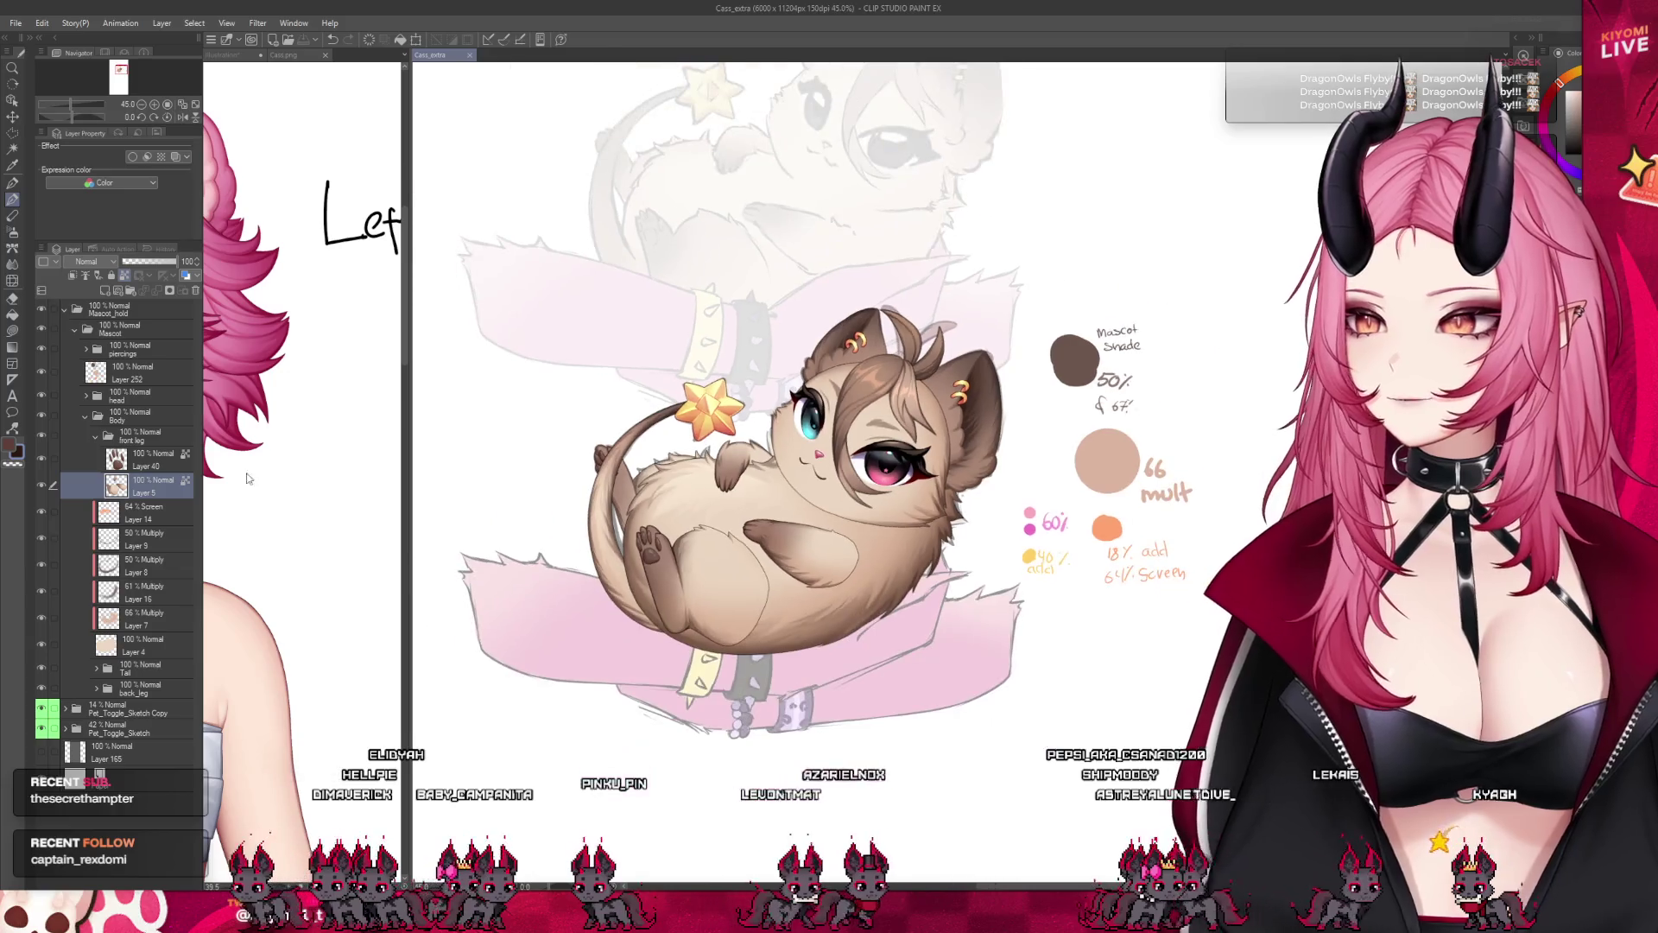
scroll(348, 491, down, 2)
scroll(347, 490, down, 3)
scroll(347, 491, up, 1)
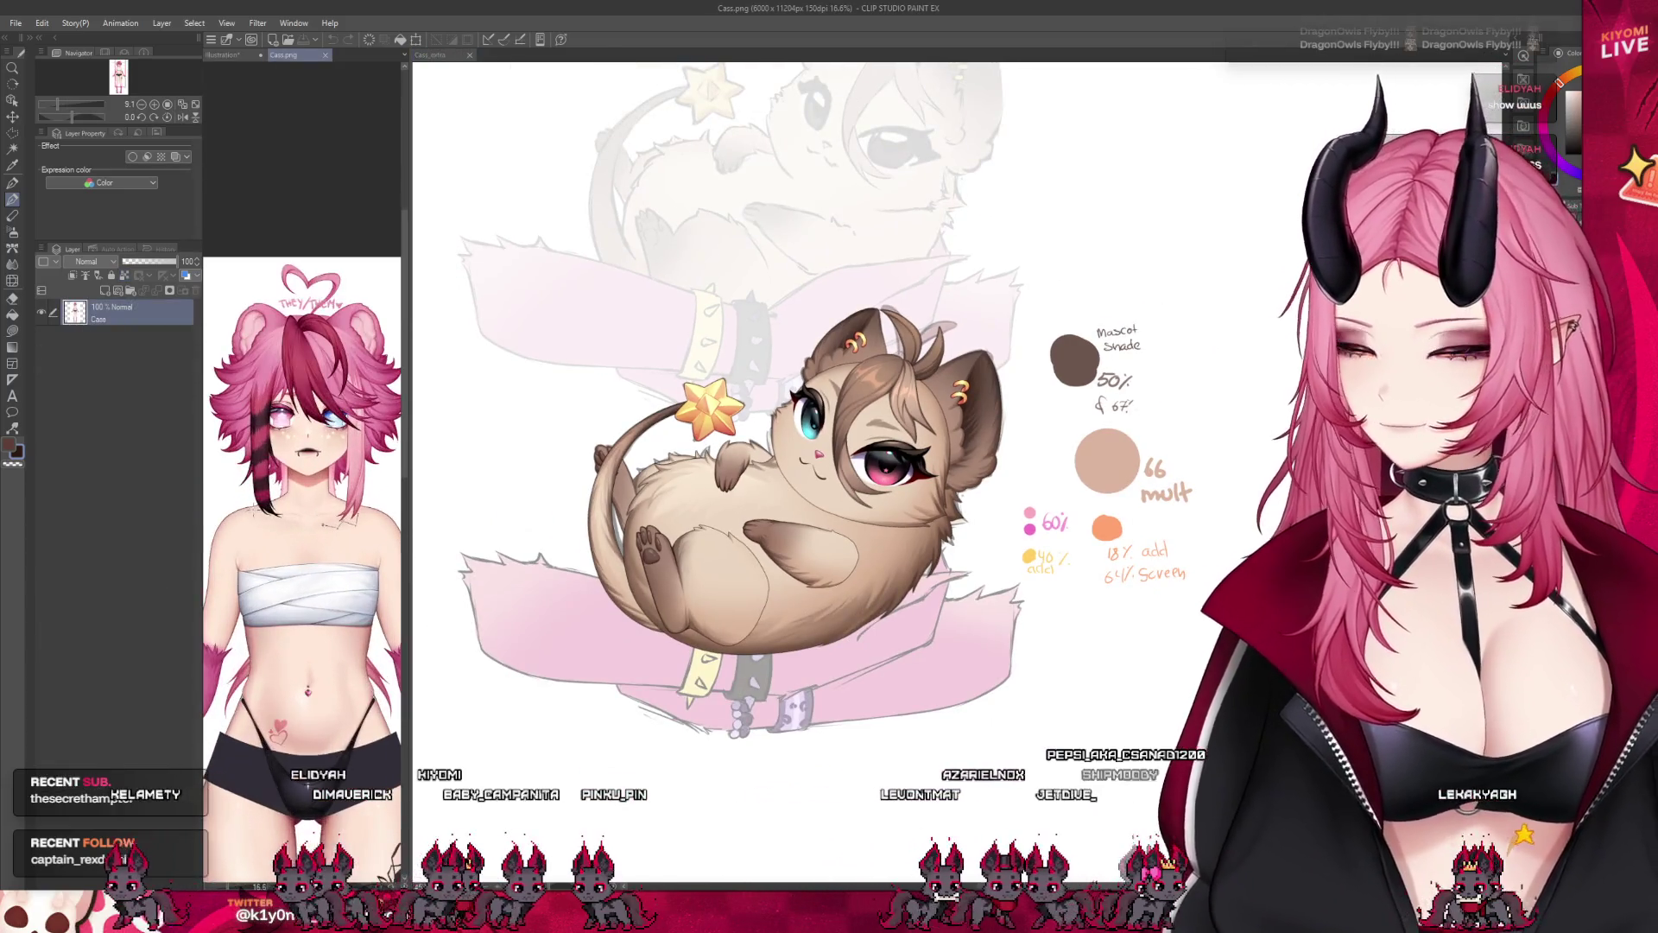
scroll(348, 490, up, 1)
scroll(348, 490, up, 1)
click(427, 54)
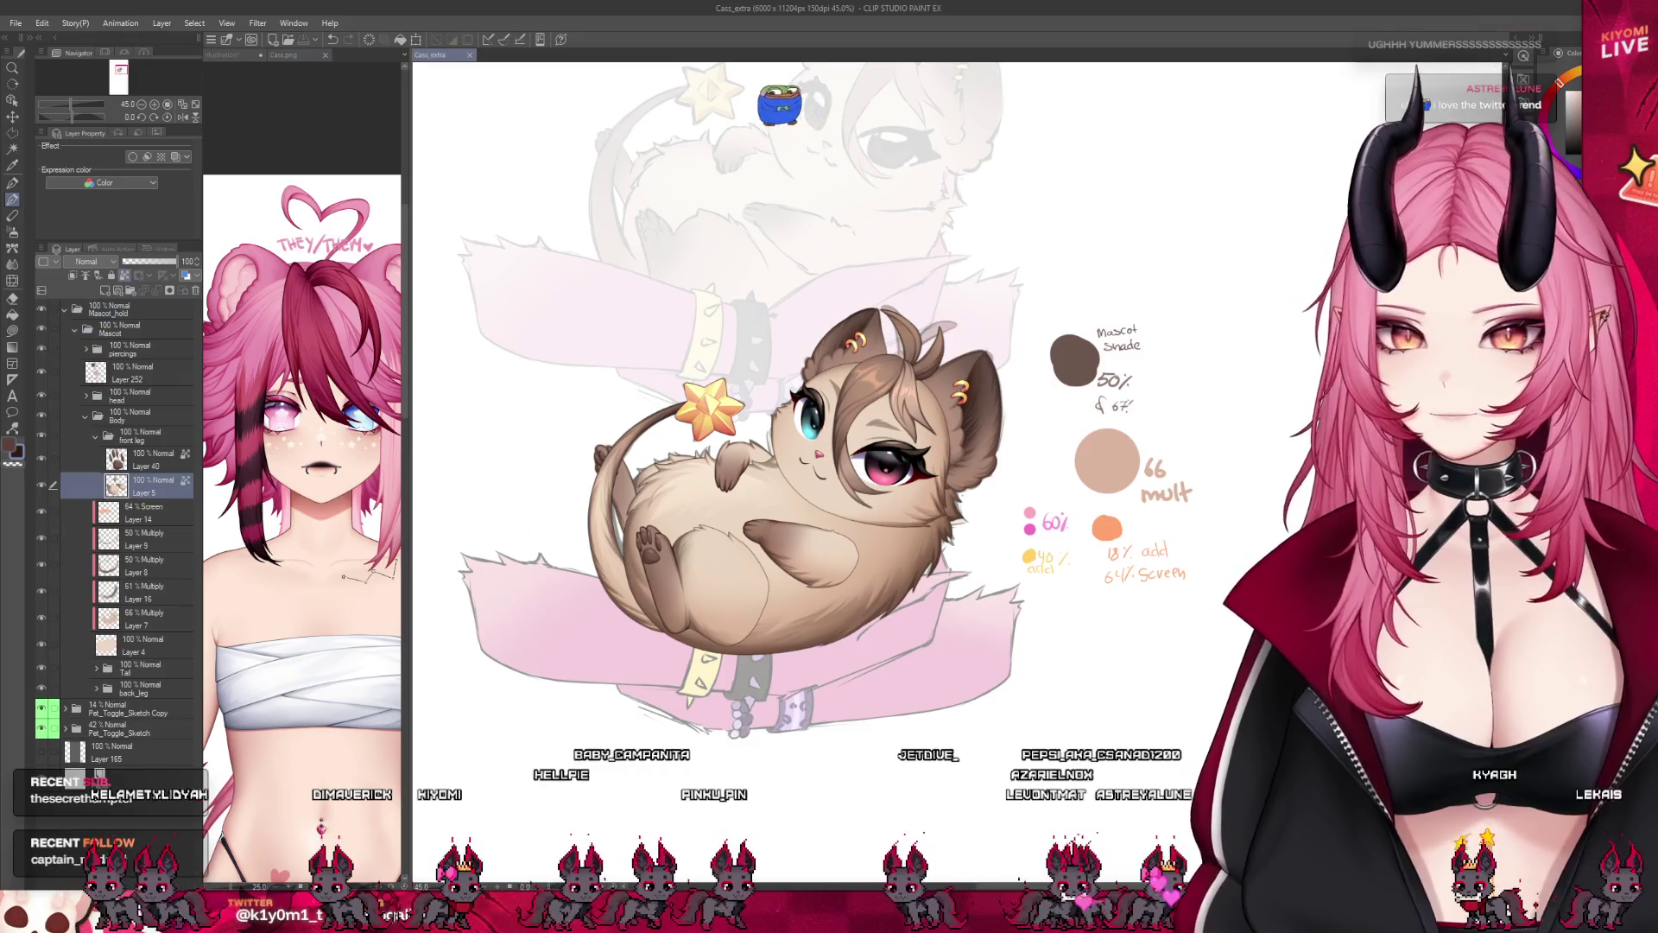
scroll(842, 377, up, 2)
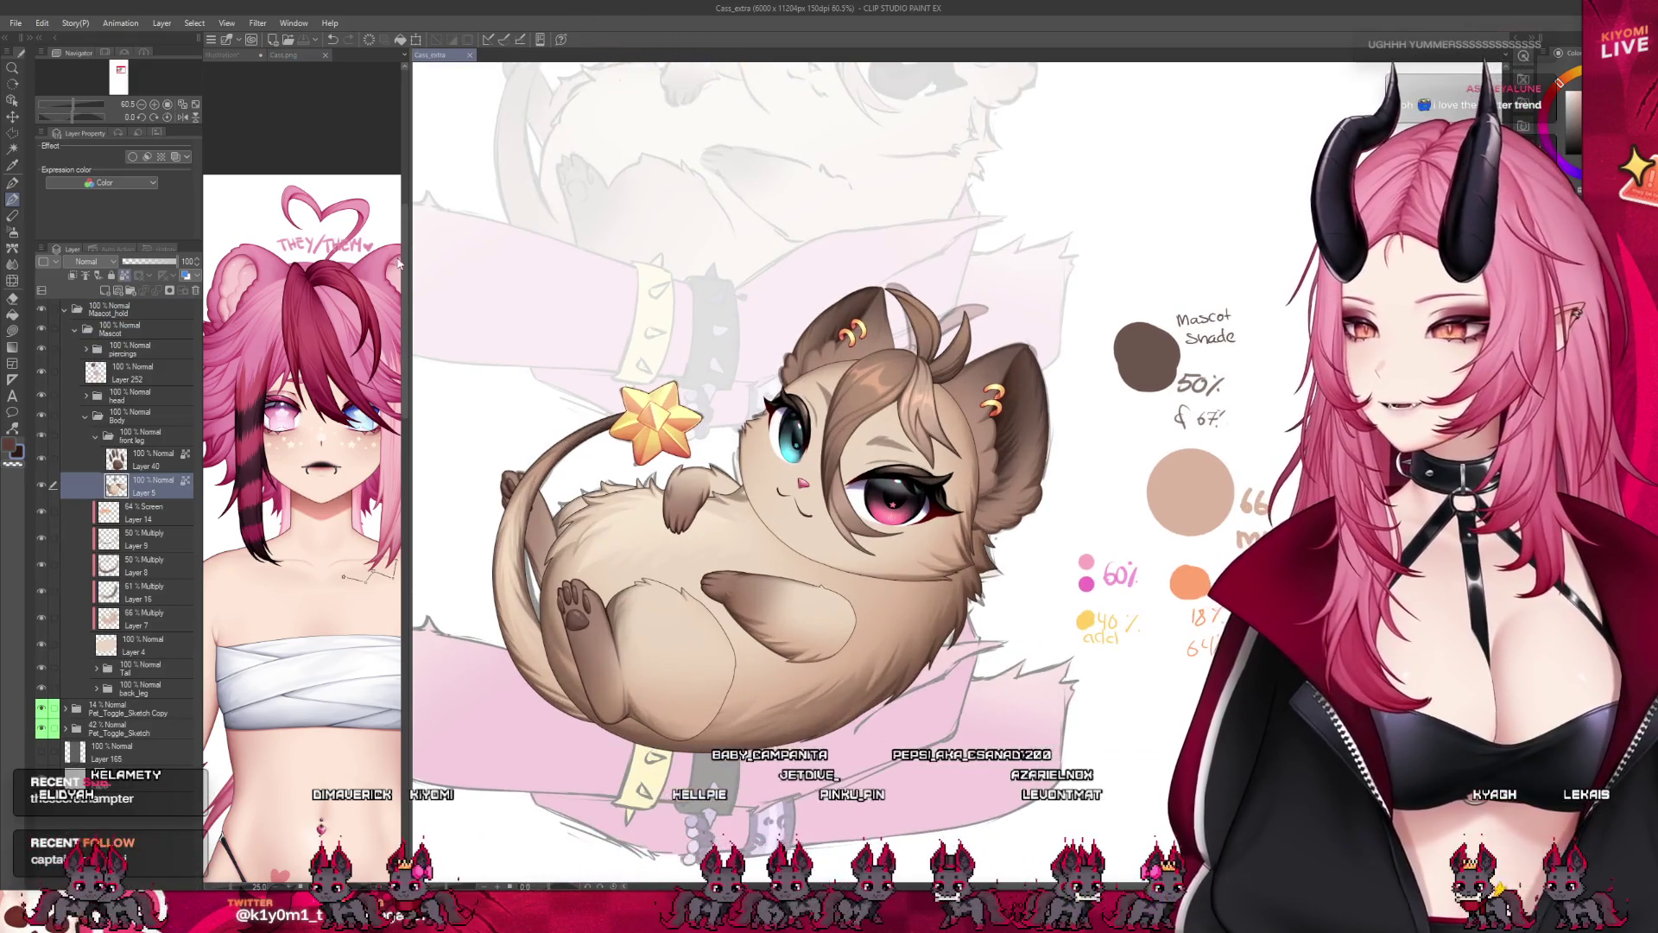
click(325, 56)
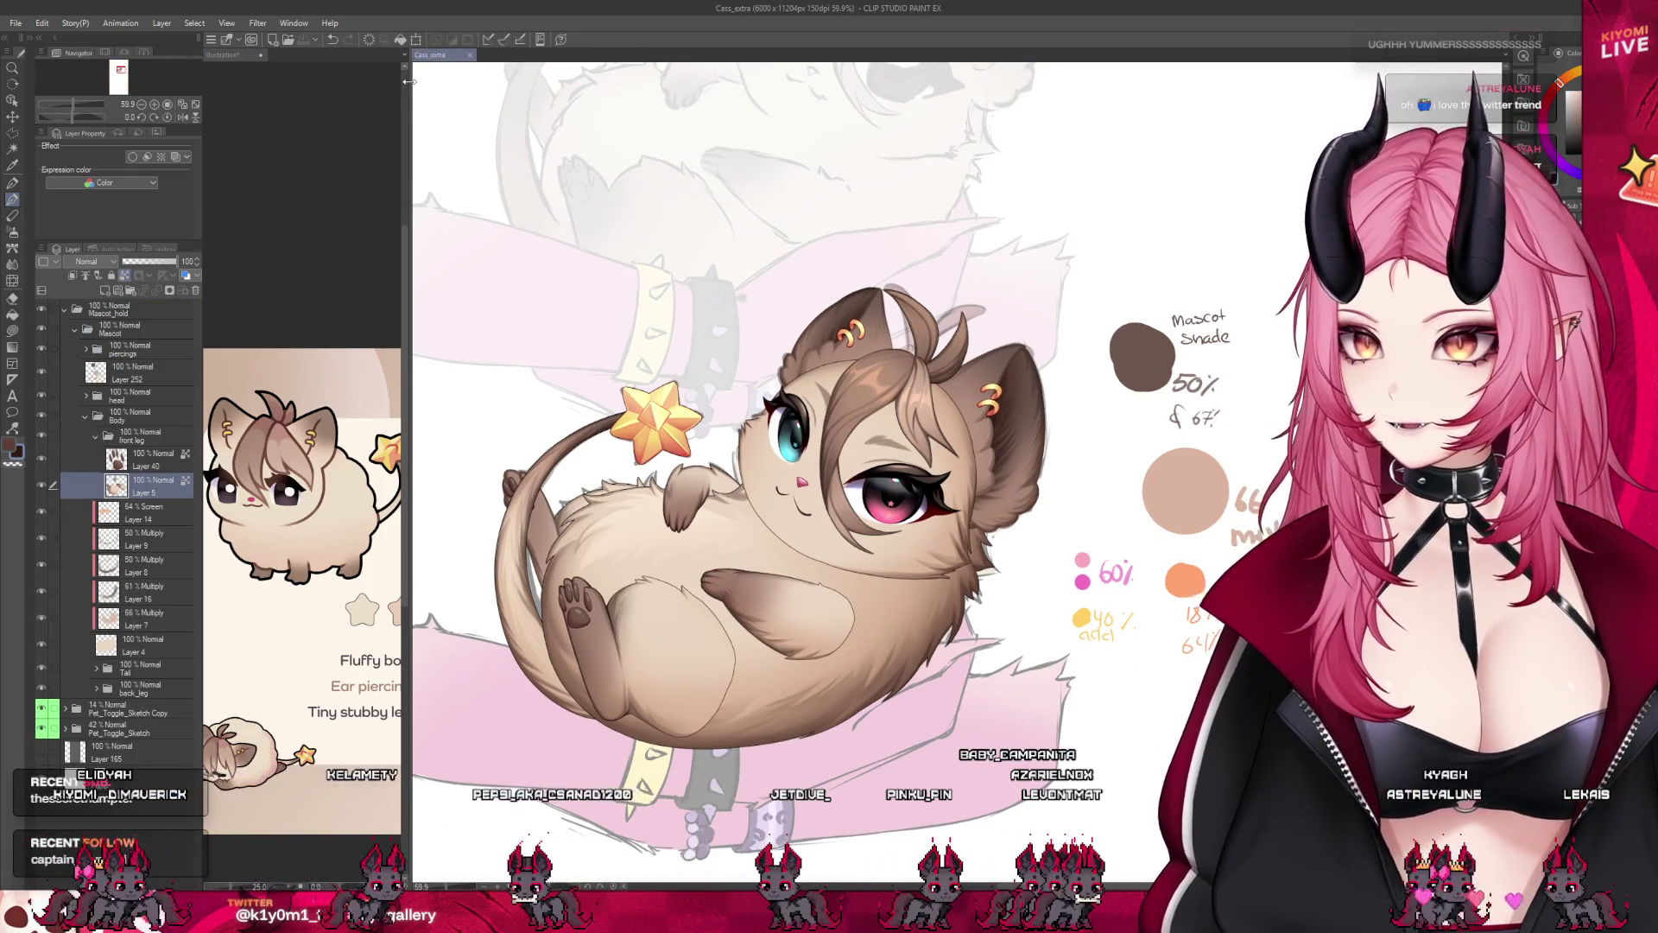
drag(407, 80, 234, 72)
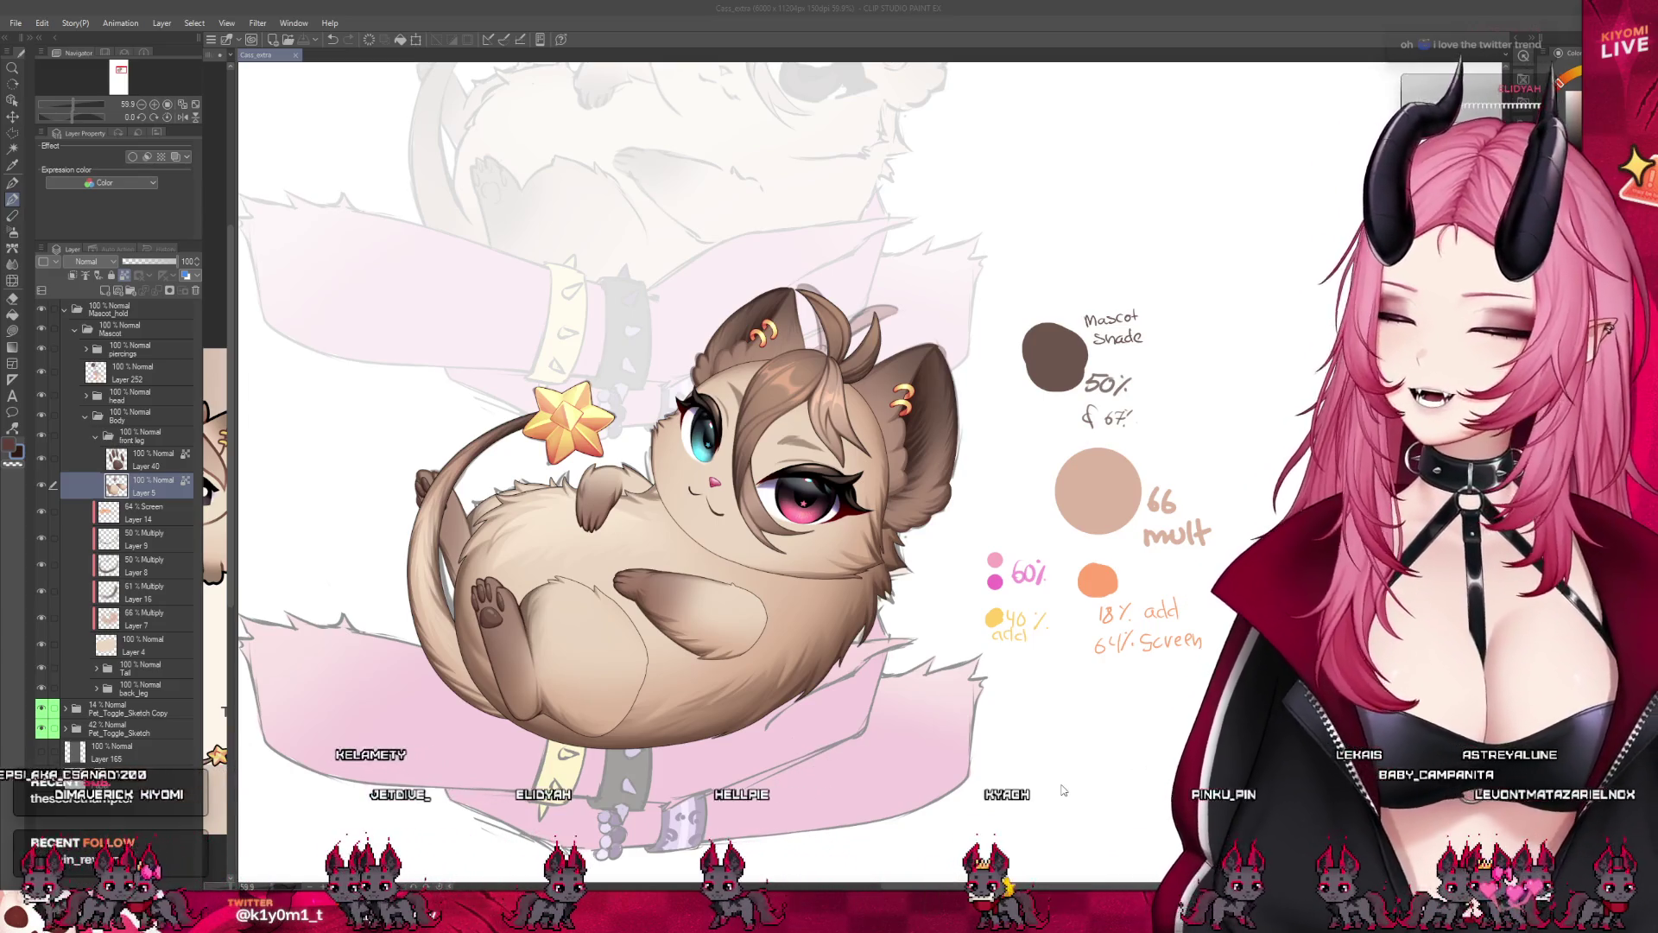
key(ctrl+Tab)
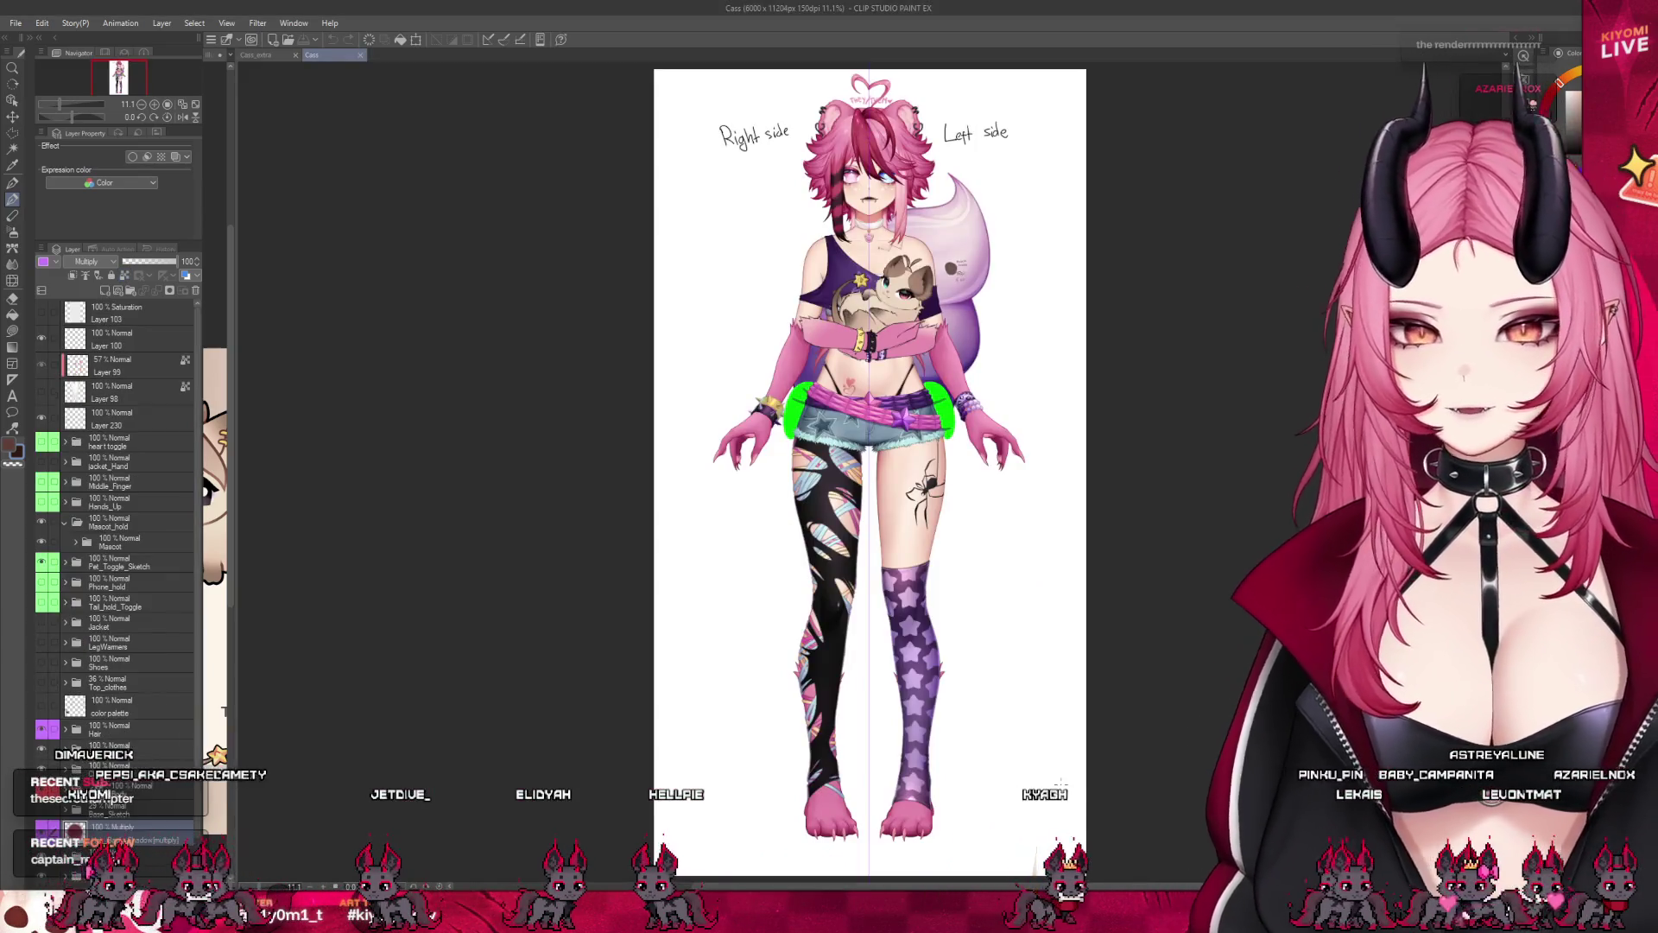
scroll(929, 608, down, 2)
scroll(1058, 431, down, 1)
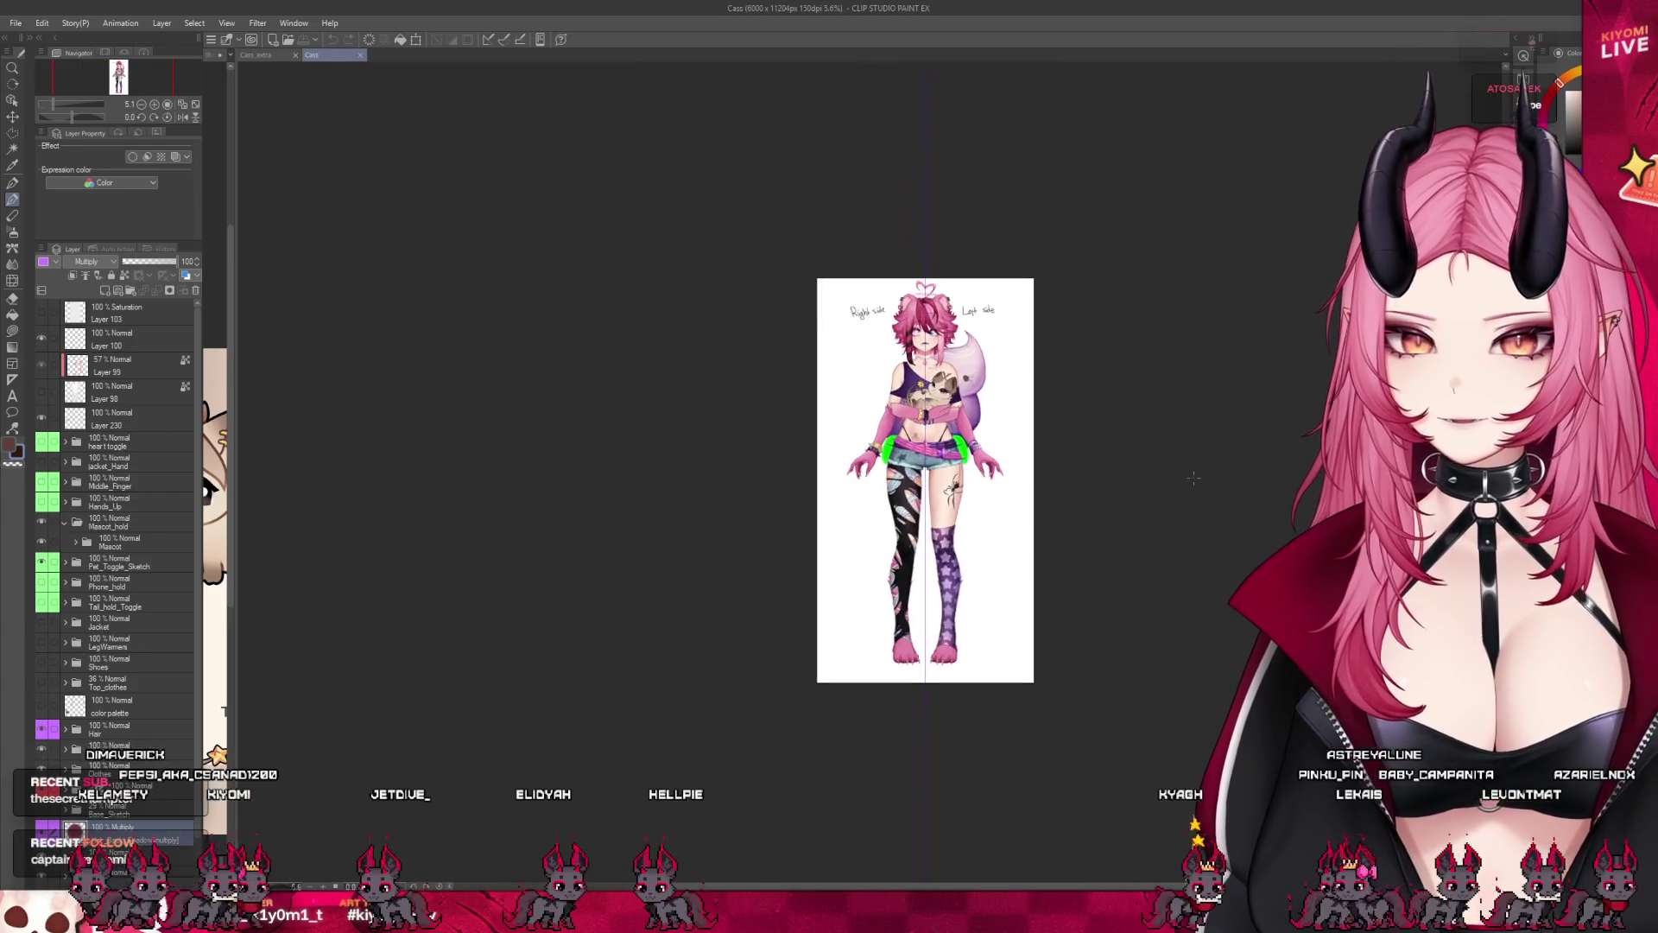
scroll(1114, 428, up, 3)
scroll(1212, 419, up, 2)
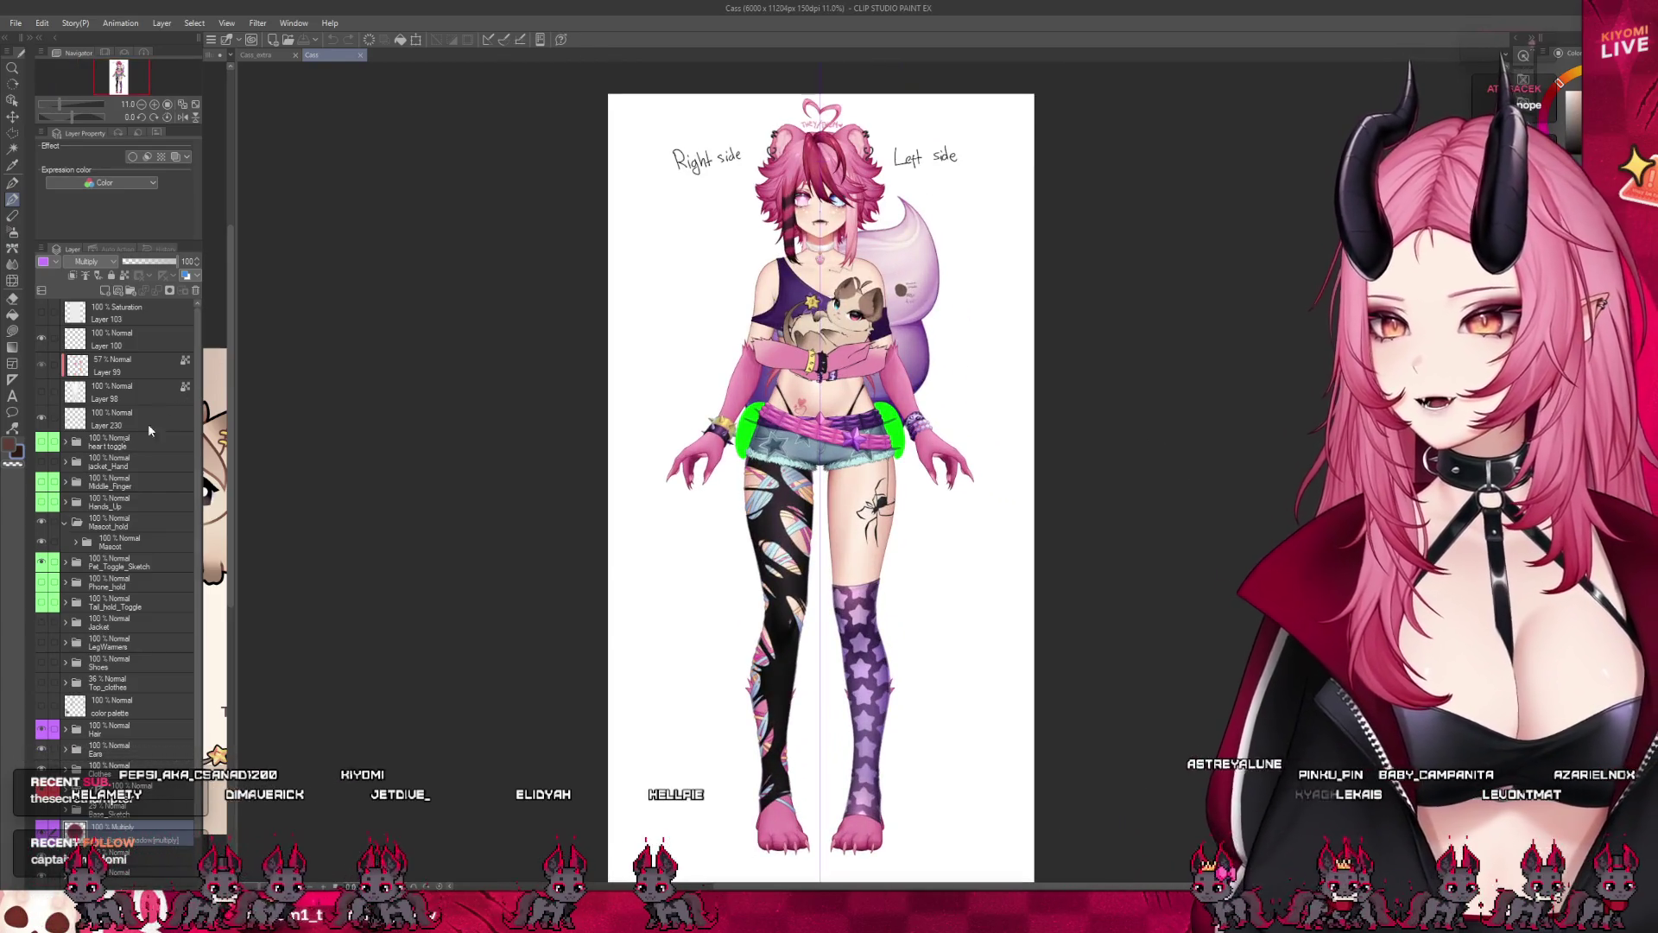
Show the Jacket and LegWarmers, hide the Mascot_hold folder, then return to the mascot file.
click(134, 685)
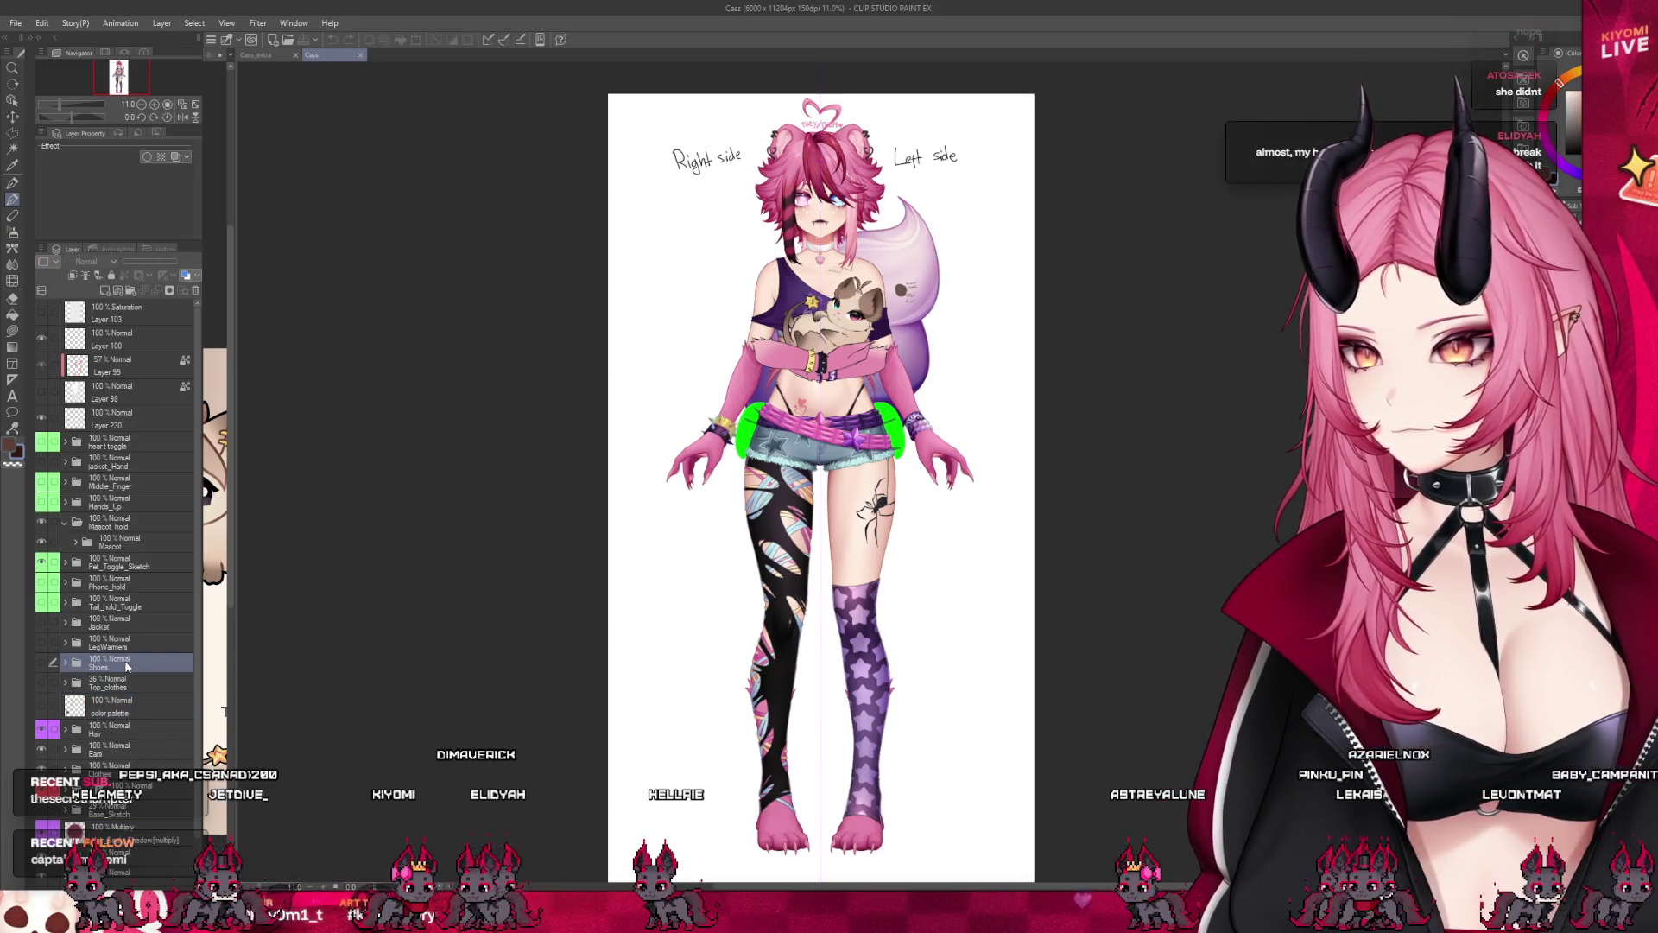
scroll(1333, 338, up, 1)
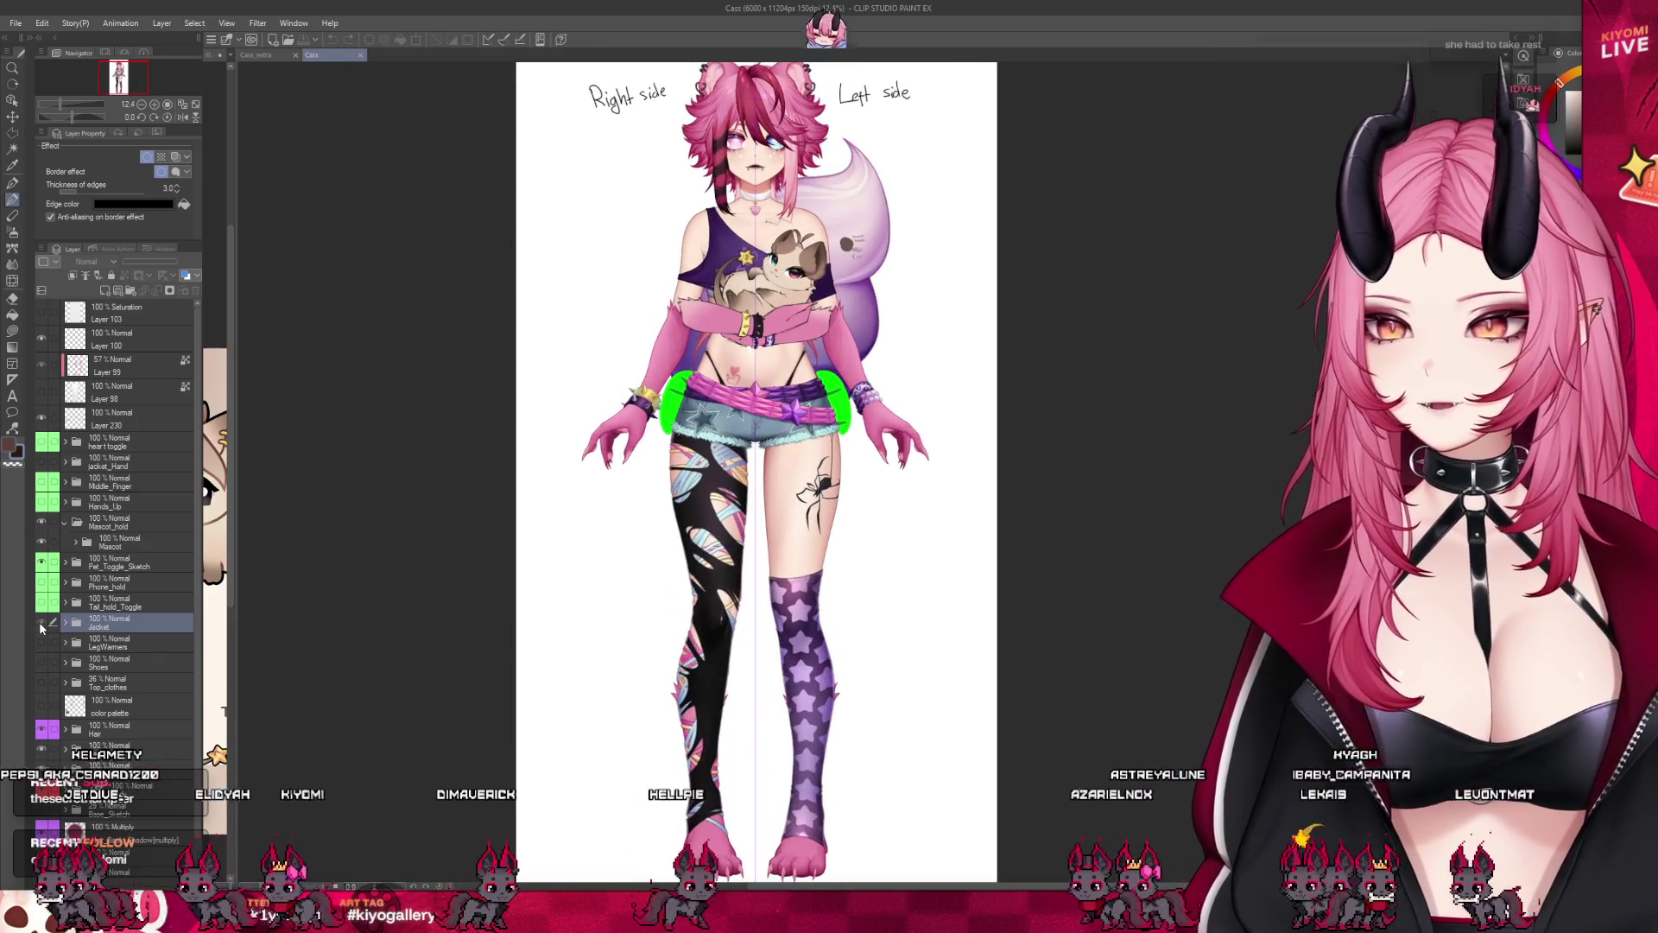
click(112, 633)
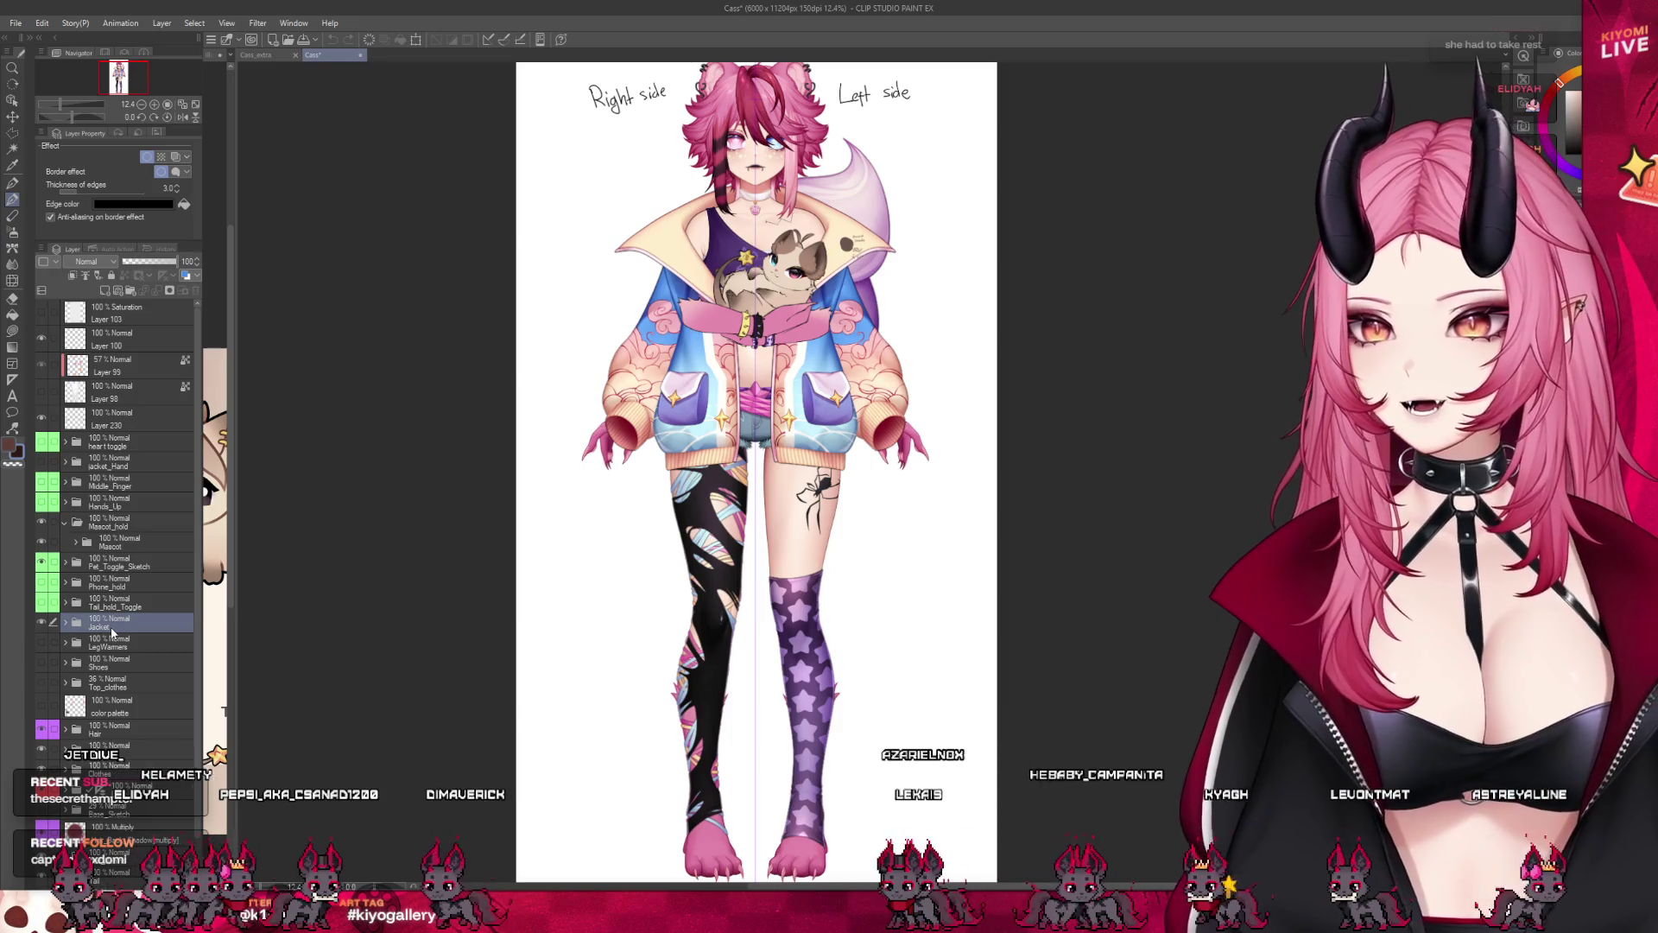
click(41, 521)
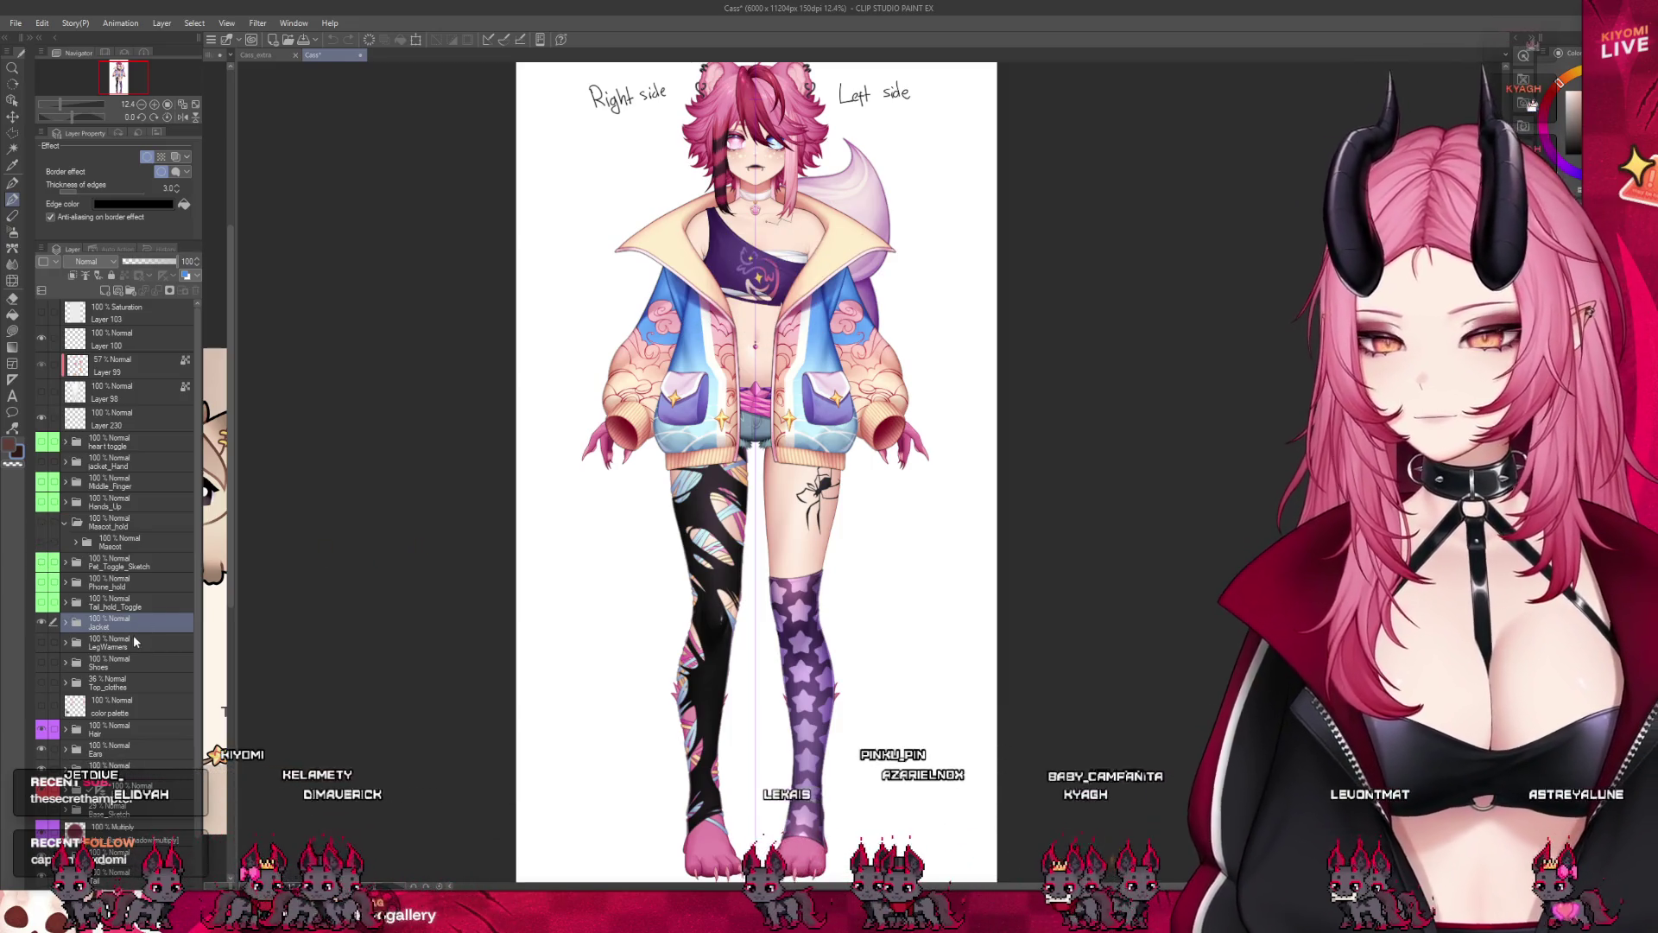
click(134, 640)
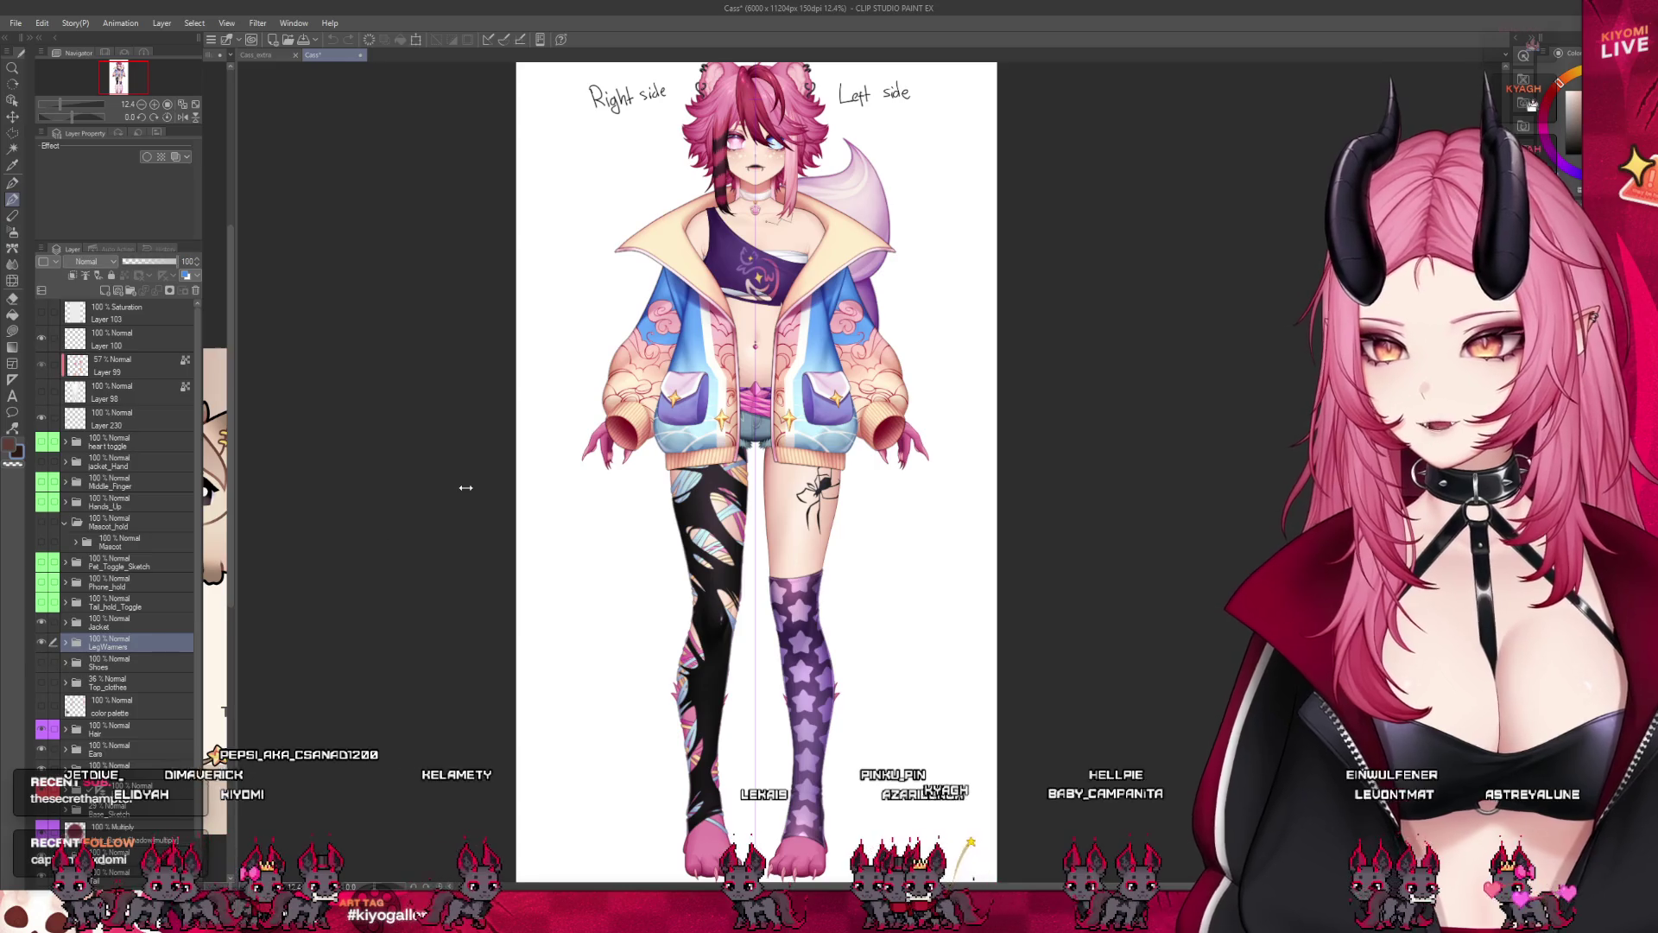
scroll(465, 487, down, 2)
scroll(466, 487, up, 2)
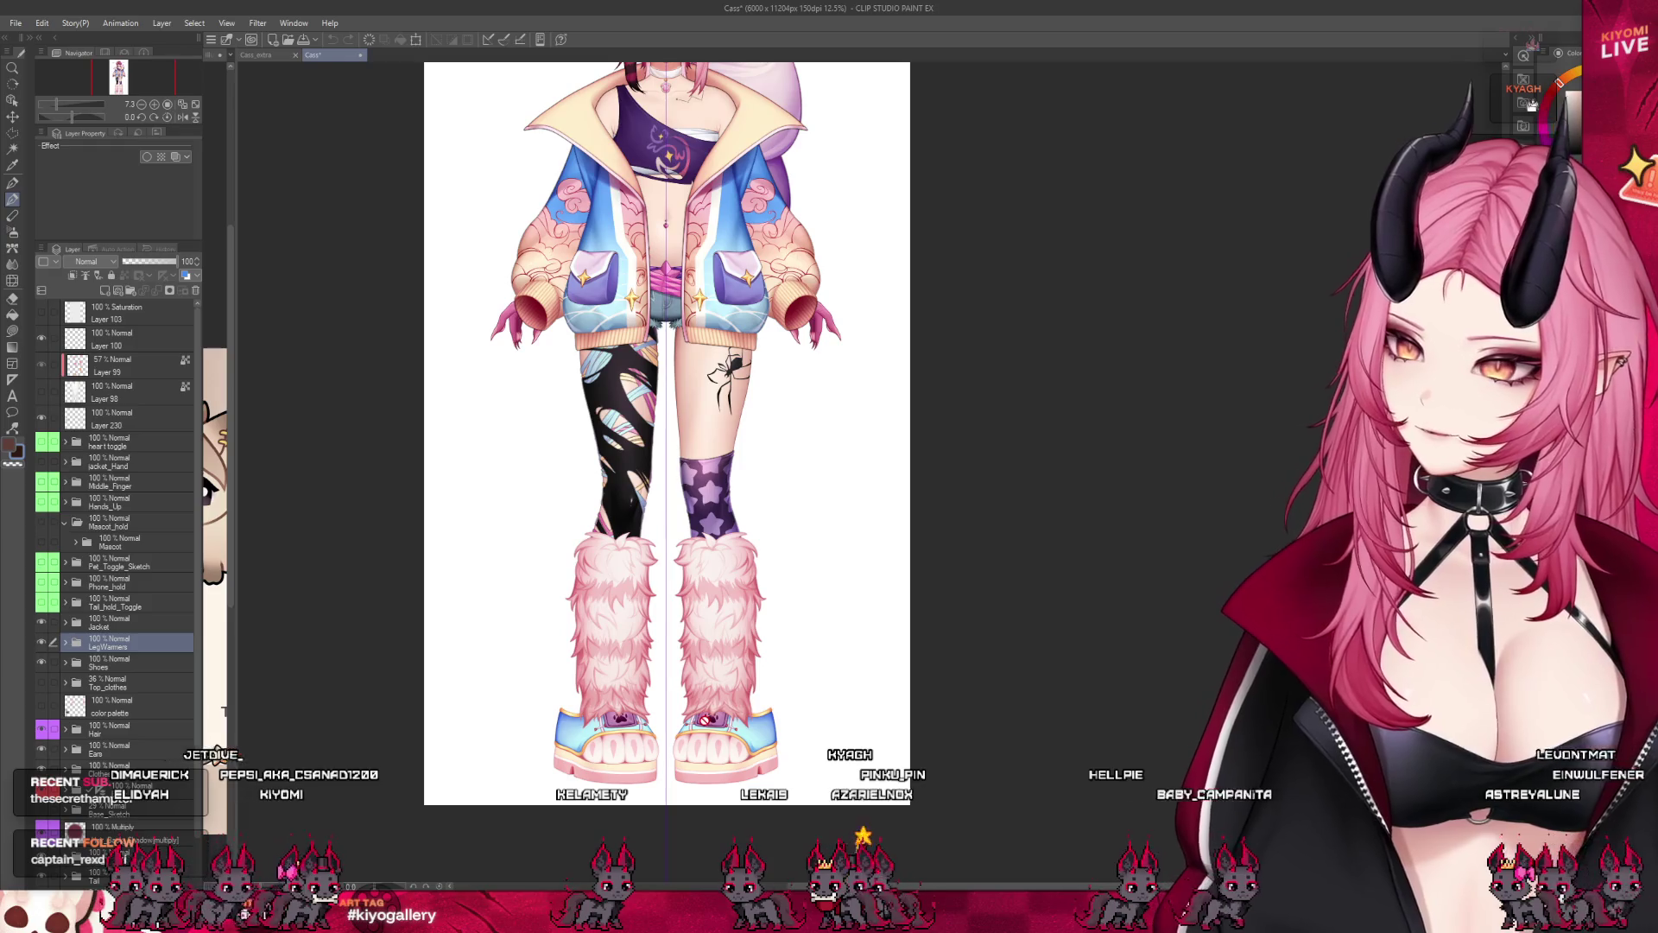
scroll(665, 720, up, 1)
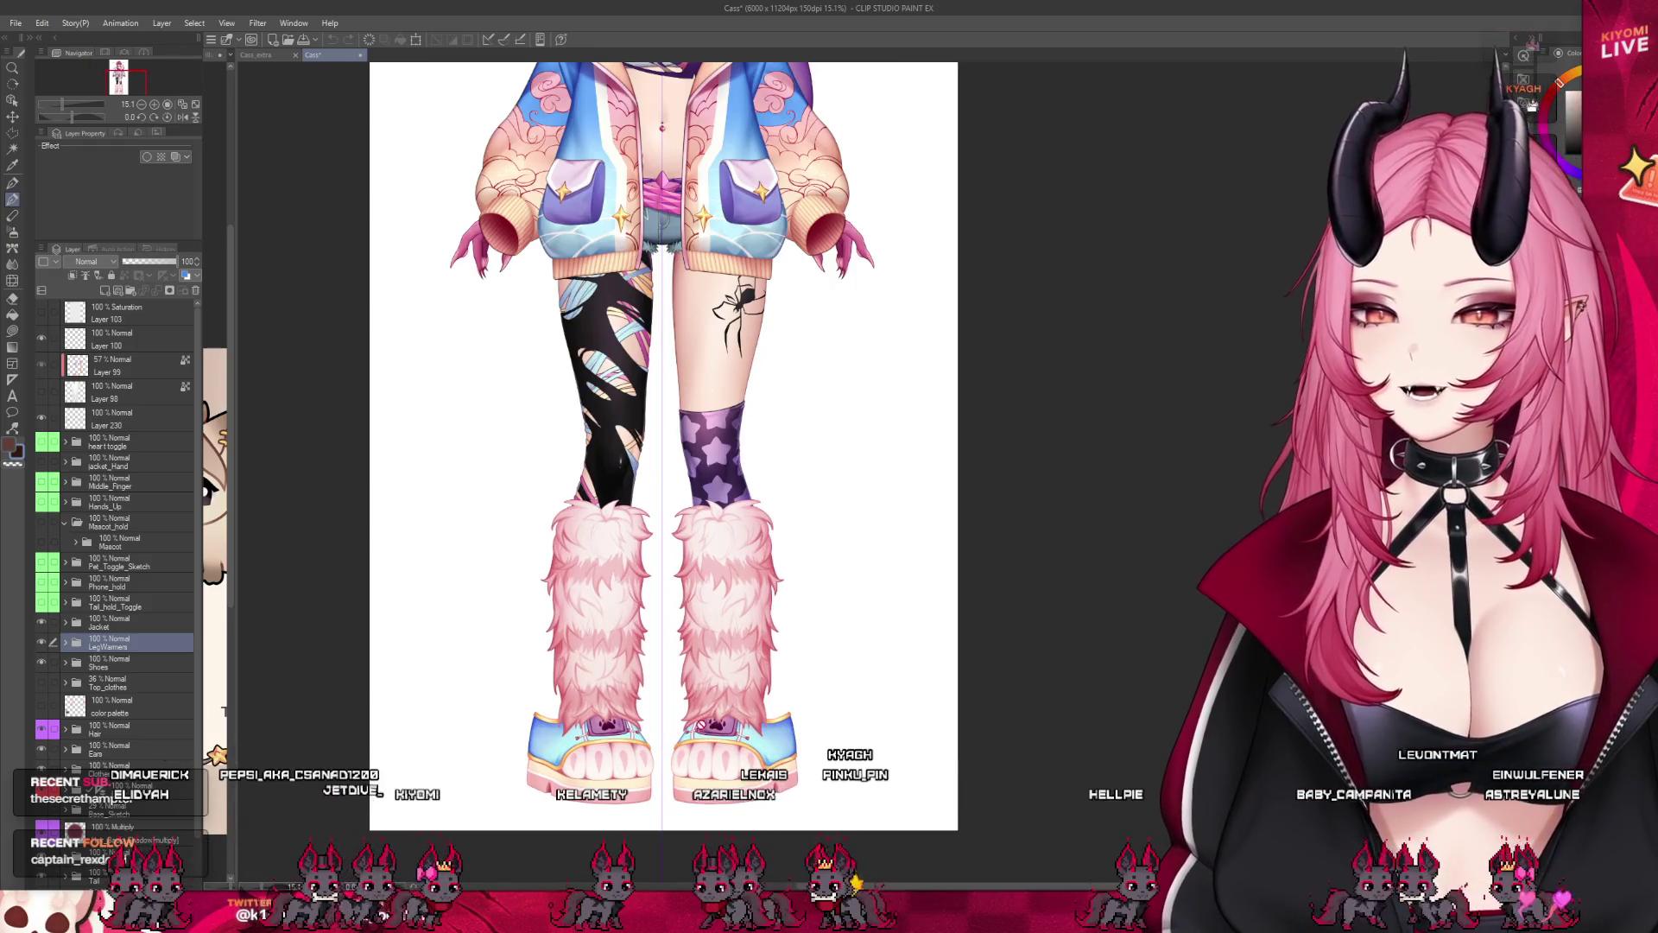
scroll(665, 518, up, 1)
drag(915, 466, 916, 852)
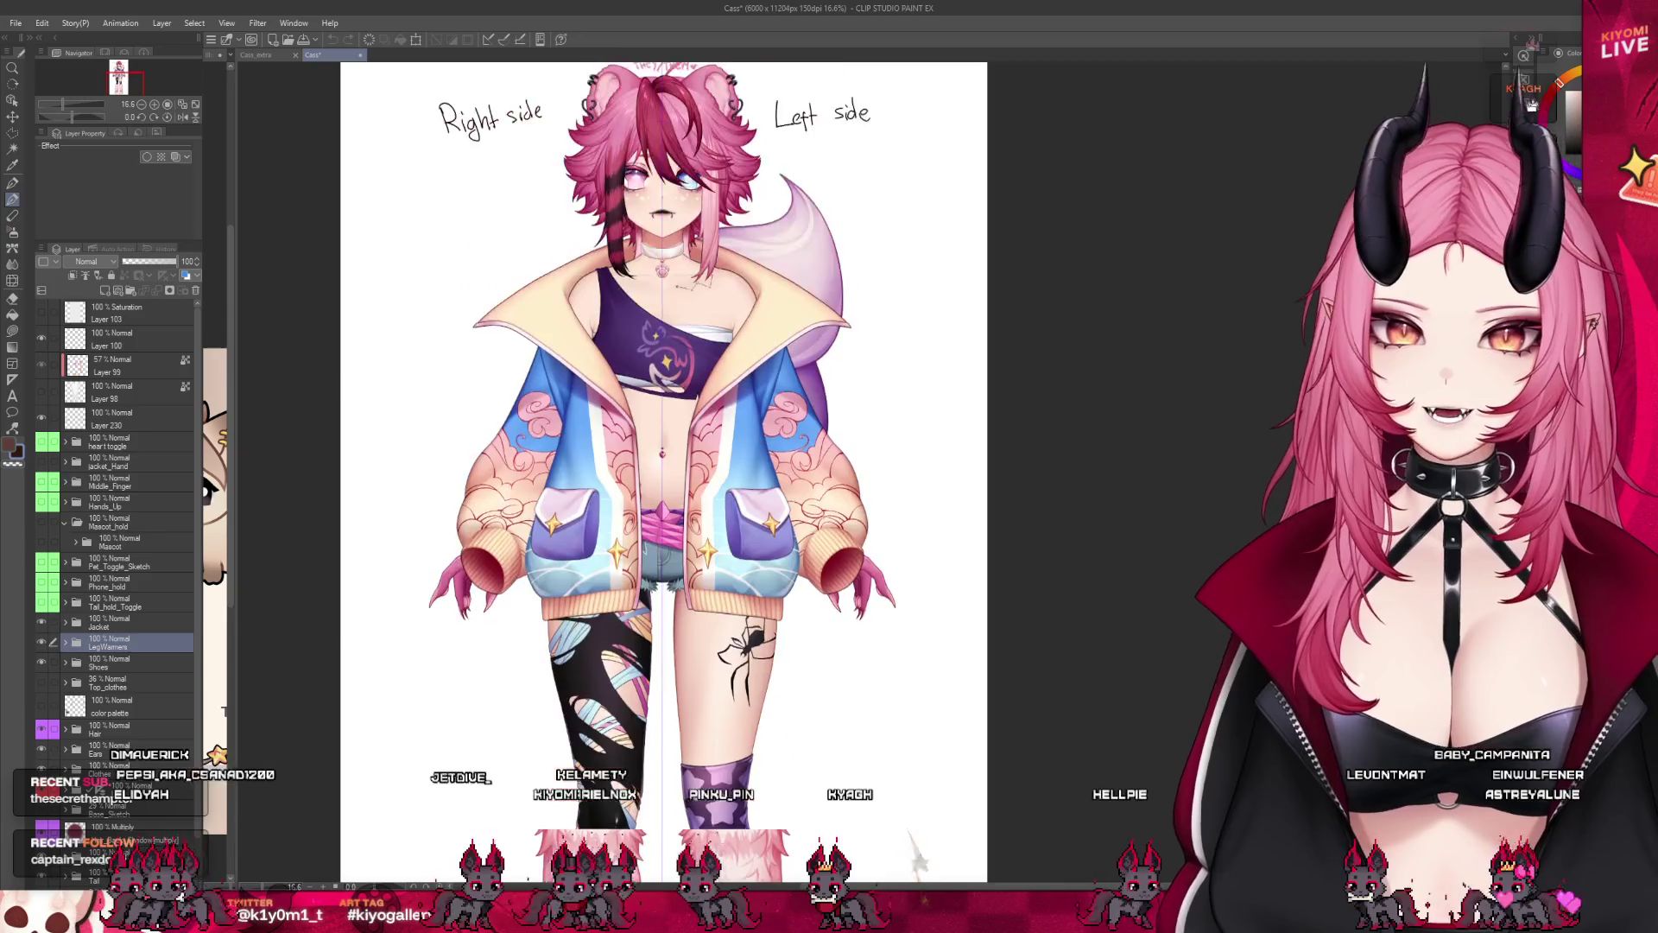
scroll(671, 351, up, 2)
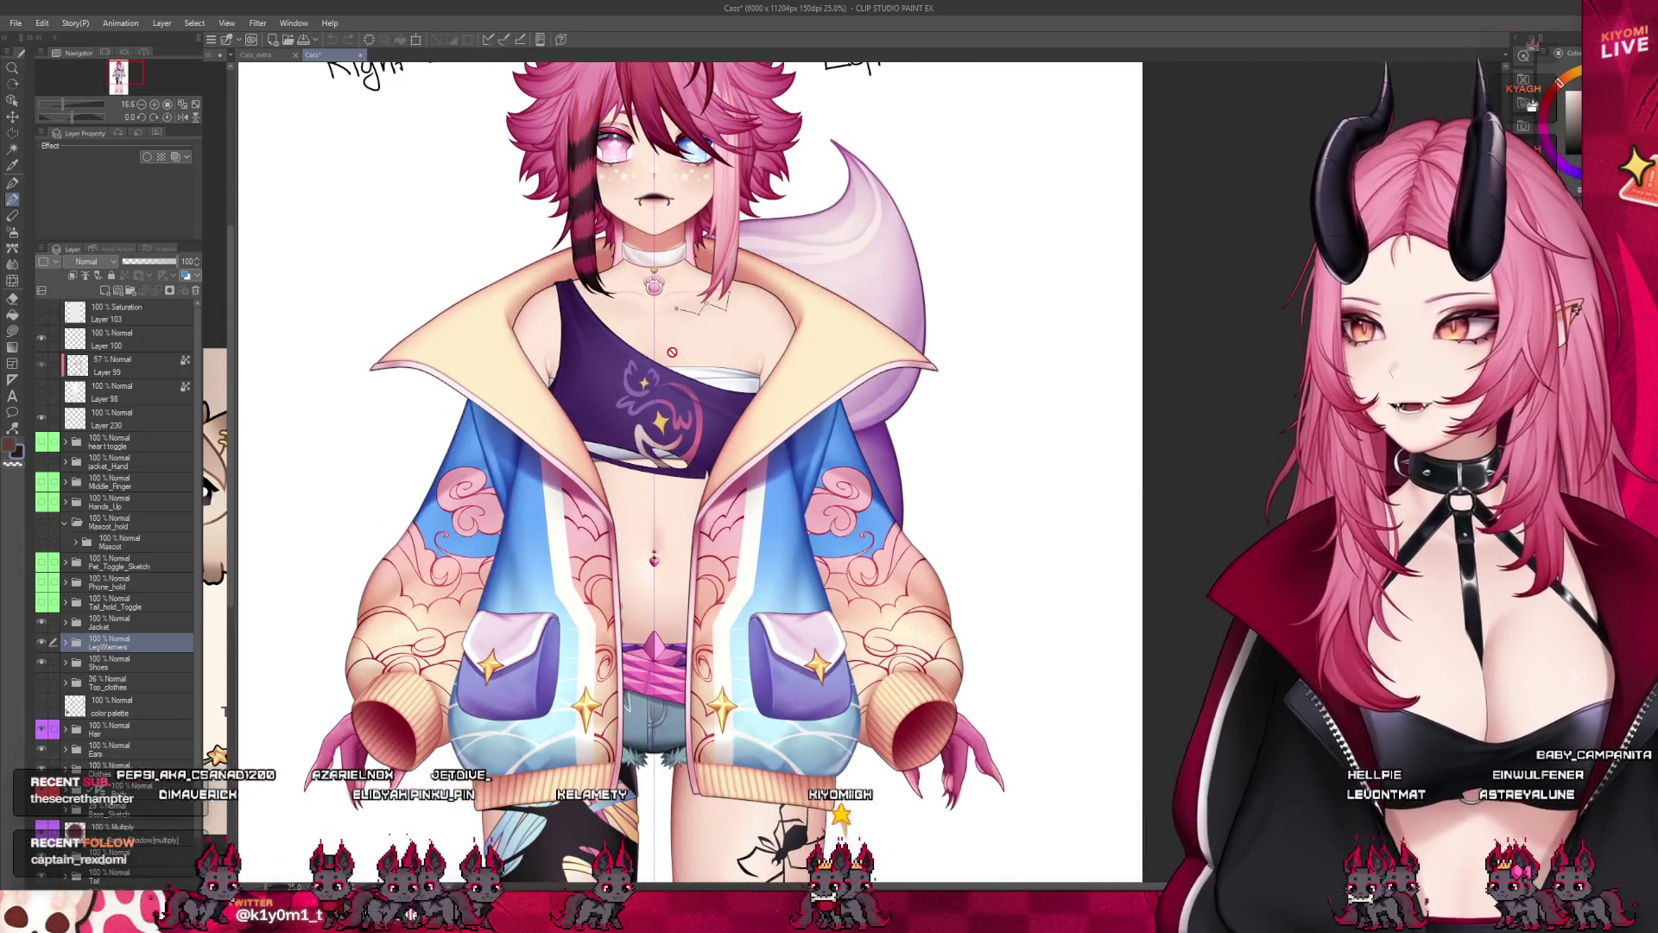
scroll(671, 351, up, 1)
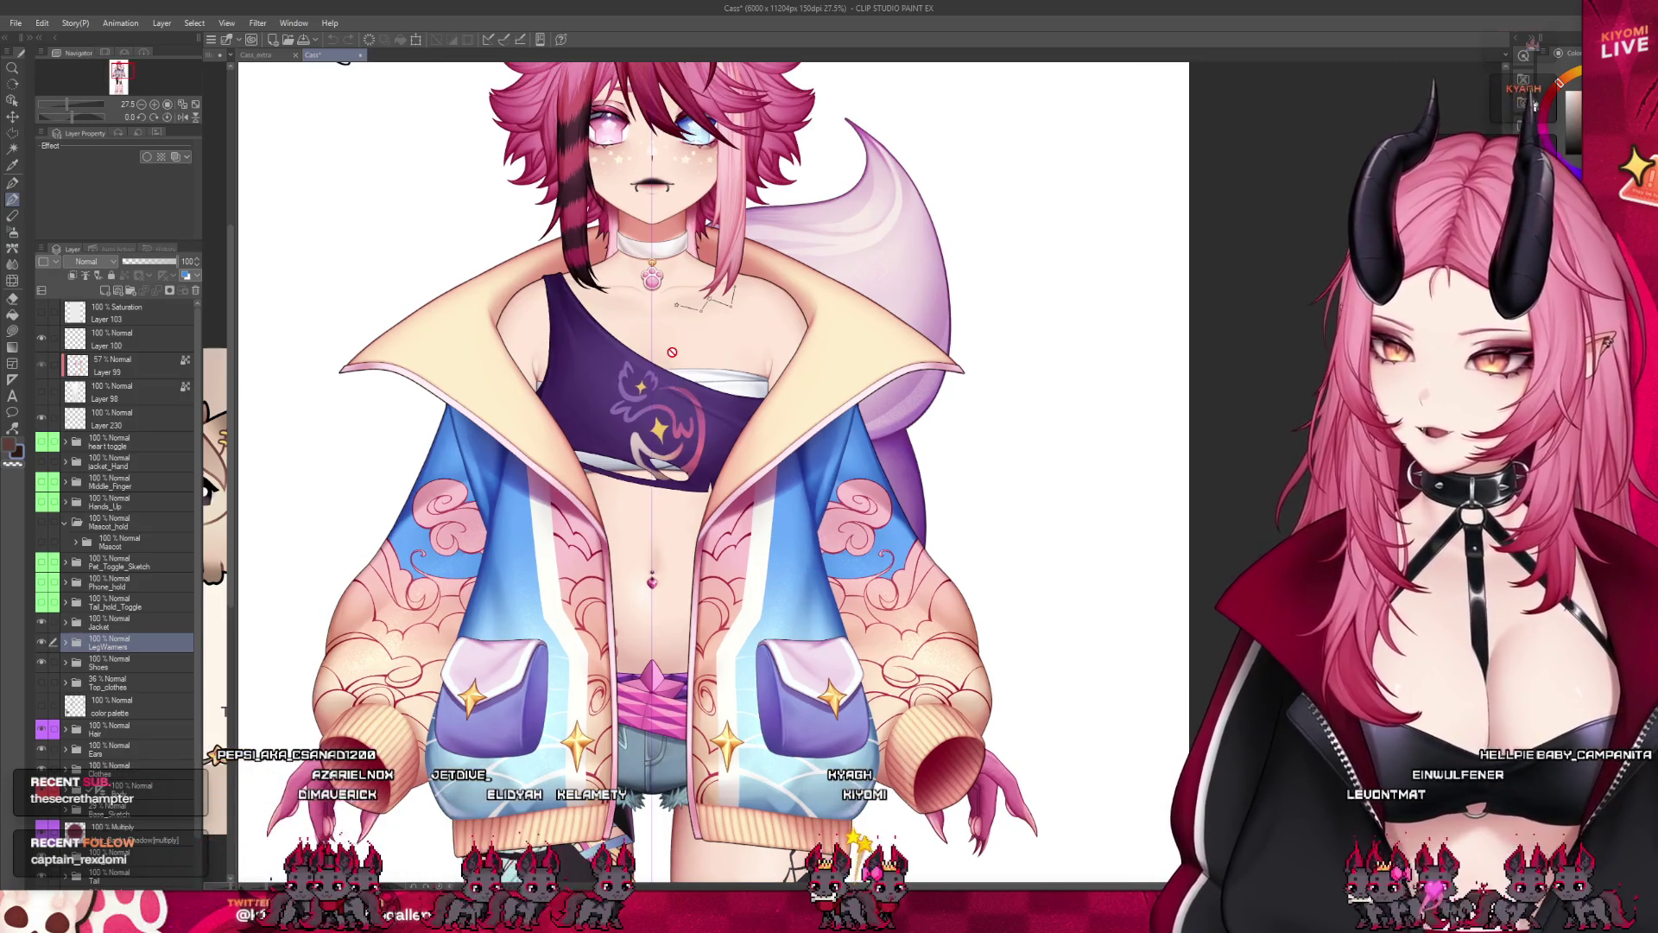
scroll(723, 376, down, 2)
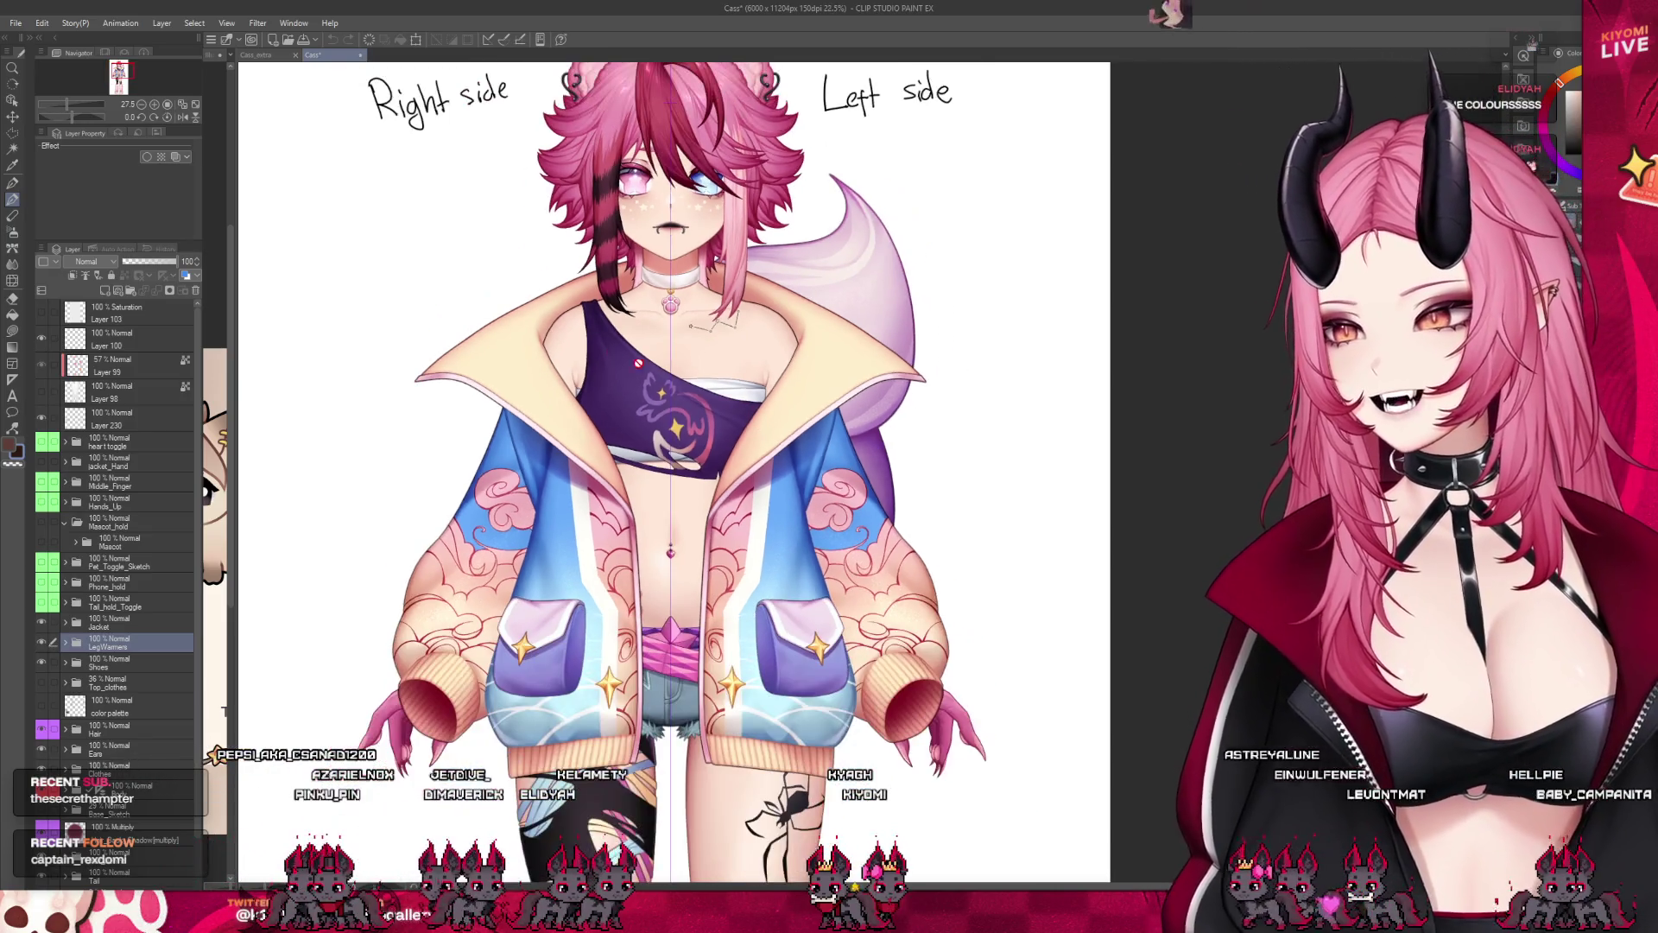
scroll(607, 350, up, 2)
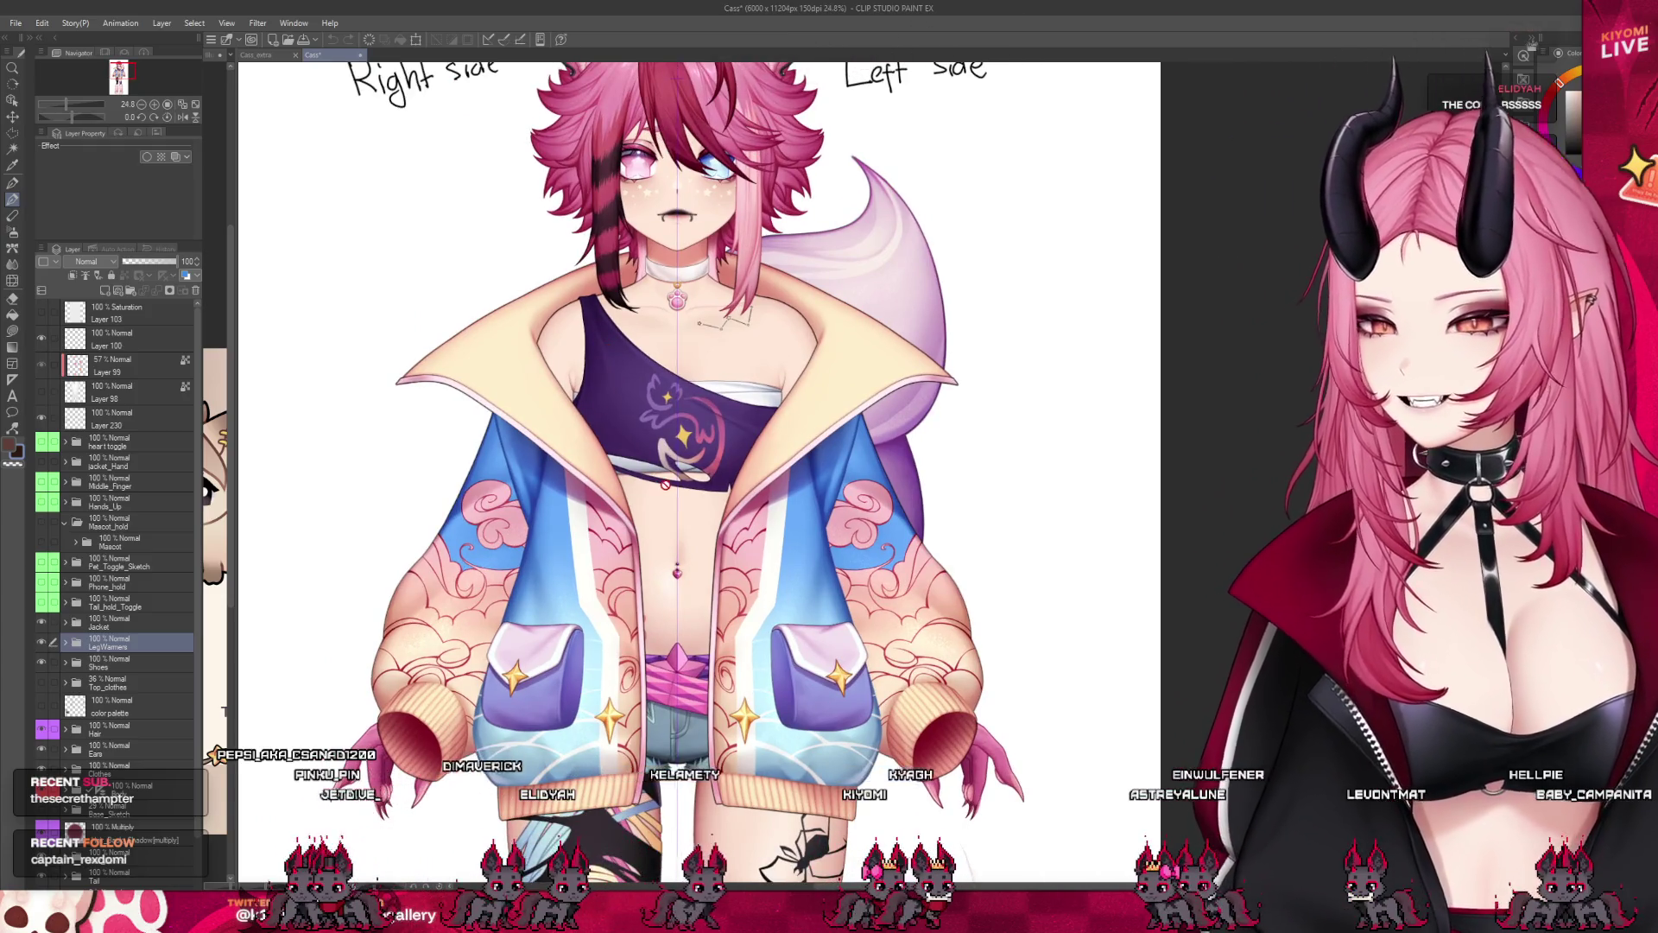
scroll(551, 518, down, 1)
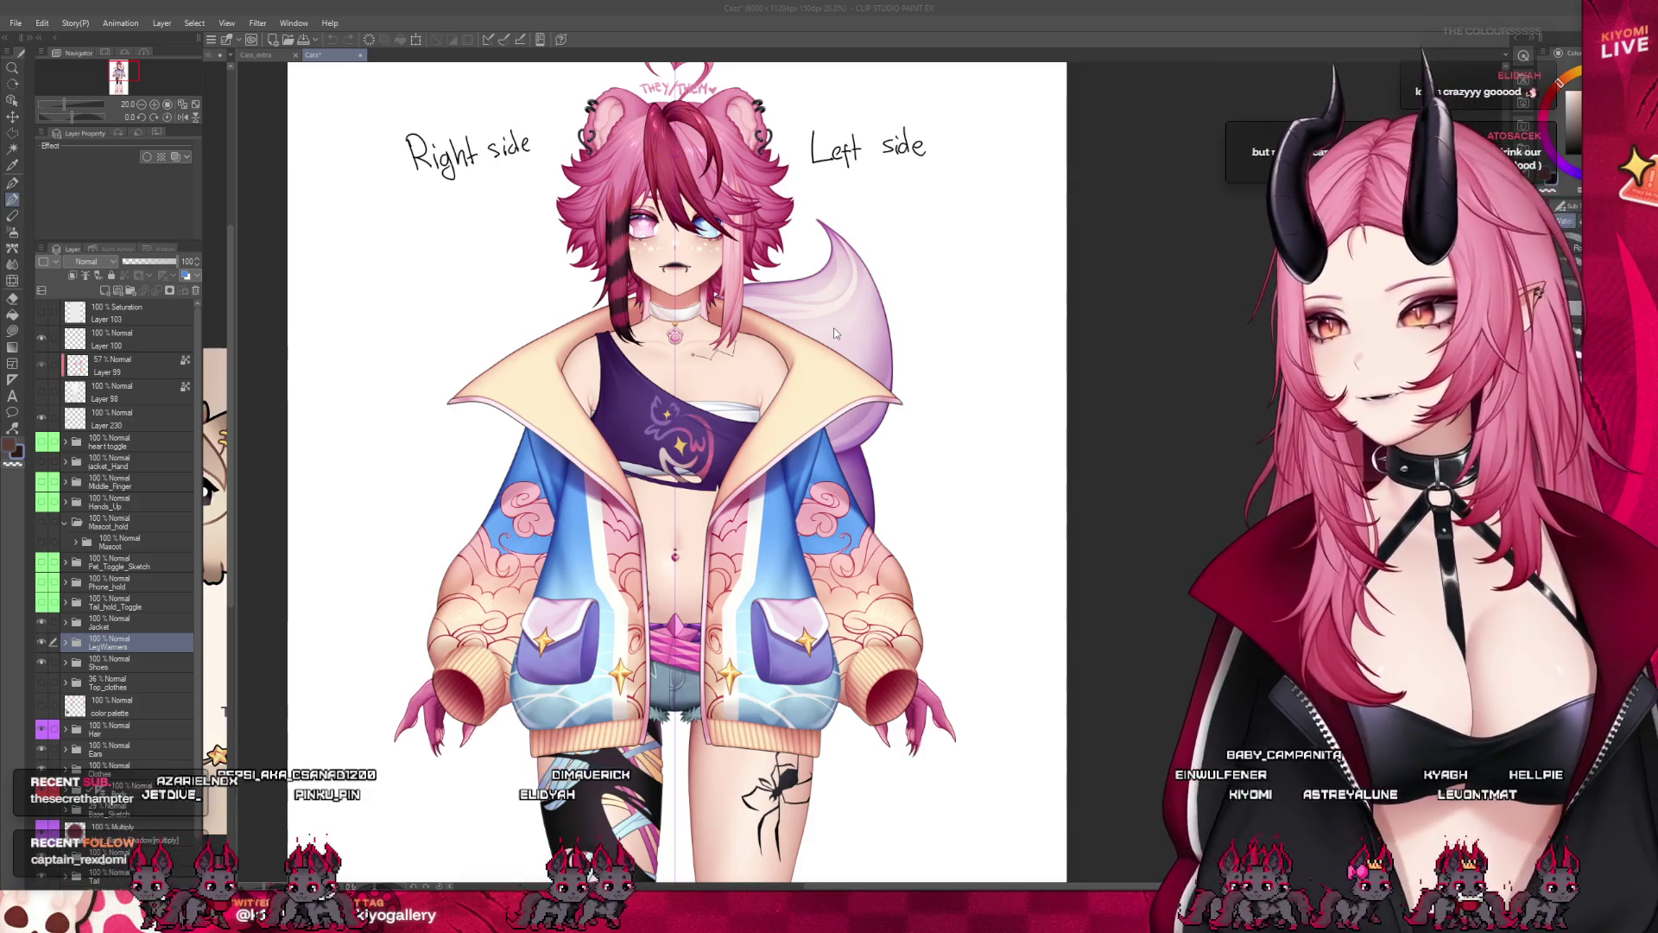
key(ctrl+Tab)
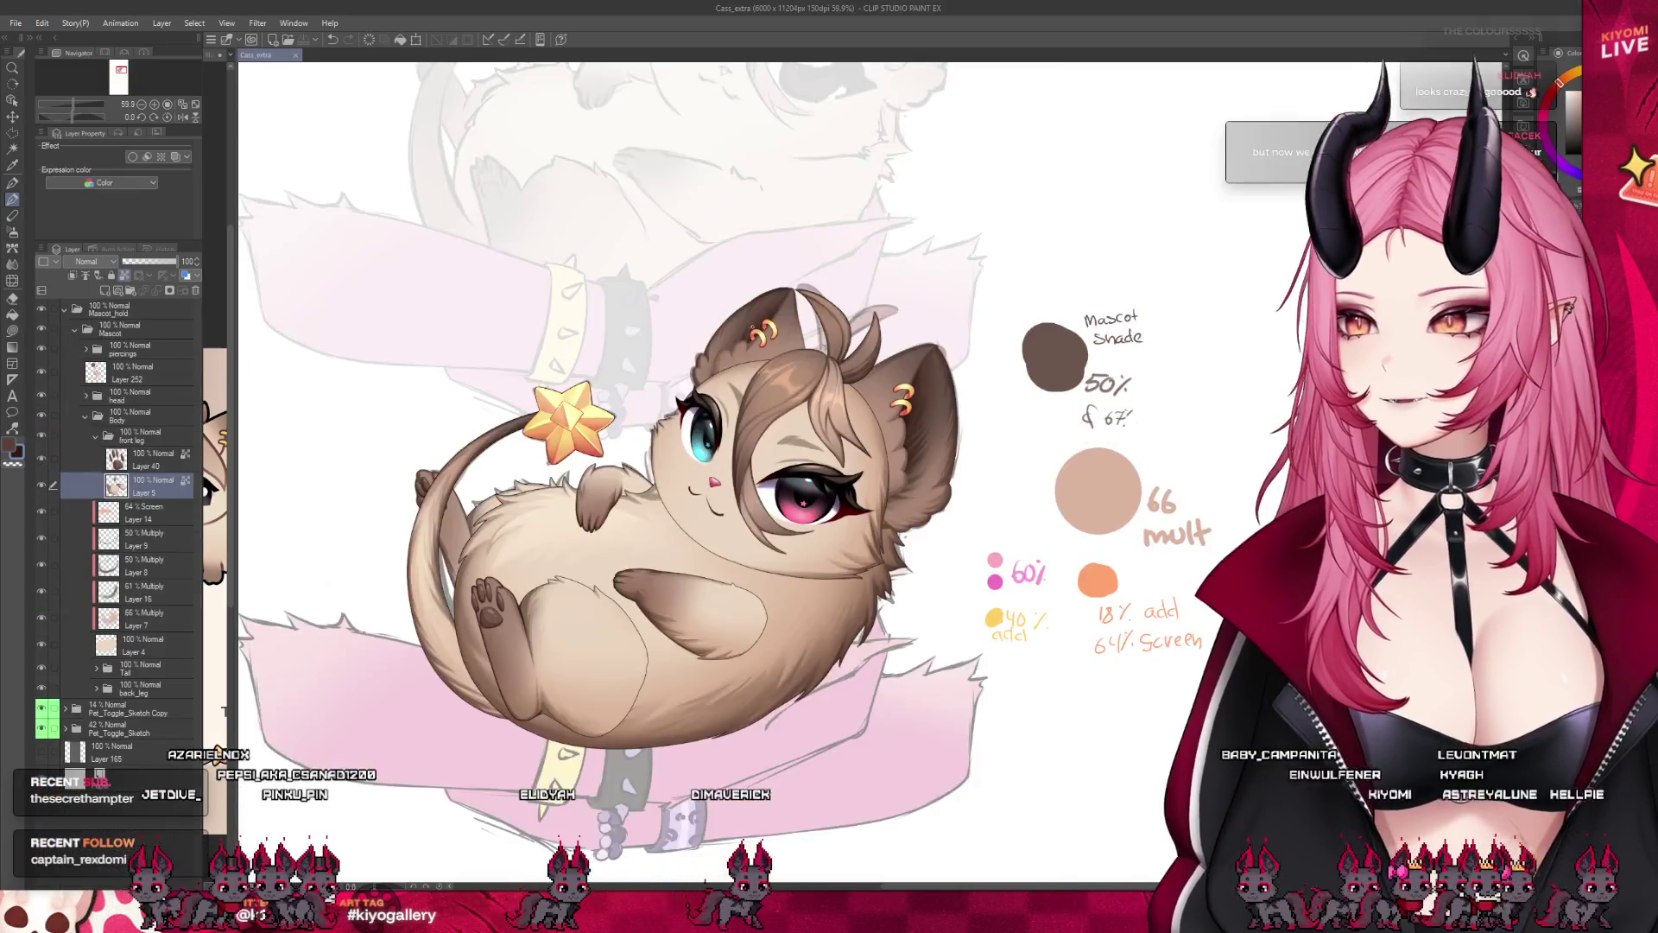
scroll(622, 466, up, 2)
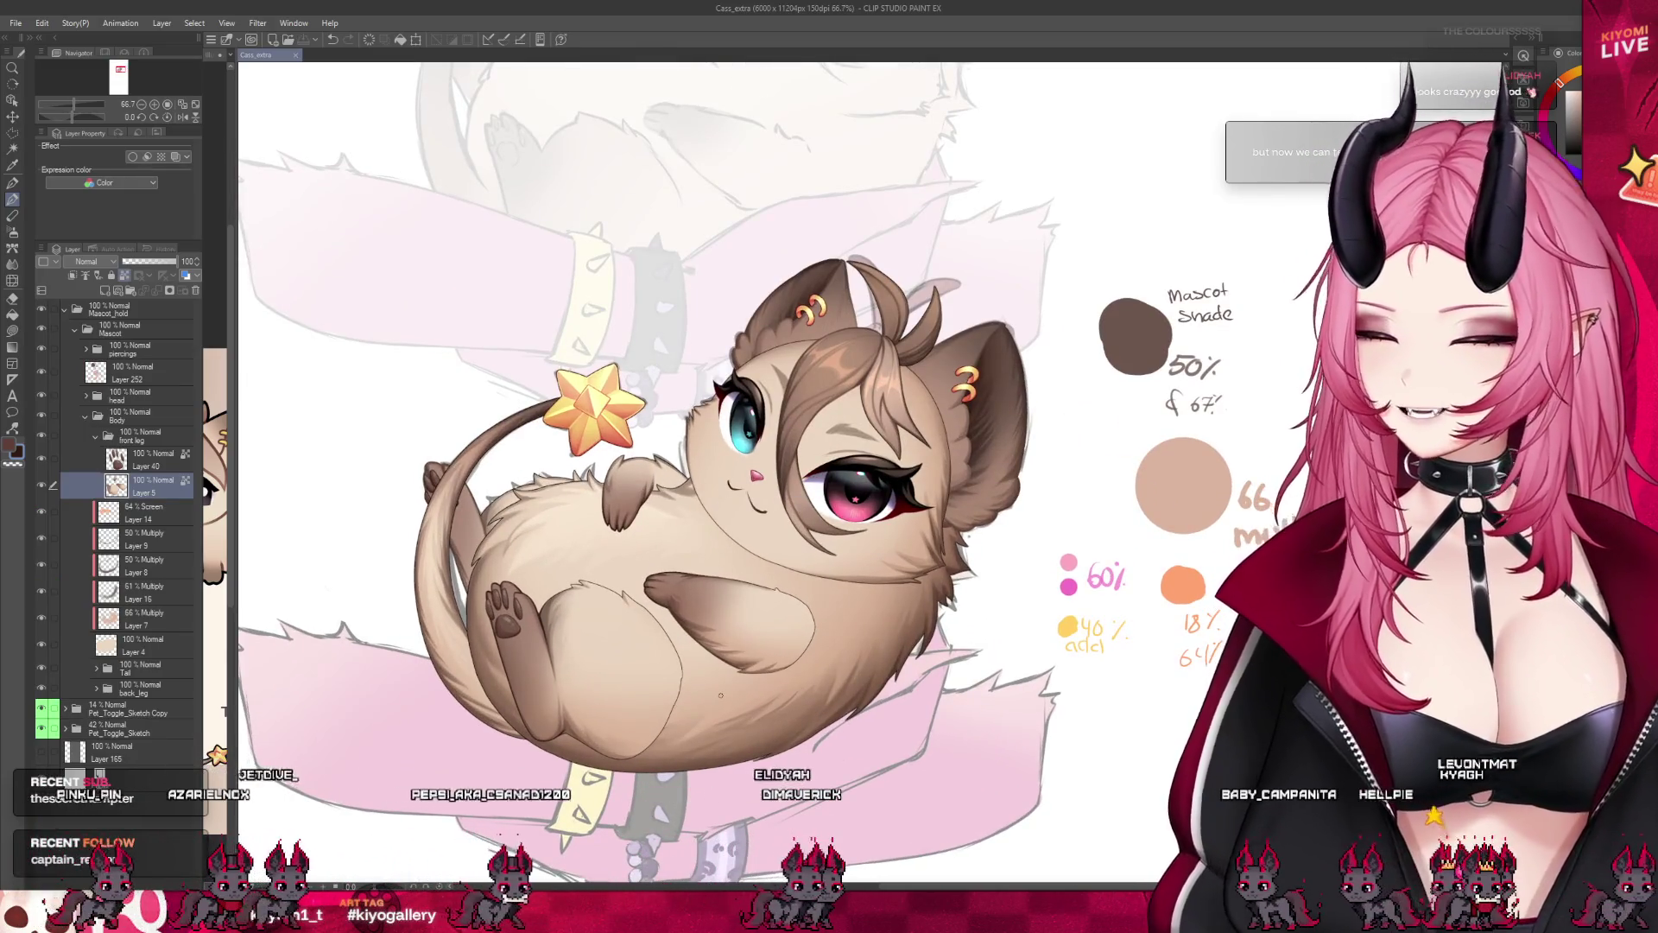
scroll(721, 696, up, 2)
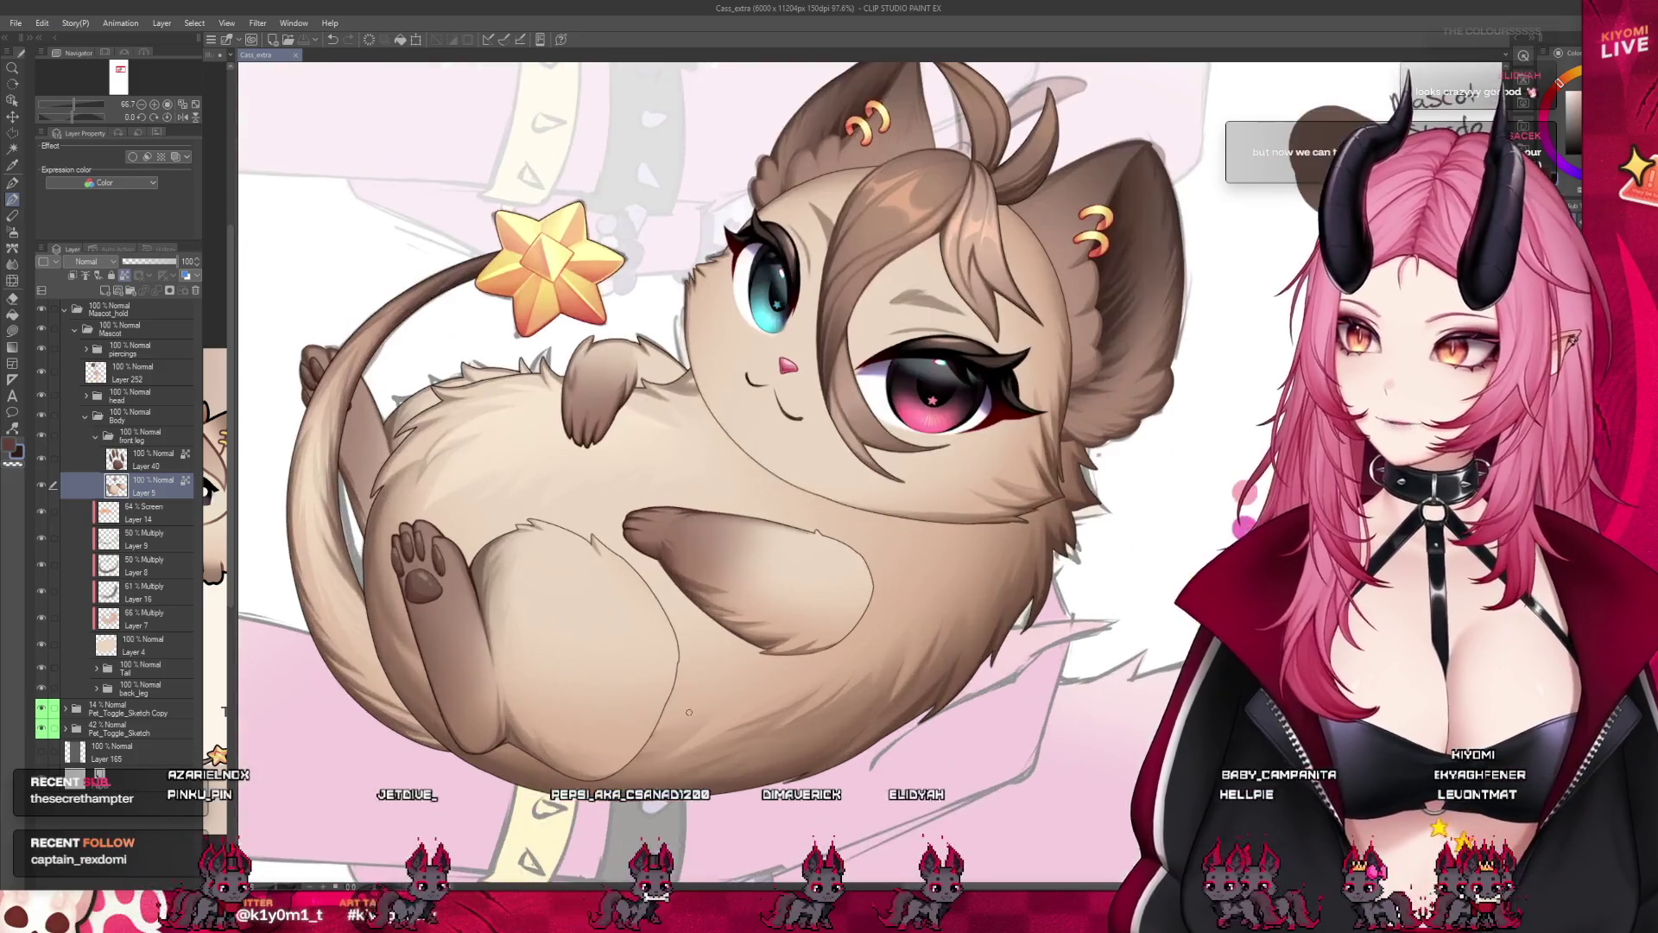
scroll(803, 561, up, 2)
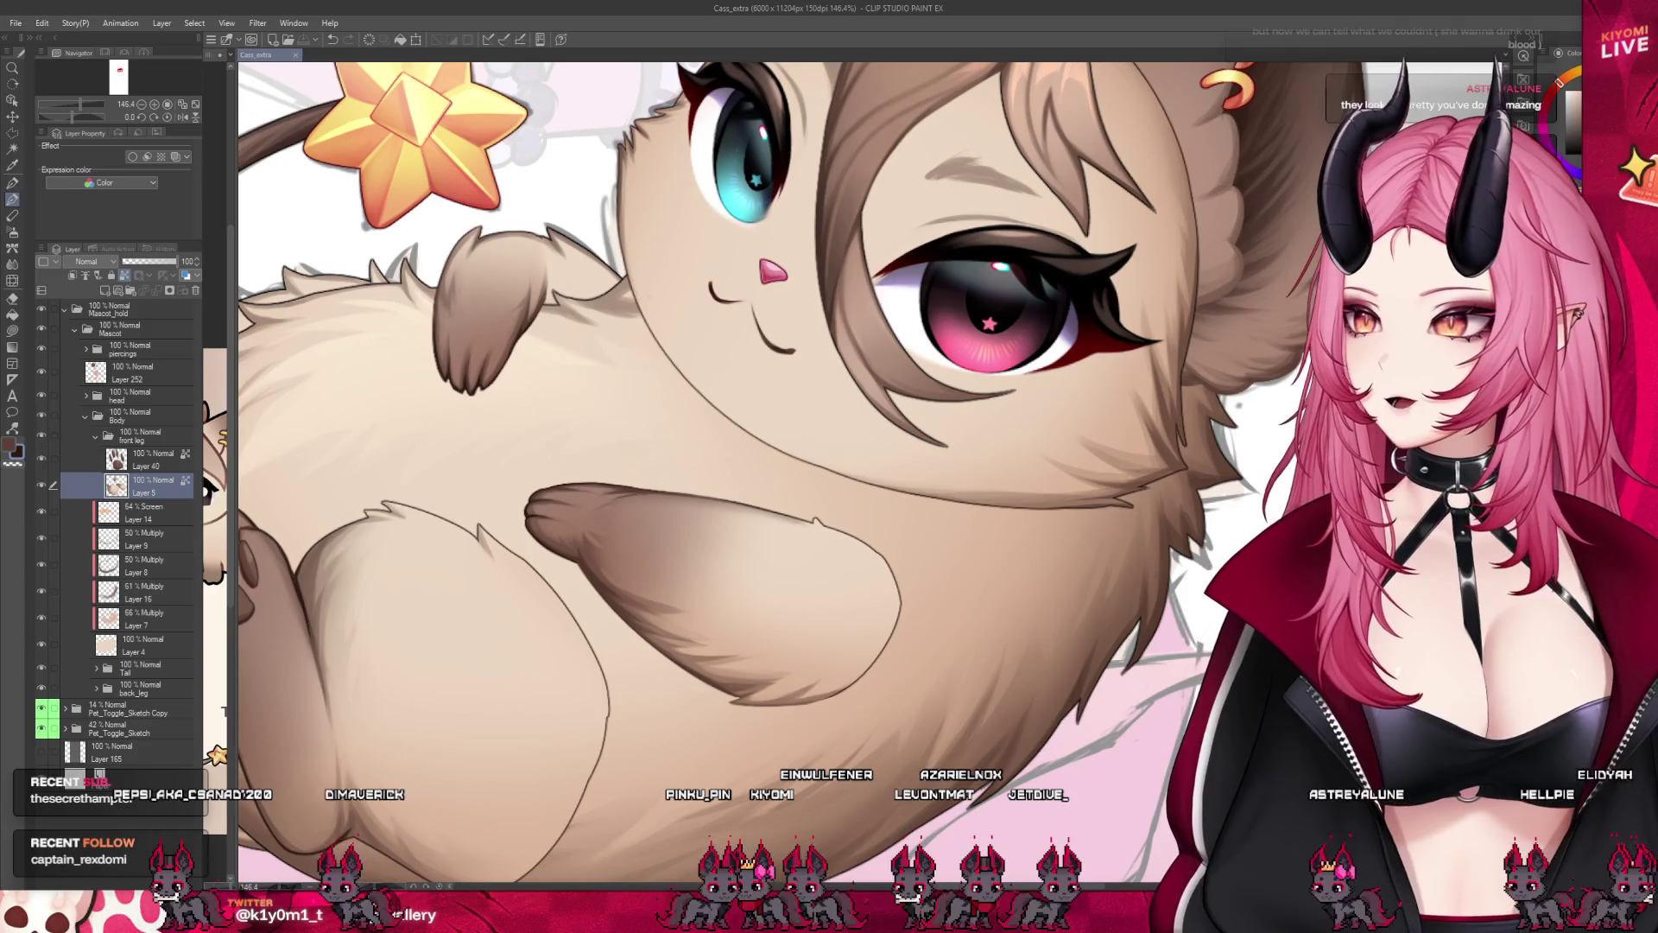
scroll(810, 544, up, 2)
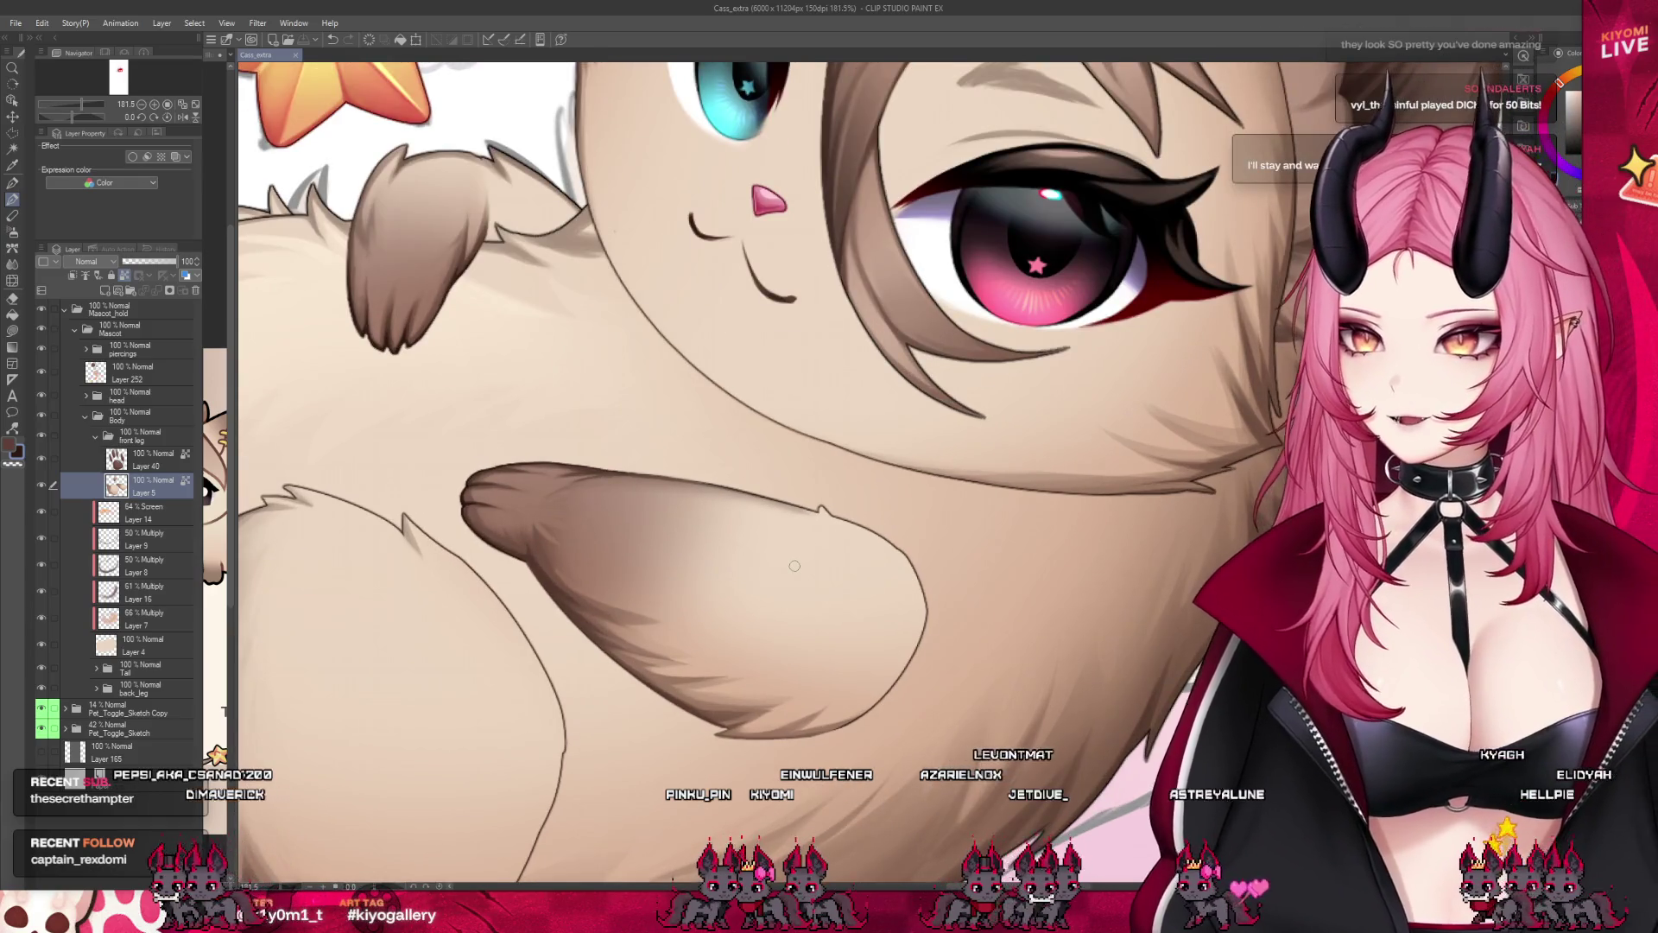
scroll(987, 472, up, 3)
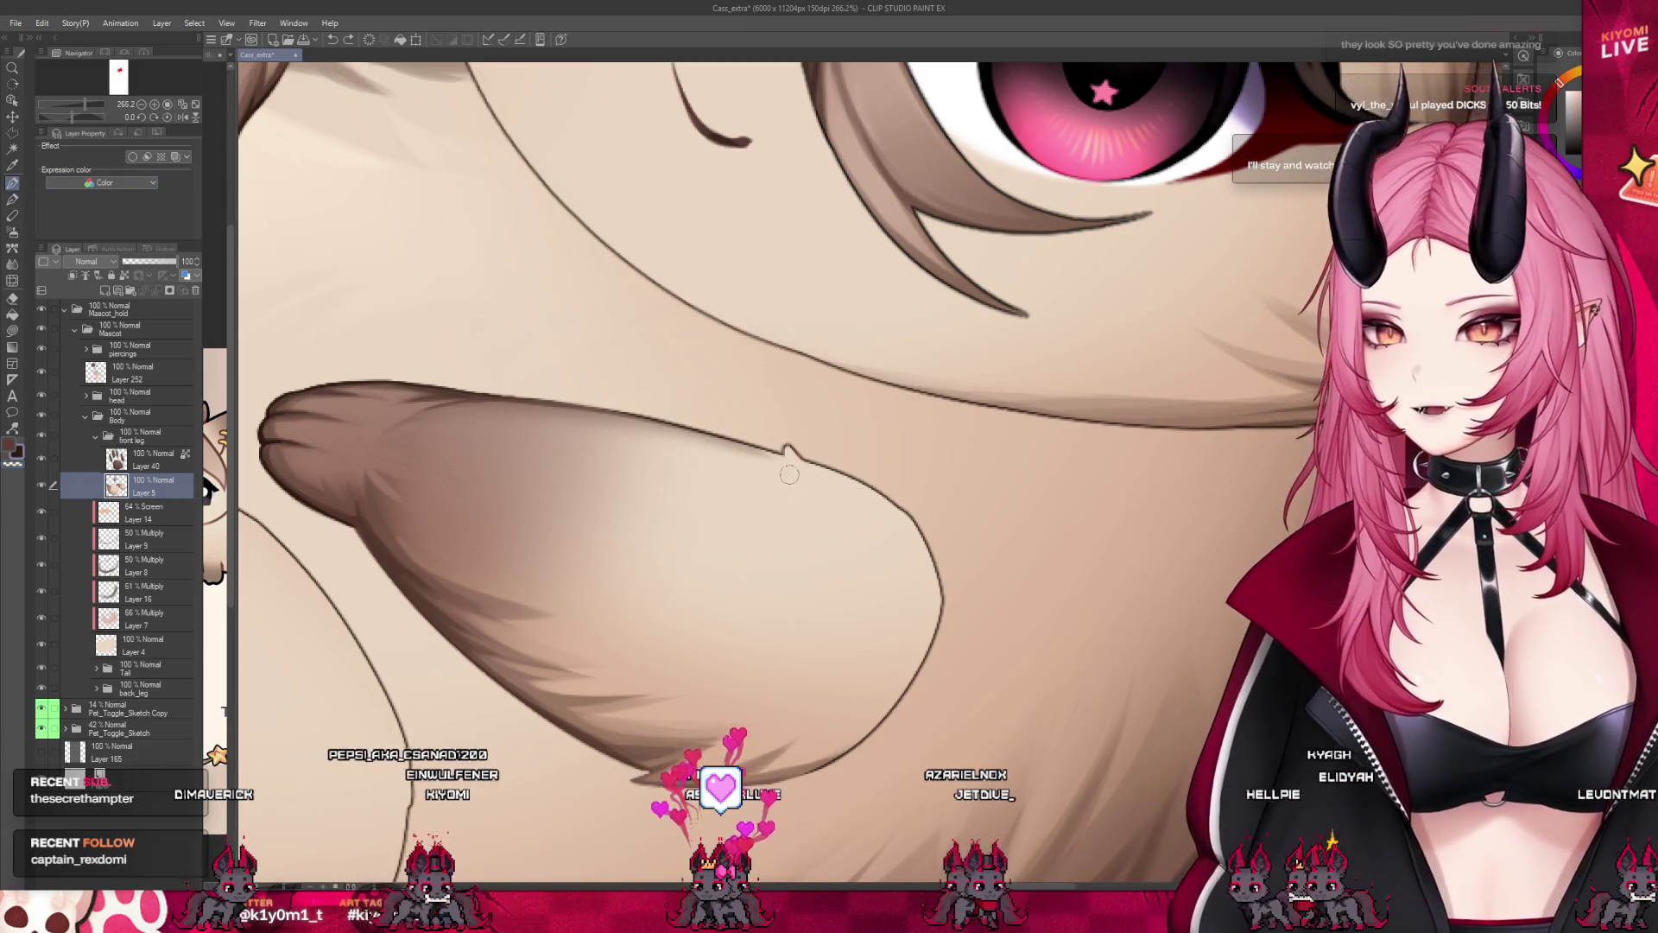
Soften the front leg's outer outline and fringe its upper edge with light fur strokes.
drag(775, 440, 833, 464)
key(ctrl+z)
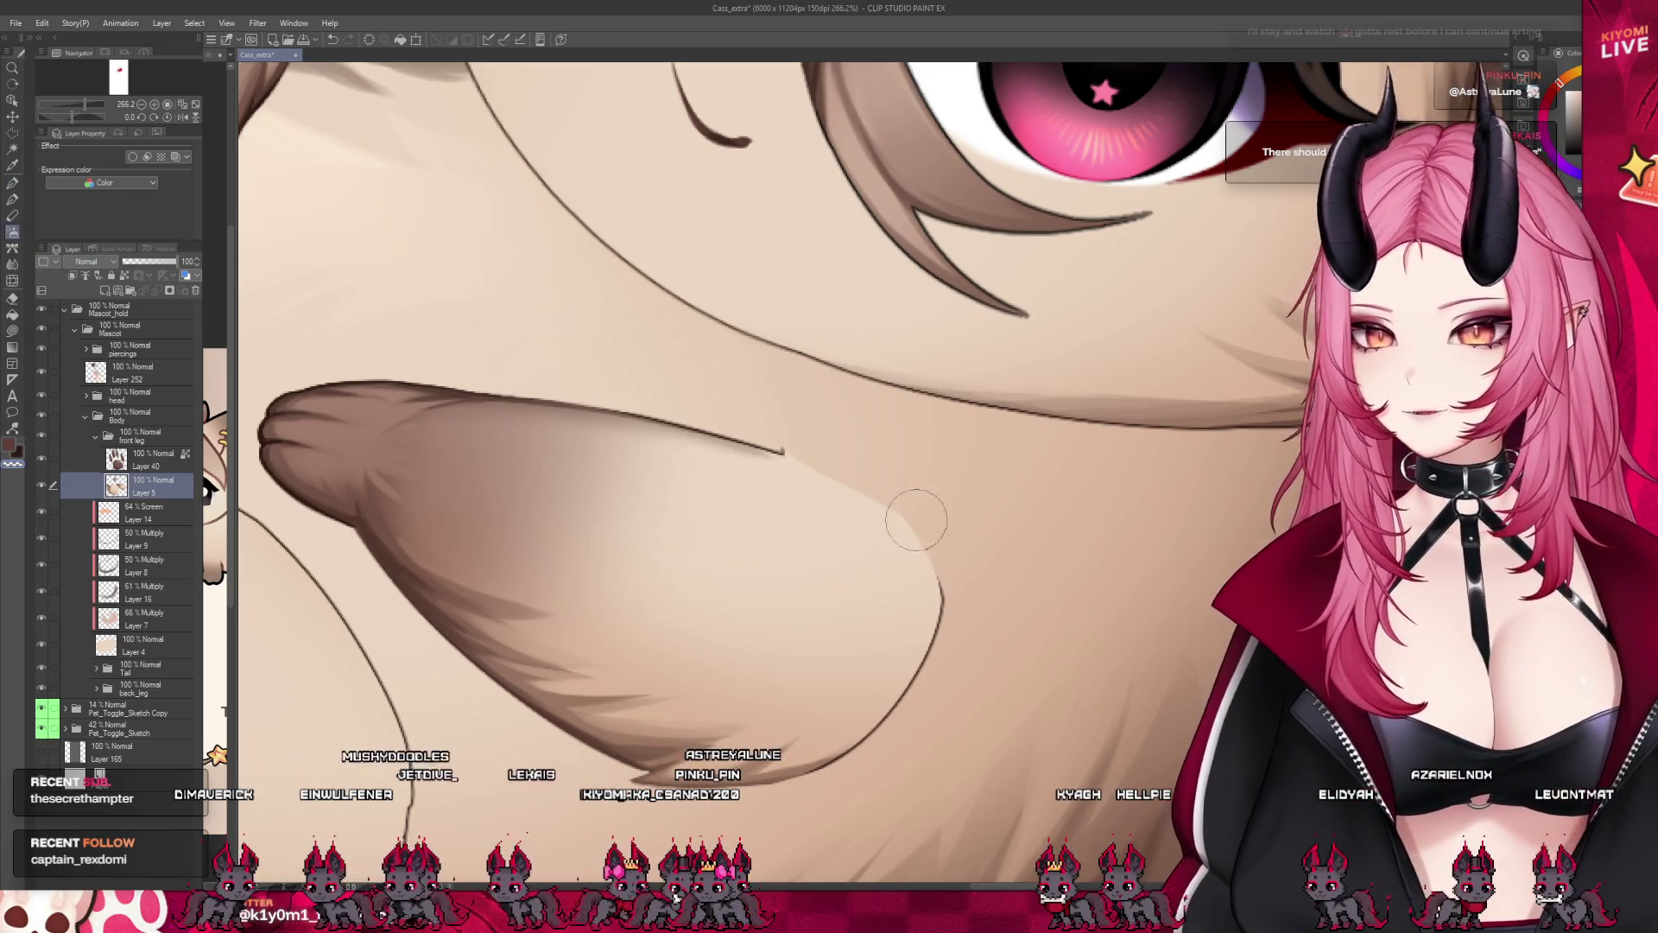
drag(968, 605, 879, 763)
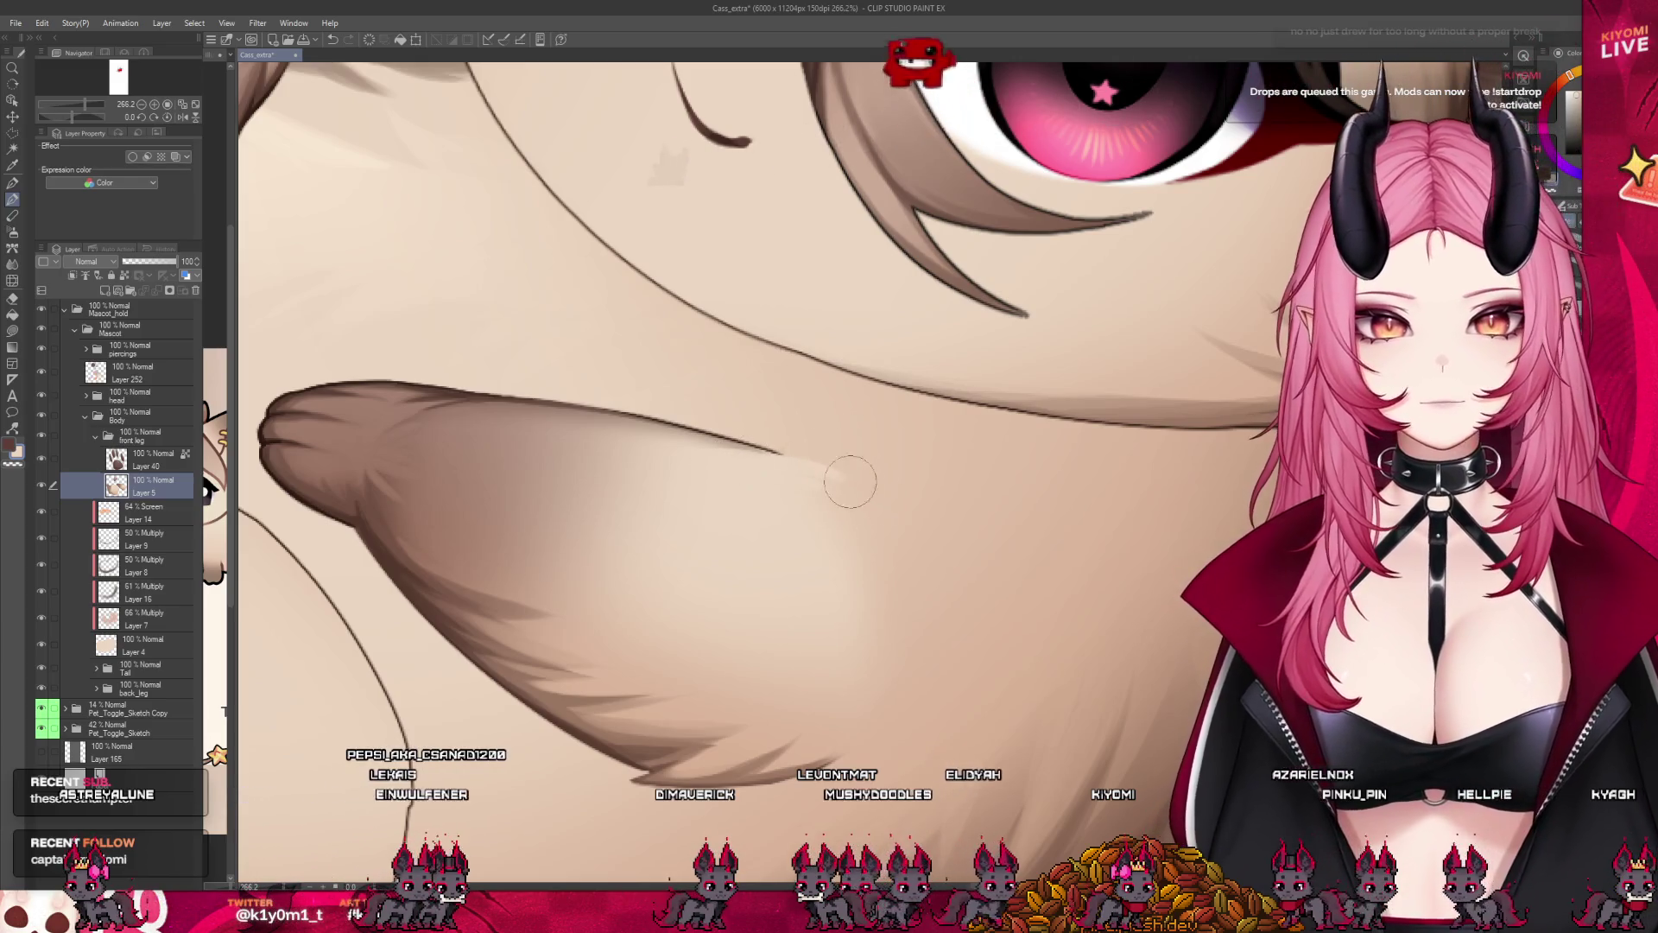
drag(880, 532, 778, 470)
drag(874, 567, 755, 480)
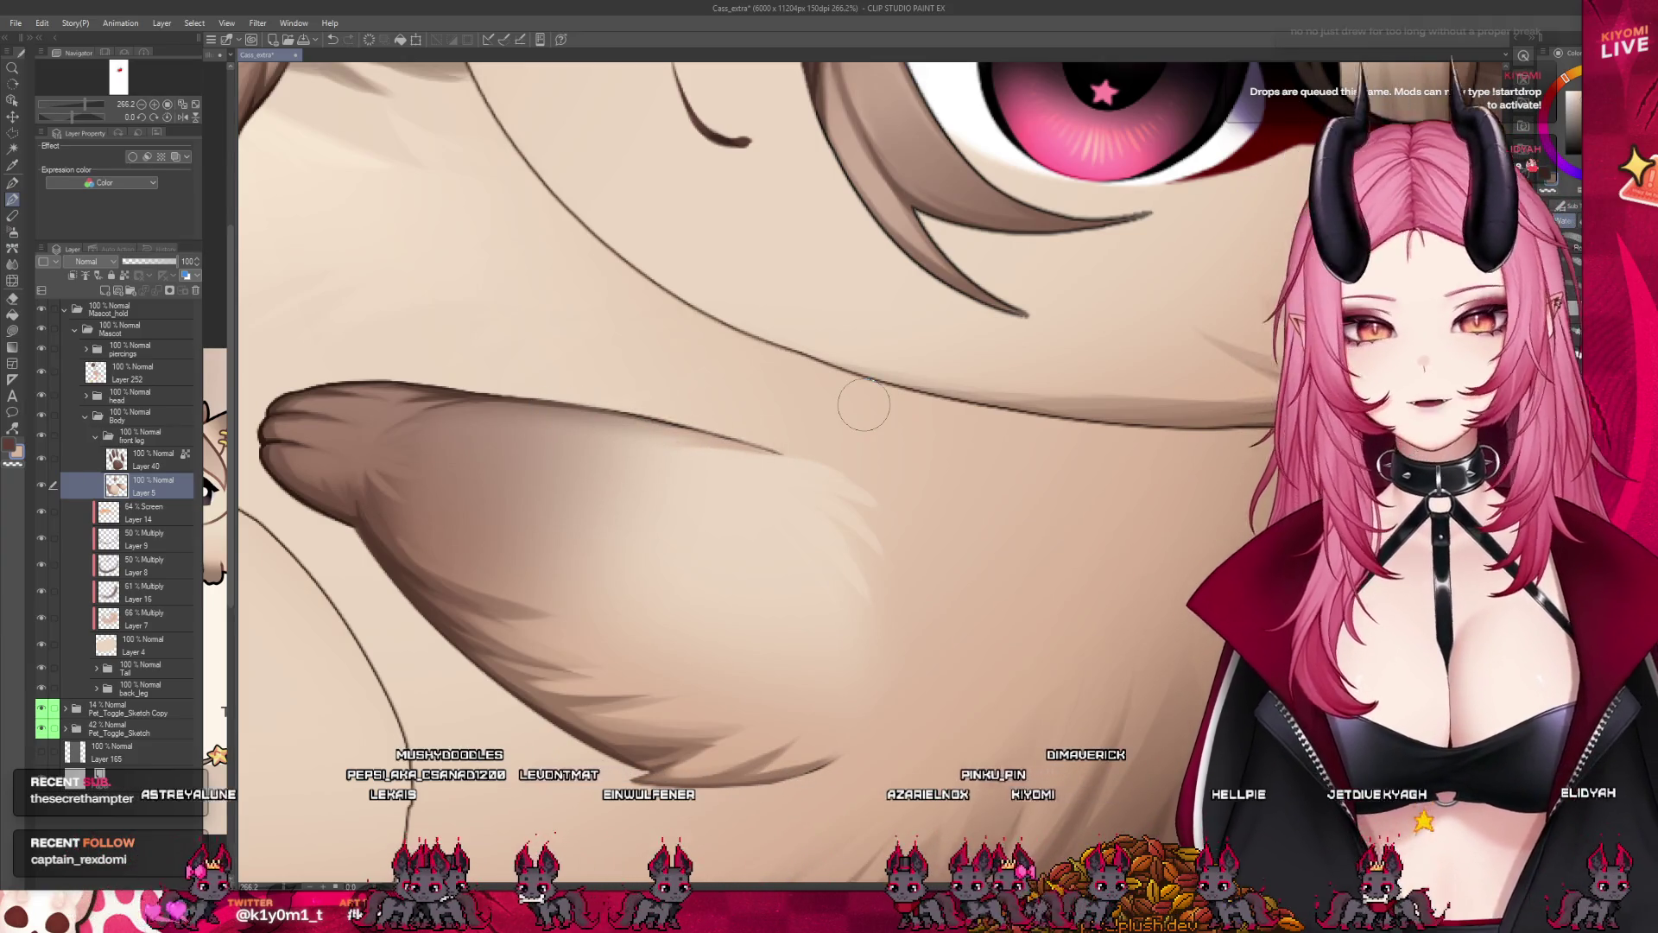
scroll(825, 466, down, 3)
scroll(825, 466, down, 2)
scroll(825, 468, down, 2)
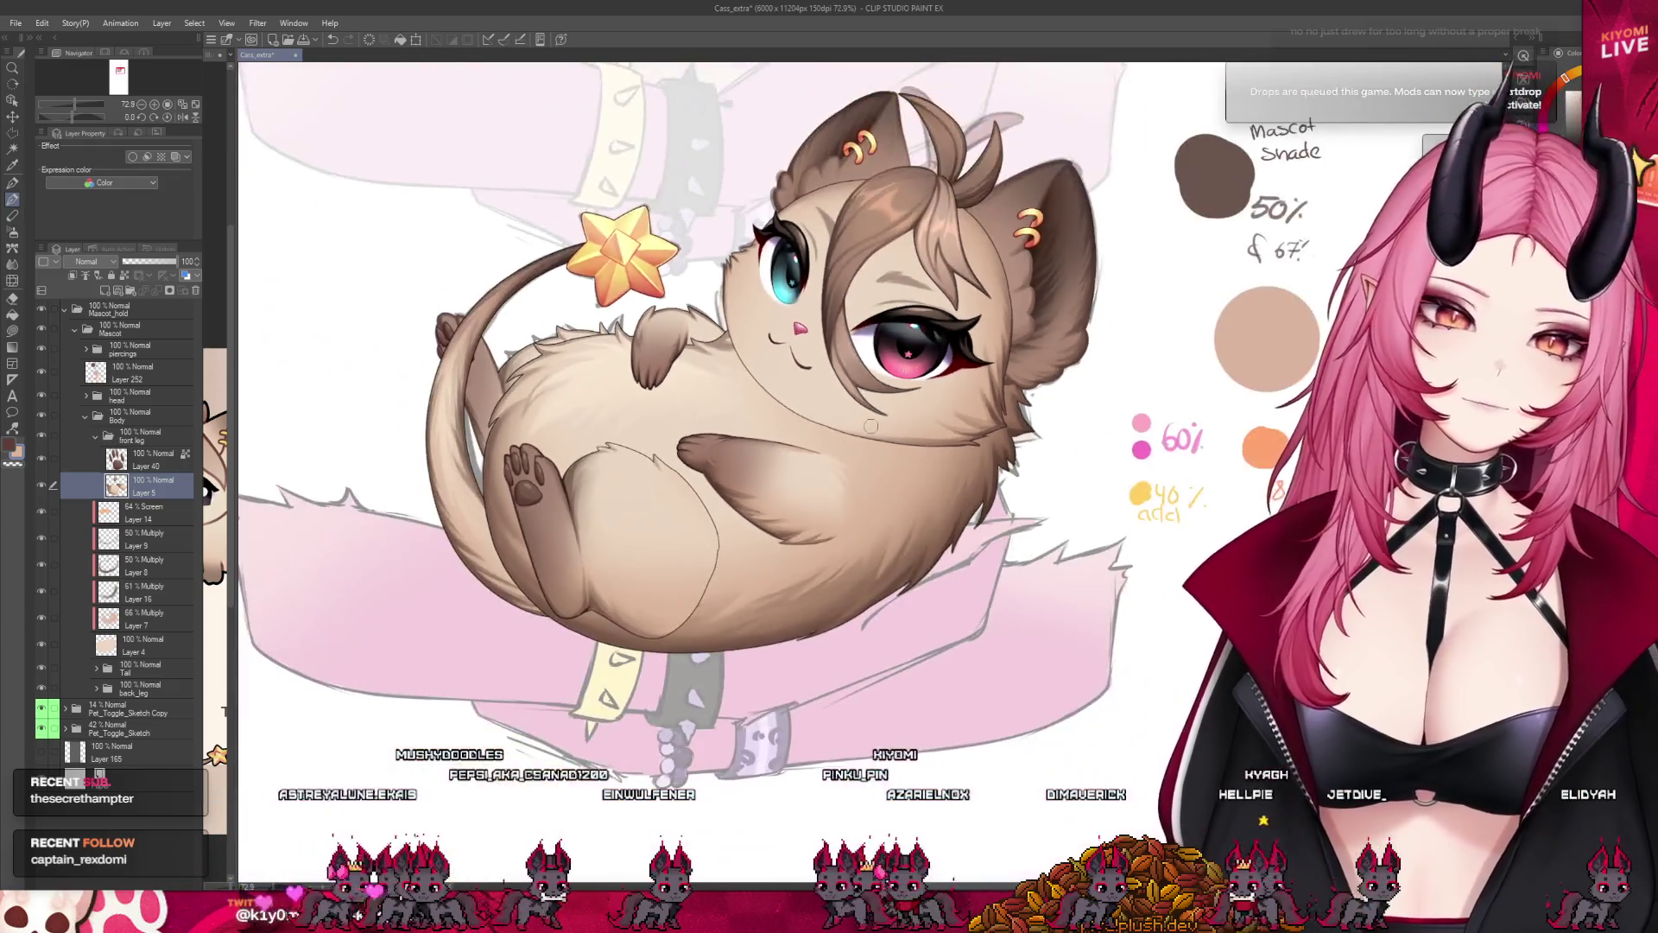
scroll(824, 466, down, 1)
scroll(826, 467, down, 1)
scroll(799, 404, down, 1)
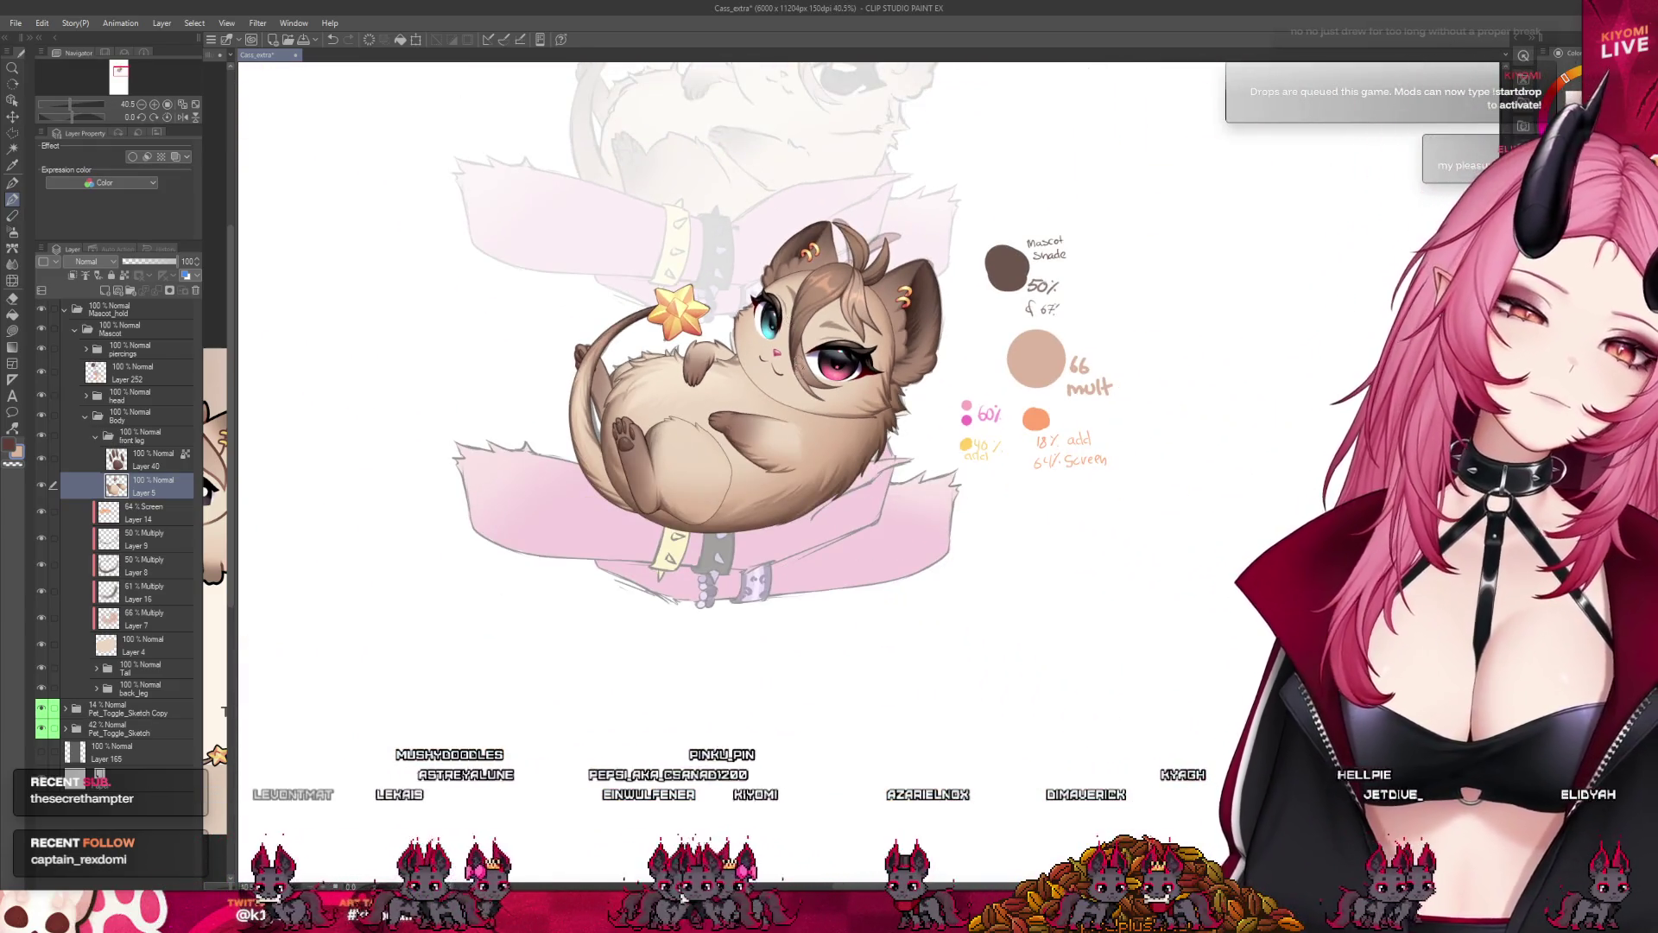
scroll(799, 404, up, 2)
scroll(798, 404, up, 2)
scroll(798, 404, up, 2)
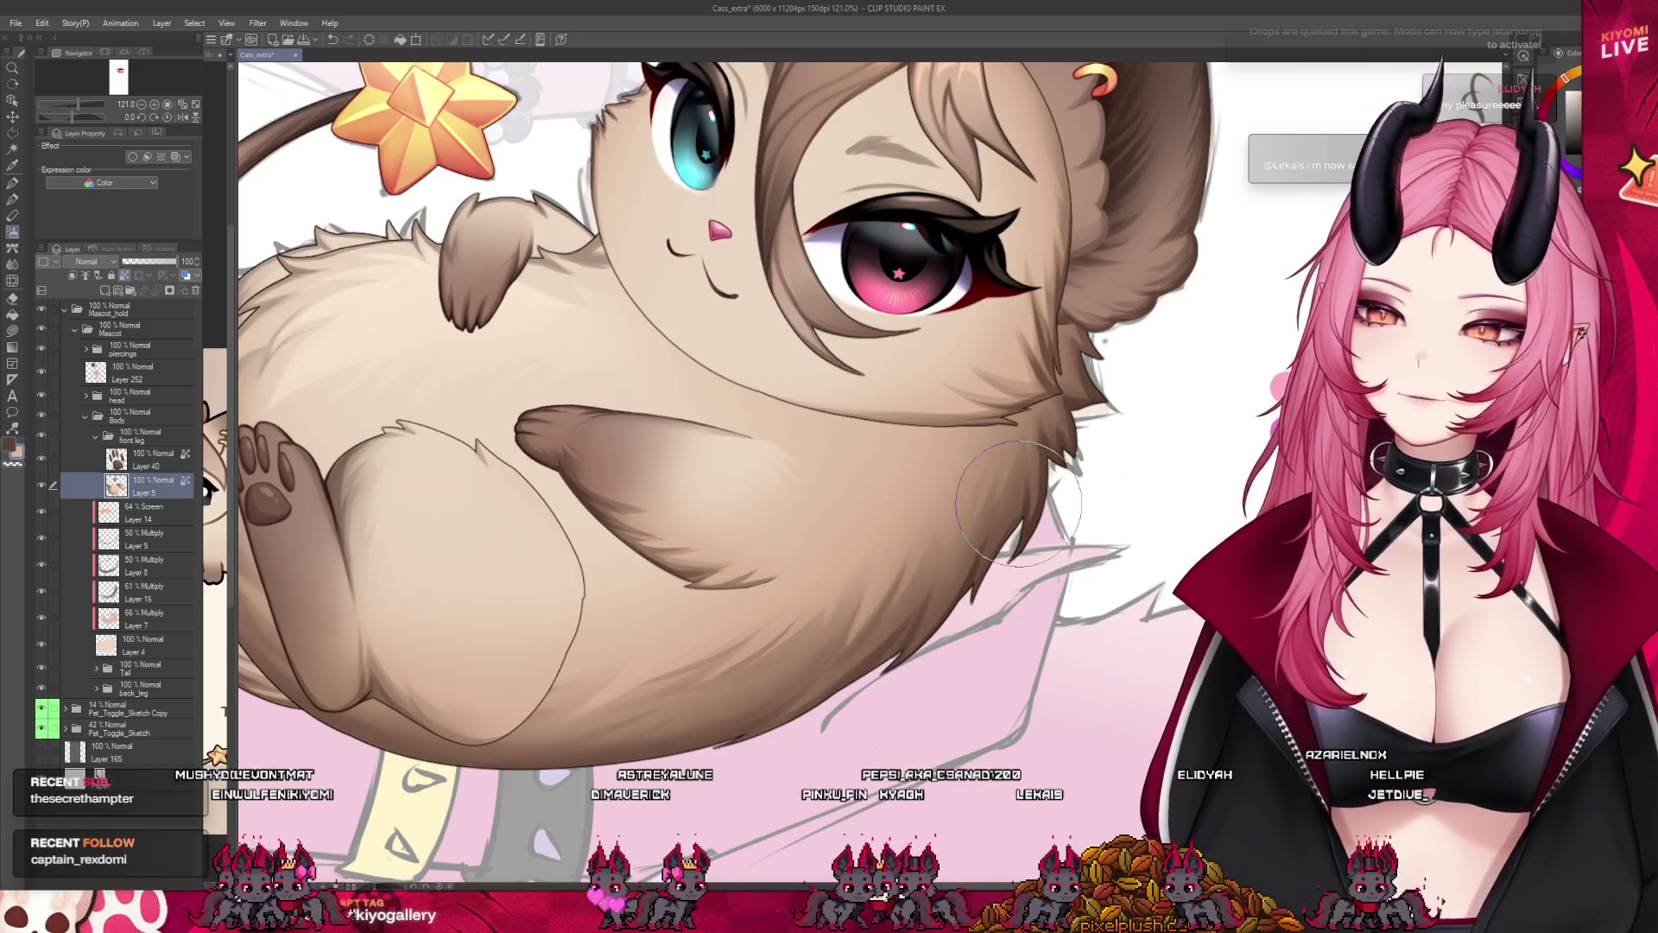
scroll(1020, 499, down, 2)
scroll(1019, 498, down, 2)
scroll(848, 436, up, 1)
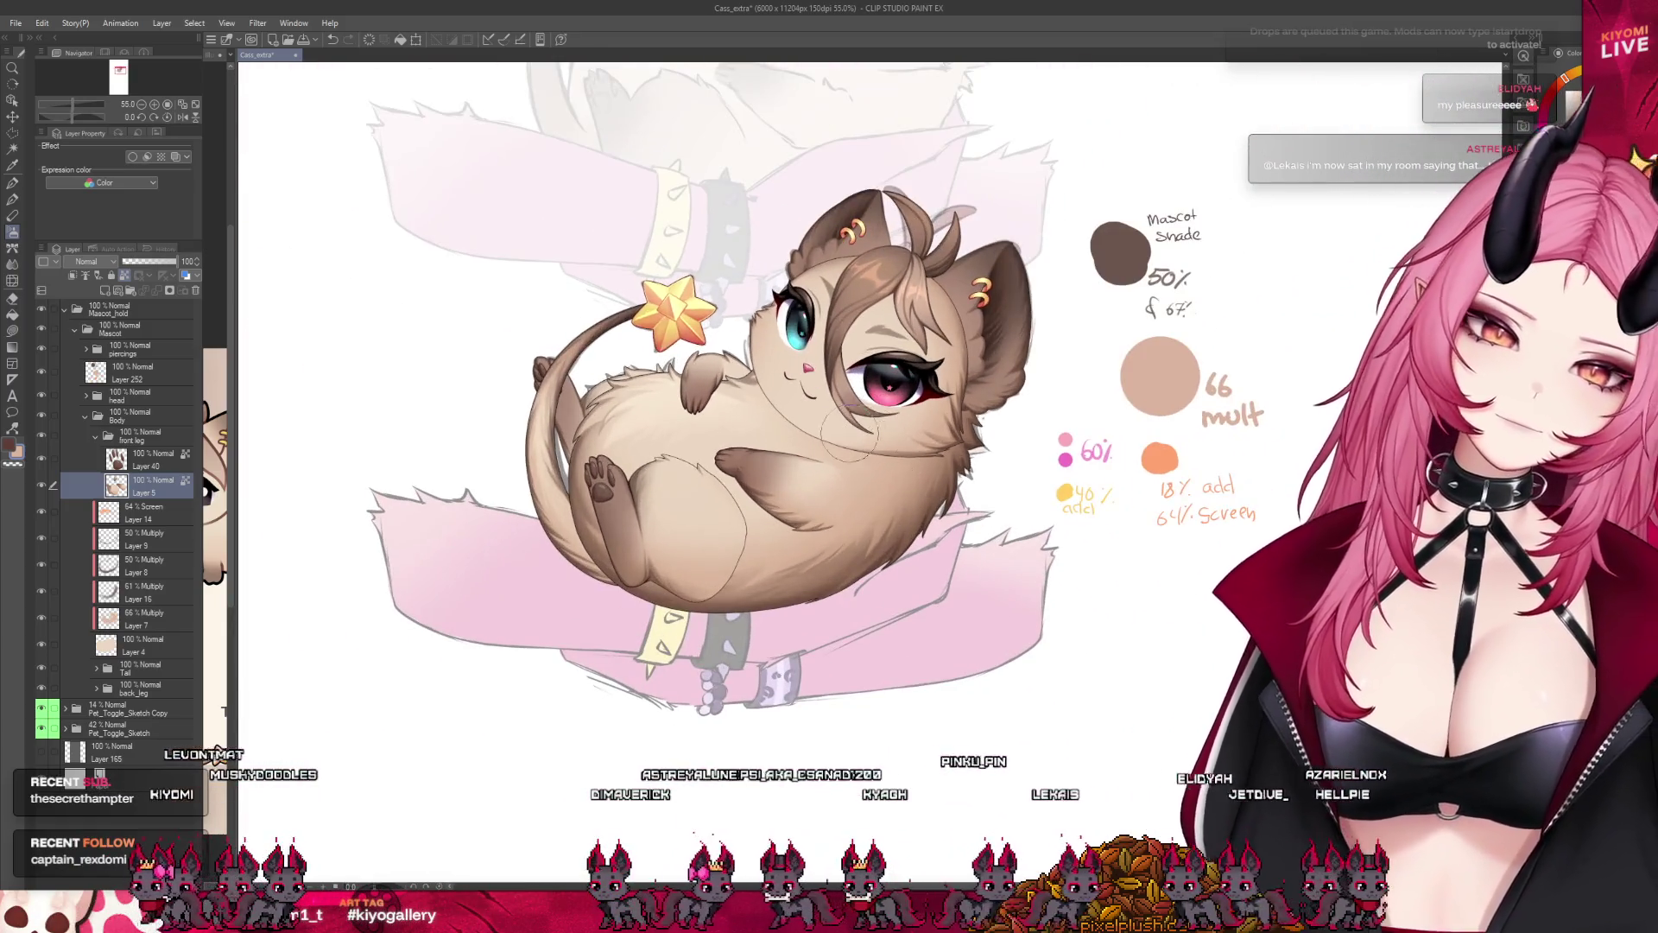
scroll(848, 437, up, 1)
scroll(848, 437, up, 2)
scroll(803, 493, up, 4)
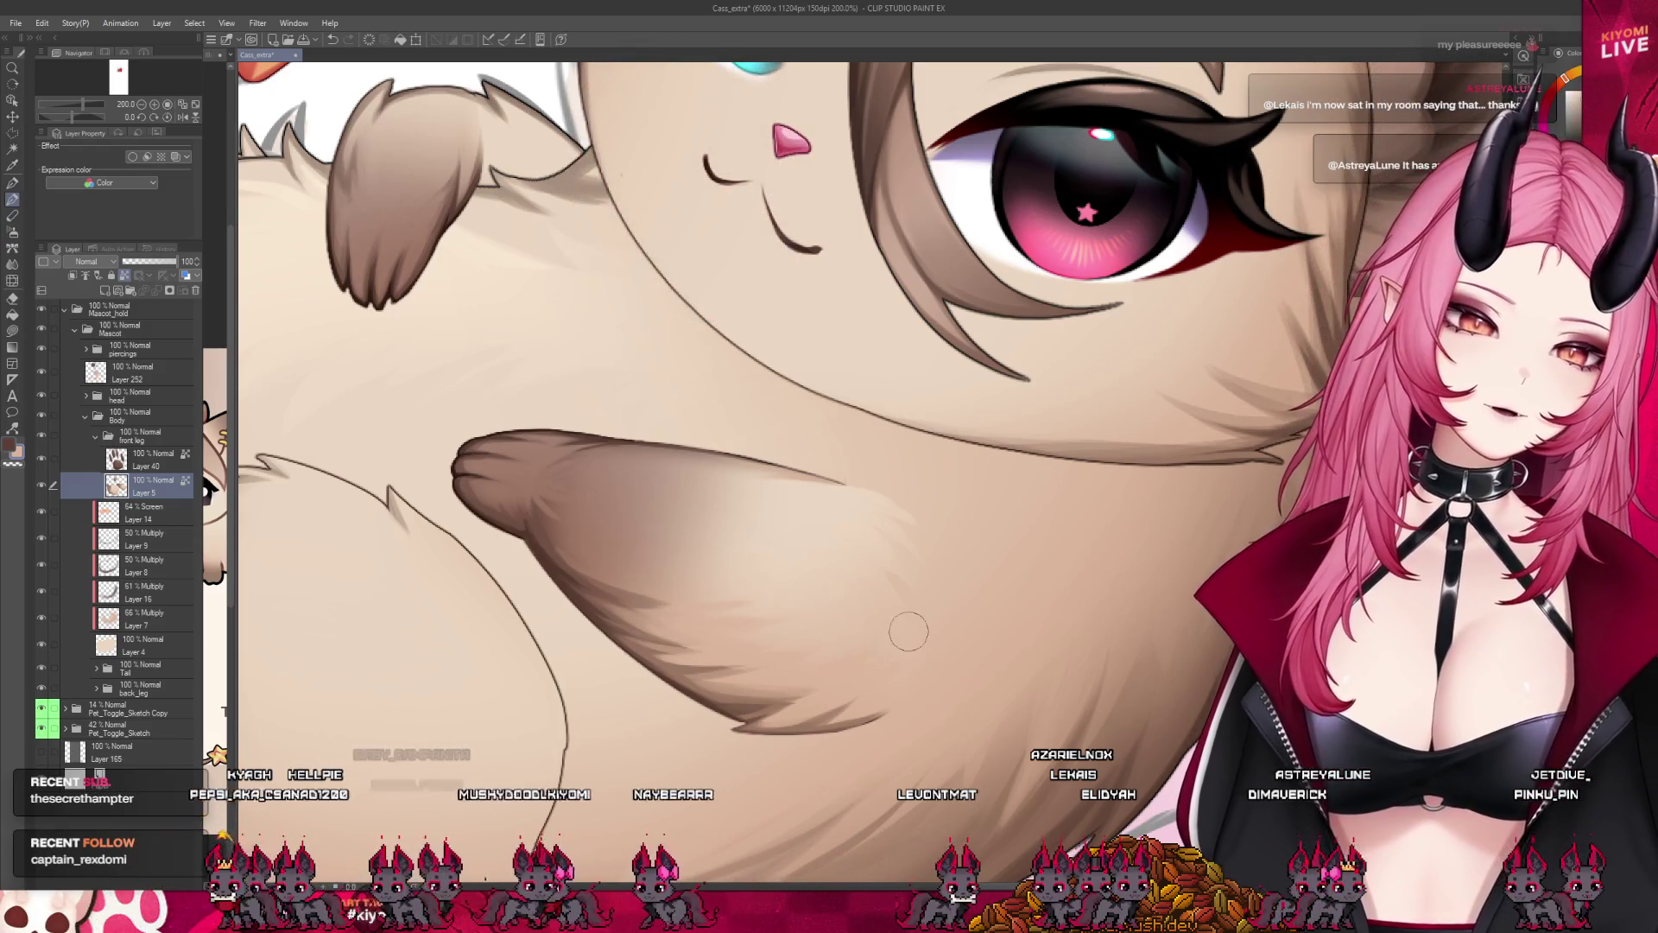
scroll(870, 605, down, 3)
scroll(869, 583, down, 3)
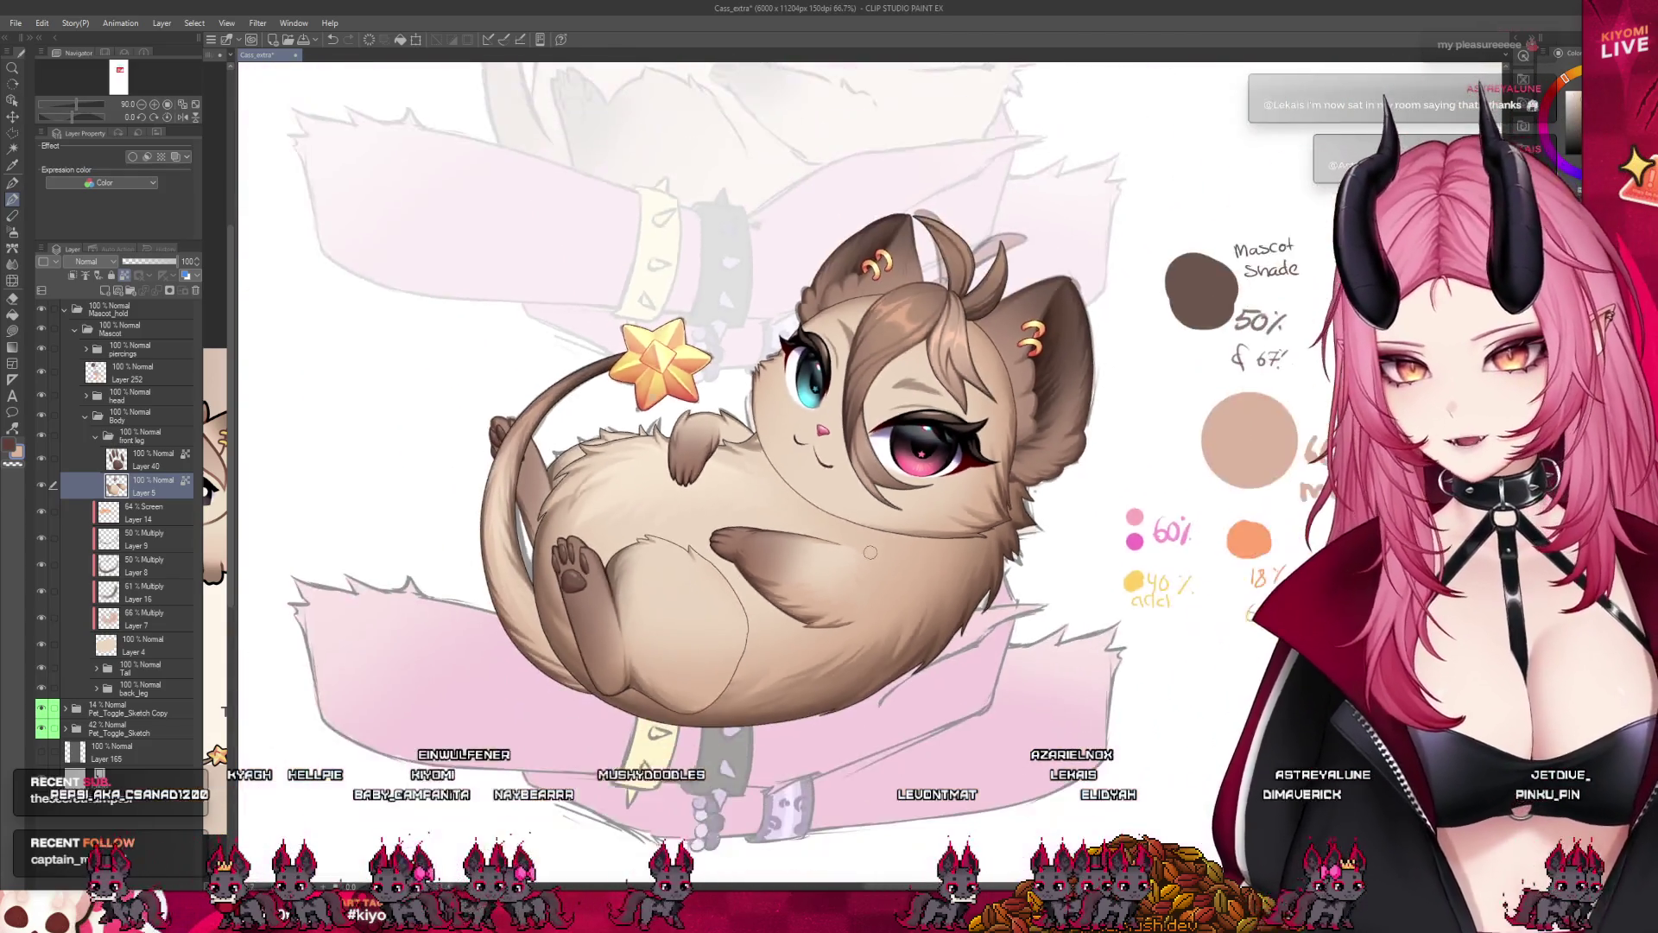
scroll(871, 551, down, 2)
scroll(870, 550, up, 1)
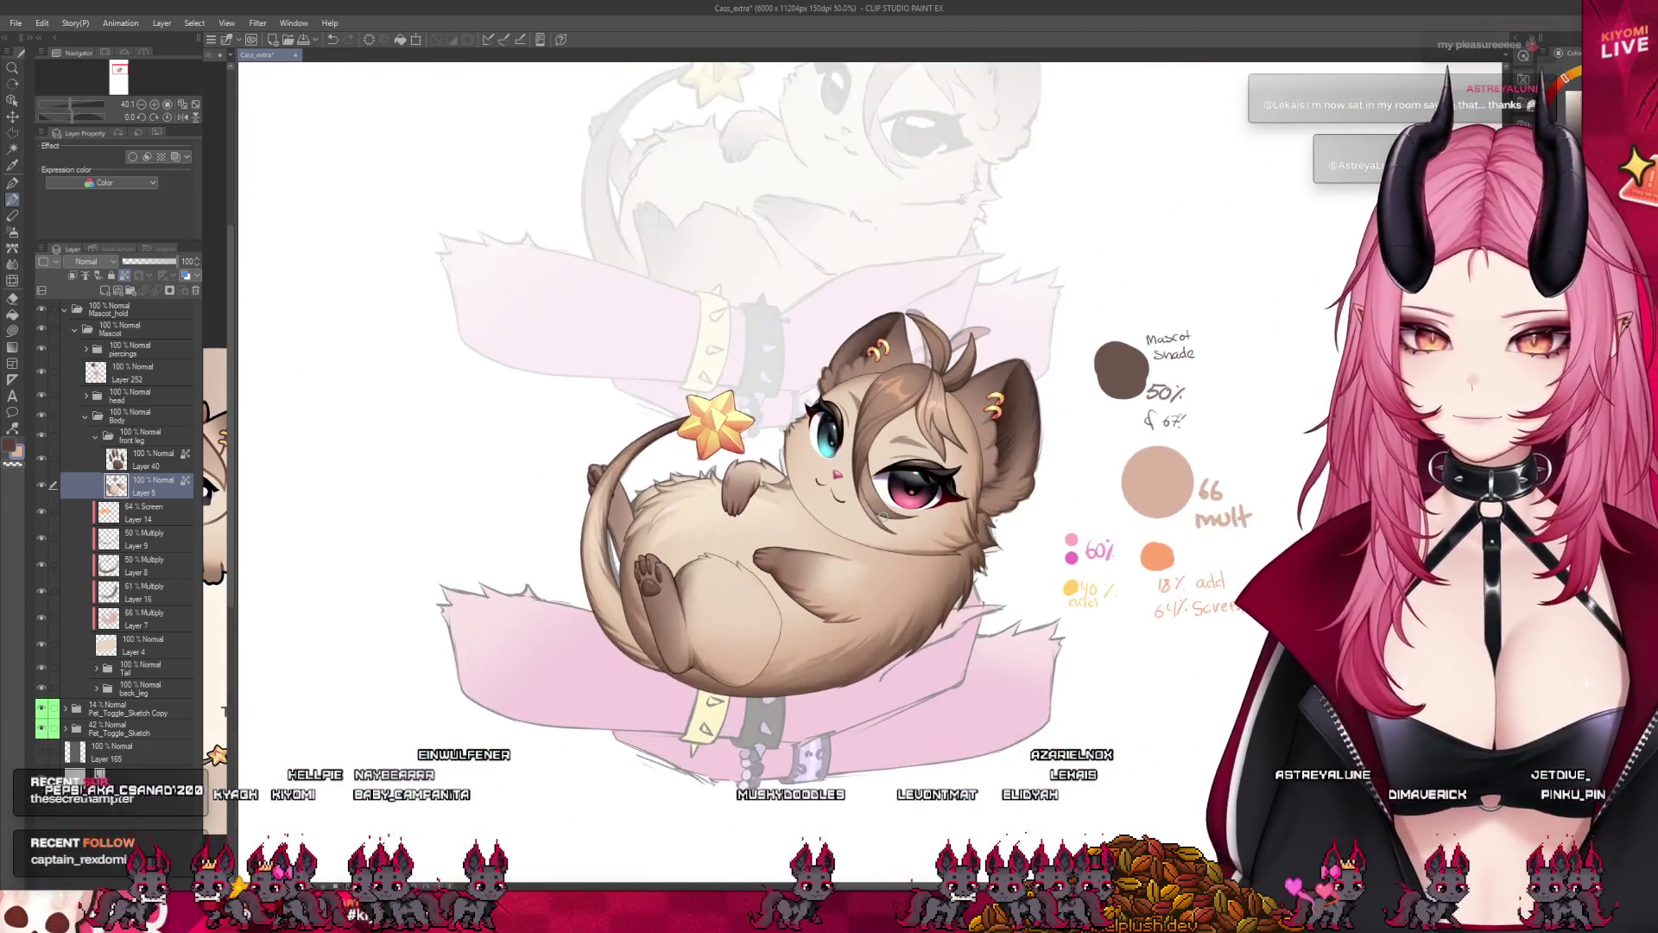
scroll(881, 515, up, 1)
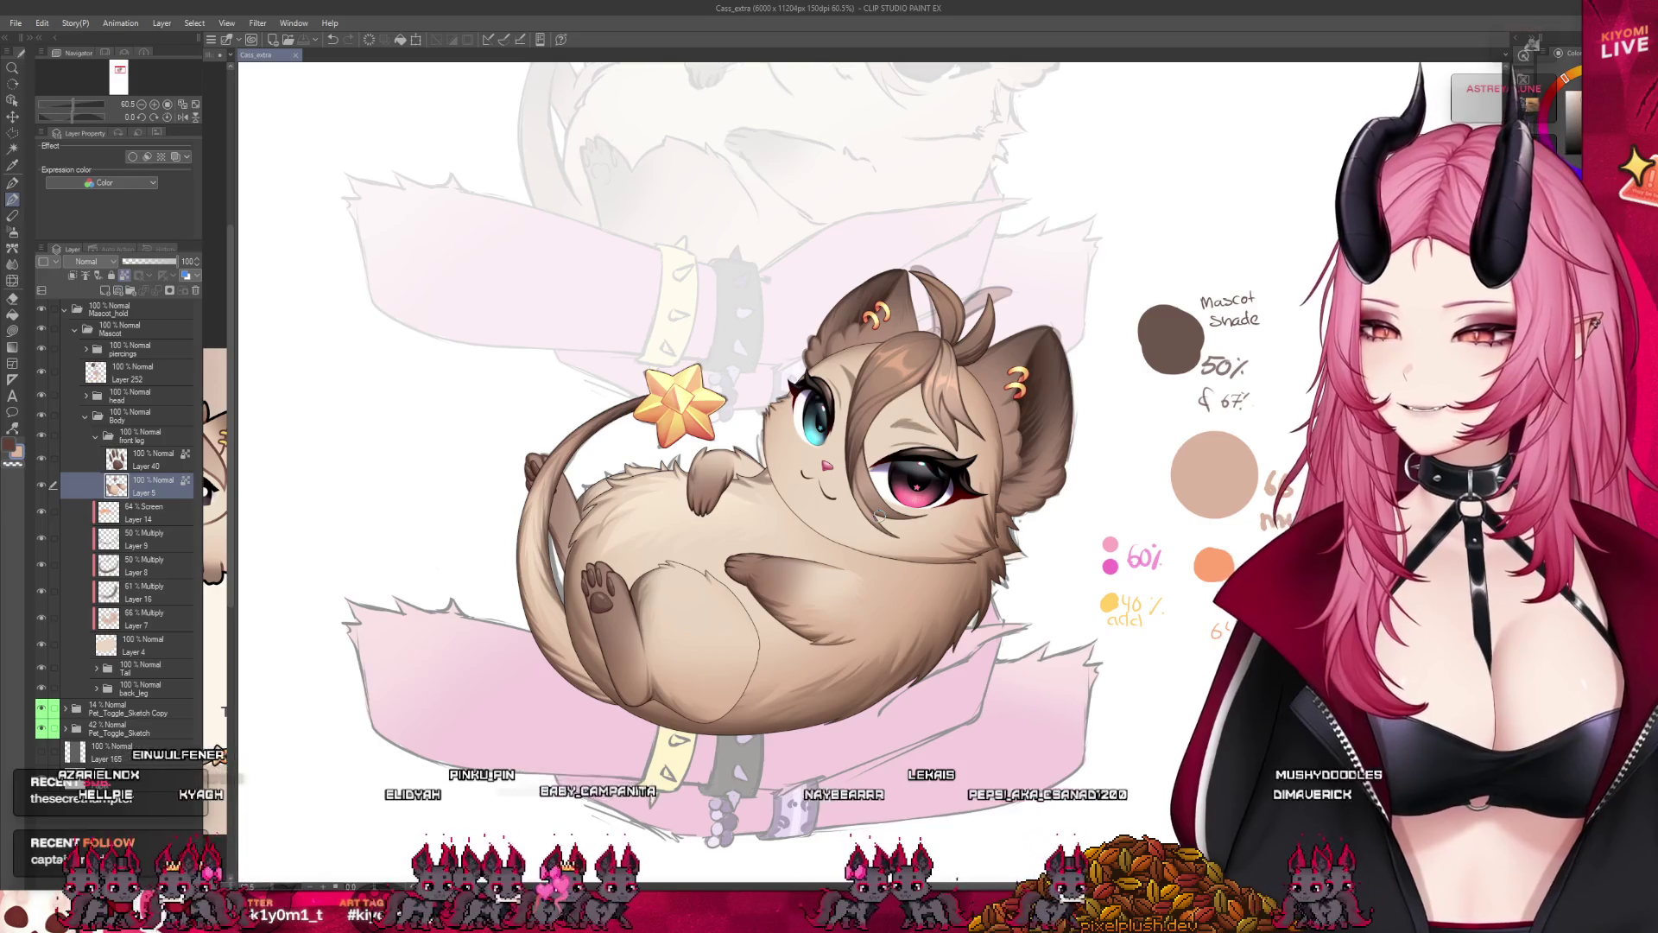
scroll(890, 584, up, 3)
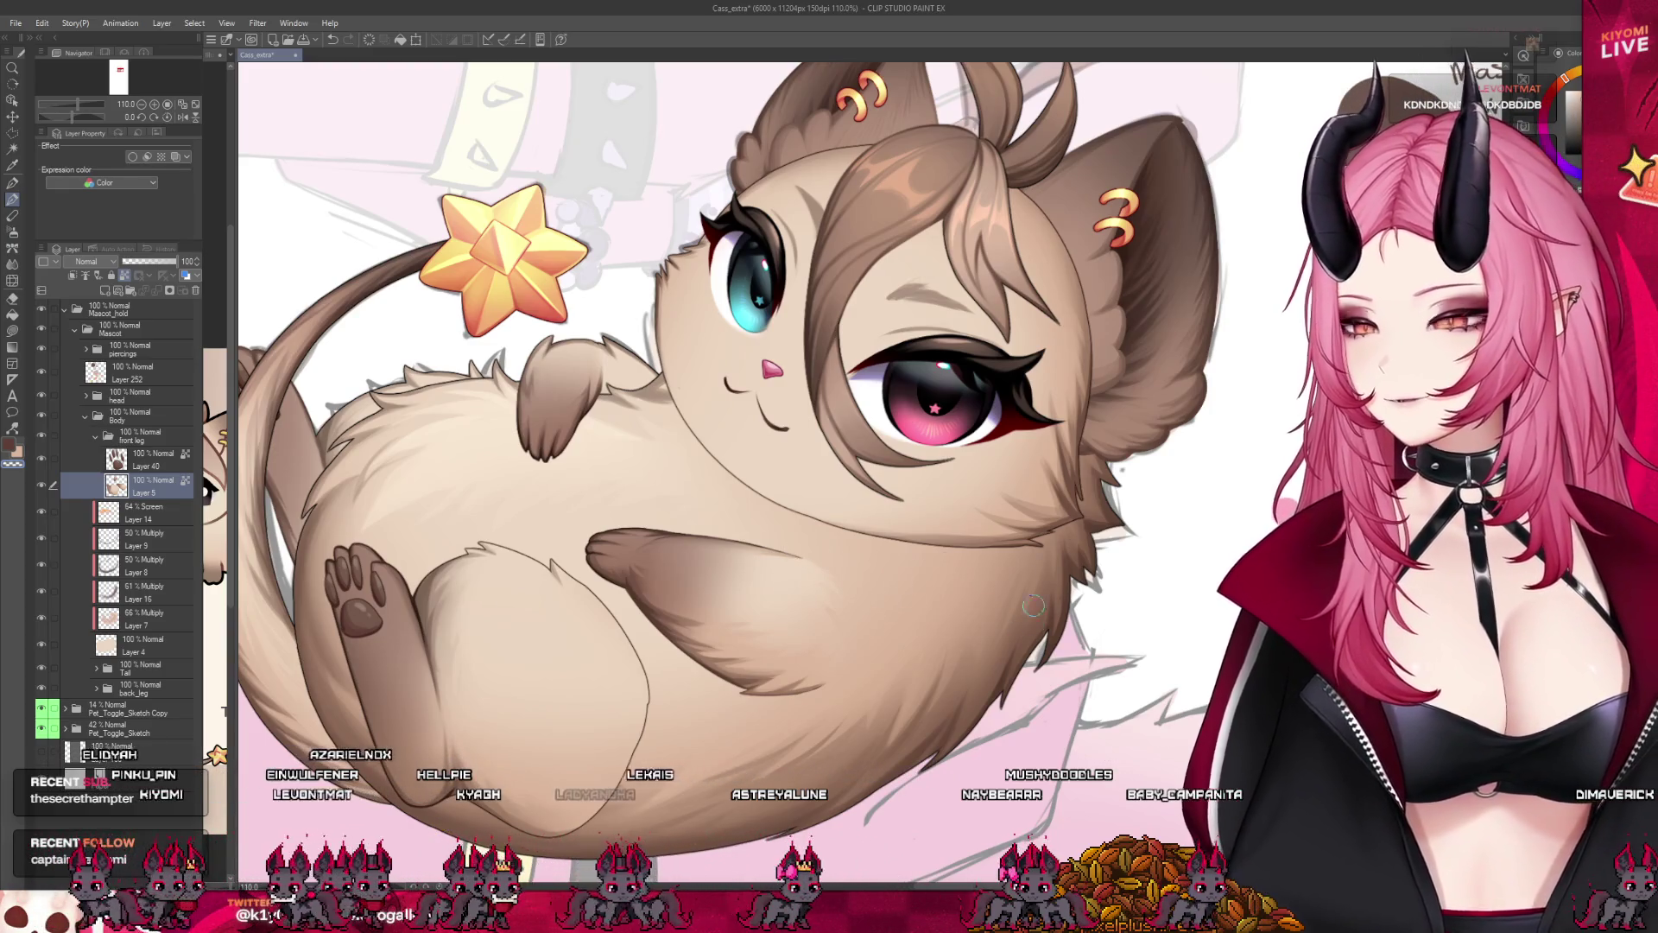
scroll(1032, 605, down, 3)
scroll(870, 605, up, 1)
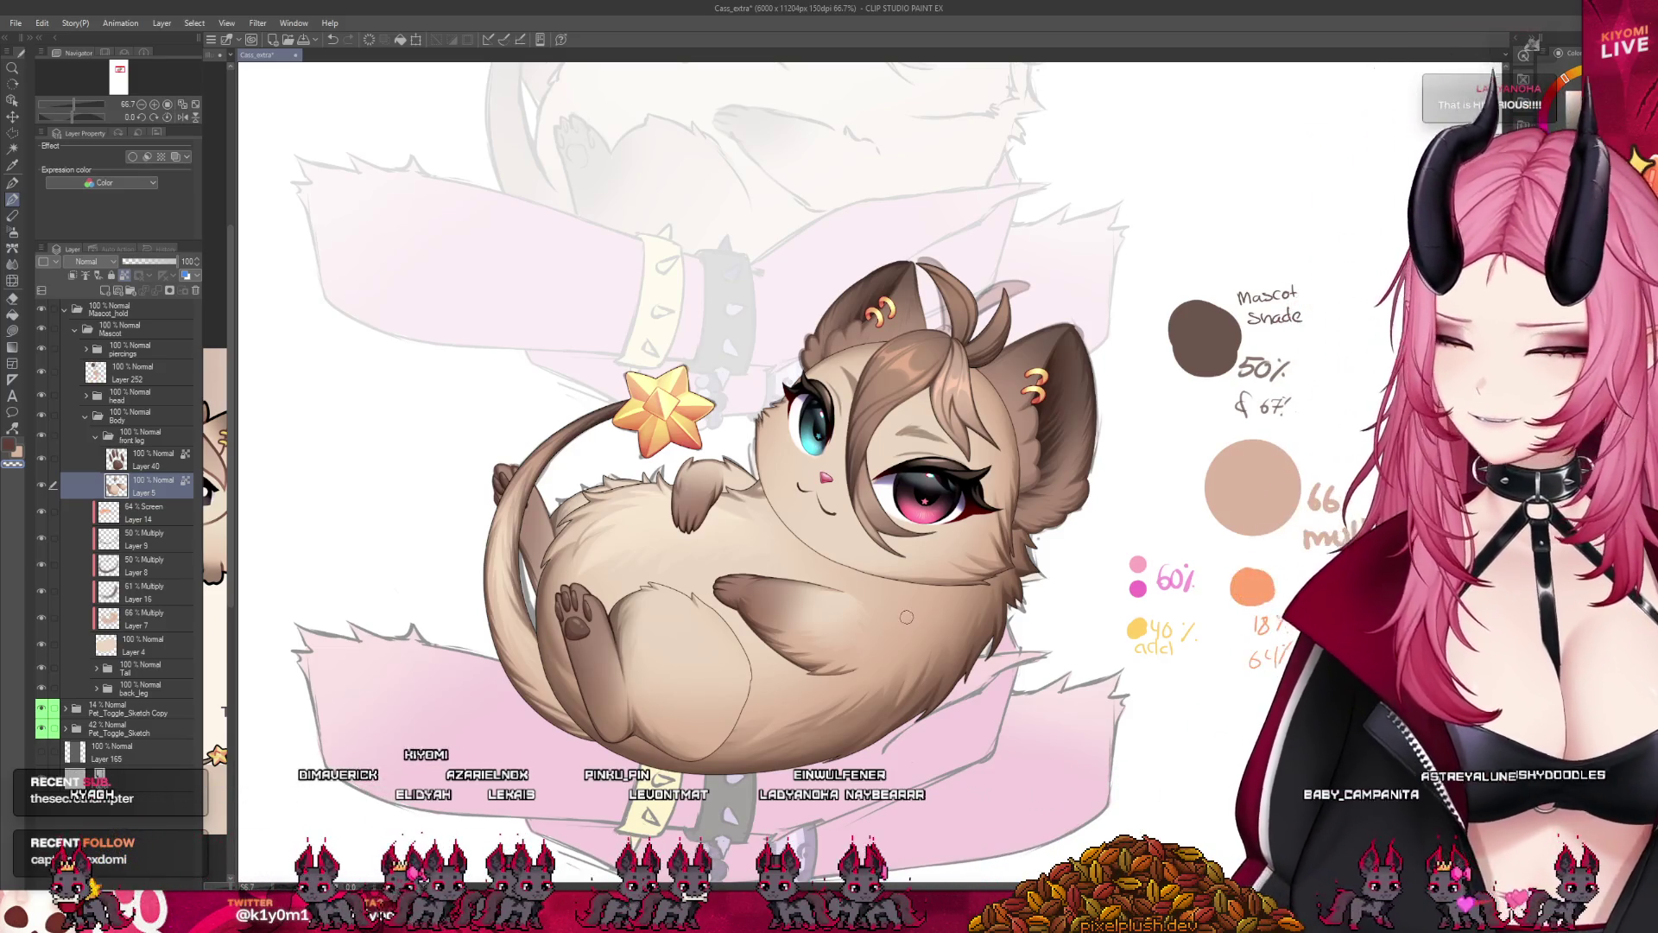
scroll(906, 618, up, 2)
scroll(804, 692, up, 1)
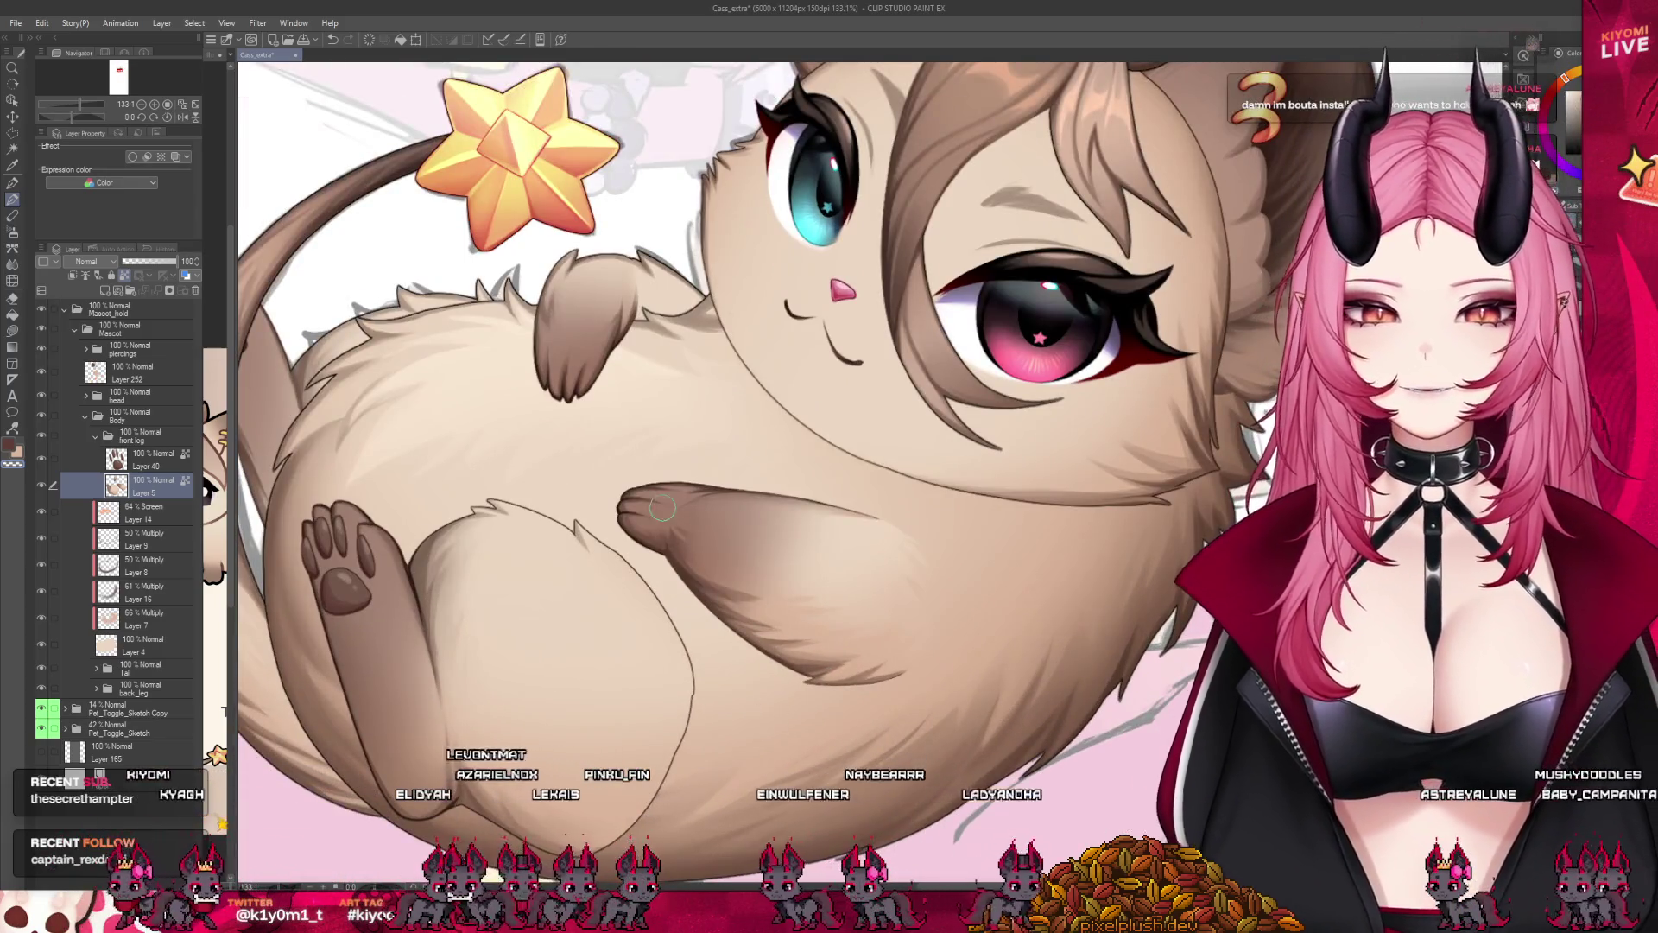
drag(785, 729, 790, 690)
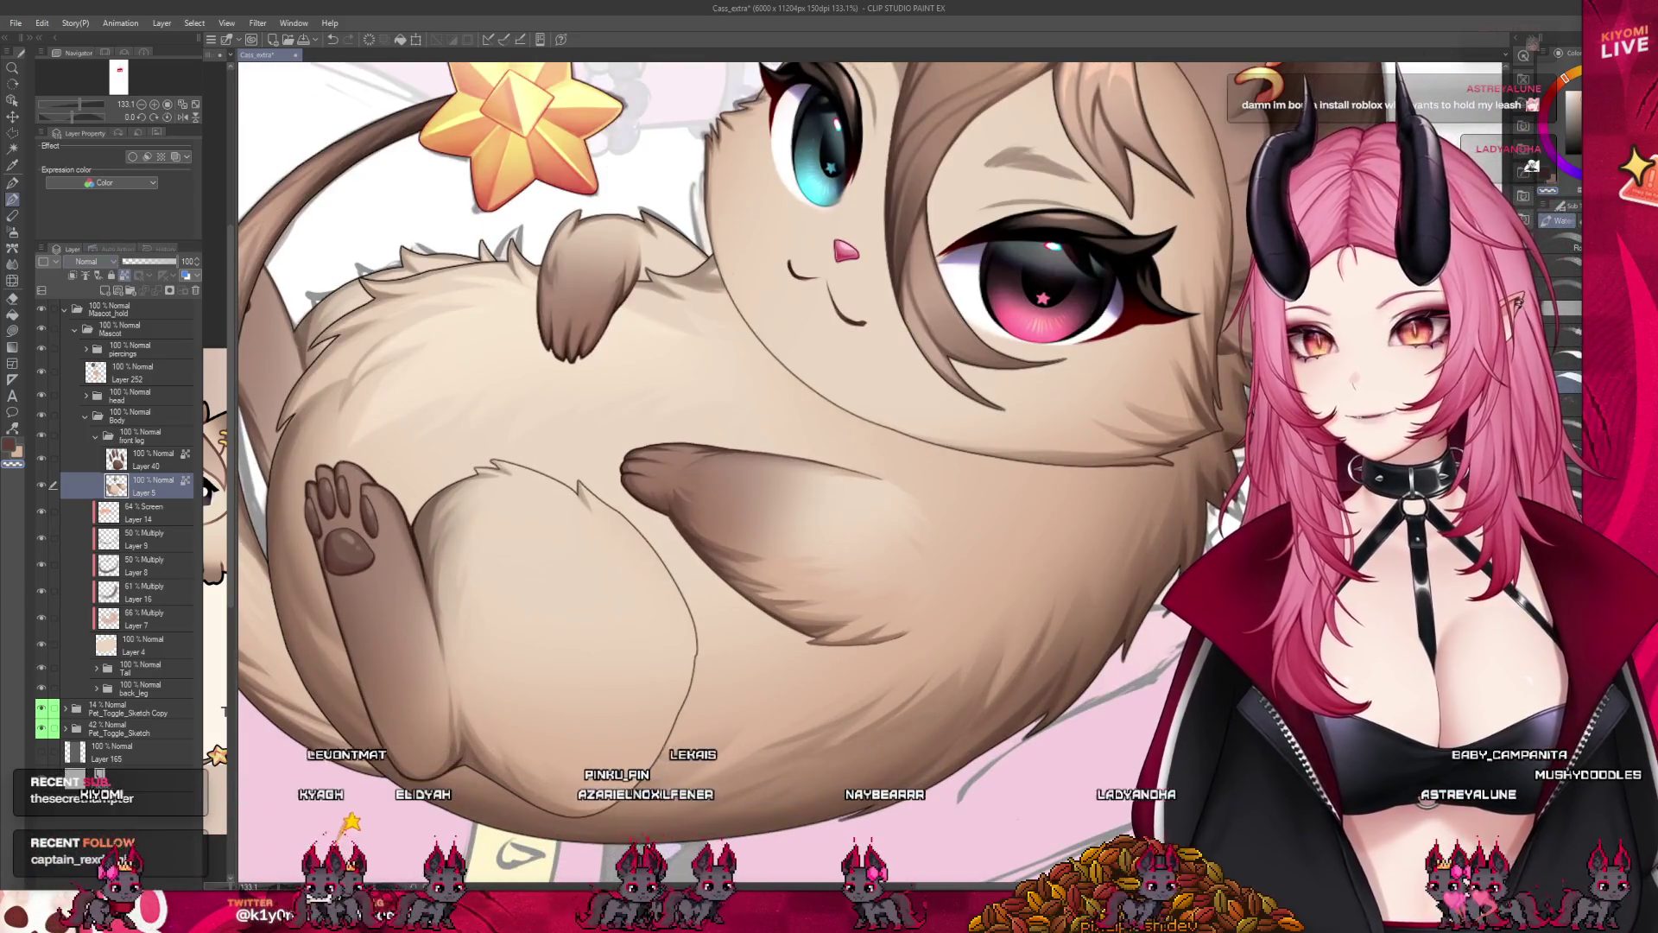
scroll(324, 299, up, 1)
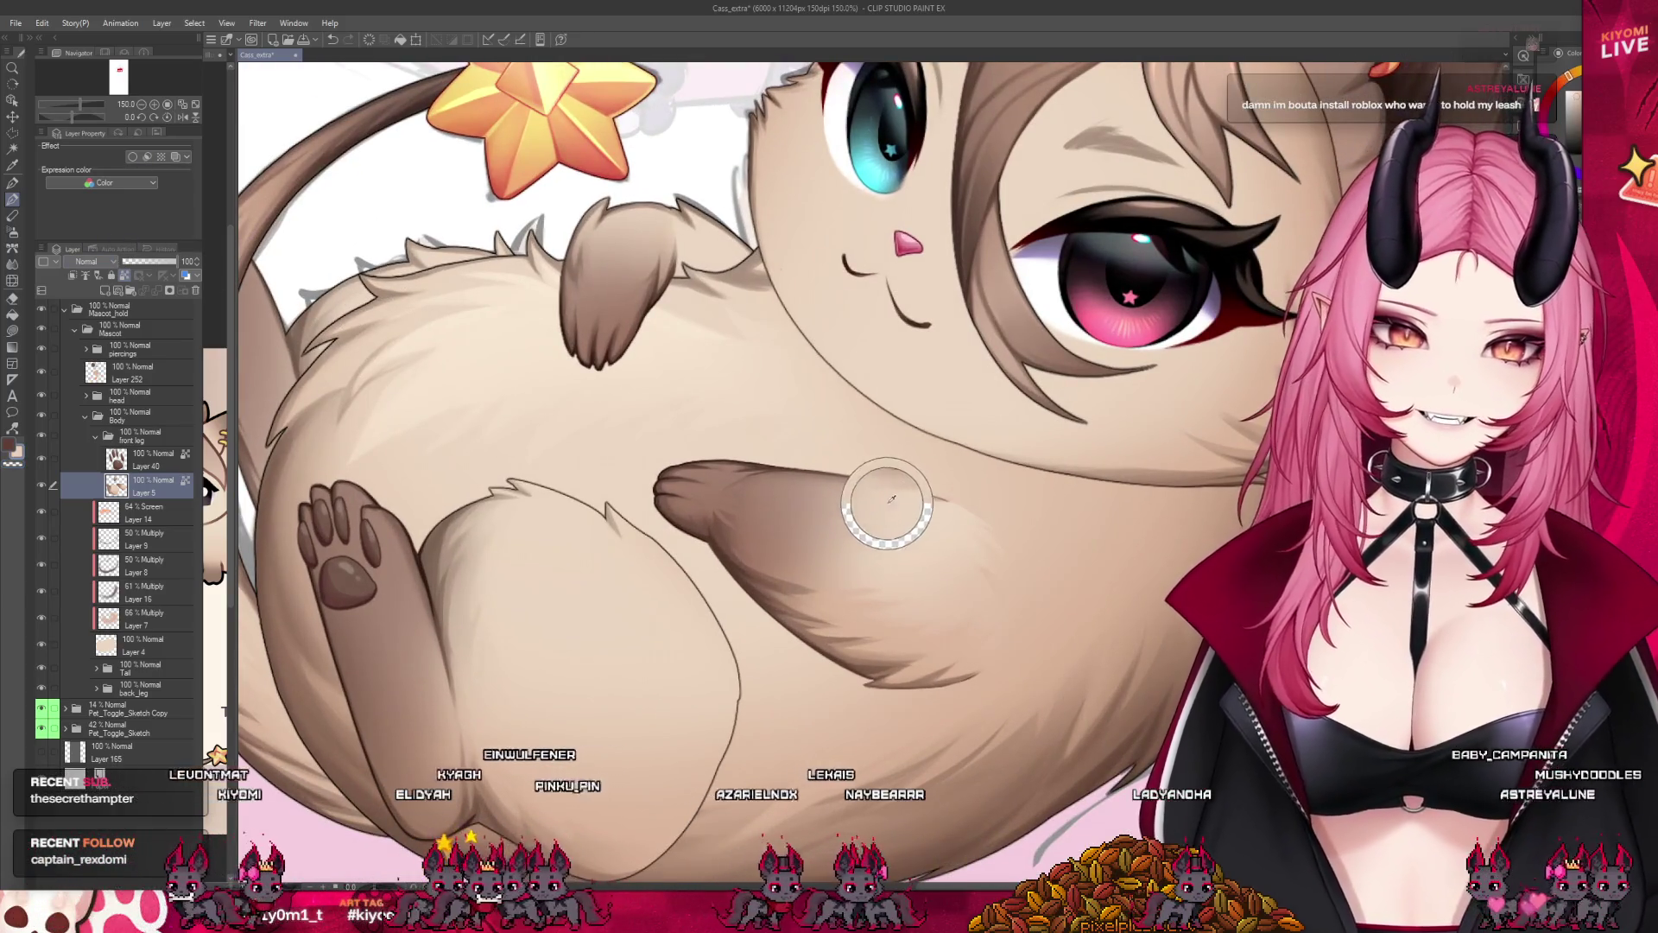
scroll(541, 490, up, 1)
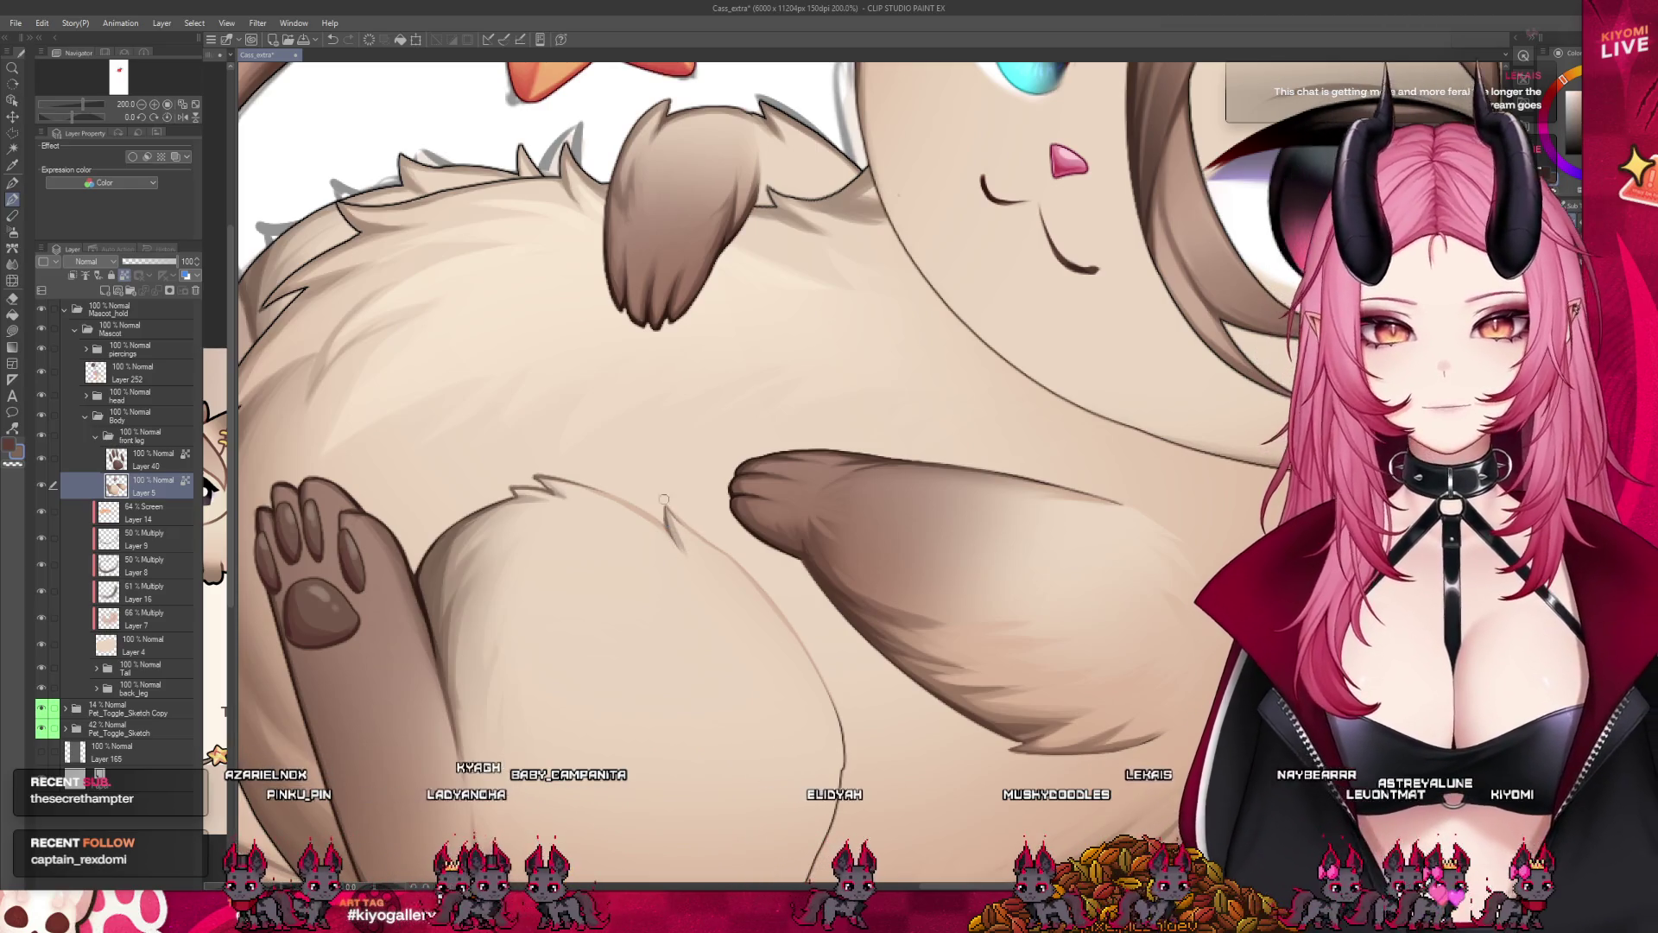
scroll(774, 561, down, 5)
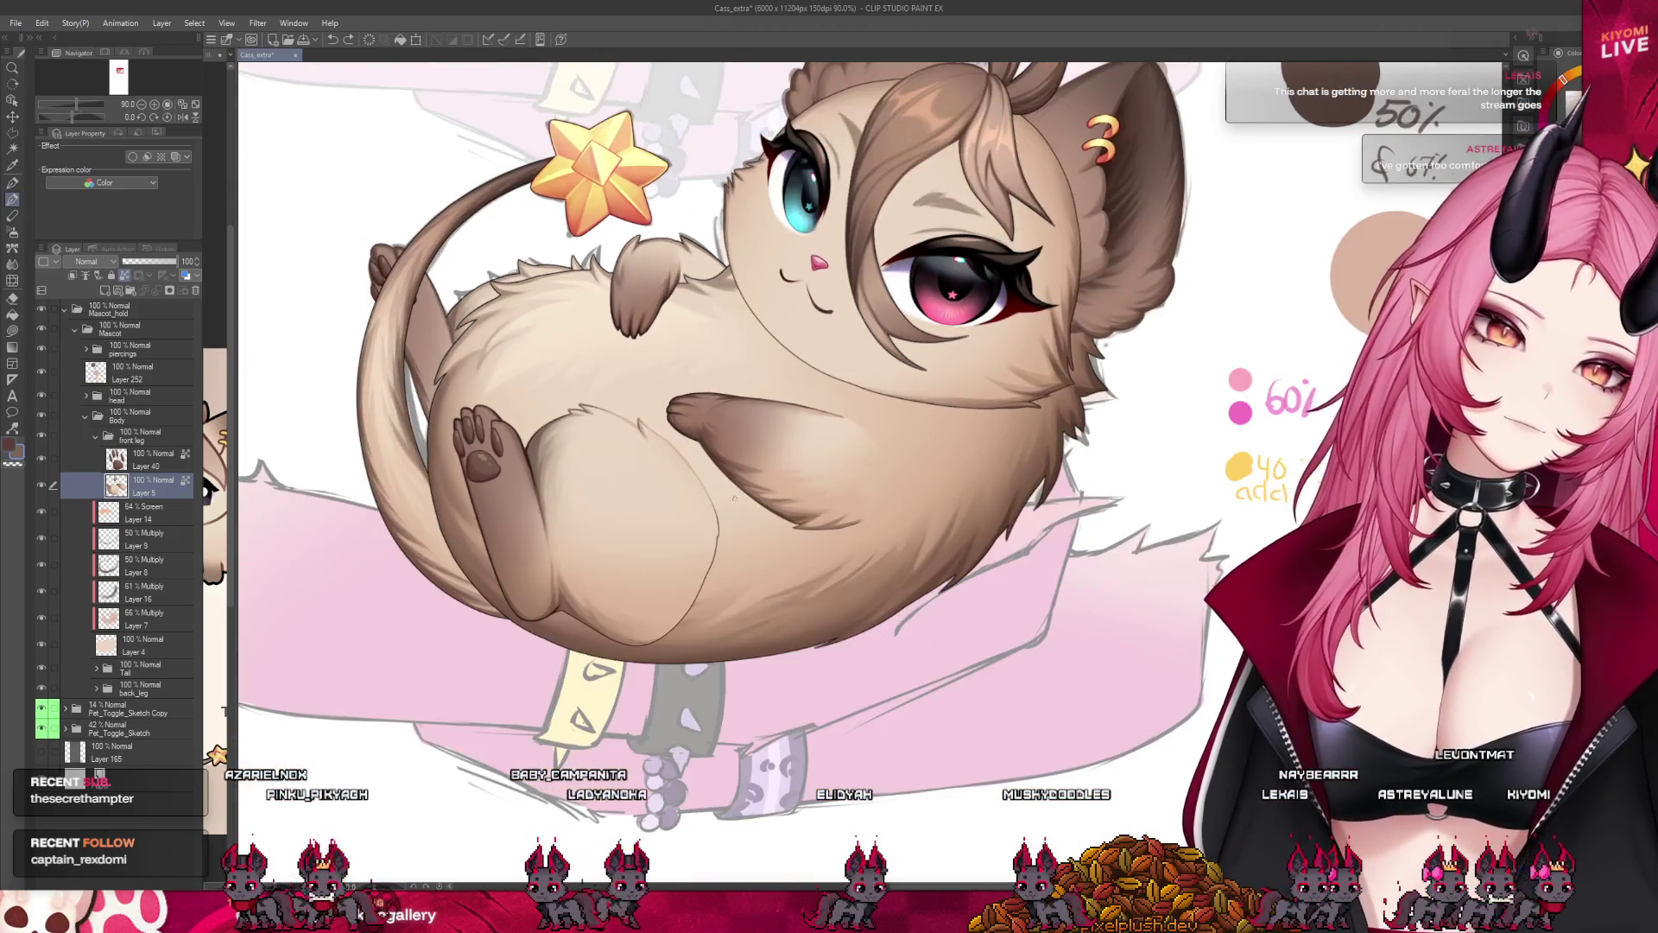
scroll(696, 551, up, 3)
scroll(695, 551, up, 2)
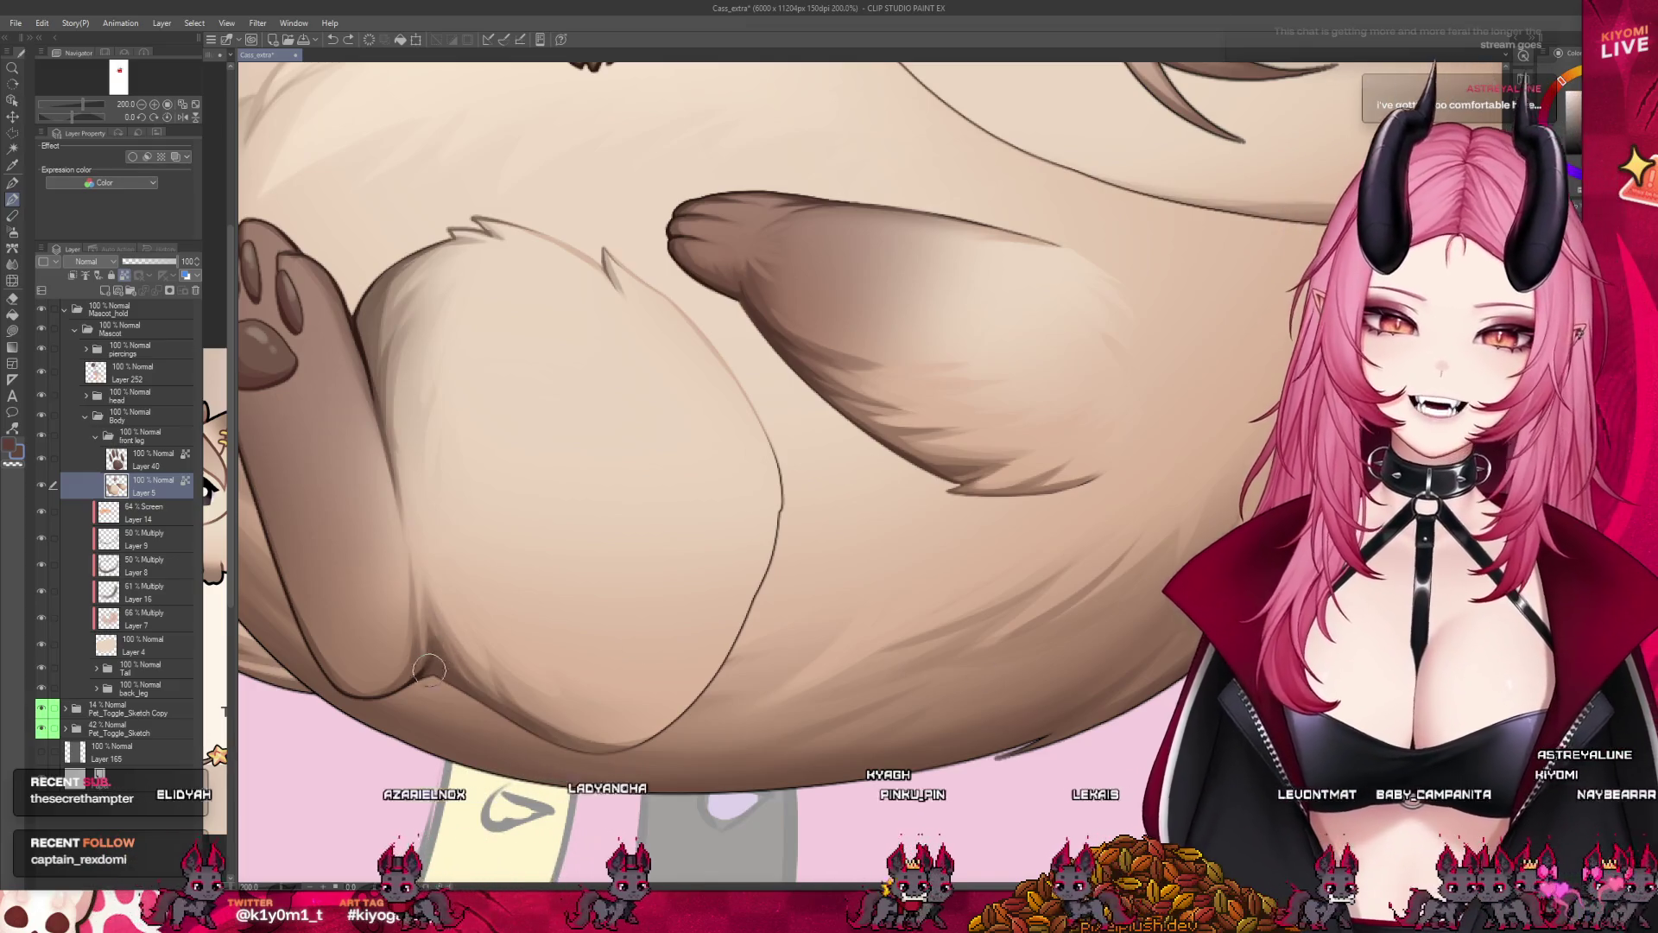
Shrink the brush size twice with the [ key for belly detail work.
key([)
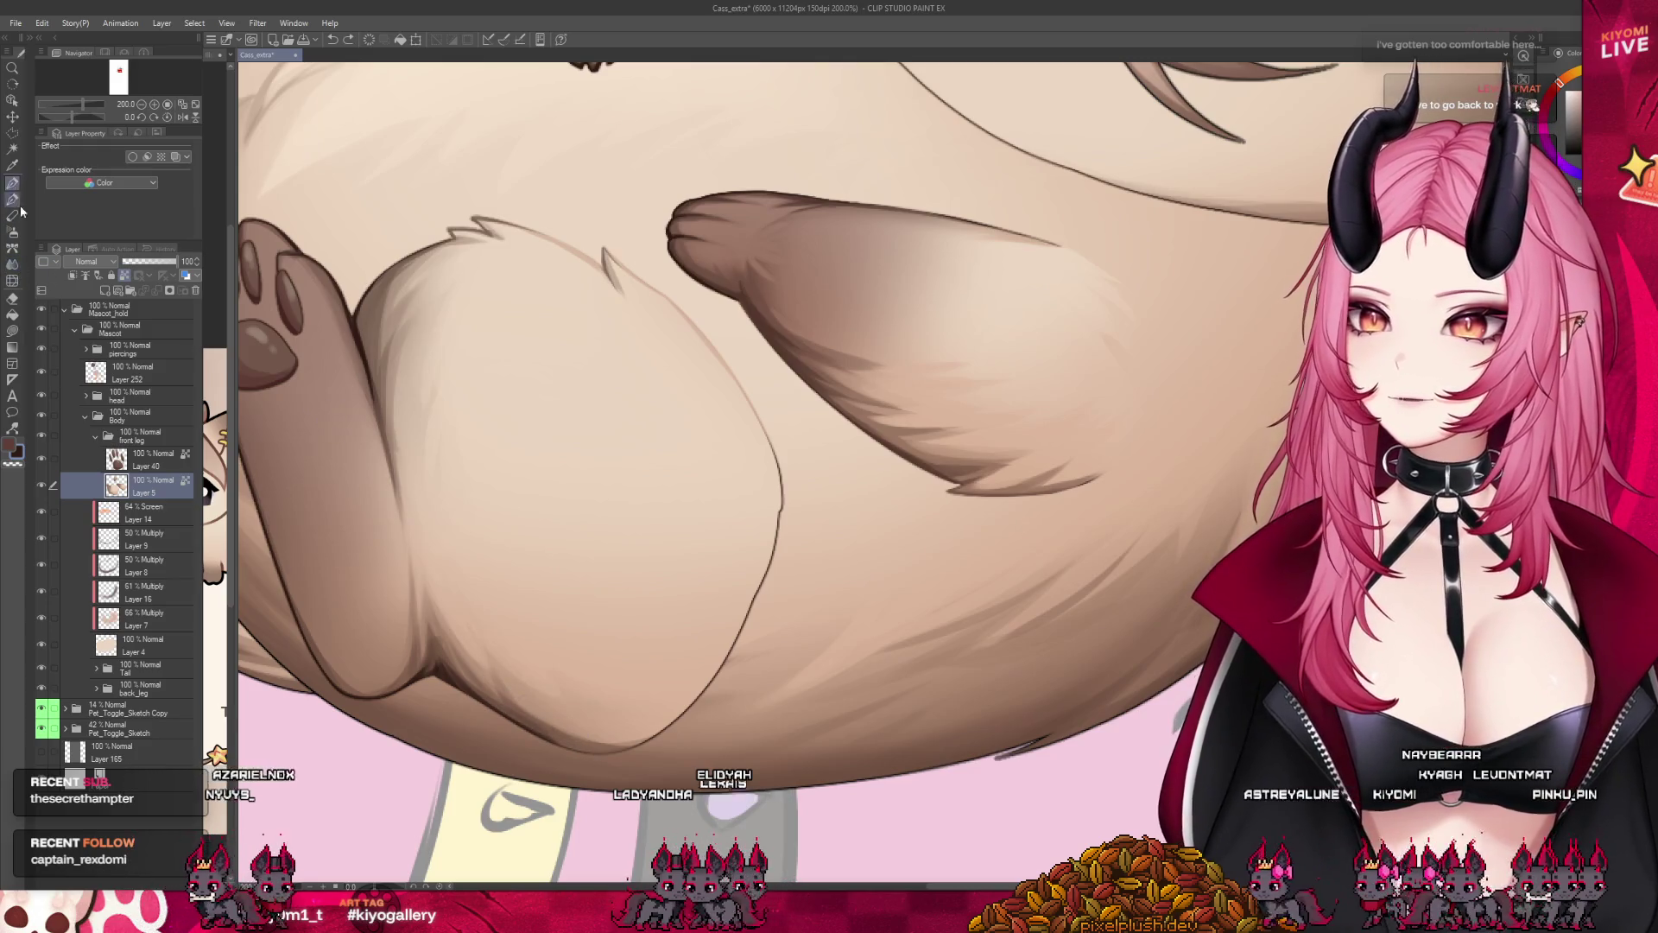
key(bracketleft)
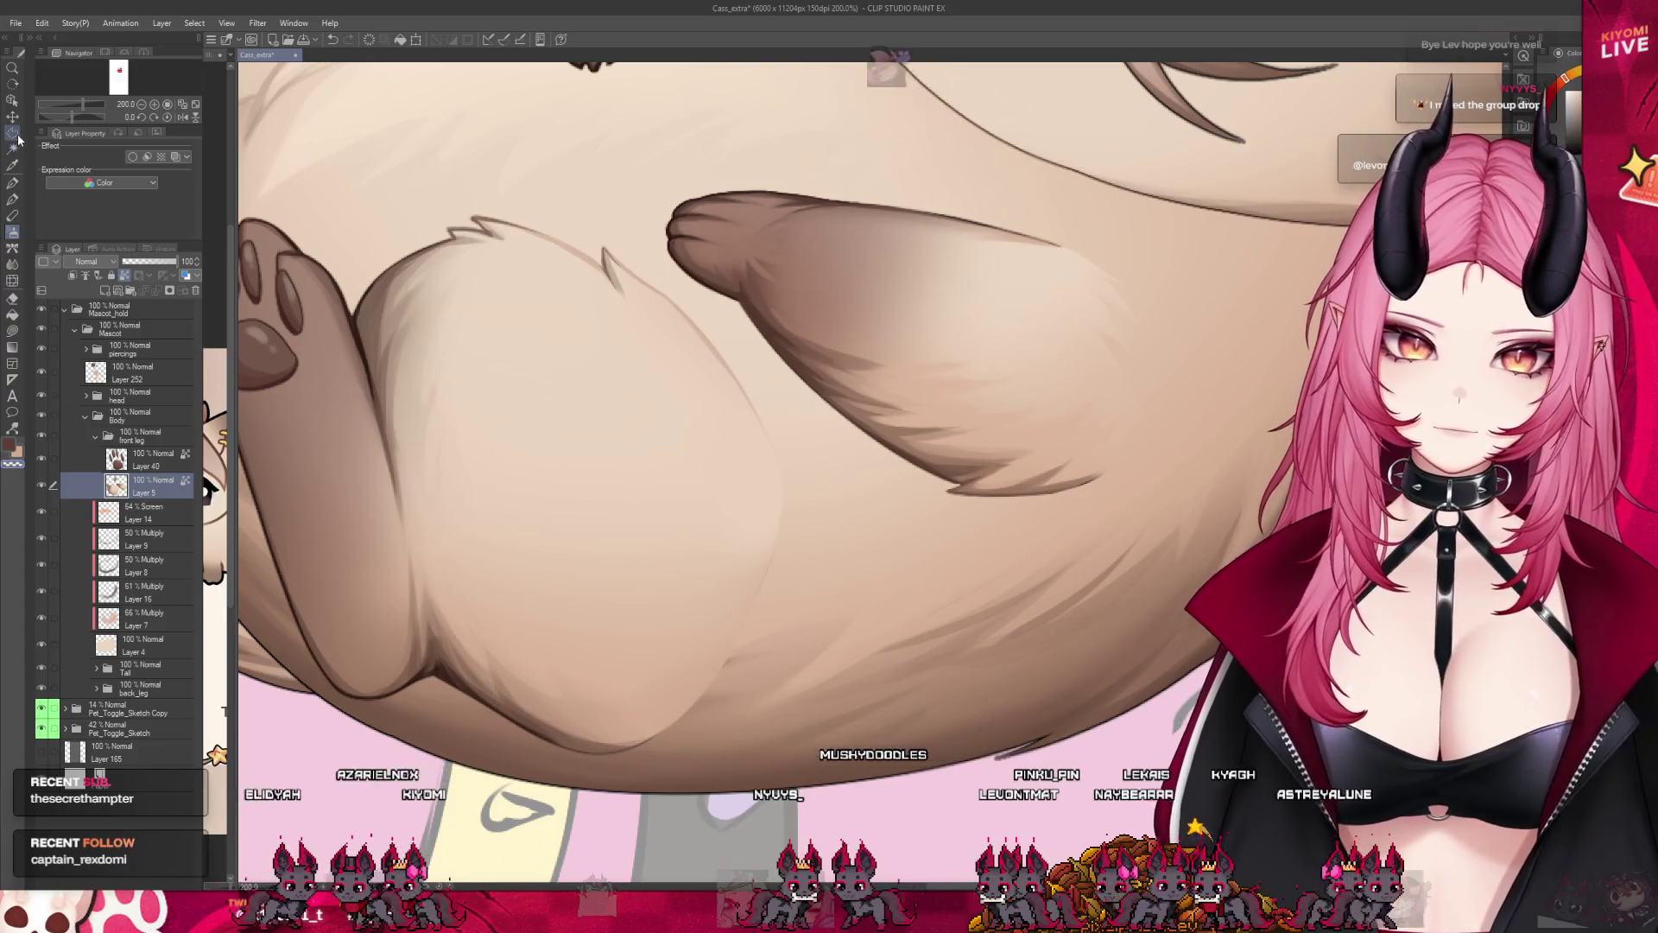
Lasso the back leg, cut and paste it onto Layer 5 Copy, then deselect.
mouse_move(752, 349)
mouse_down()
mouse_move(420, 166)
mouse_move(596, 175)
mouse_up()
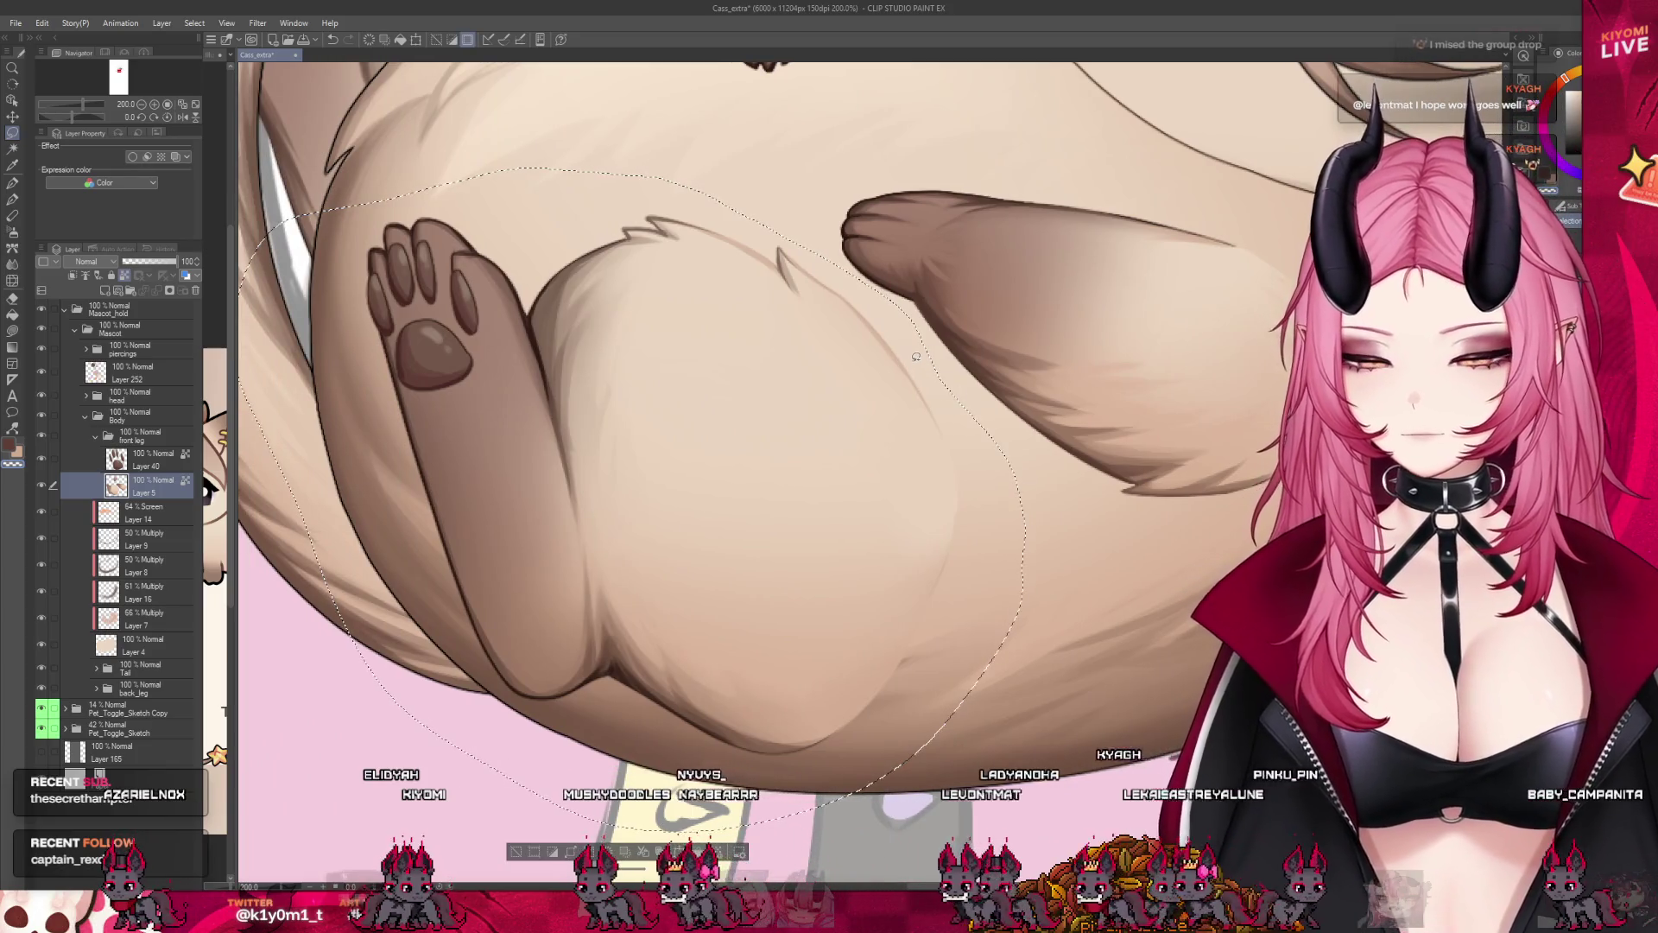
key(Delete)
key(ctrl+v)
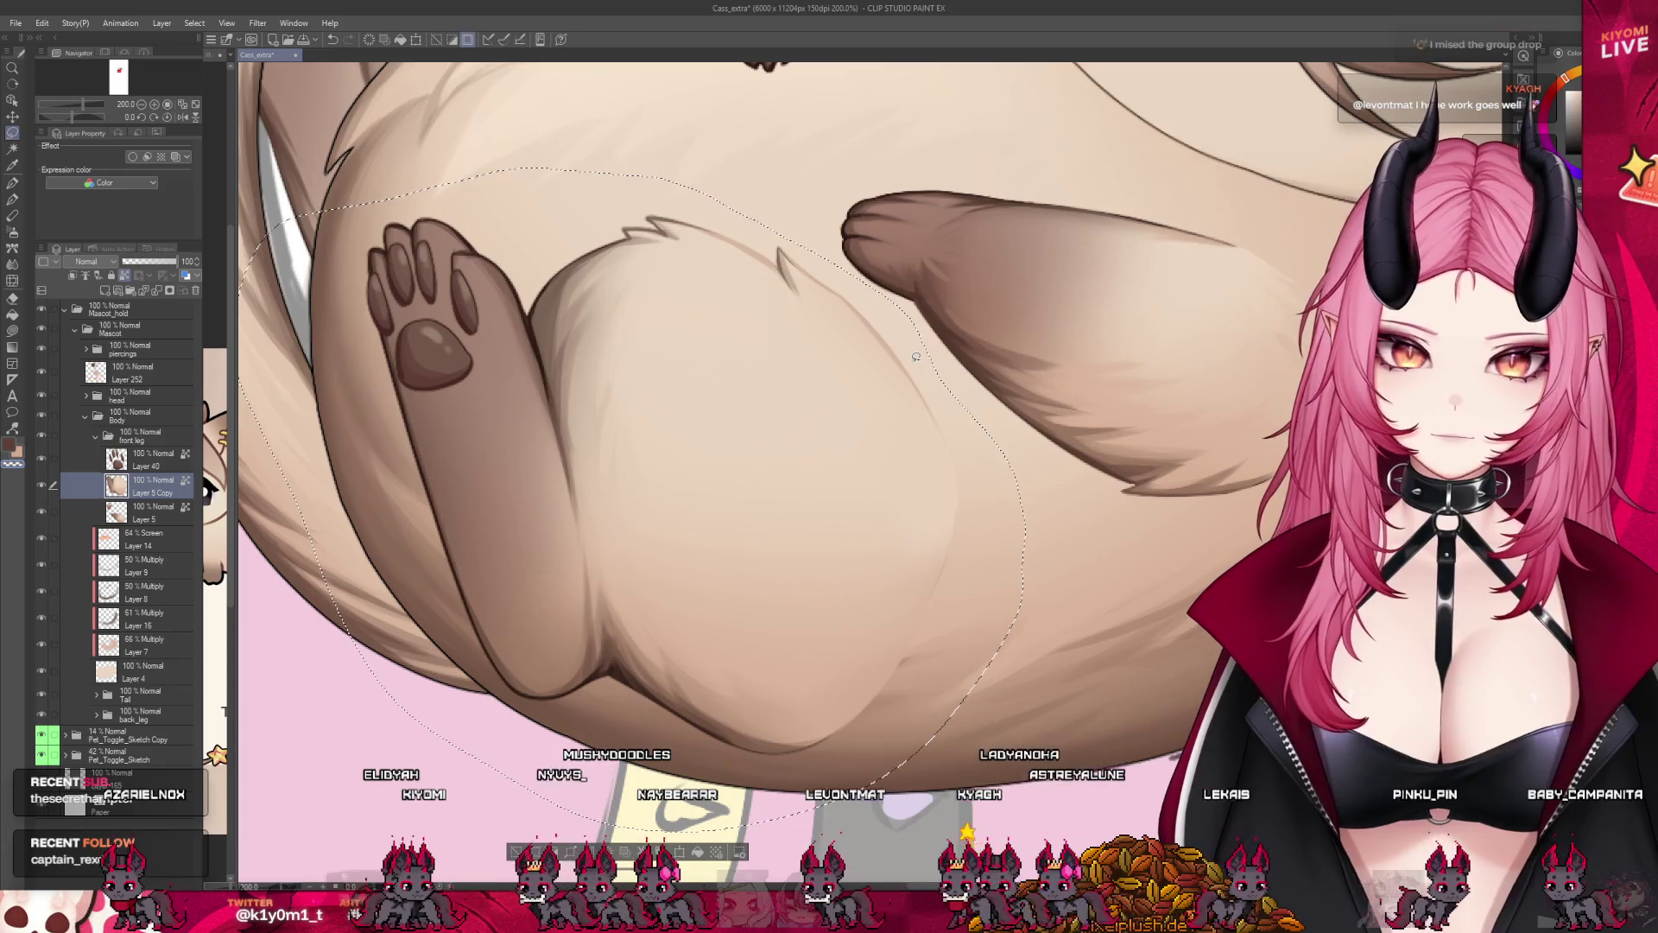
key(ctrl+d)
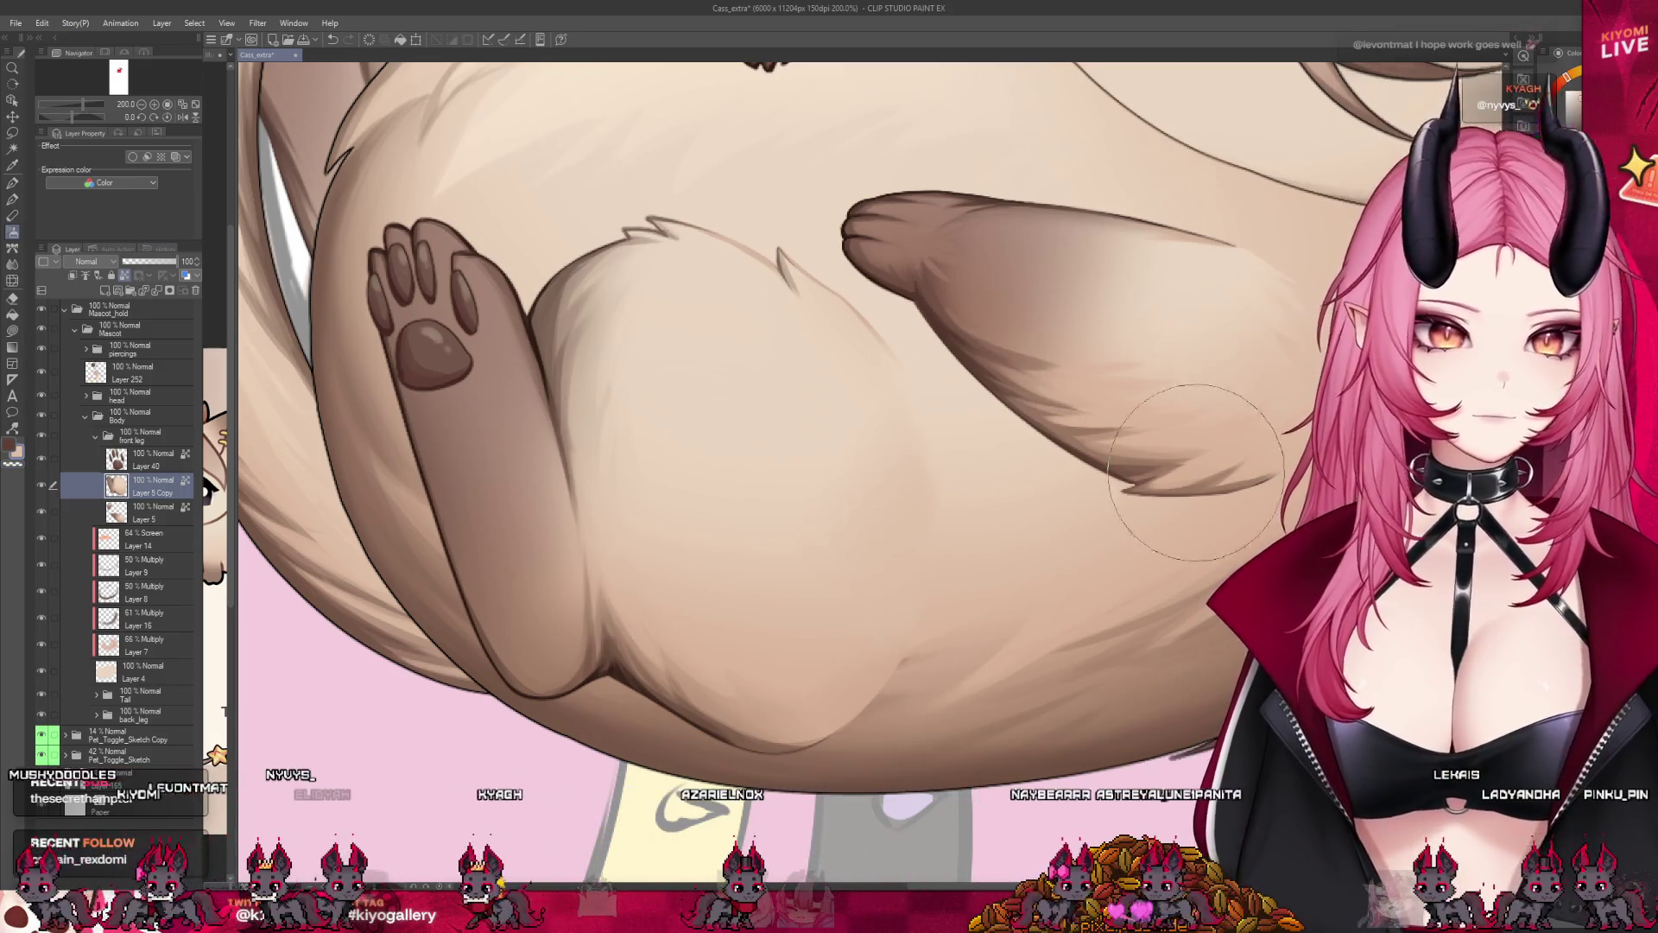
scroll(1263, 440, down, 2)
scroll(1166, 467, down, 2)
scroll(1036, 518, down, 2)
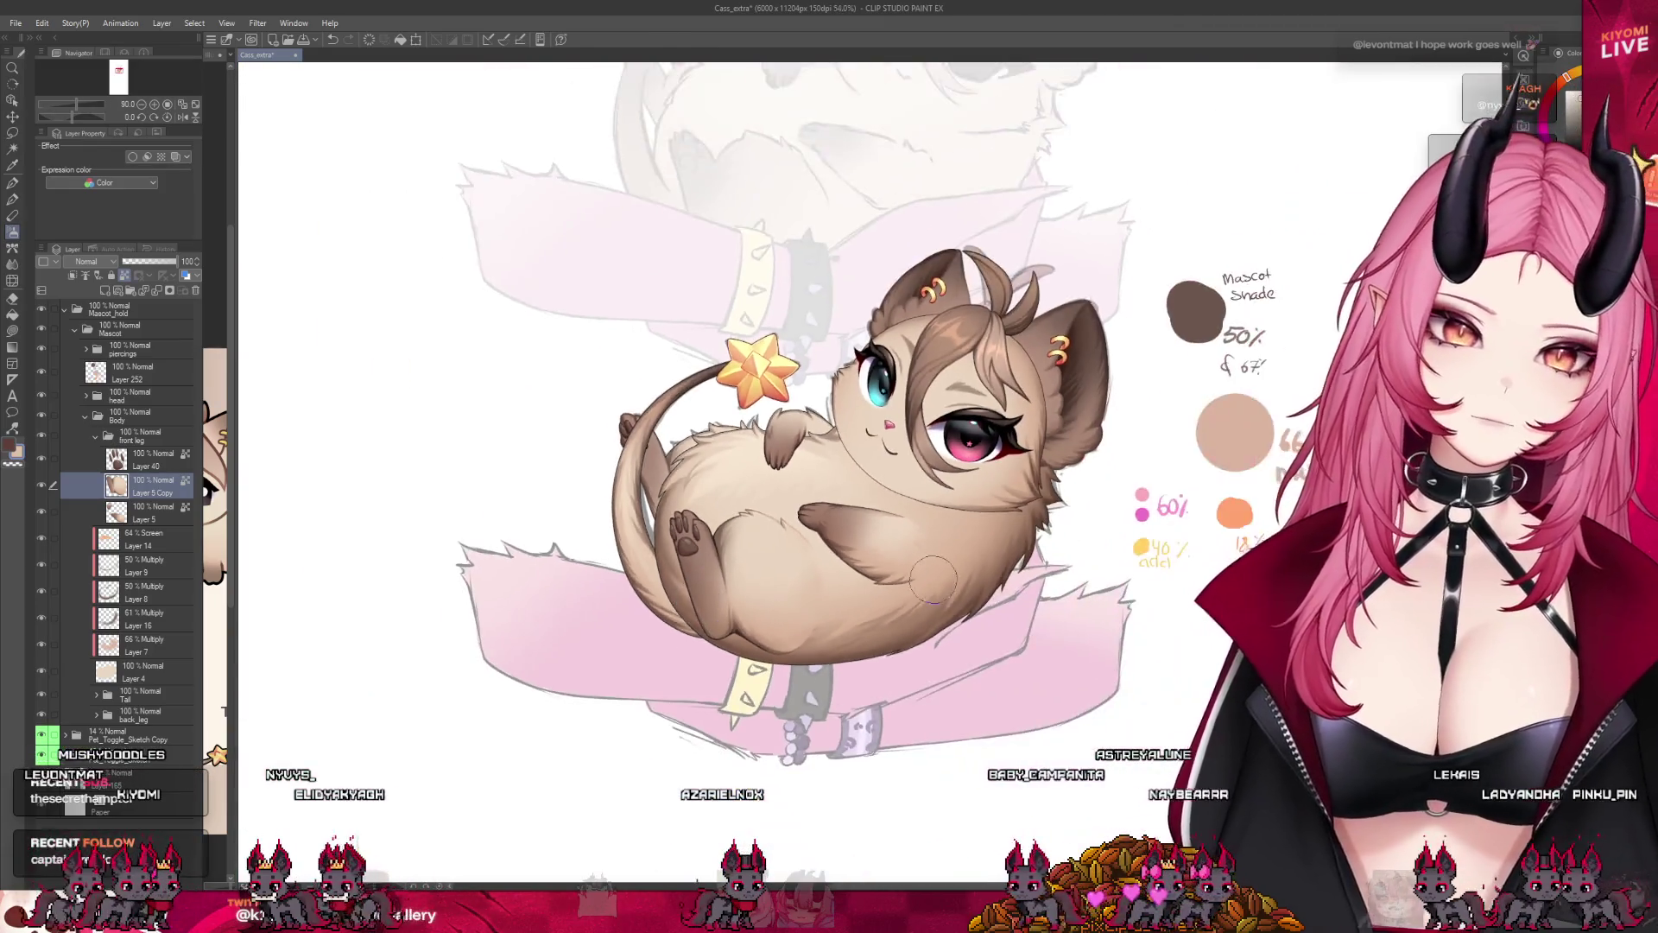
scroll(861, 592, up, 2)
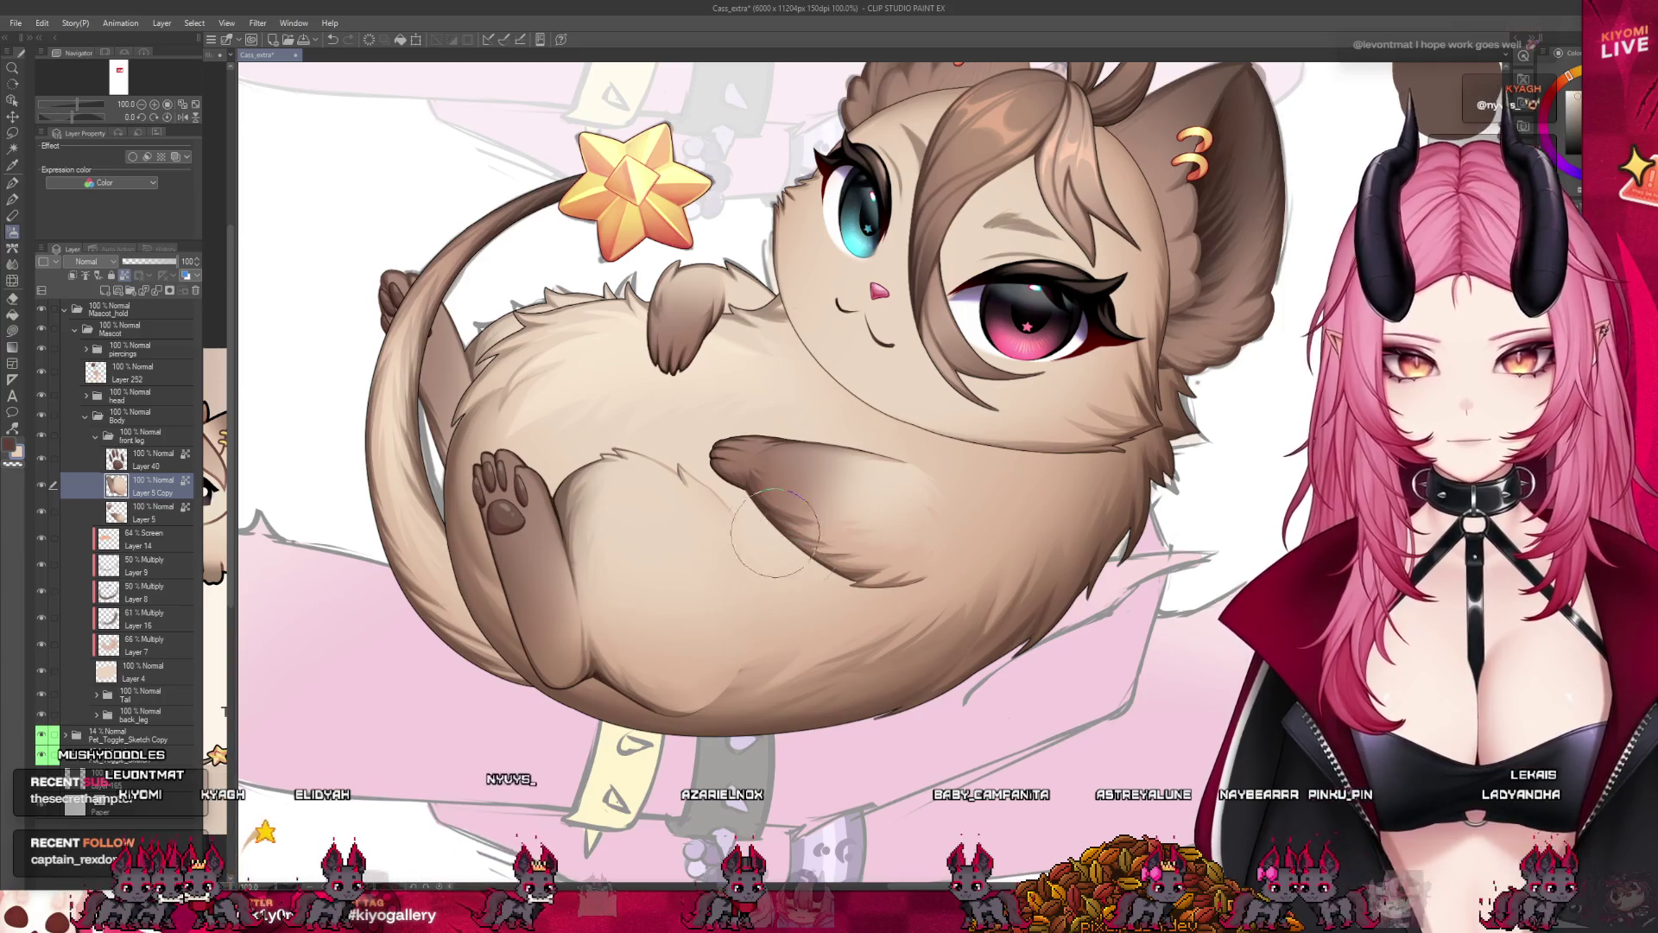
scroll(943, 504, down, 1)
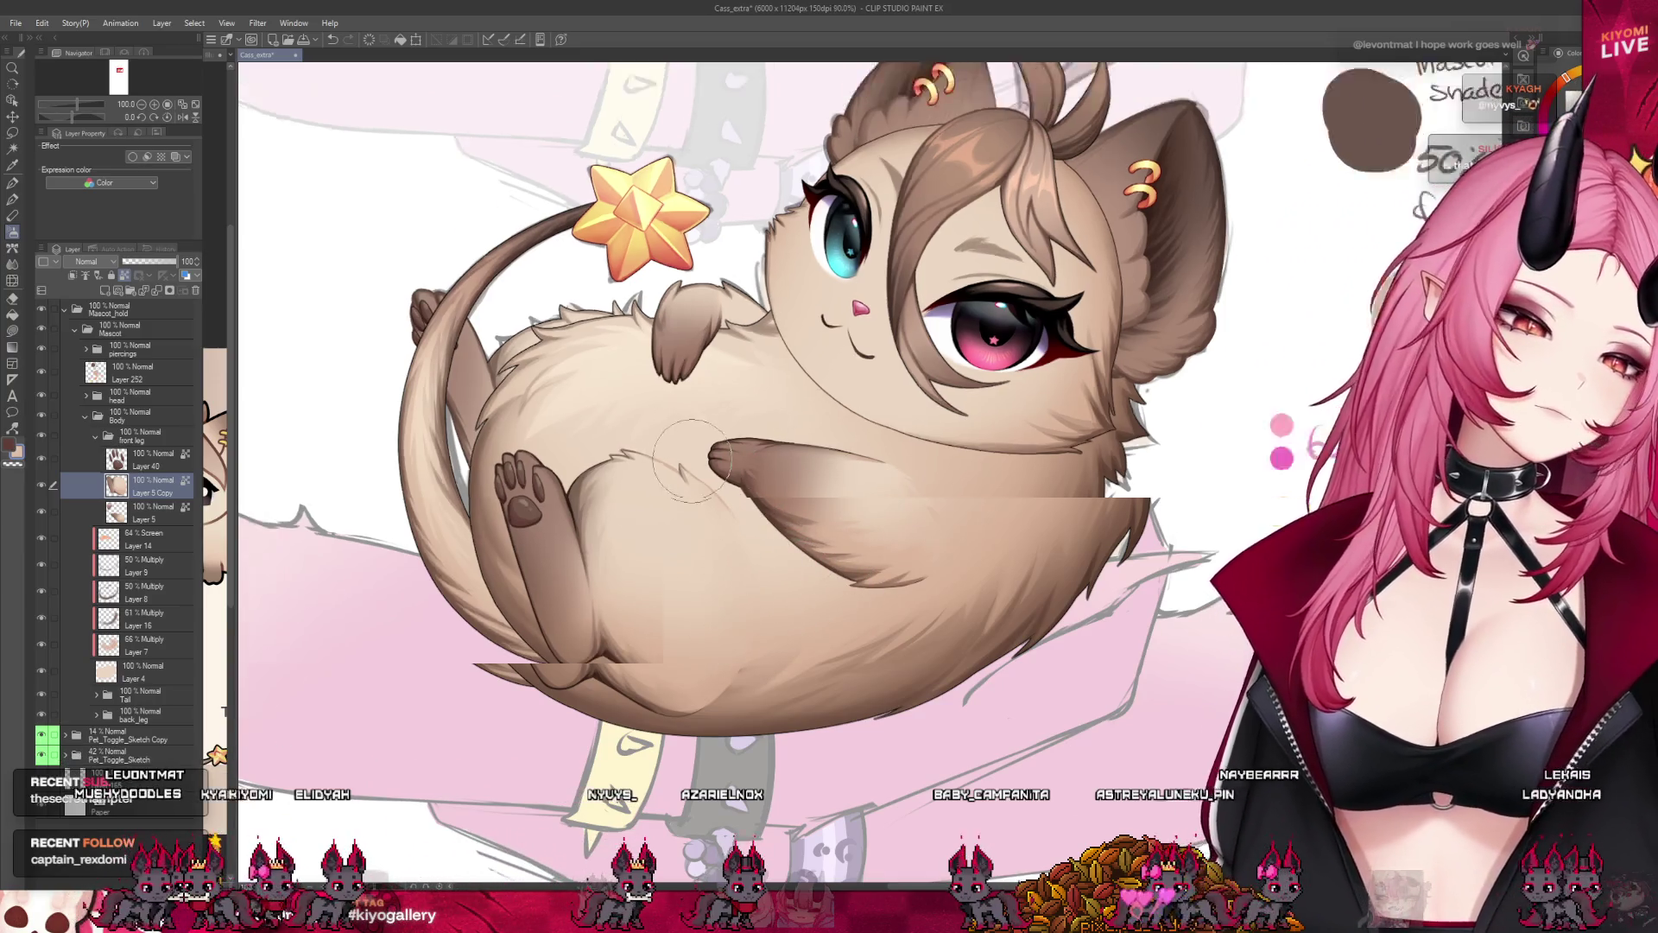
scroll(894, 479, down, 2)
scroll(829, 454, down, 1)
scroll(792, 438, down, 1)
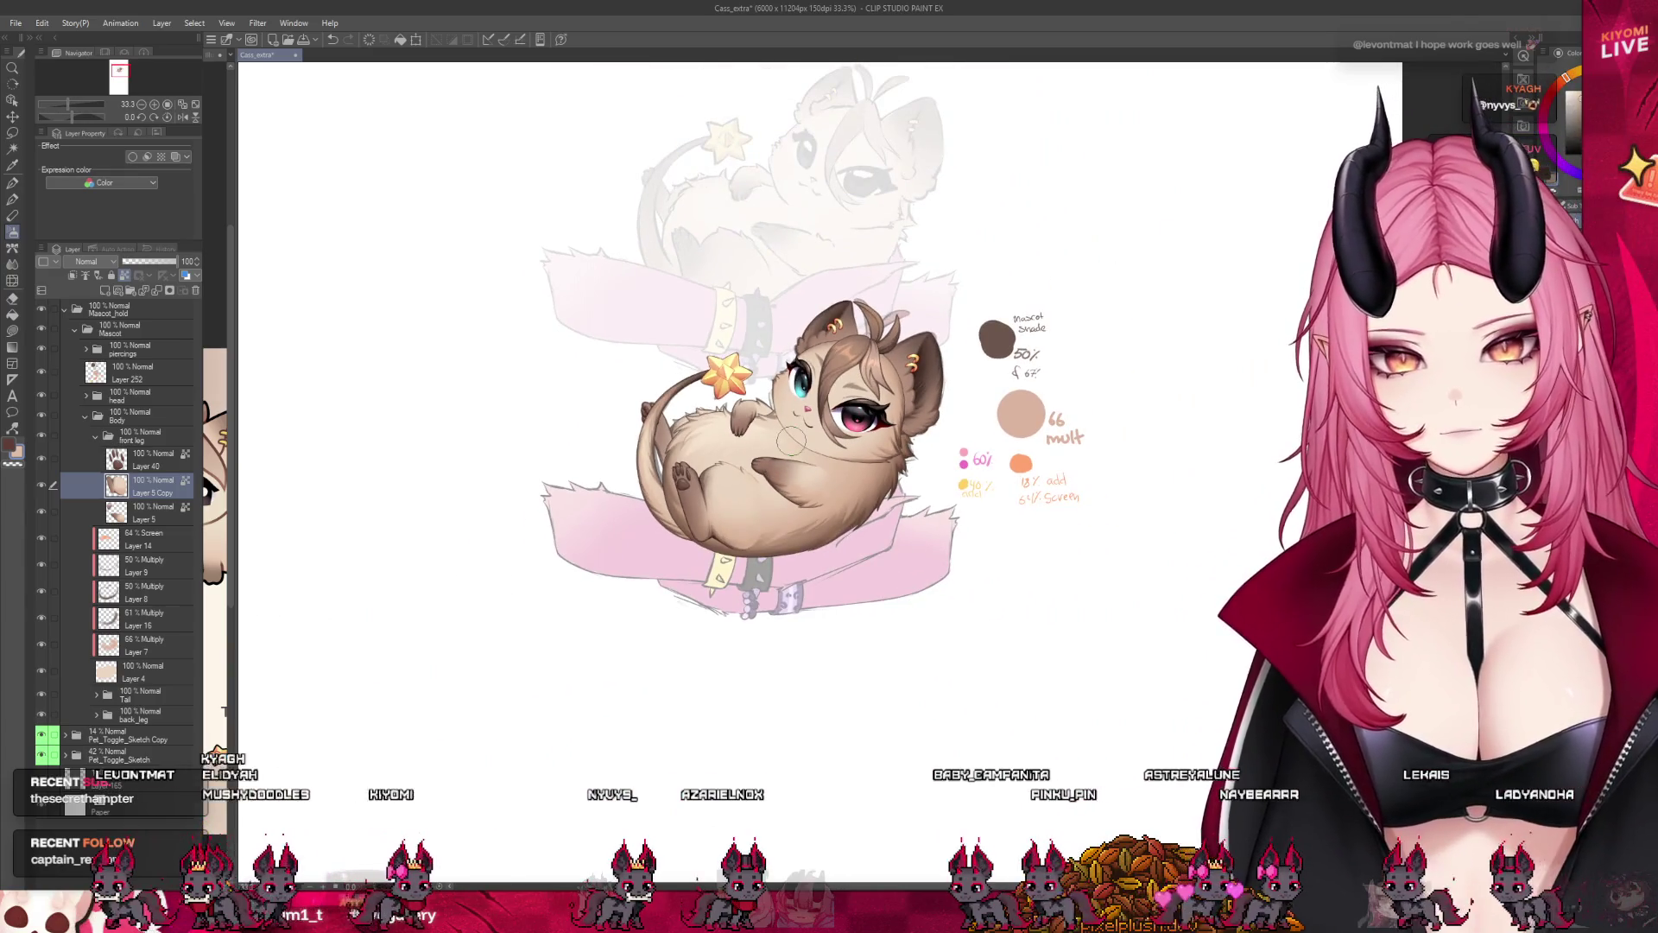
scroll(801, 440, up, 1)
scroll(765, 444, up, 1)
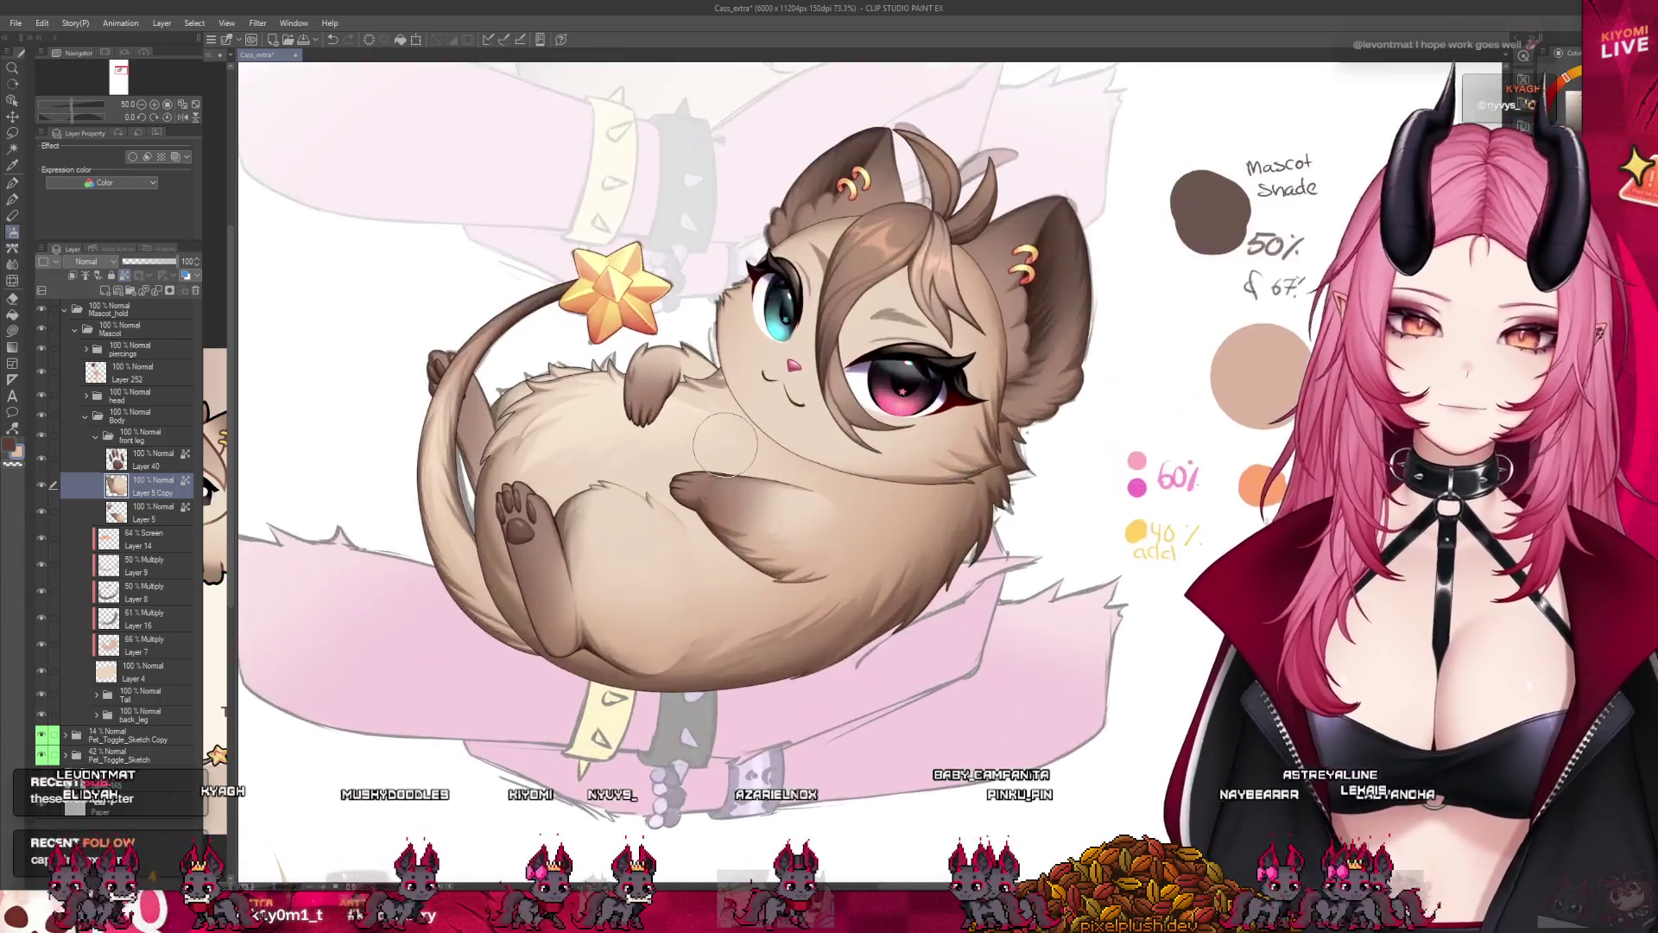
scroll(720, 447, up, 1)
scroll(723, 460, down, 2)
scroll(726, 473, up, 1)
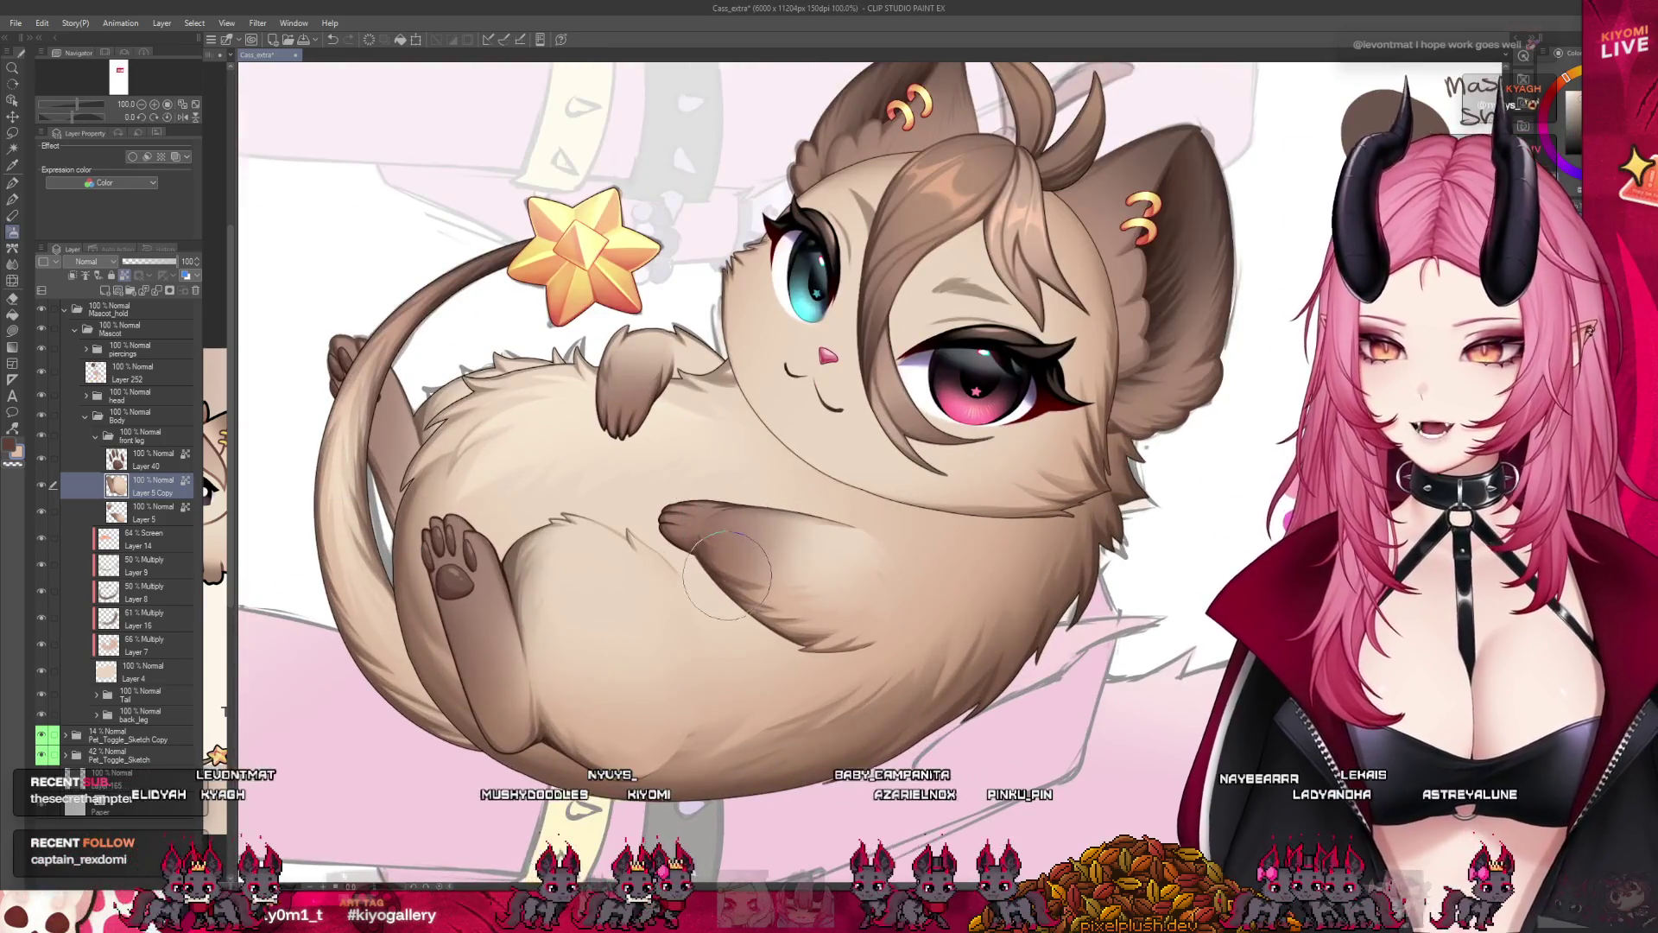
scroll(729, 493, down, 1)
scroll(729, 490, up, 1)
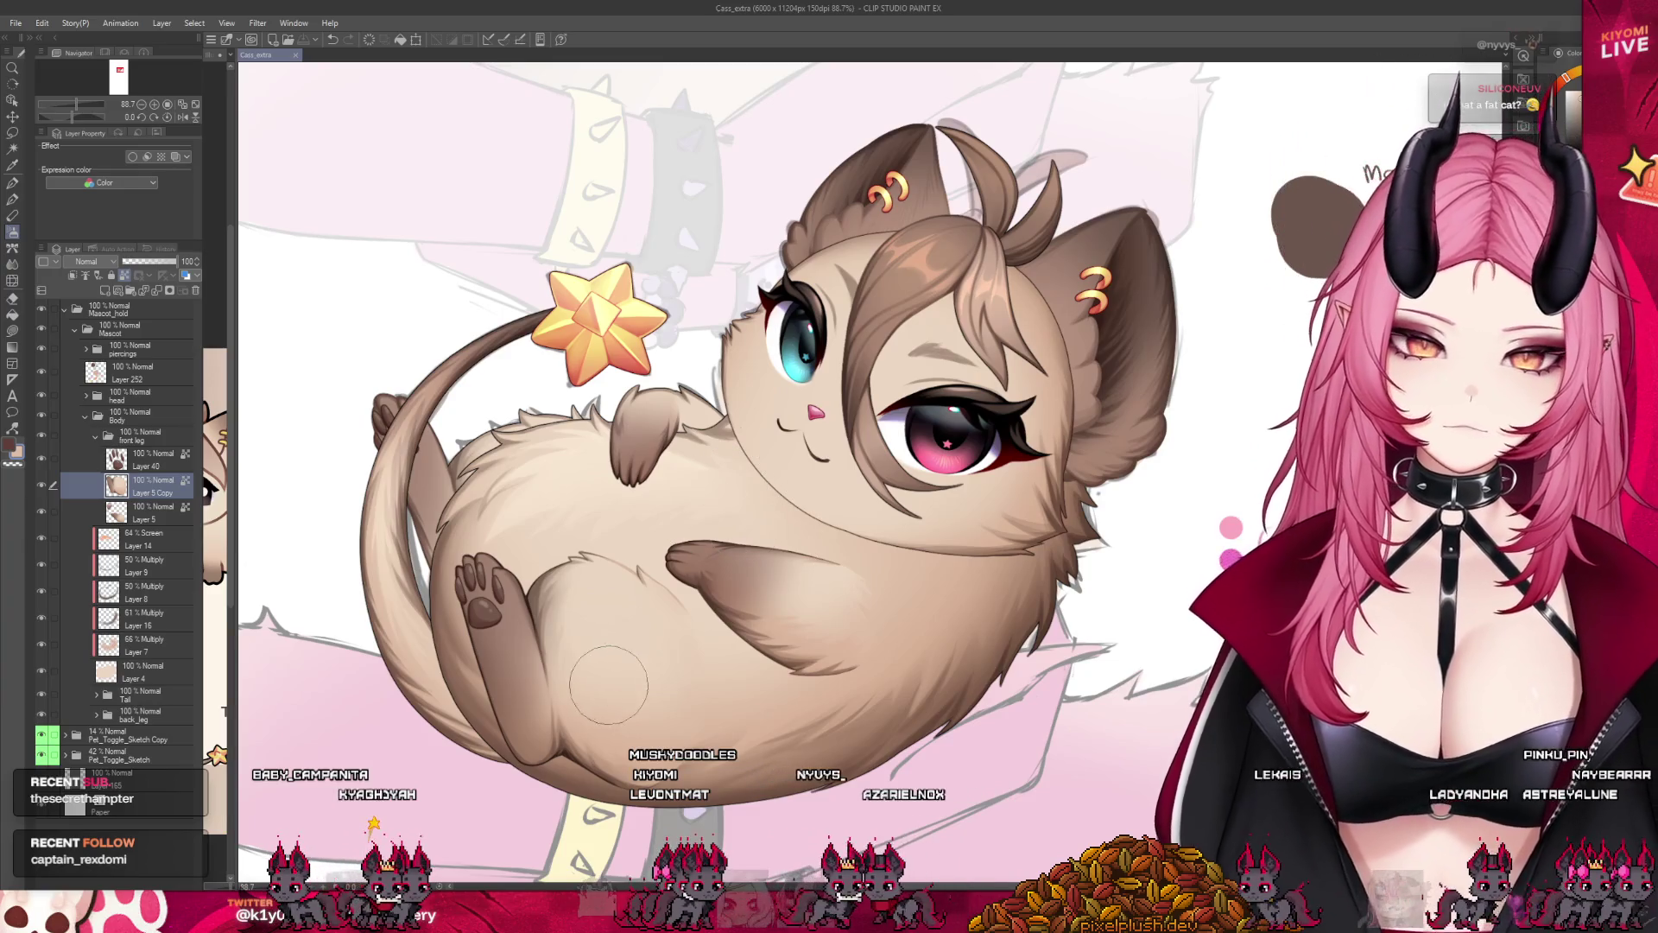
scroll(606, 694, up, 2)
scroll(606, 694, up, 1)
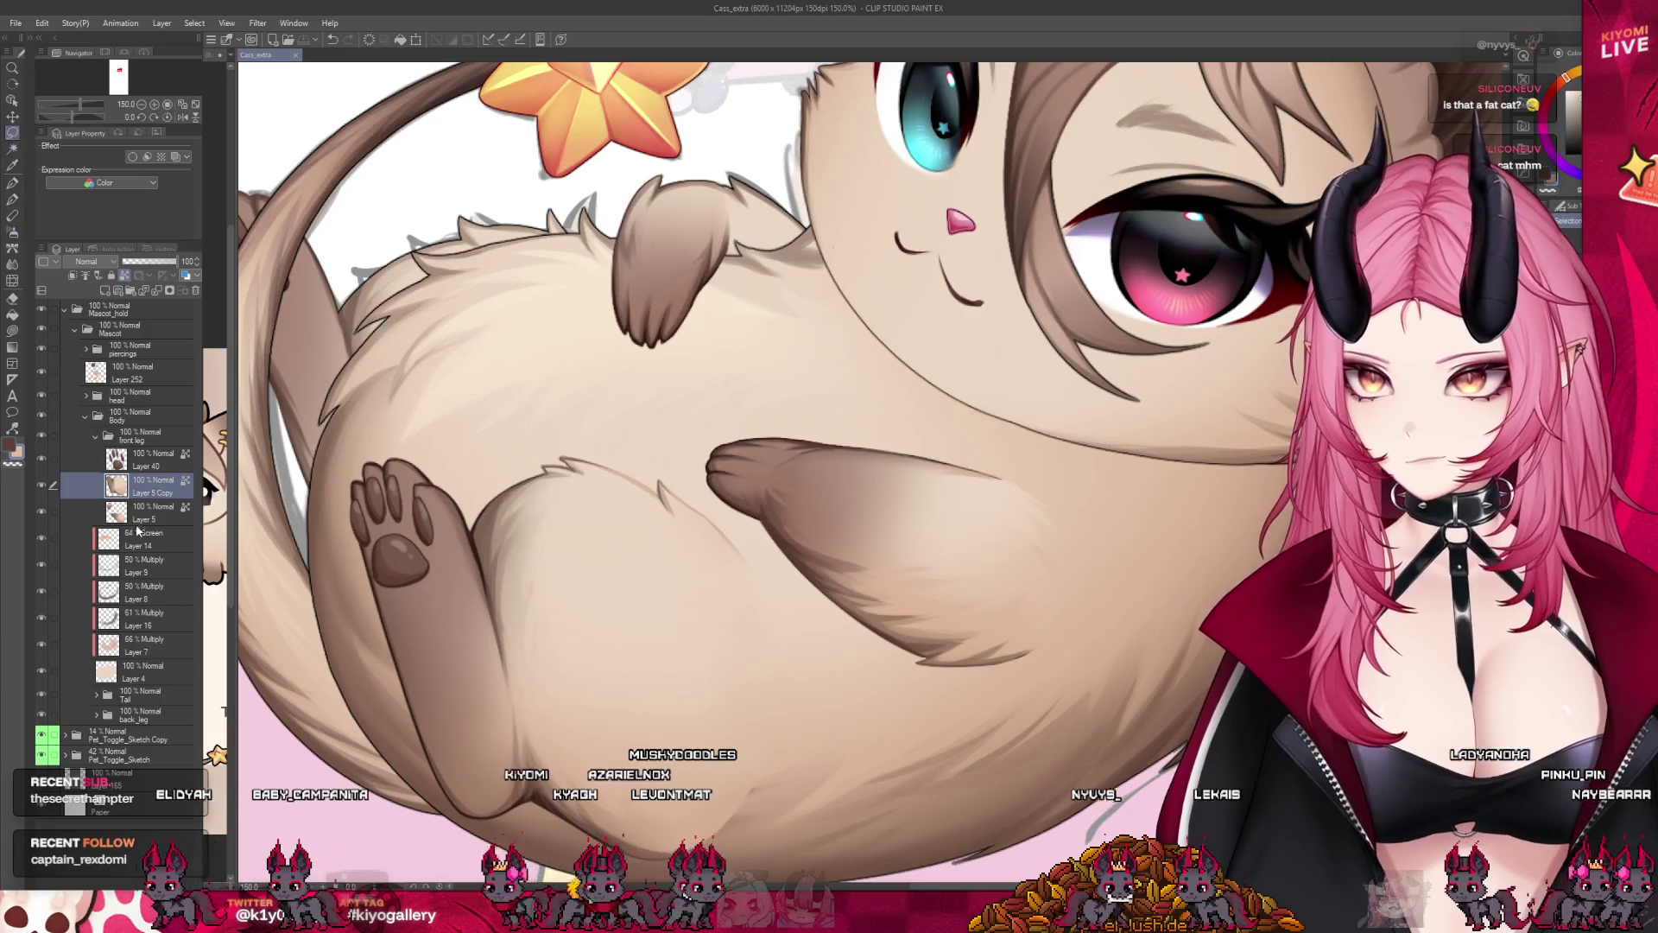
Pick Layer 5 and lasso the small brown upper arm below the star.
click(136, 518)
click(41, 511)
click(40, 512)
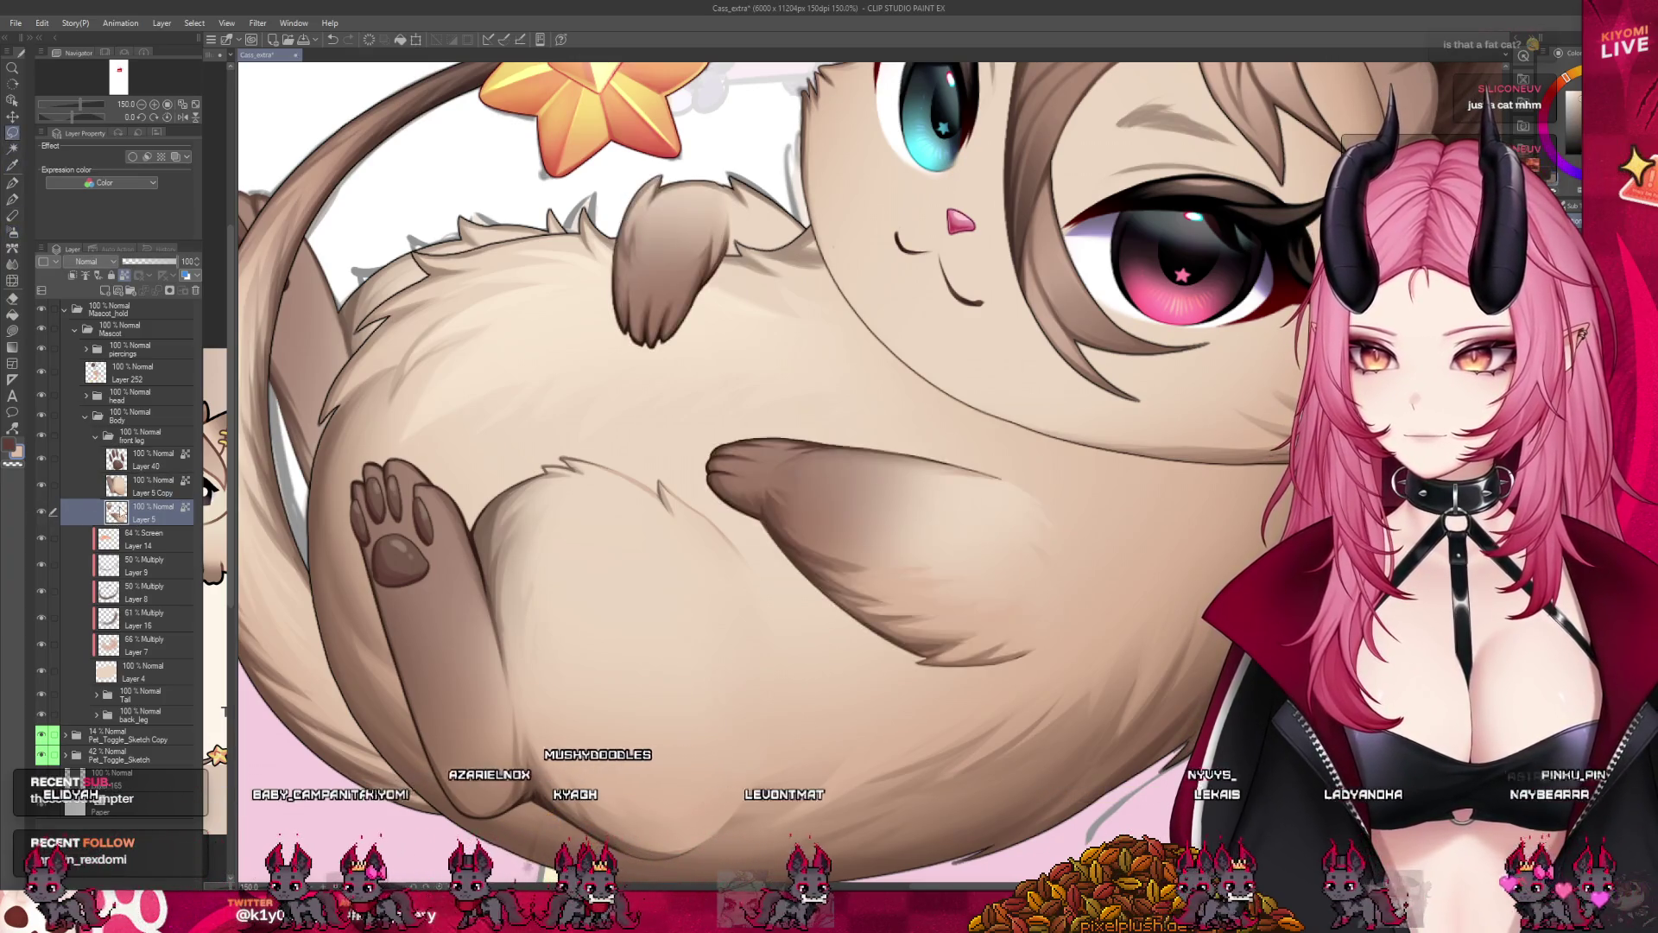
drag(718, 141, 778, 298)
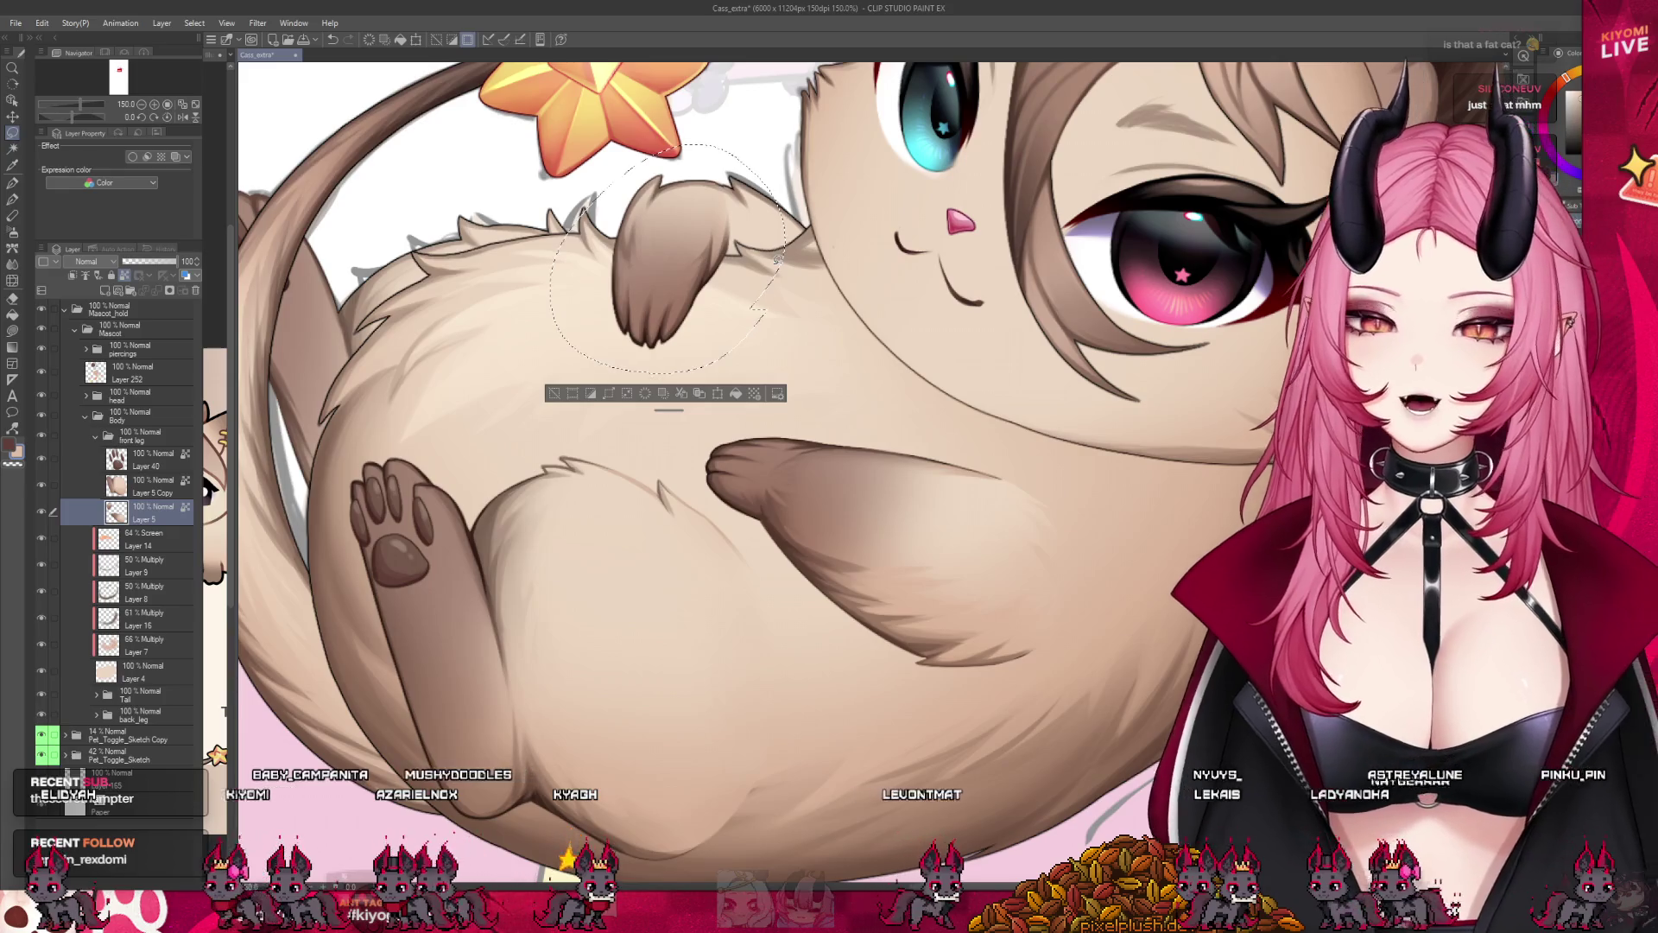
Copy the enclosed arm onto new Layer 5 Copy 2 and return to Layer 5.
click(553, 395)
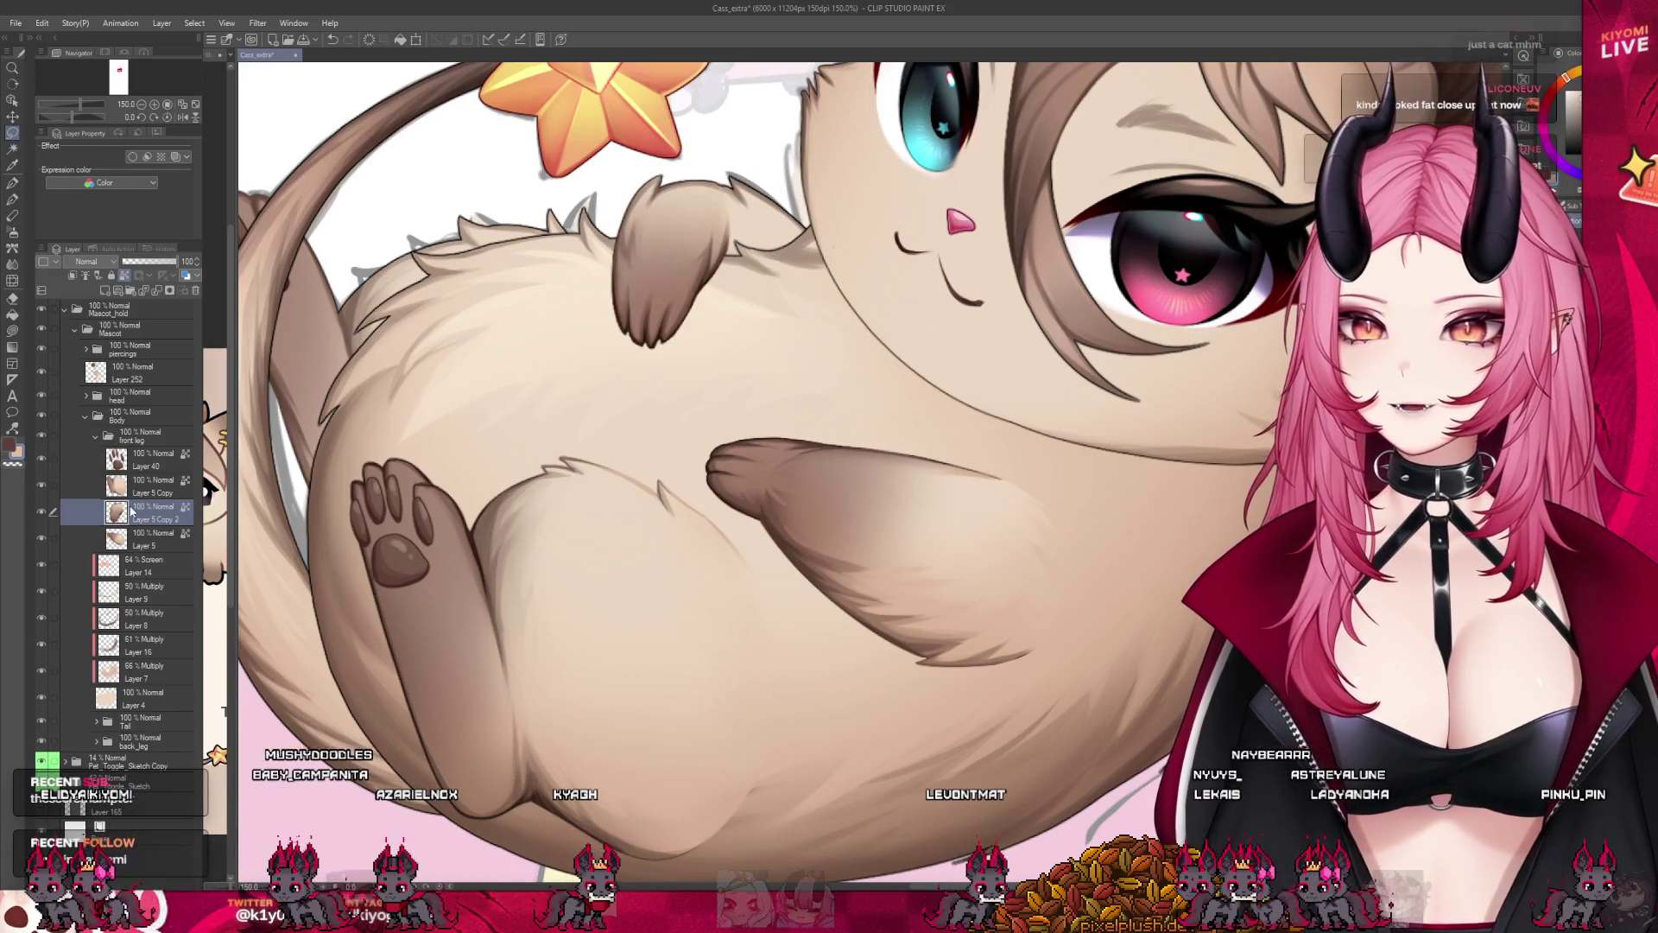
key(ctrl+0)
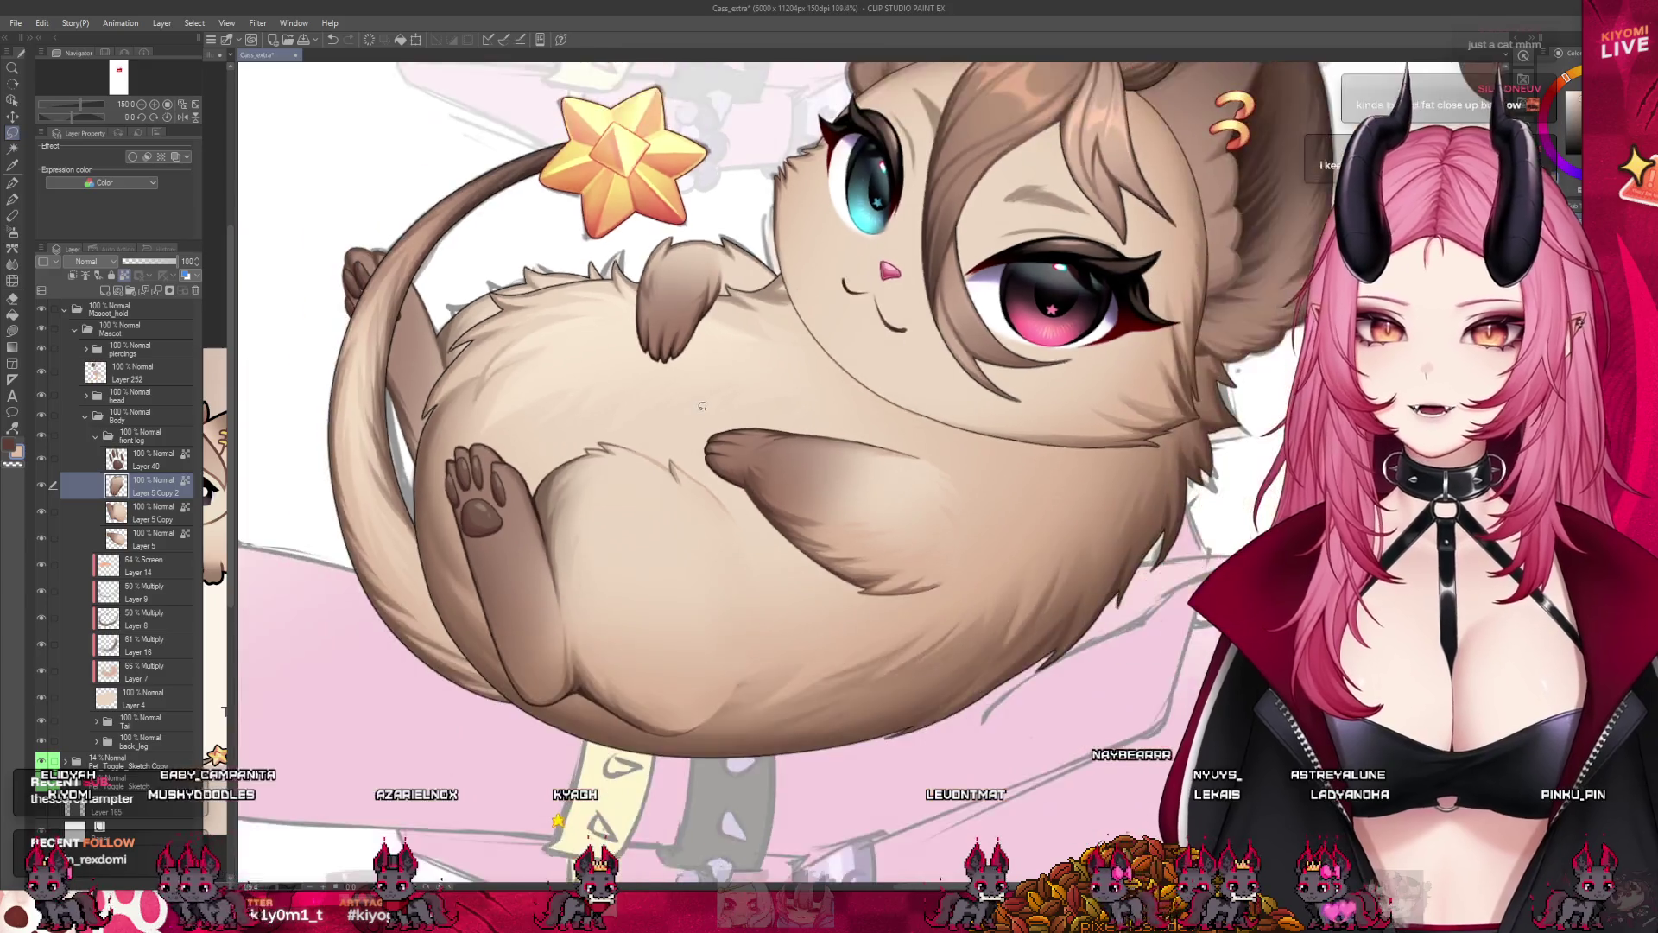
click(75, 538)
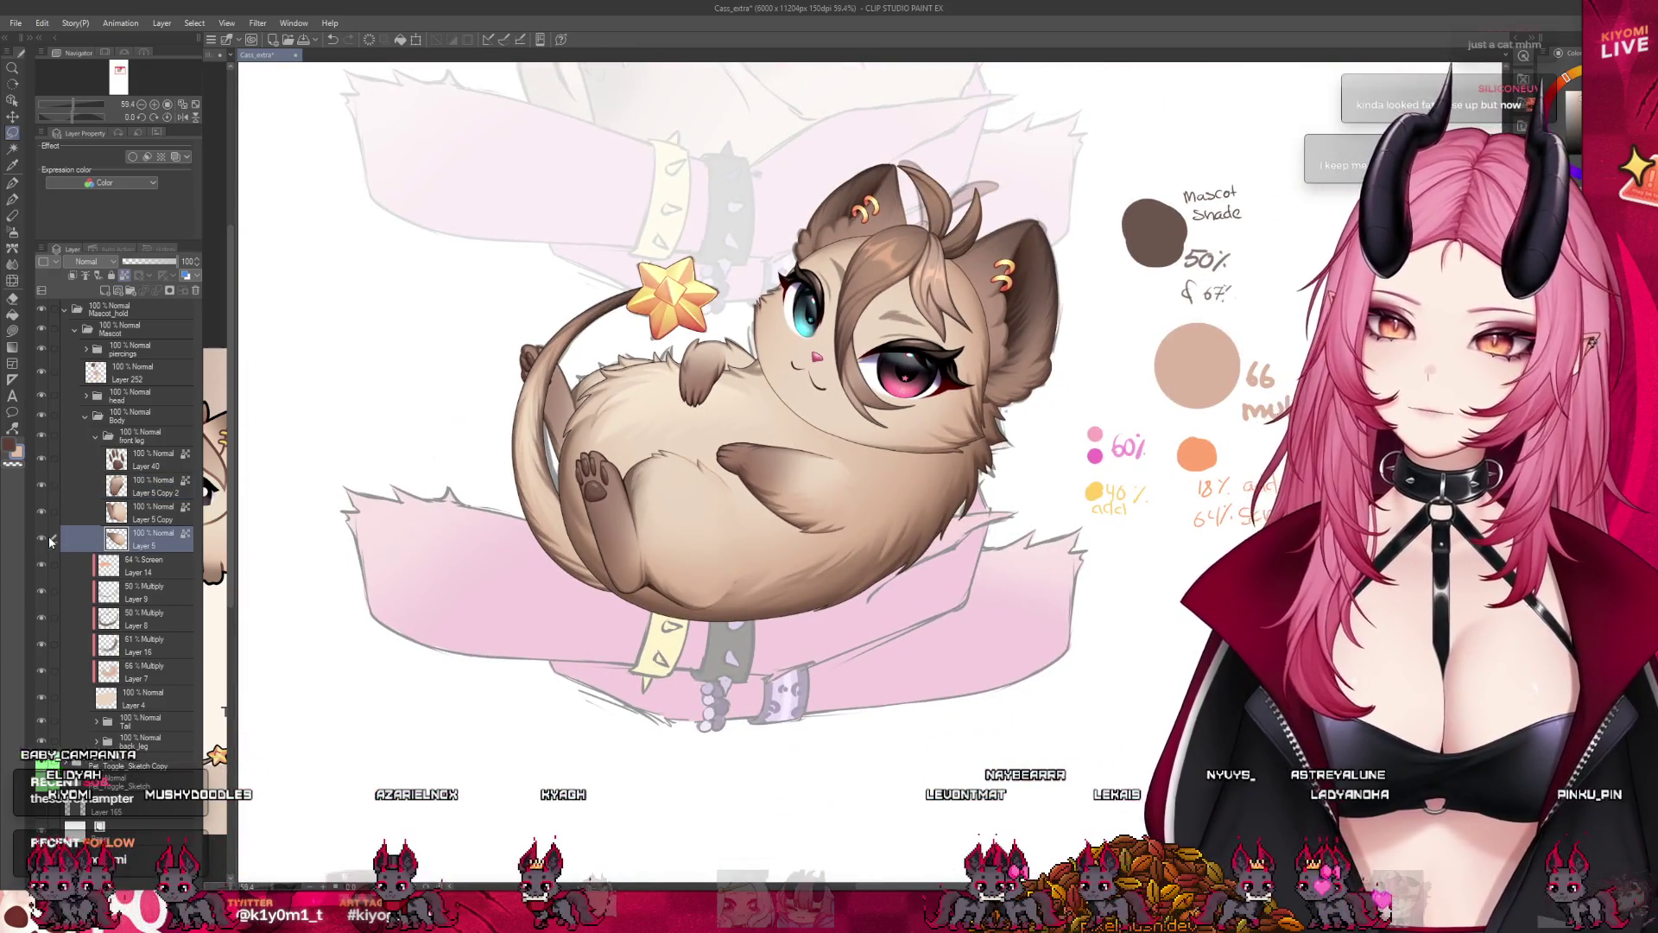
scroll(805, 432, up, 4)
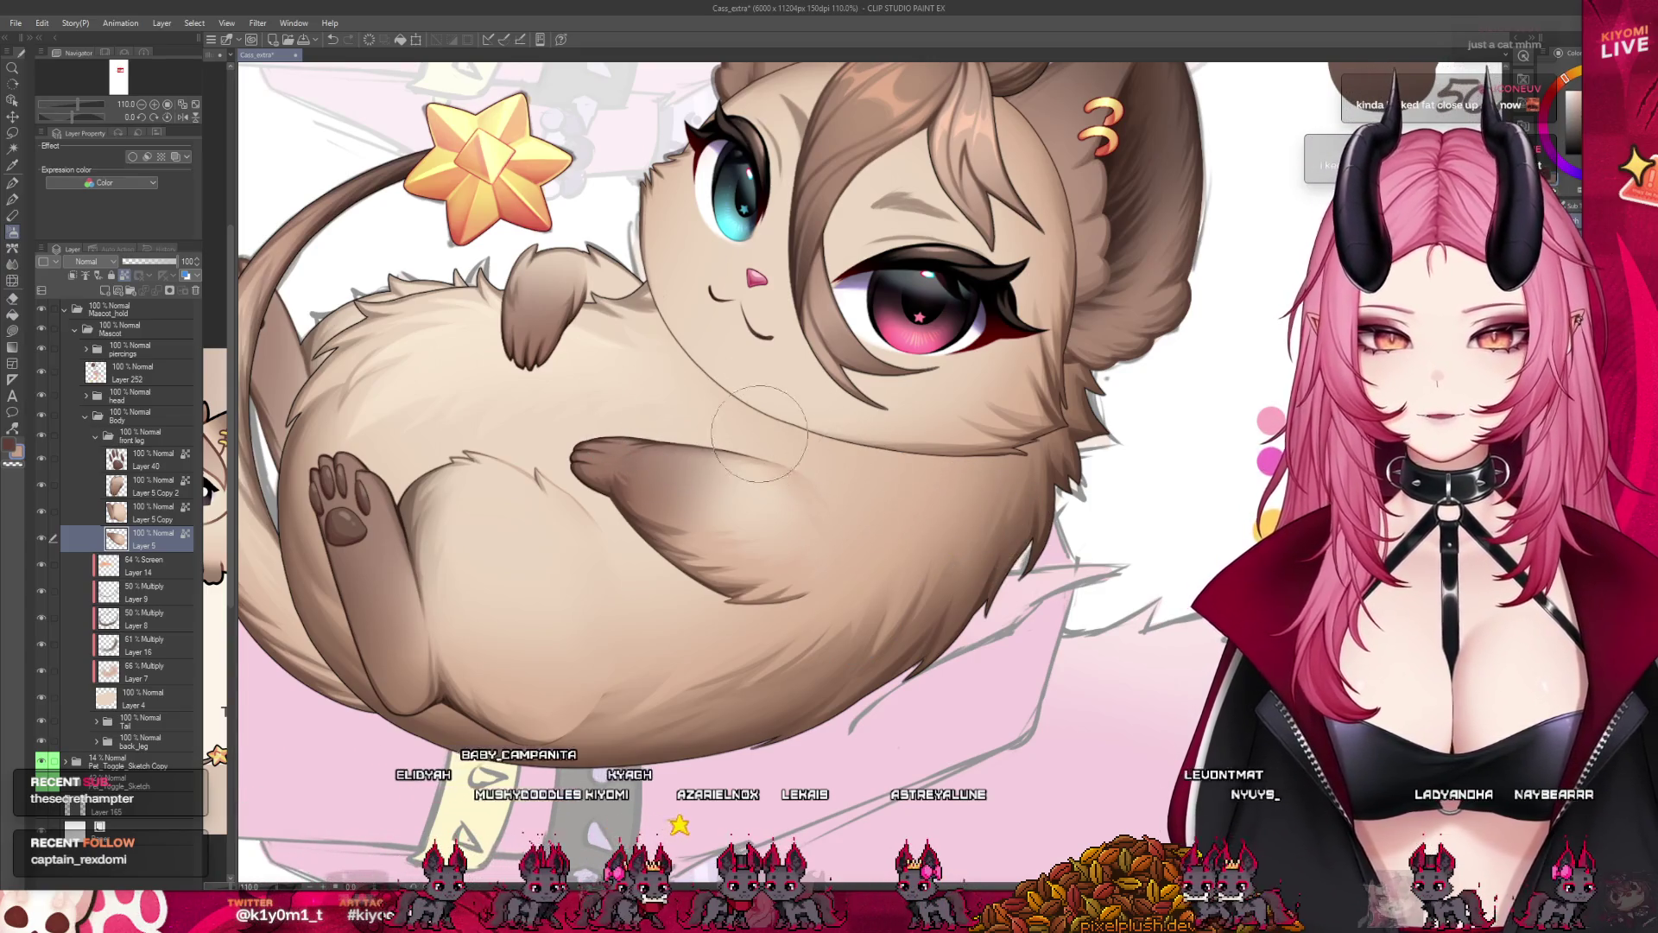
scroll(974, 478, down, 2)
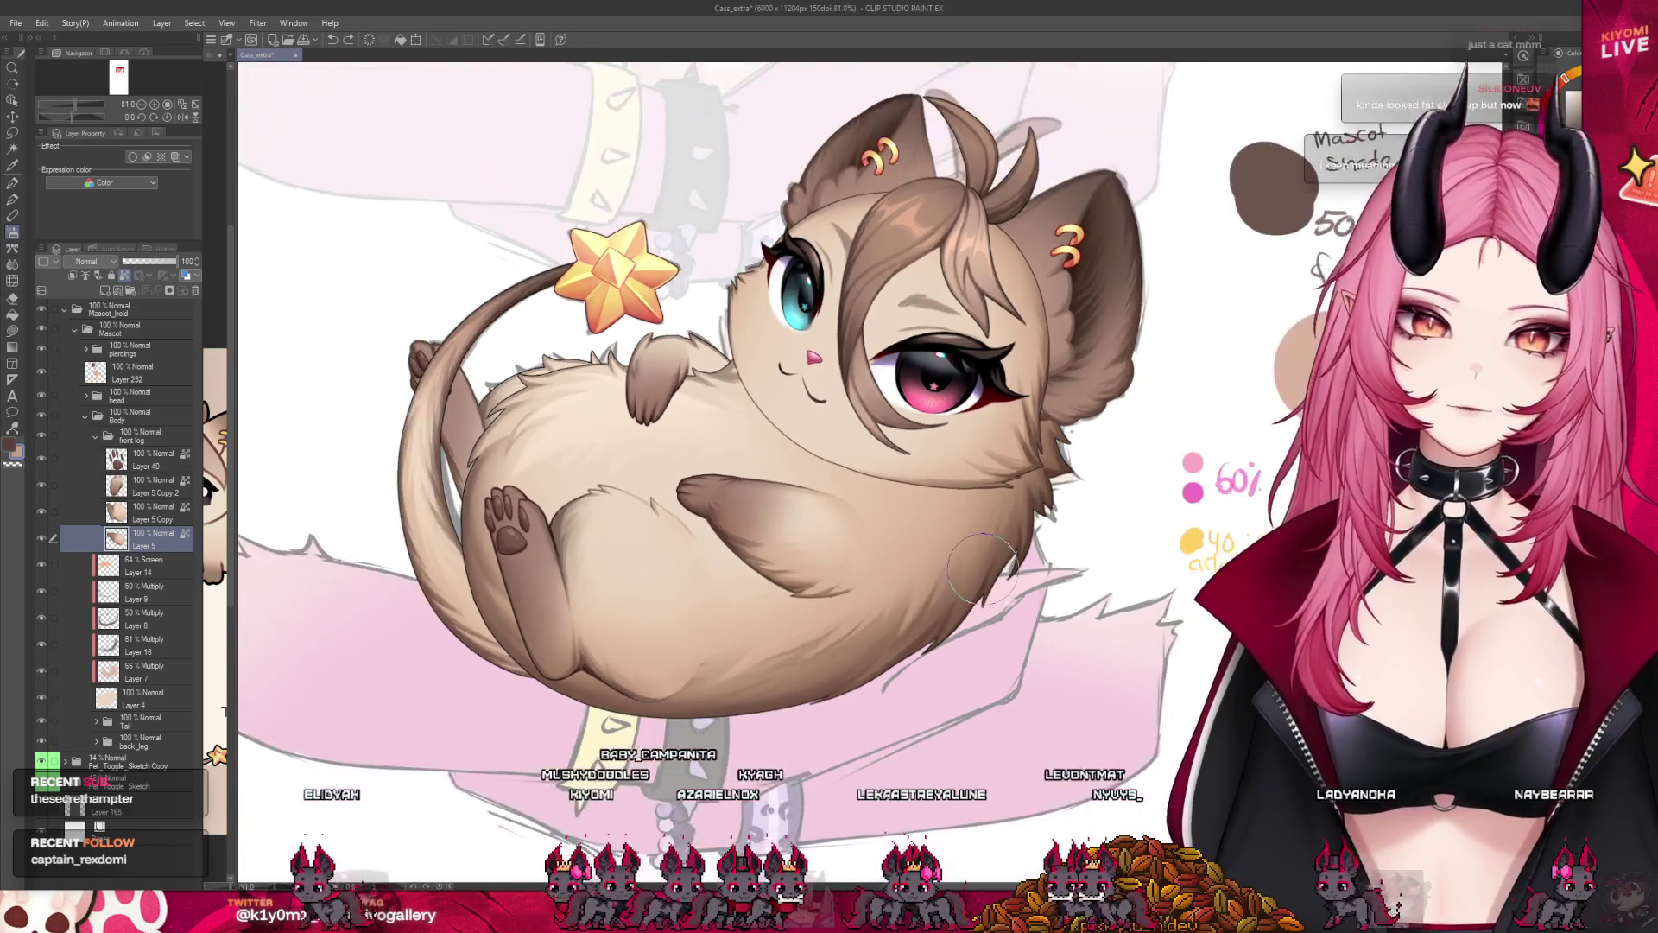
scroll(933, 506, down, 1)
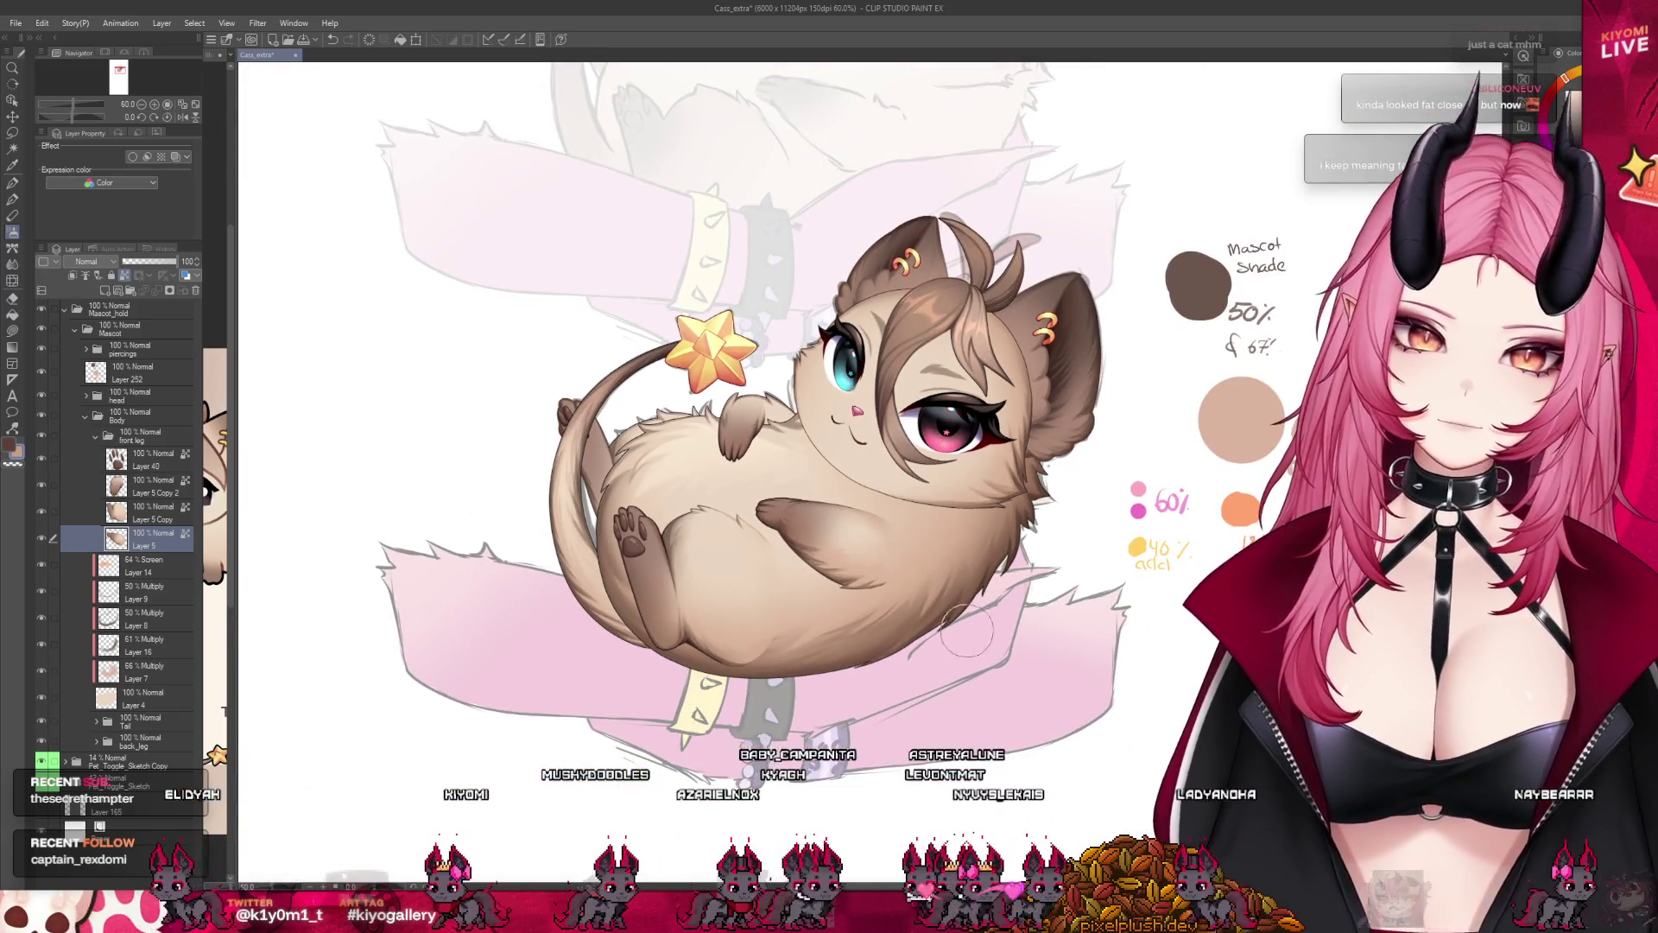
scroll(959, 466, down, 1)
scroll(959, 467, down, 1)
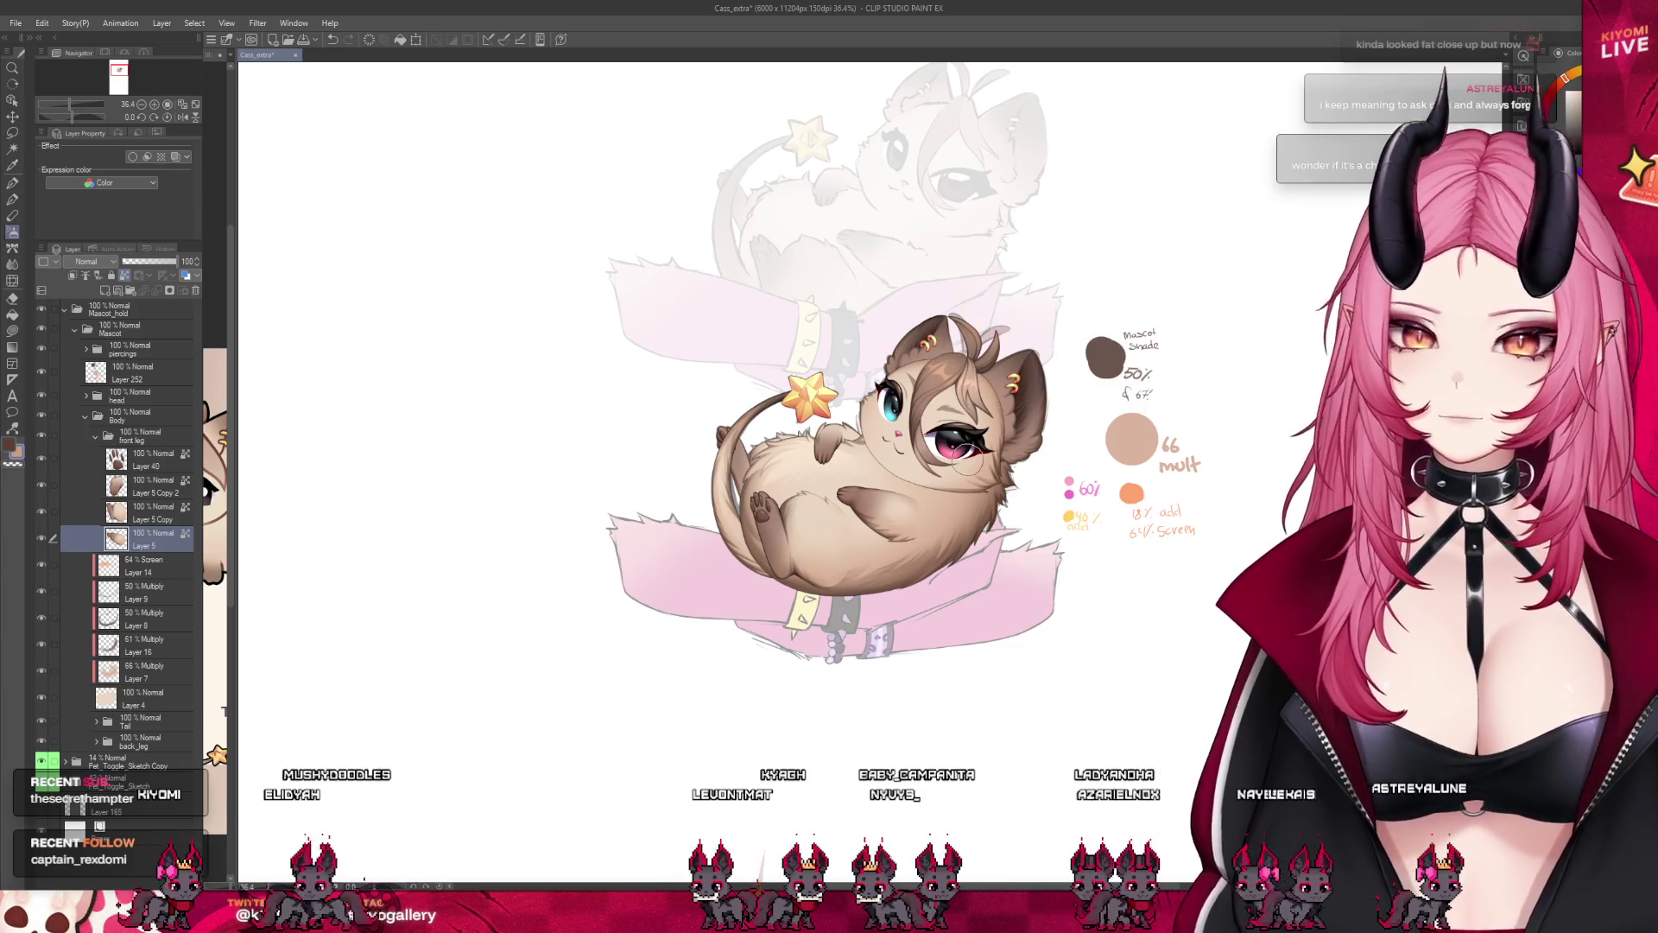
scroll(803, 508, up, 1)
scroll(804, 508, up, 1)
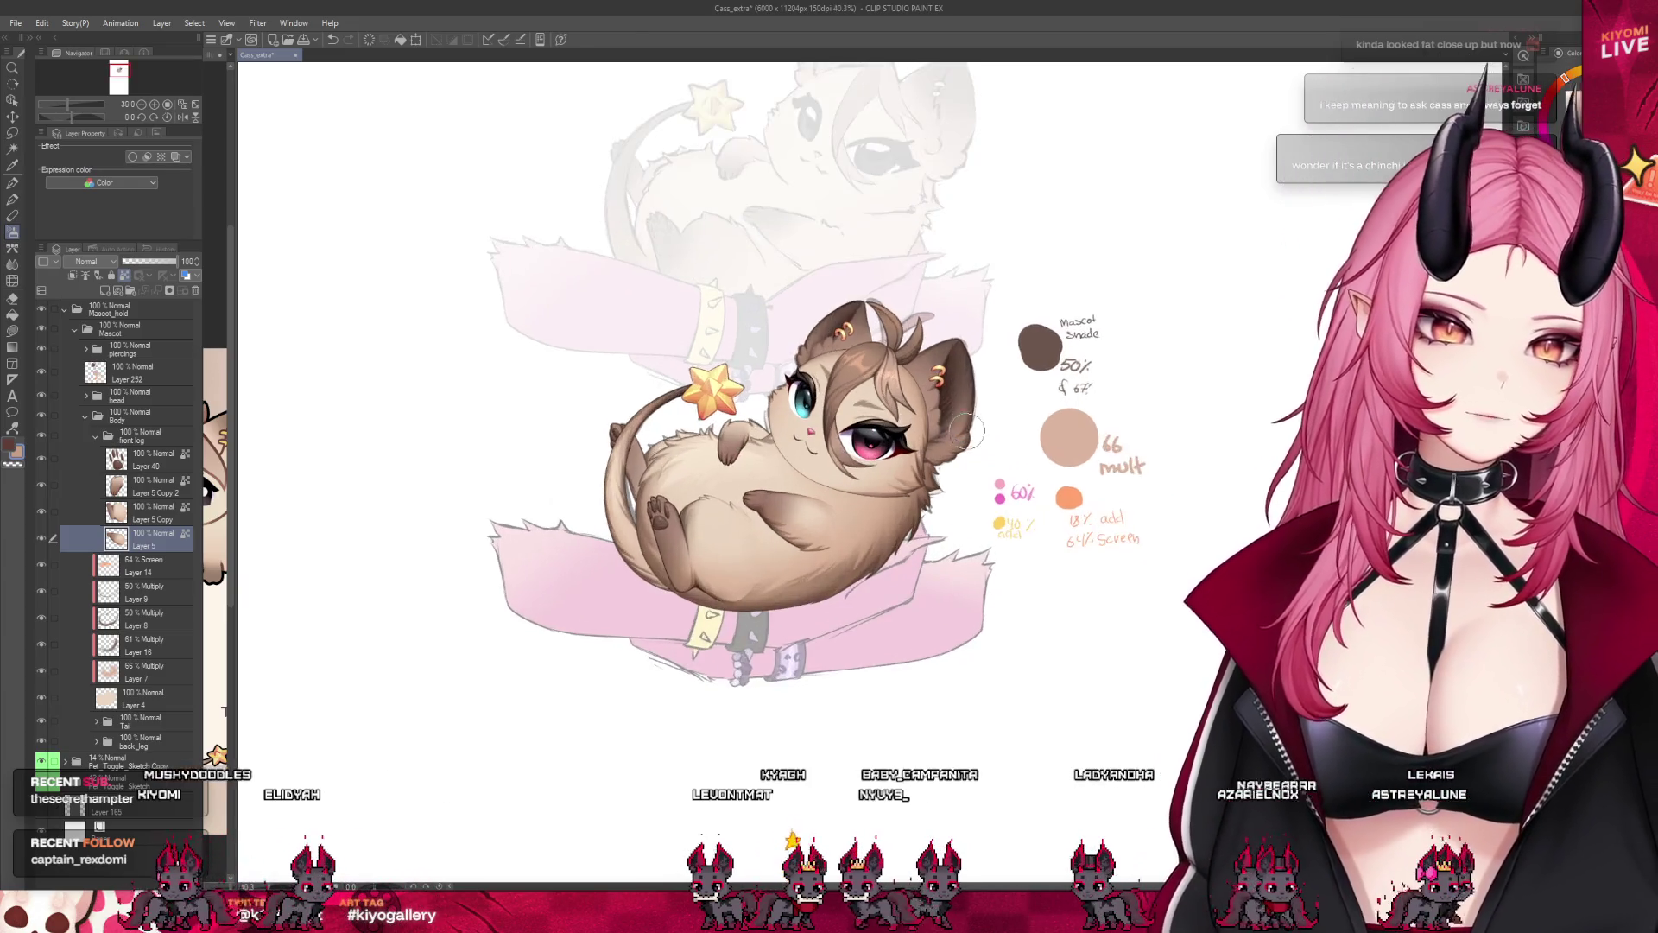
scroll(803, 508, up, 1)
scroll(805, 505, up, 2)
scroll(829, 545, up, 2)
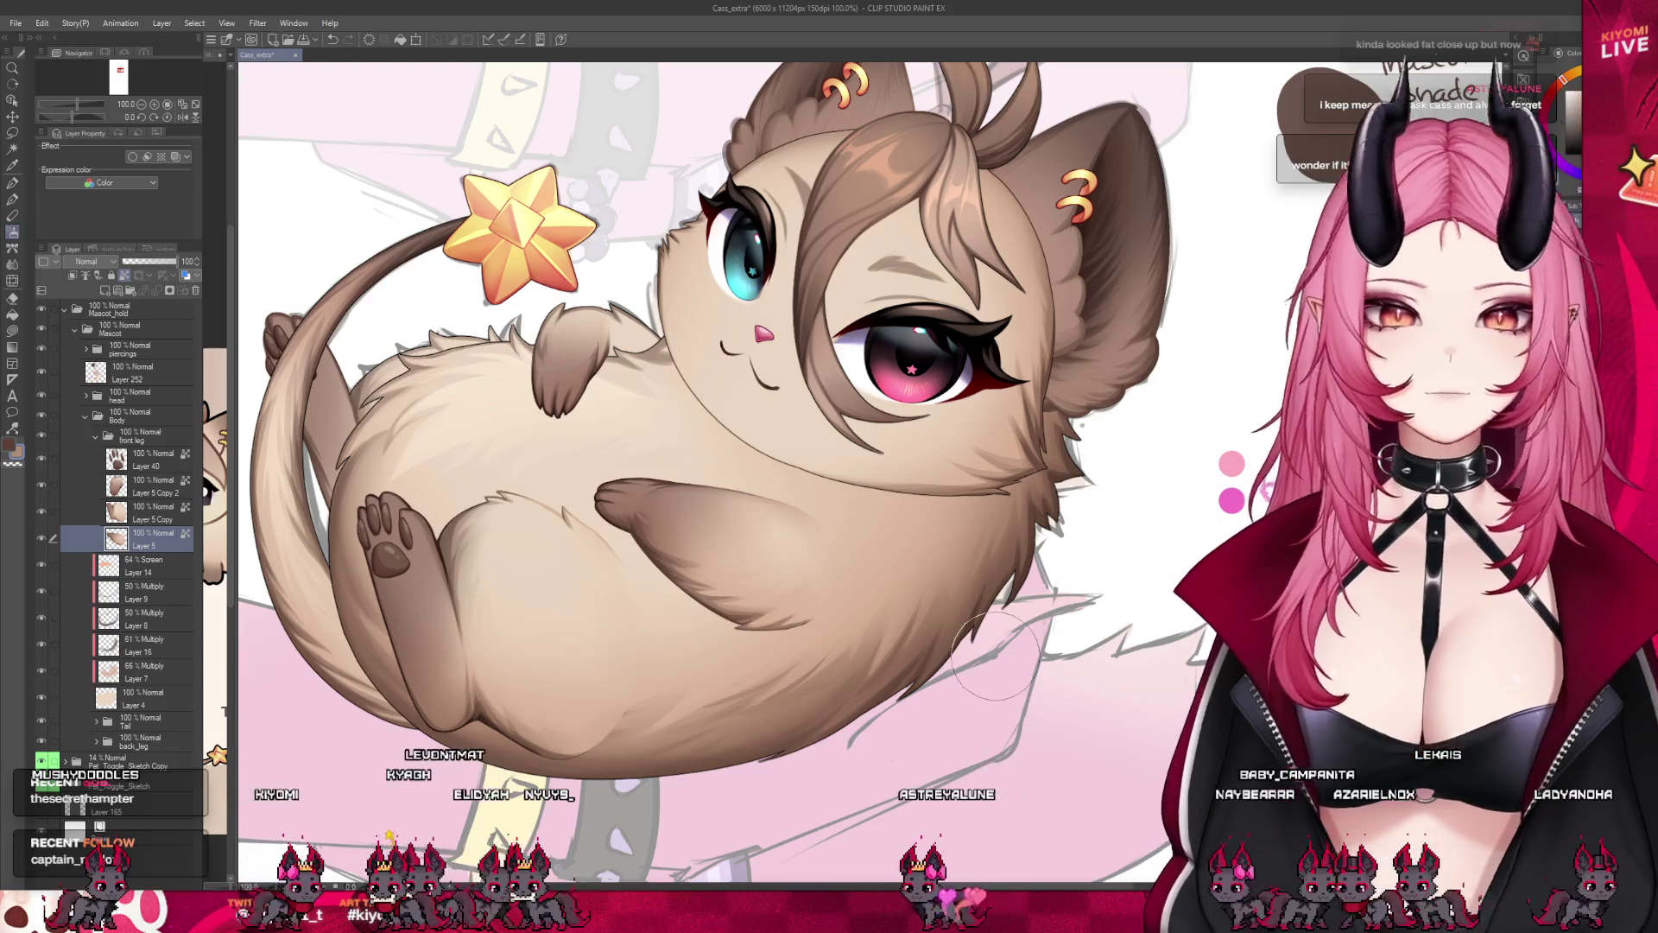
scroll(994, 656, down, 5)
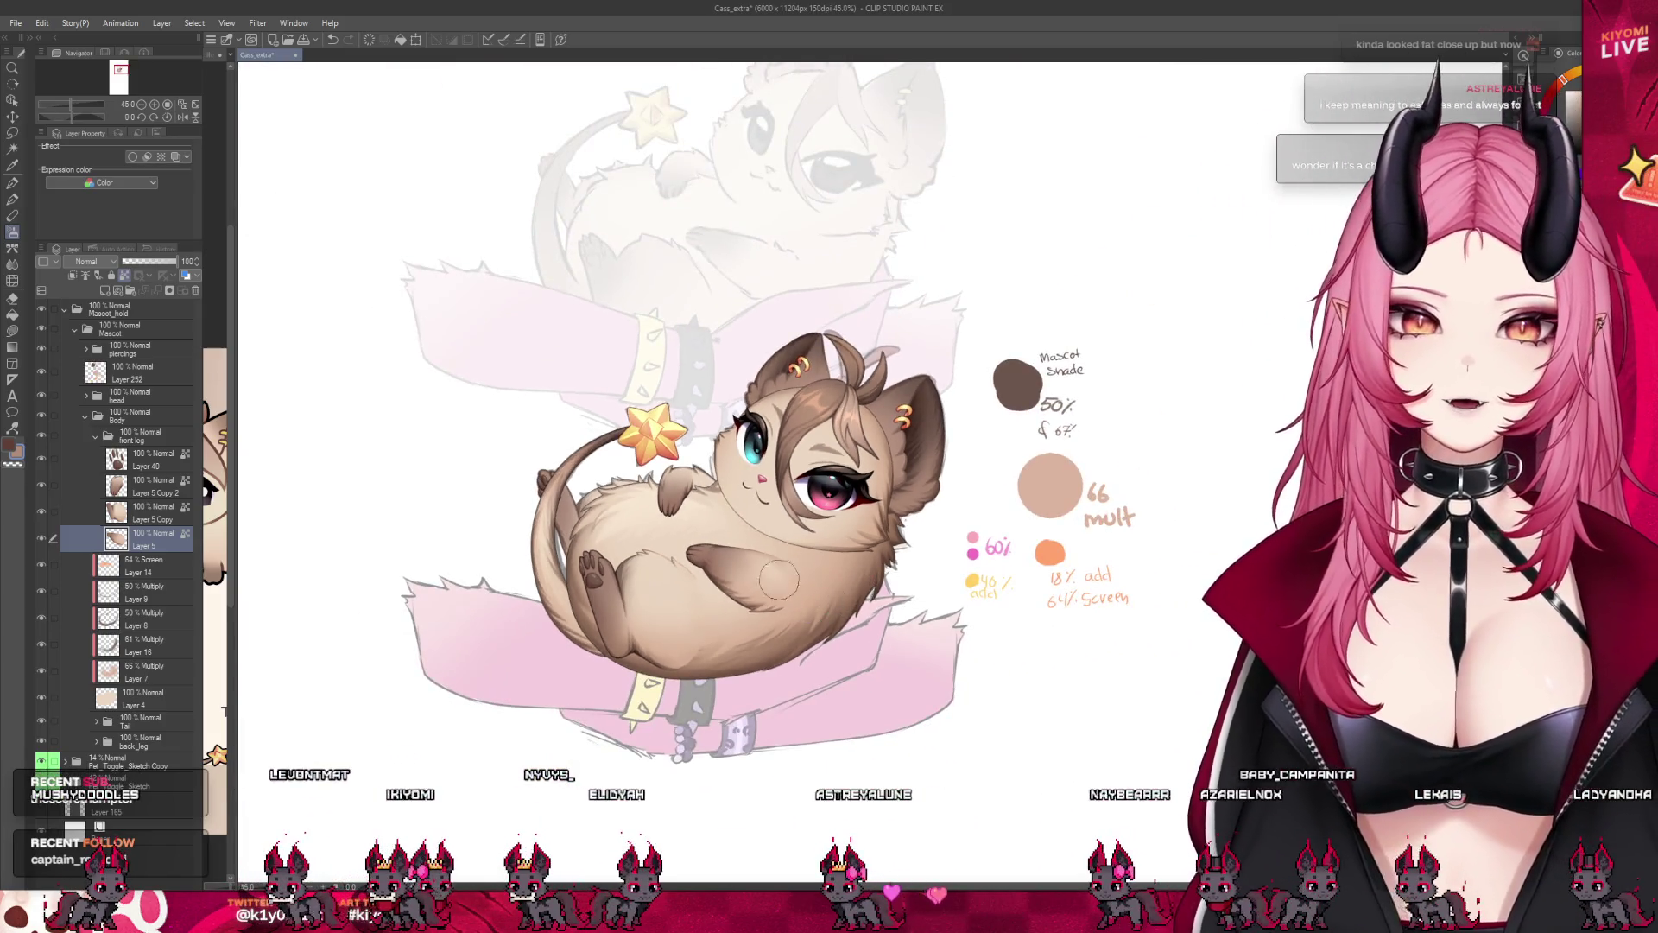
scroll(777, 579, up, 2)
scroll(738, 563, up, 2)
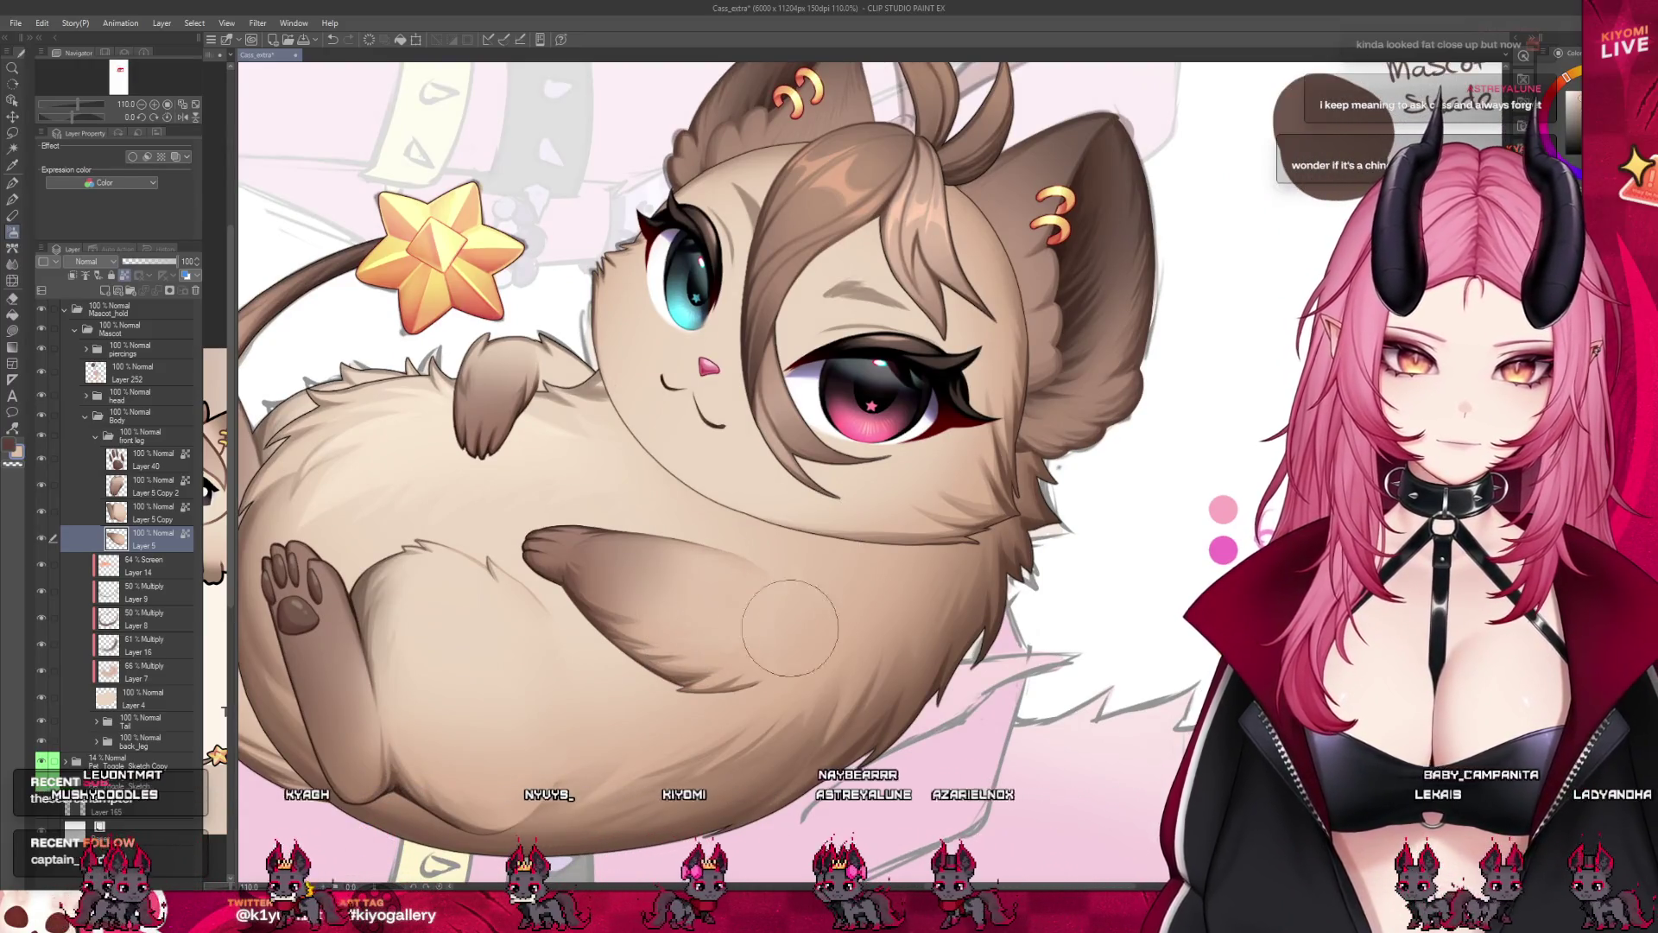
scroll(742, 467, down, 2)
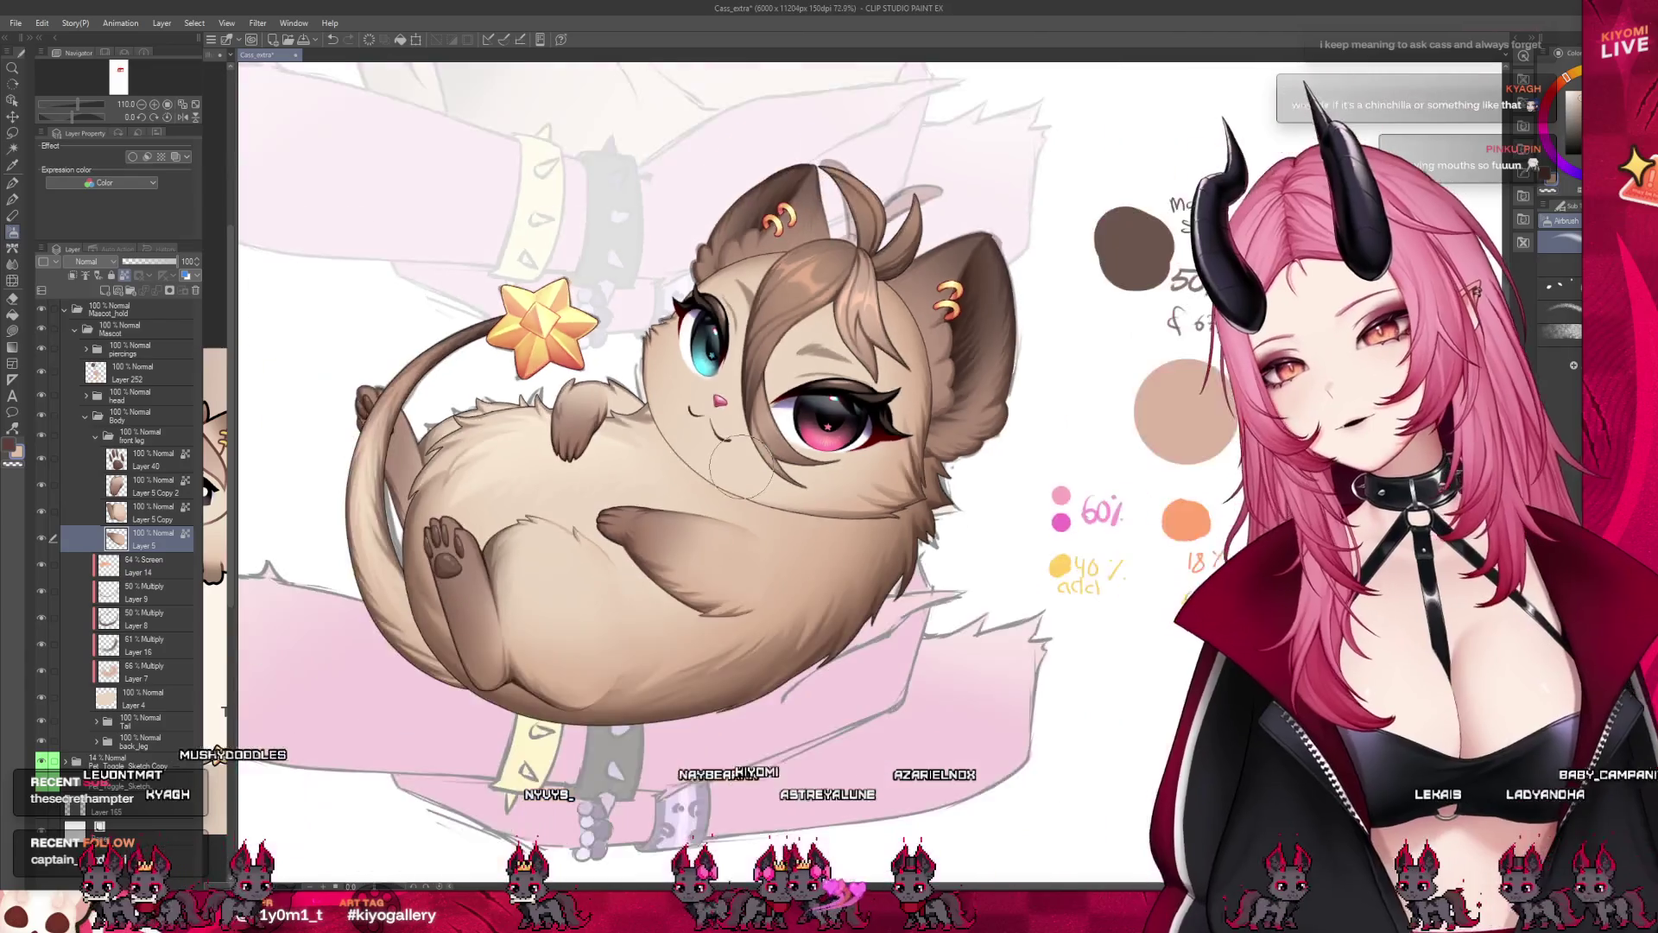
scroll(741, 467, down, 2)
scroll(806, 458, up, 1)
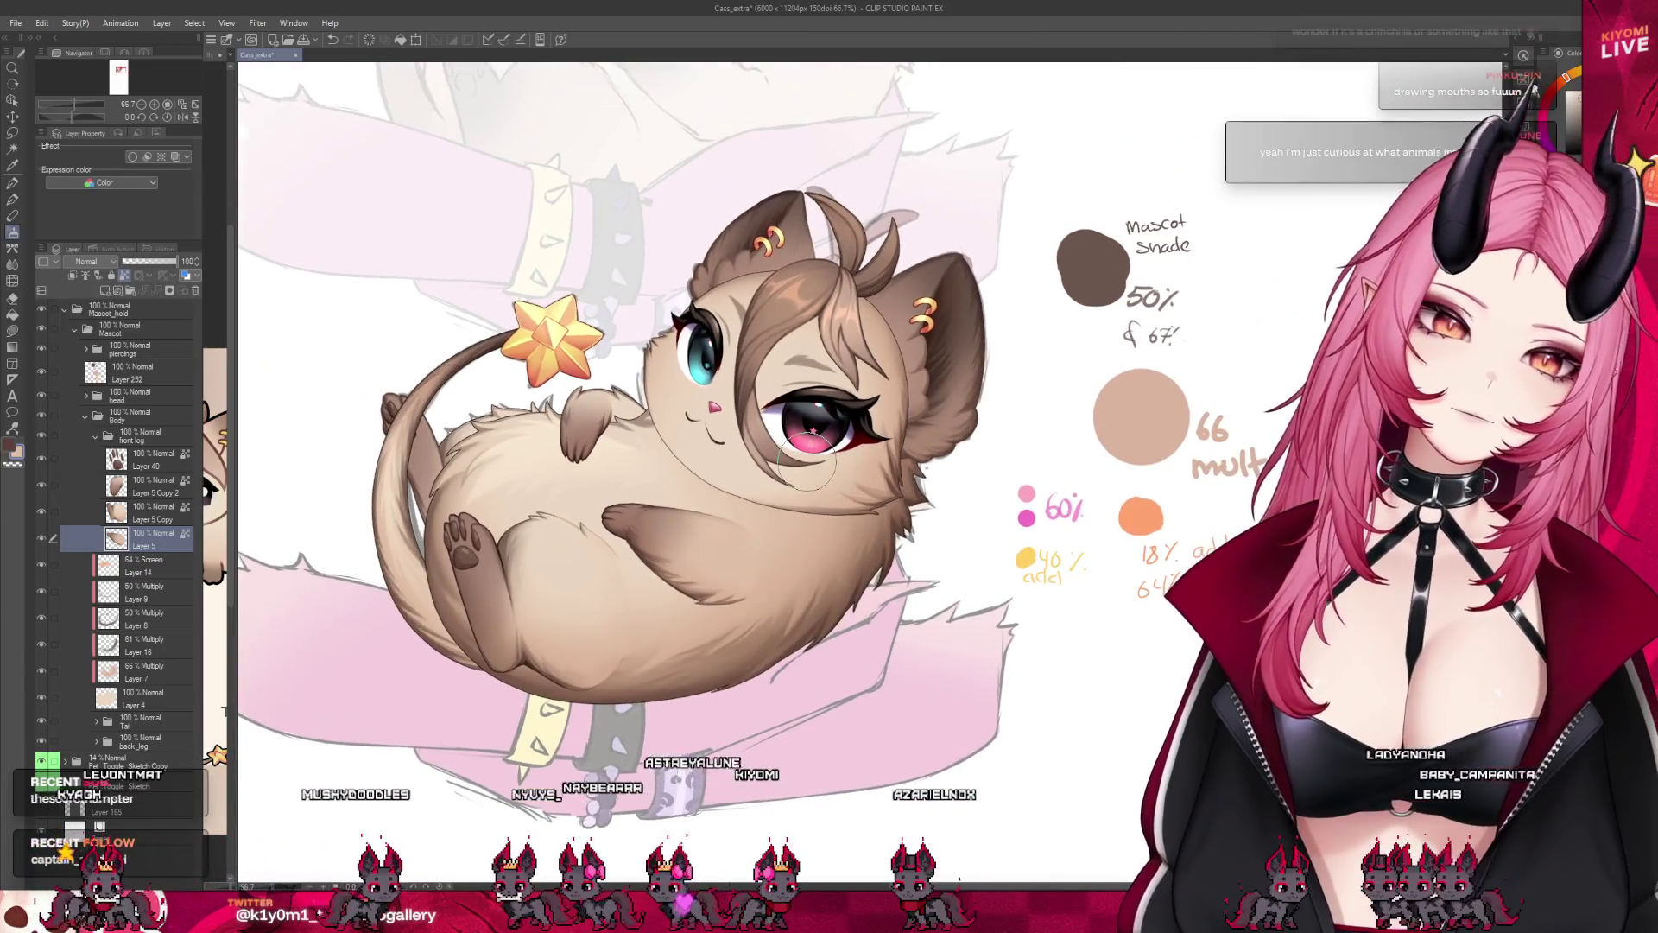
scroll(804, 461, up, 1)
scroll(778, 505, down, 3)
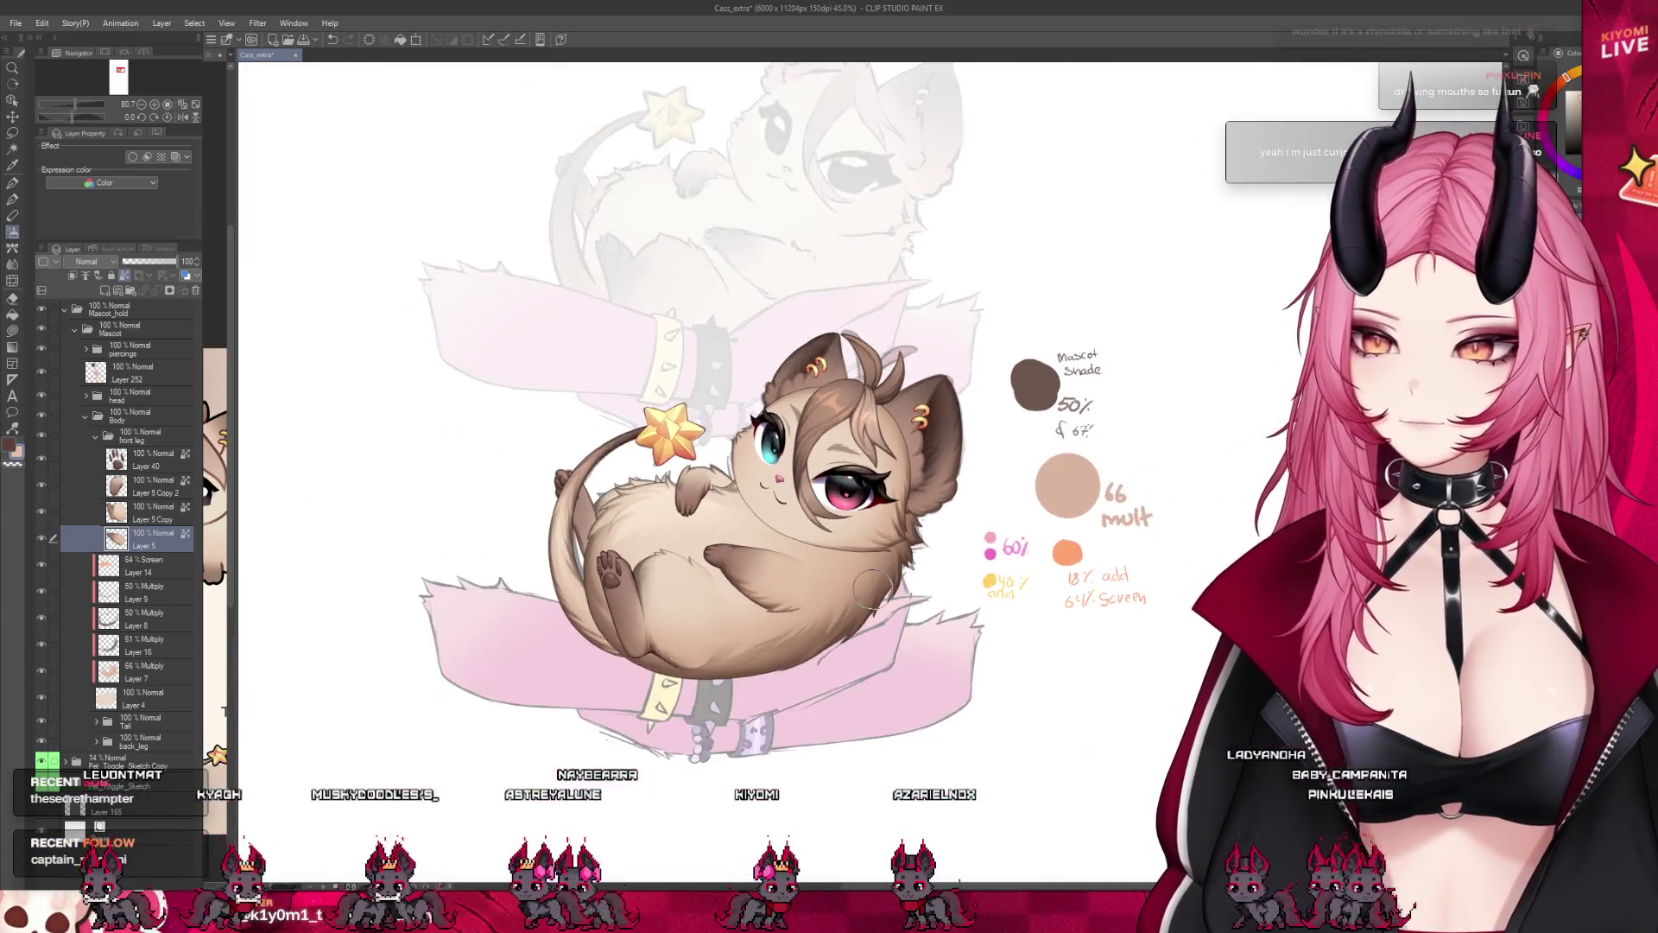
scroll(764, 544, up, 1)
scroll(759, 559, up, 1)
scroll(758, 559, up, 2)
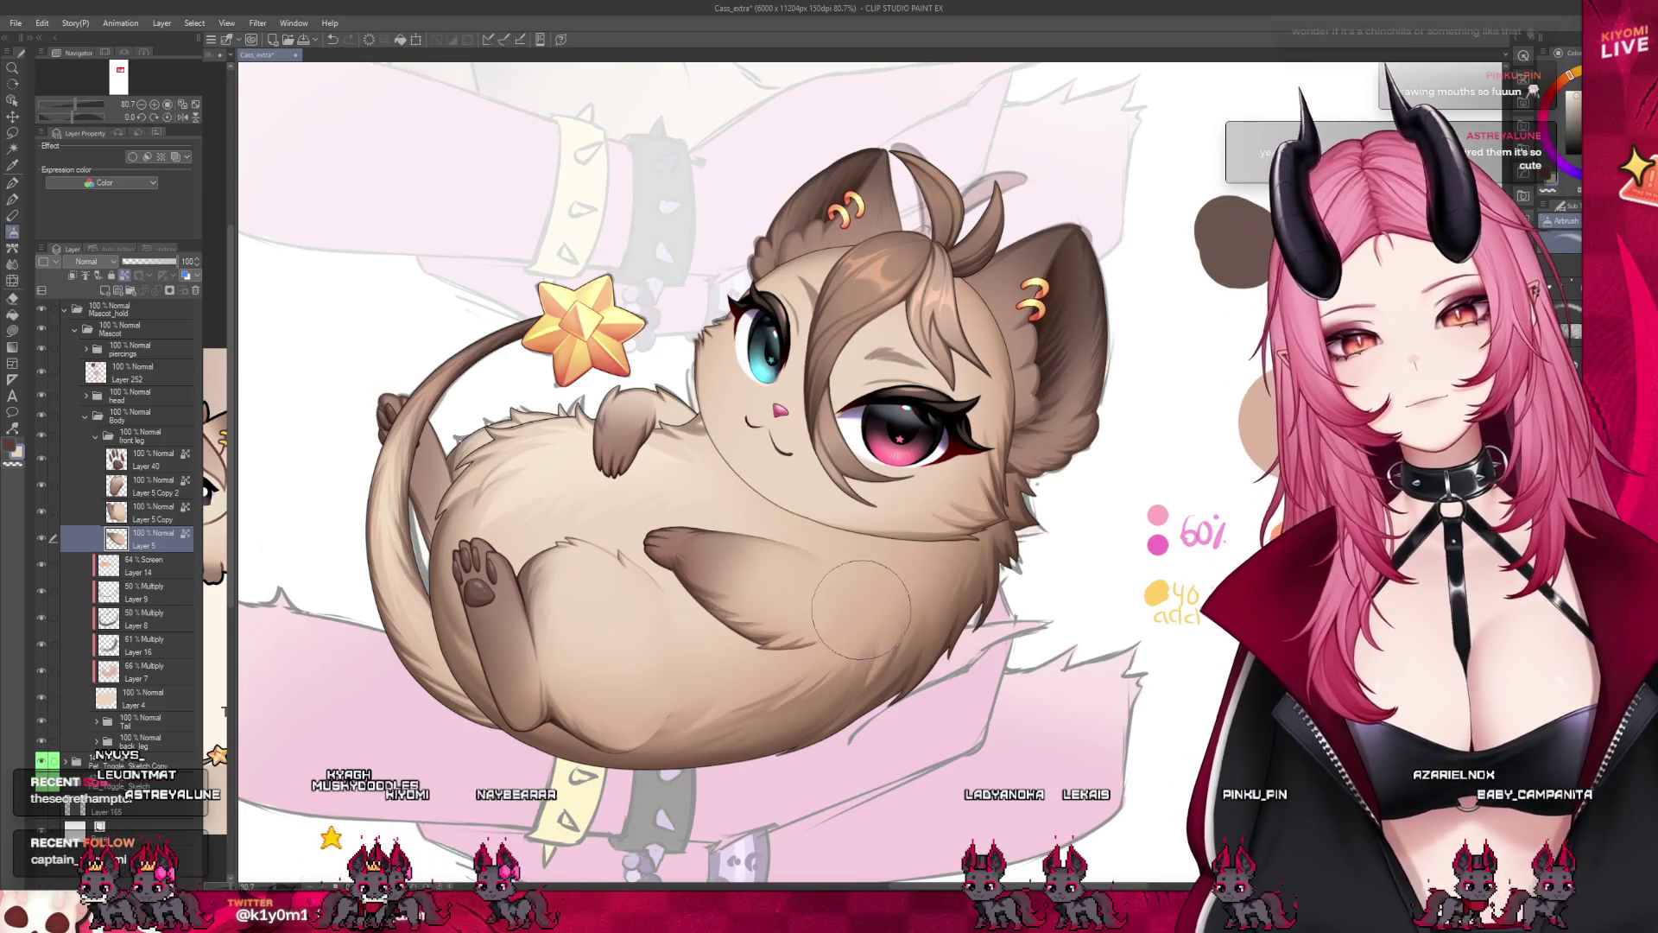
scroll(862, 609, down, 5)
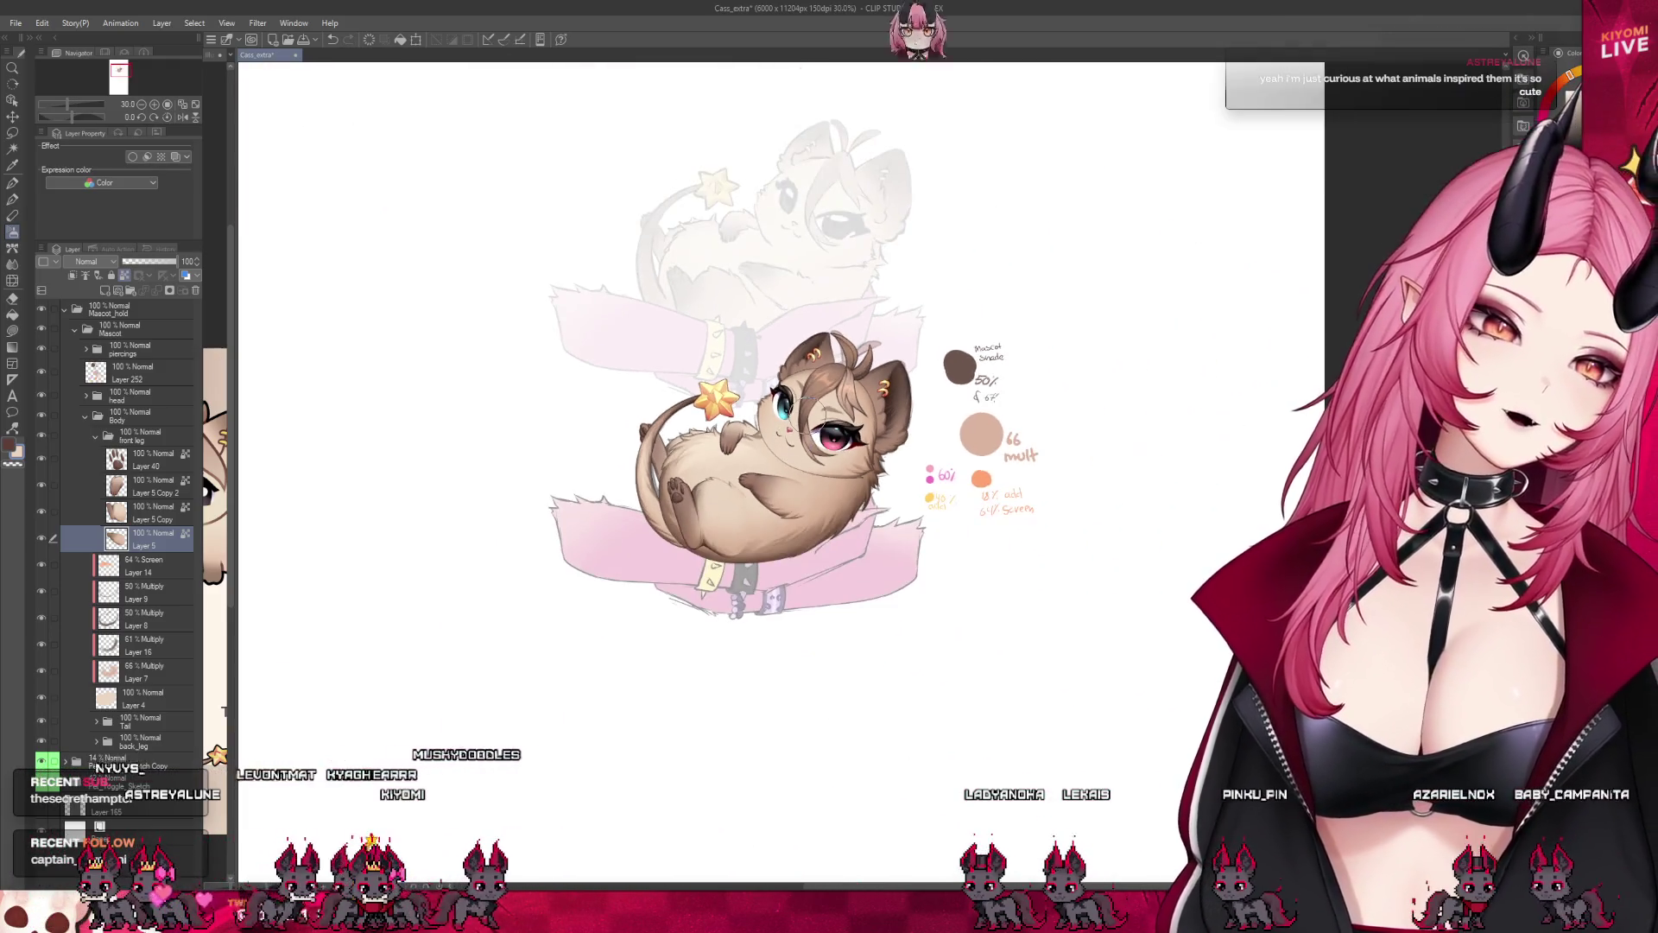
scroll(809, 427, up, 2)
scroll(735, 448, up, 2)
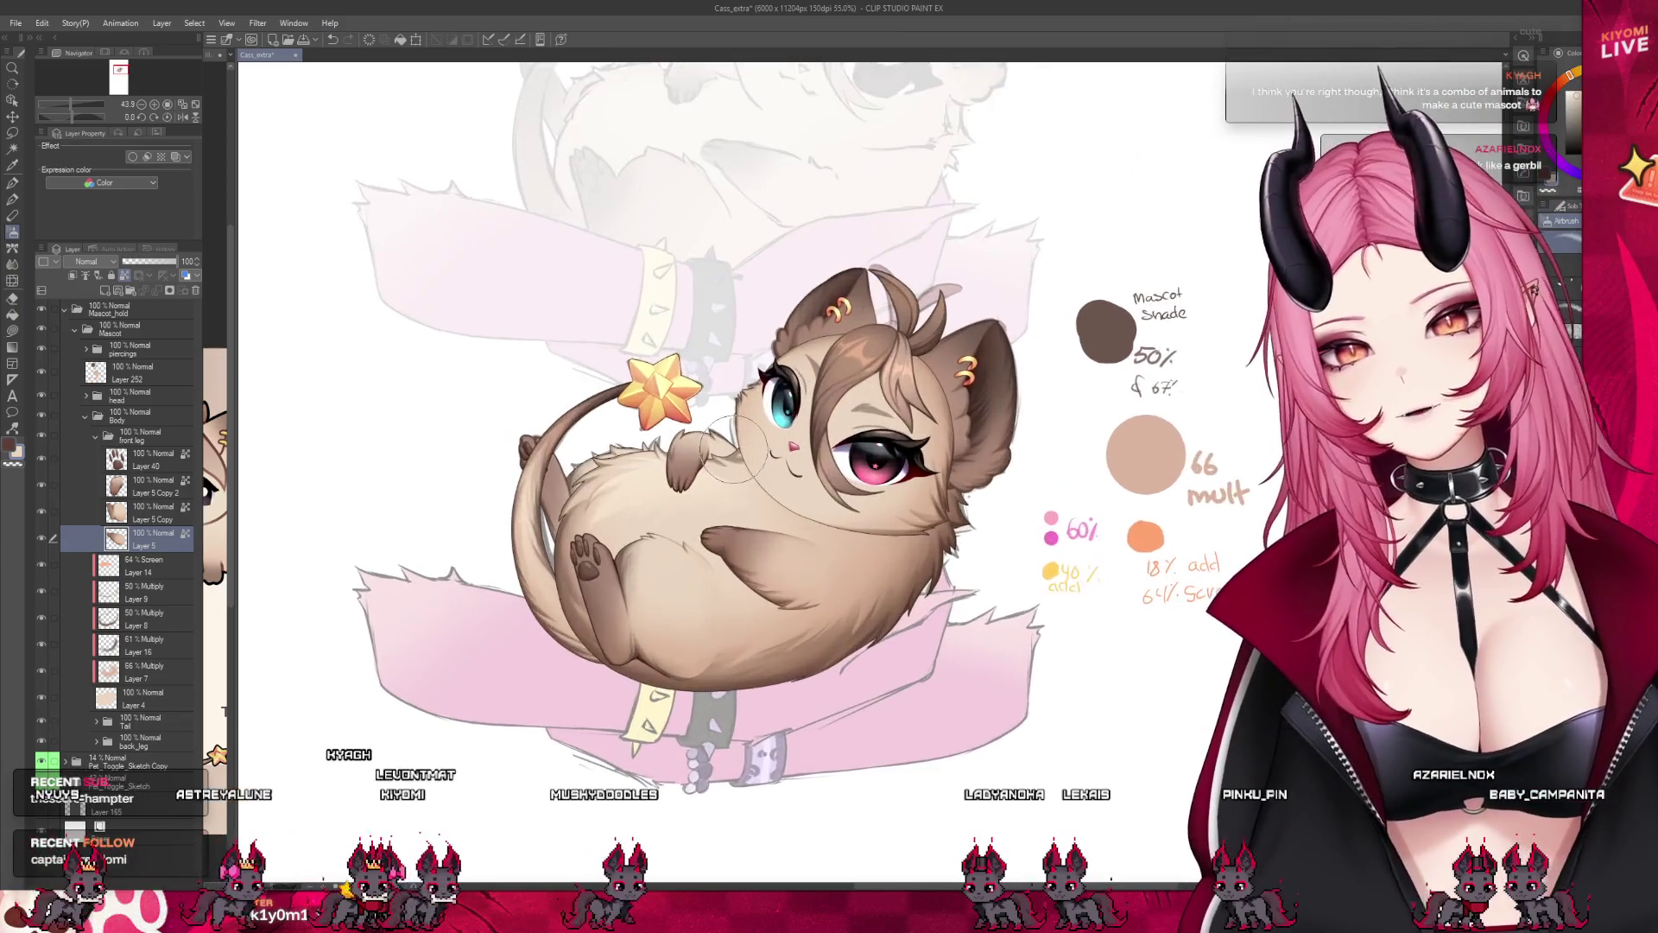
scroll(729, 449, up, 1)
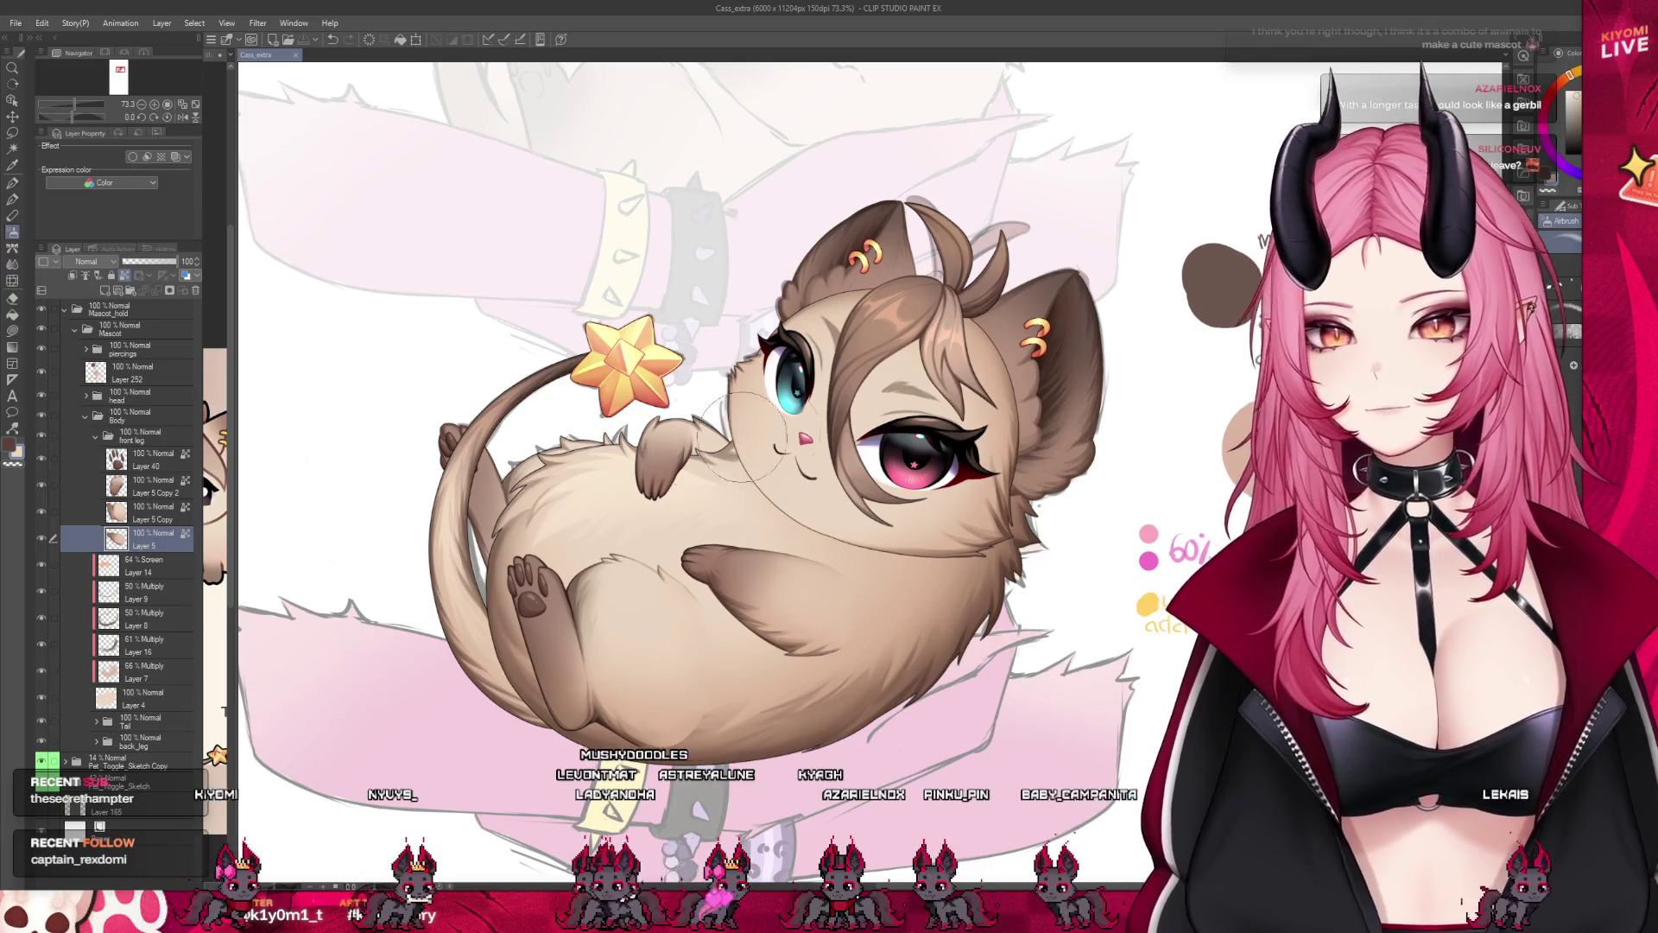
scroll(736, 439, up, 3)
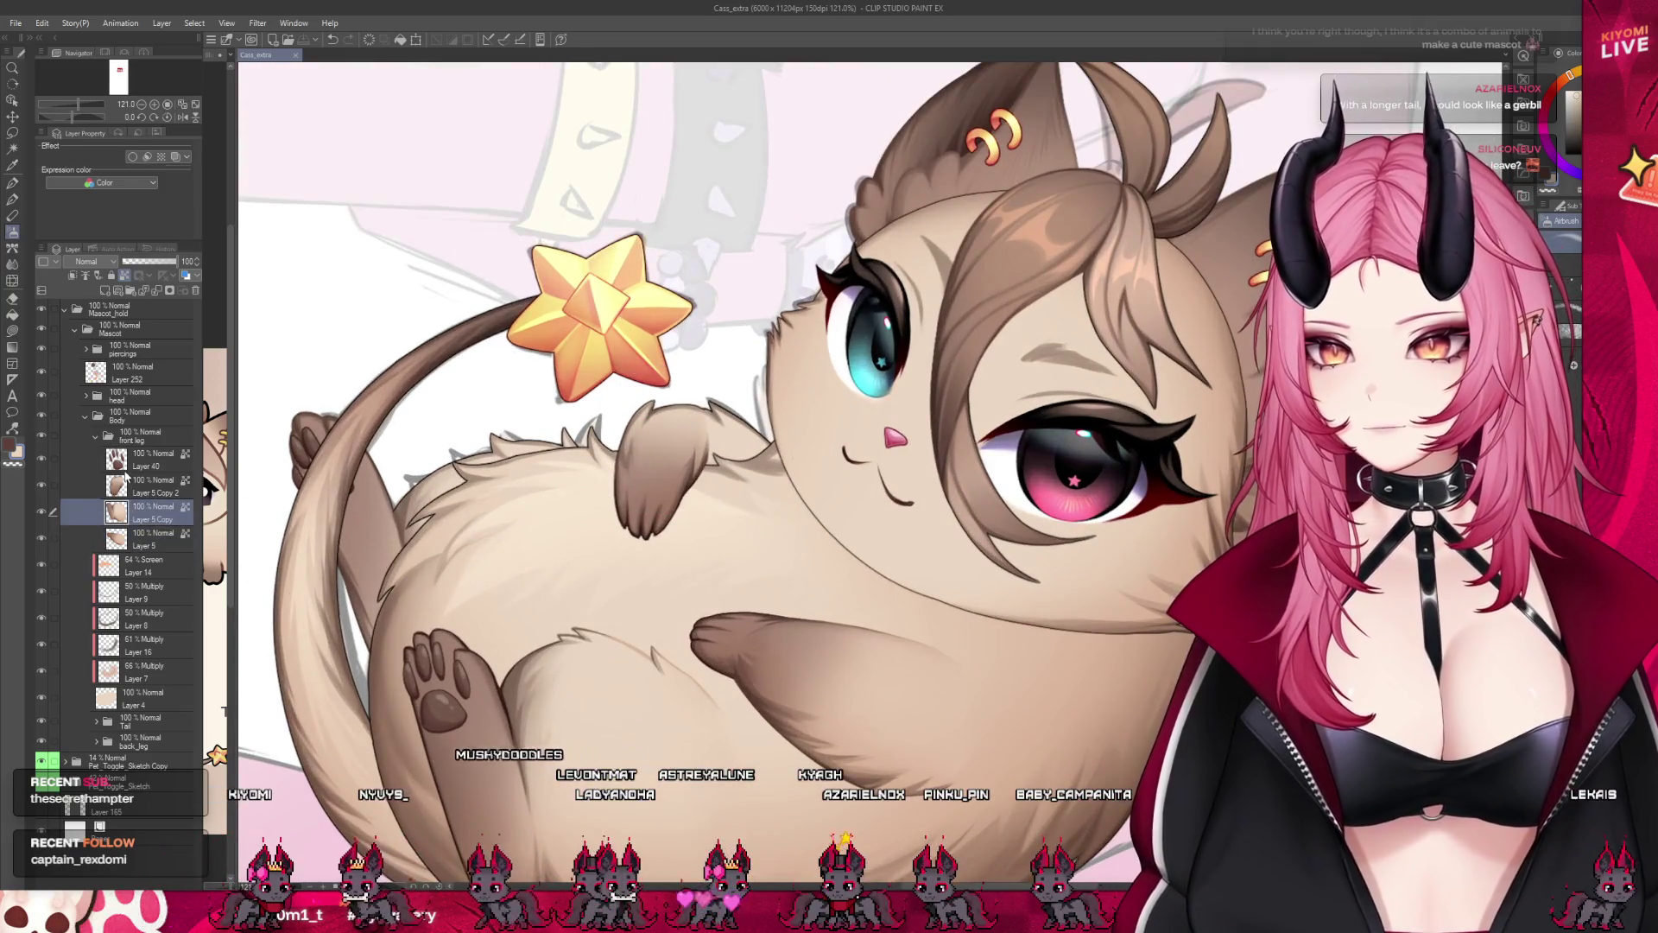
click(150, 458)
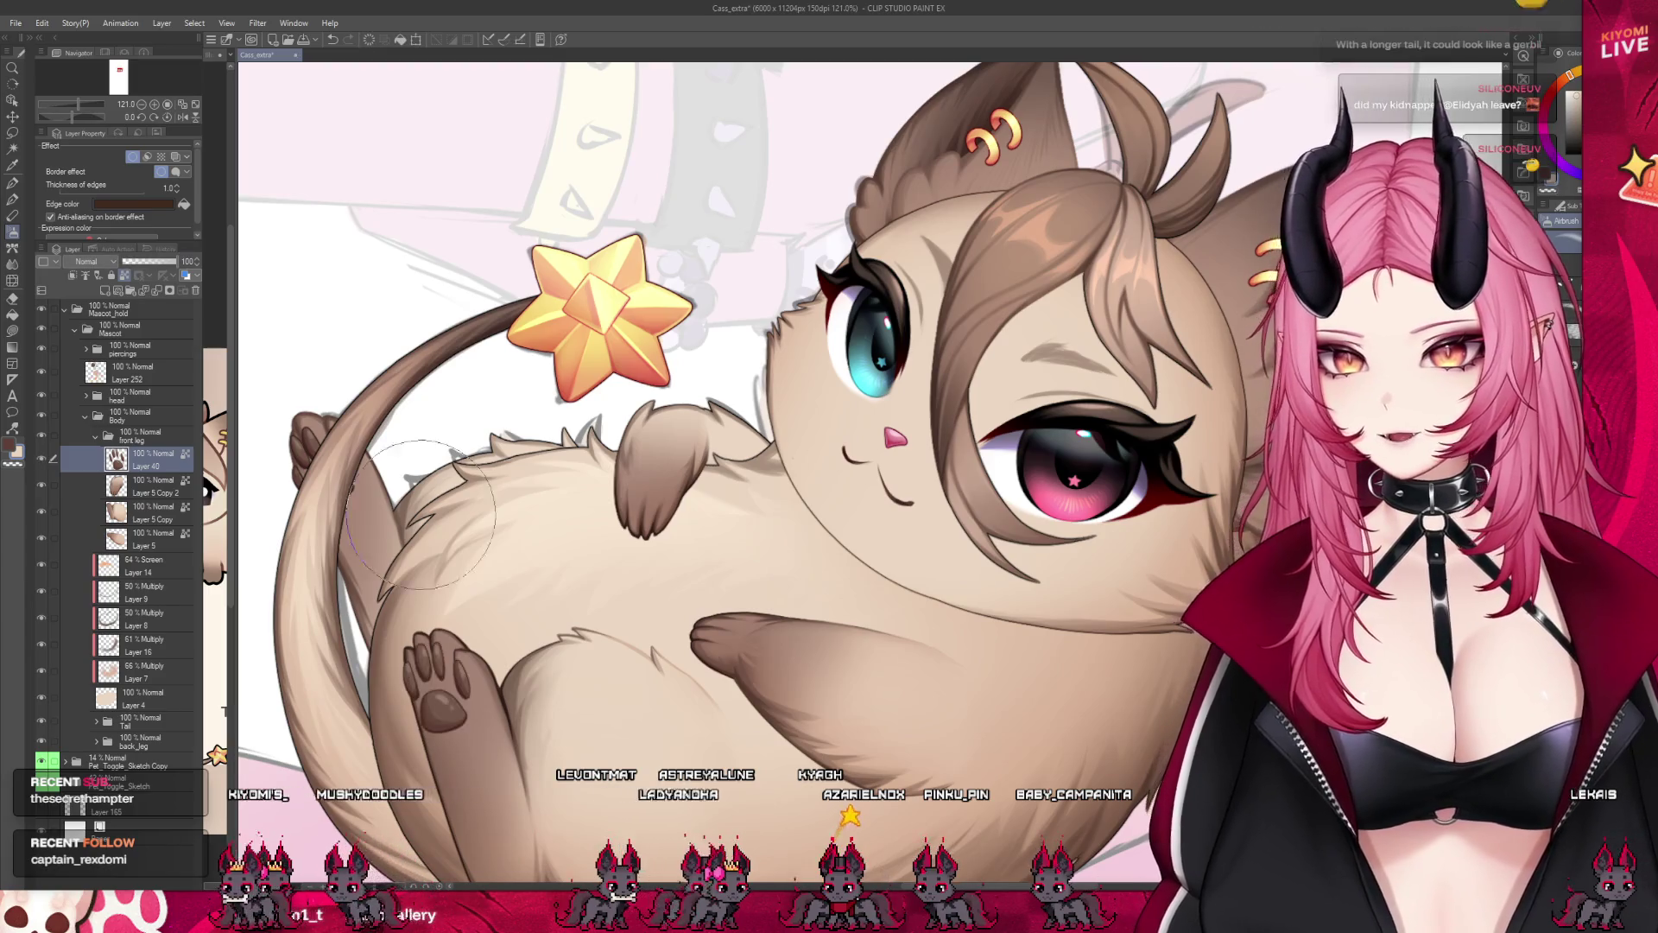
scroll(428, 507, down, 3)
scroll(466, 544, up, 3)
scroll(494, 570, up, 1)
scroll(511, 602, up, 2)
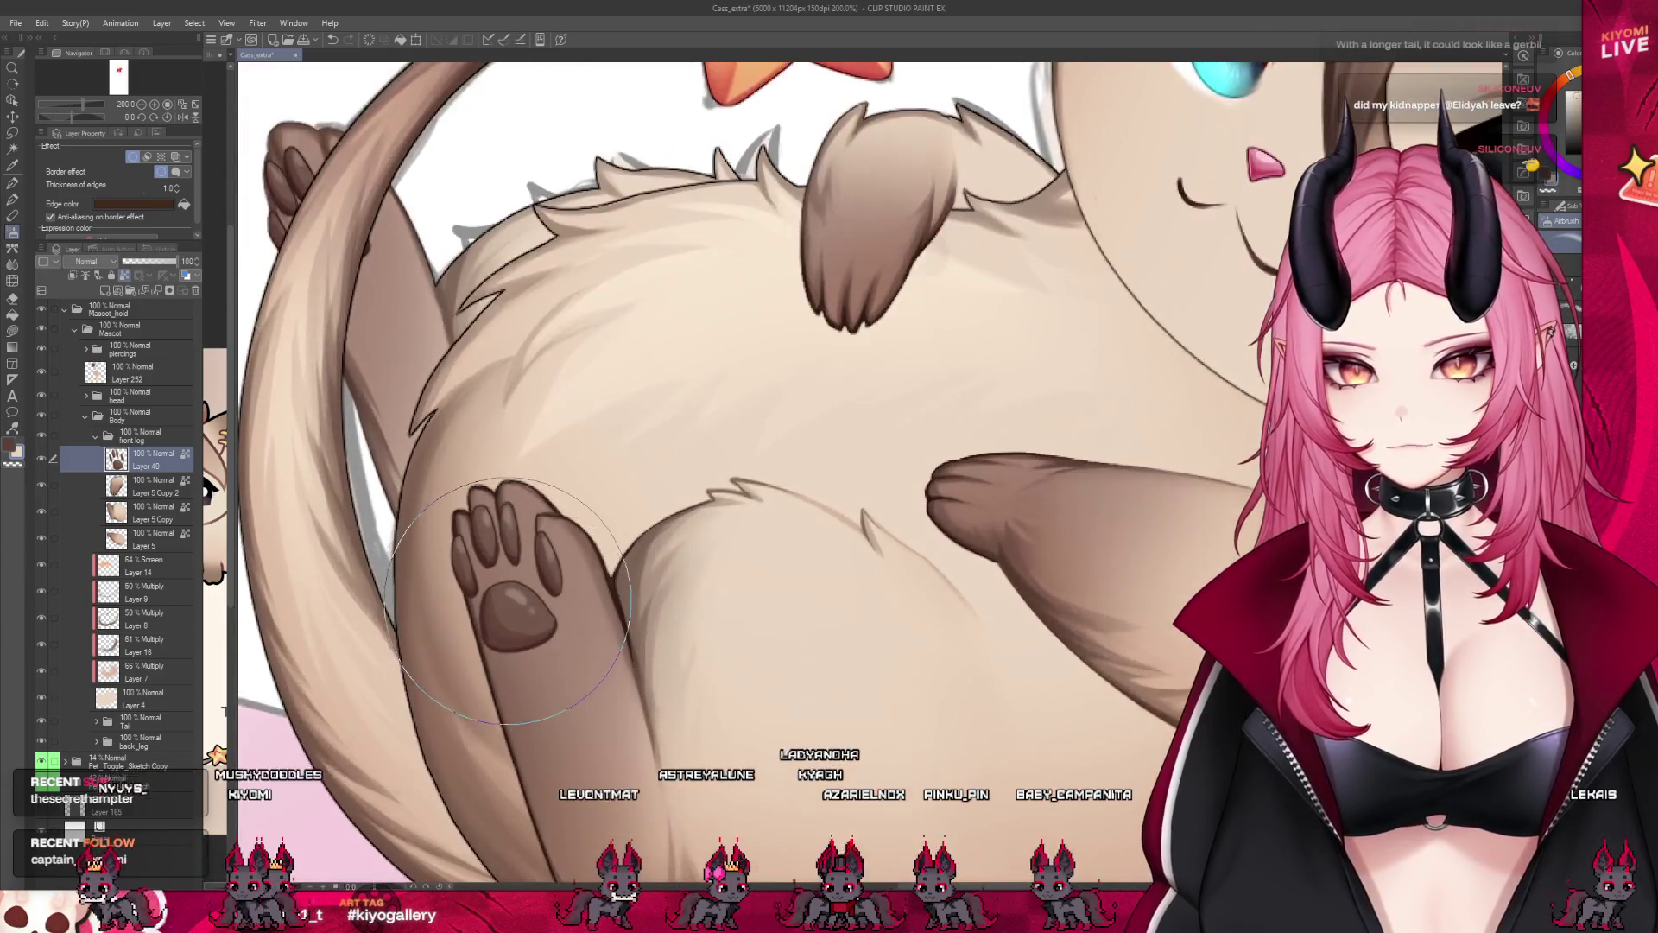
scroll(513, 603, down, 1)
scroll(515, 609, down, 1)
scroll(521, 617, down, 1)
scroll(528, 629, down, 1)
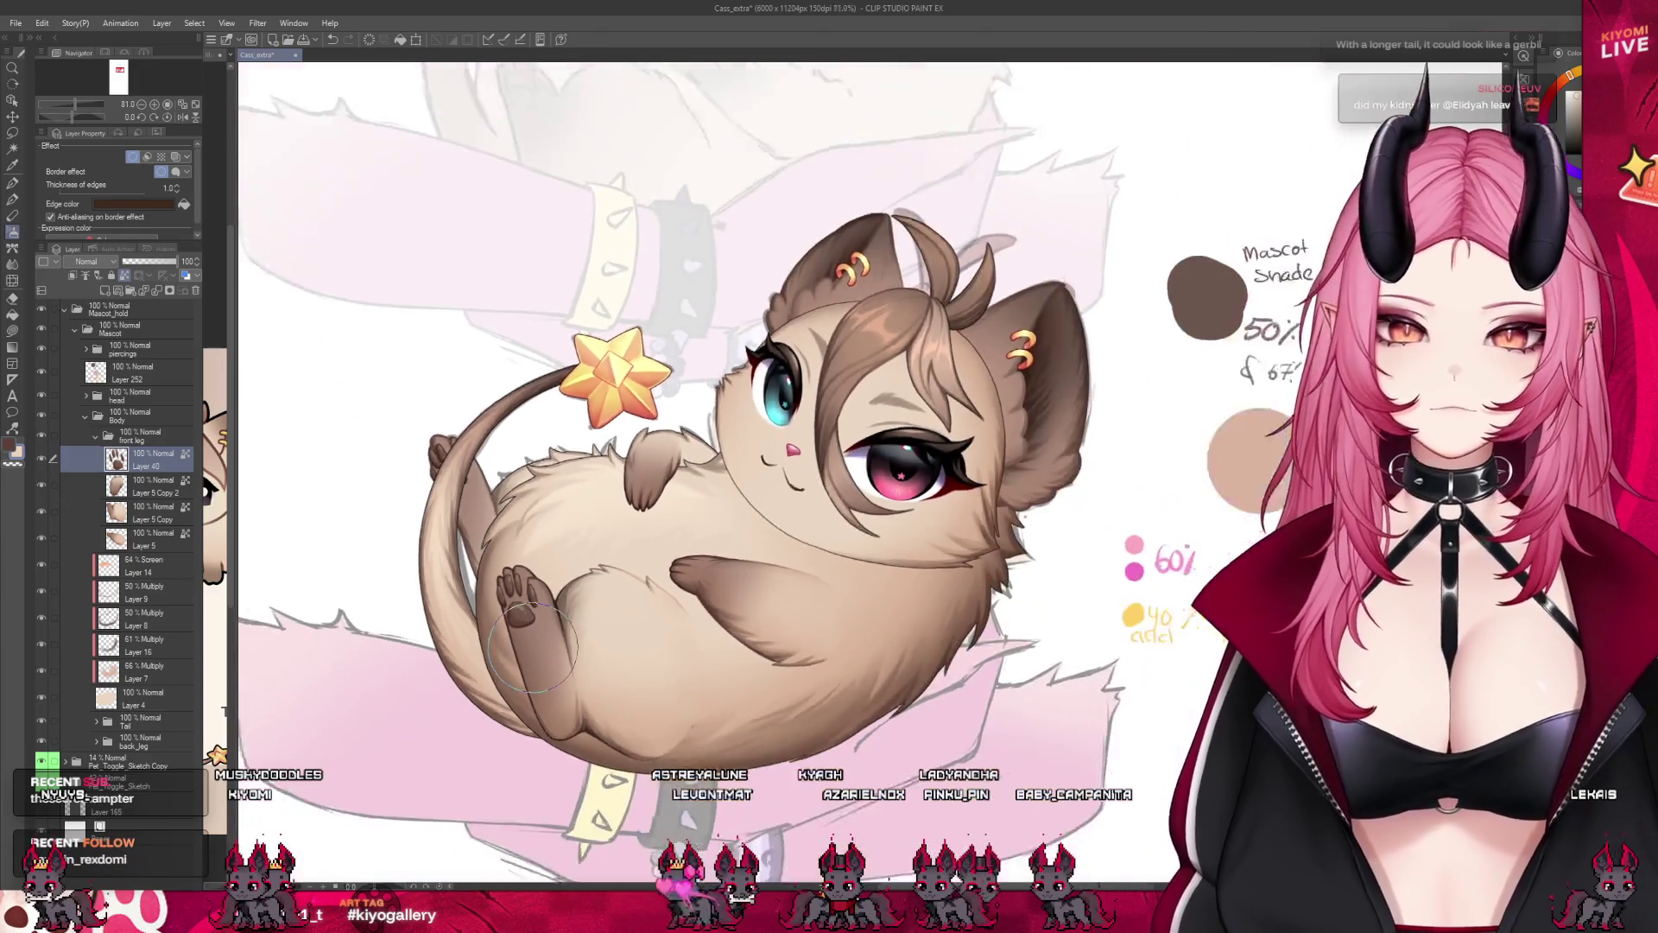
scroll(583, 596, down, 1)
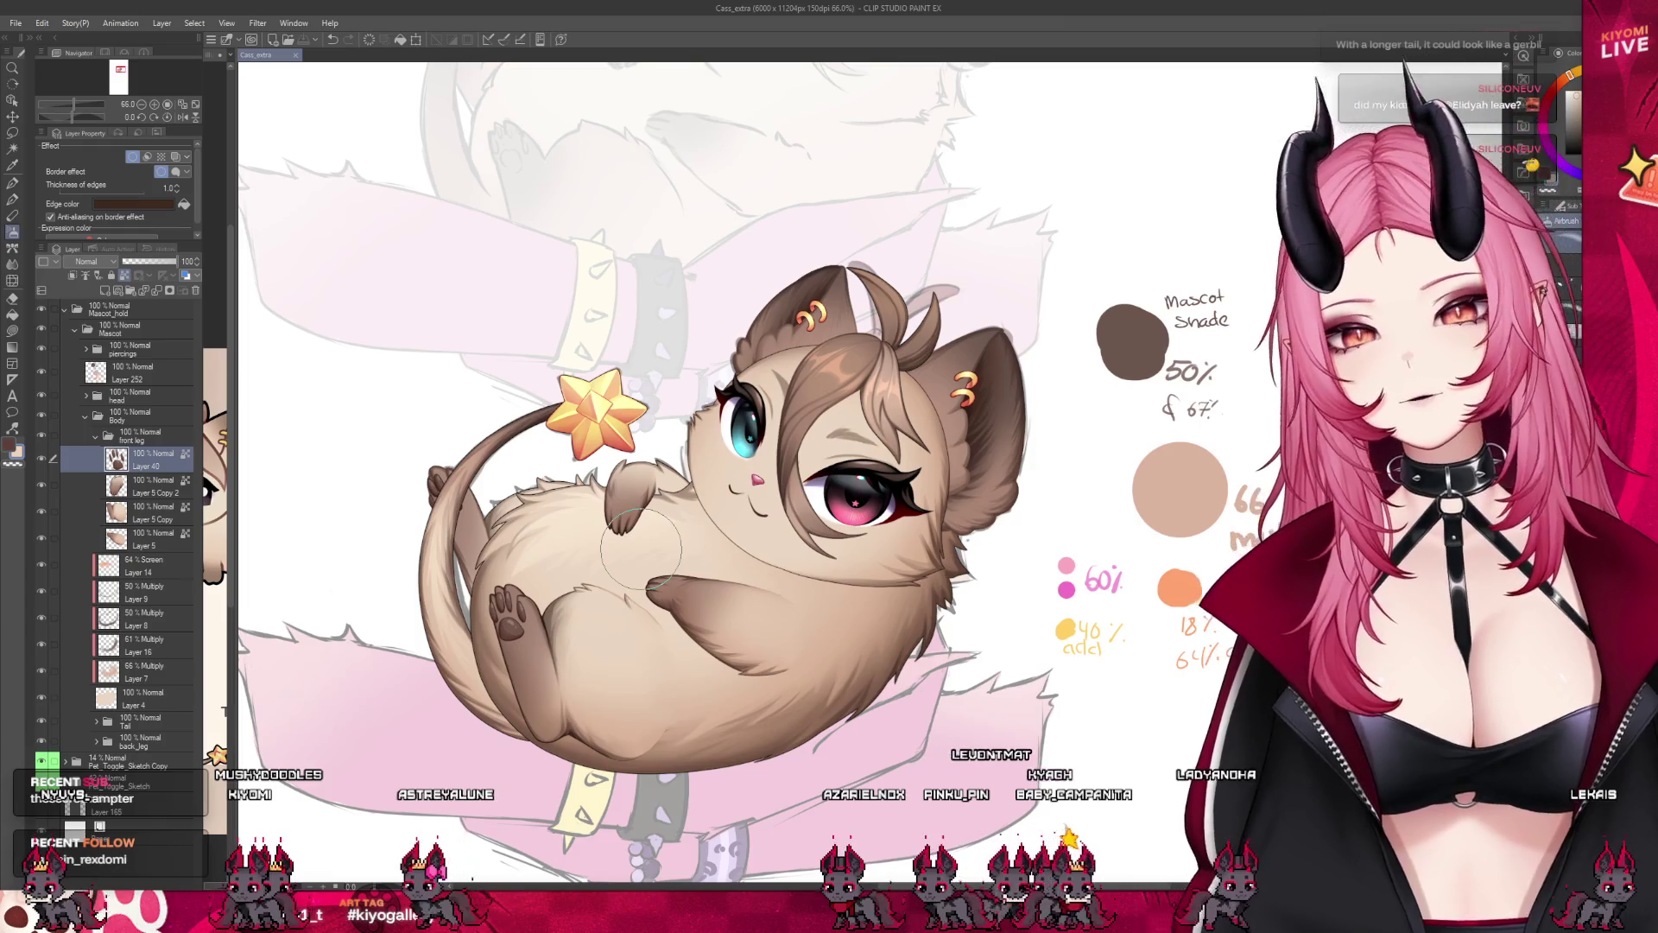
click(103, 436)
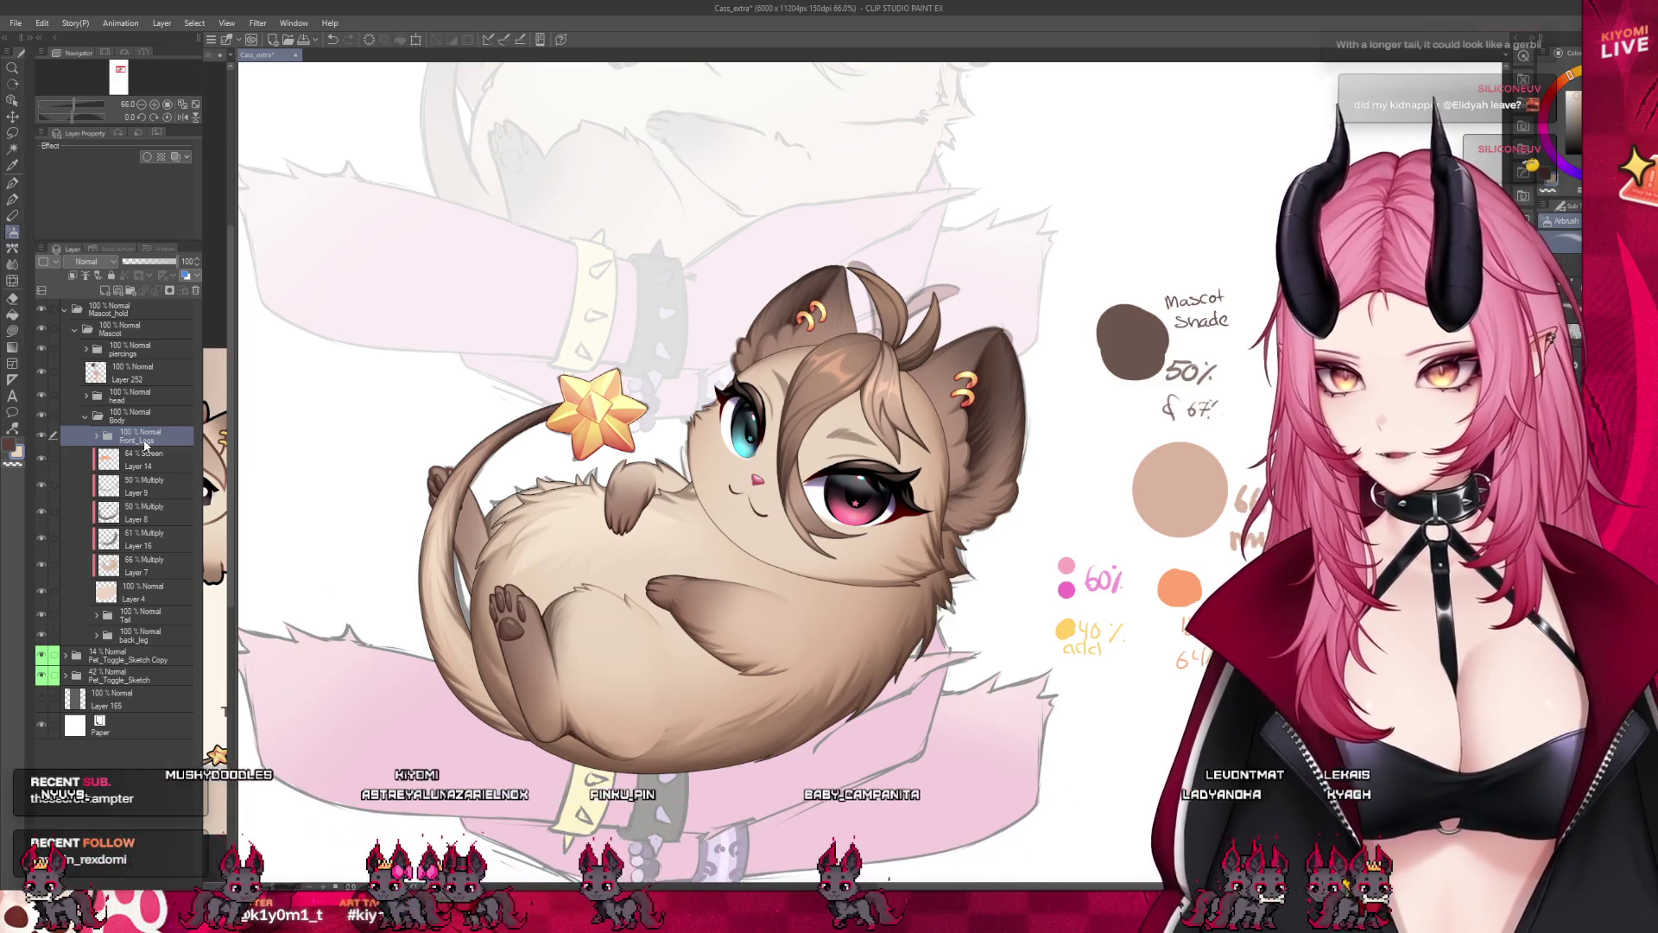
Select Layer 4, then hide the fluffy body shading and the raised hind-leg layer.
click(124, 596)
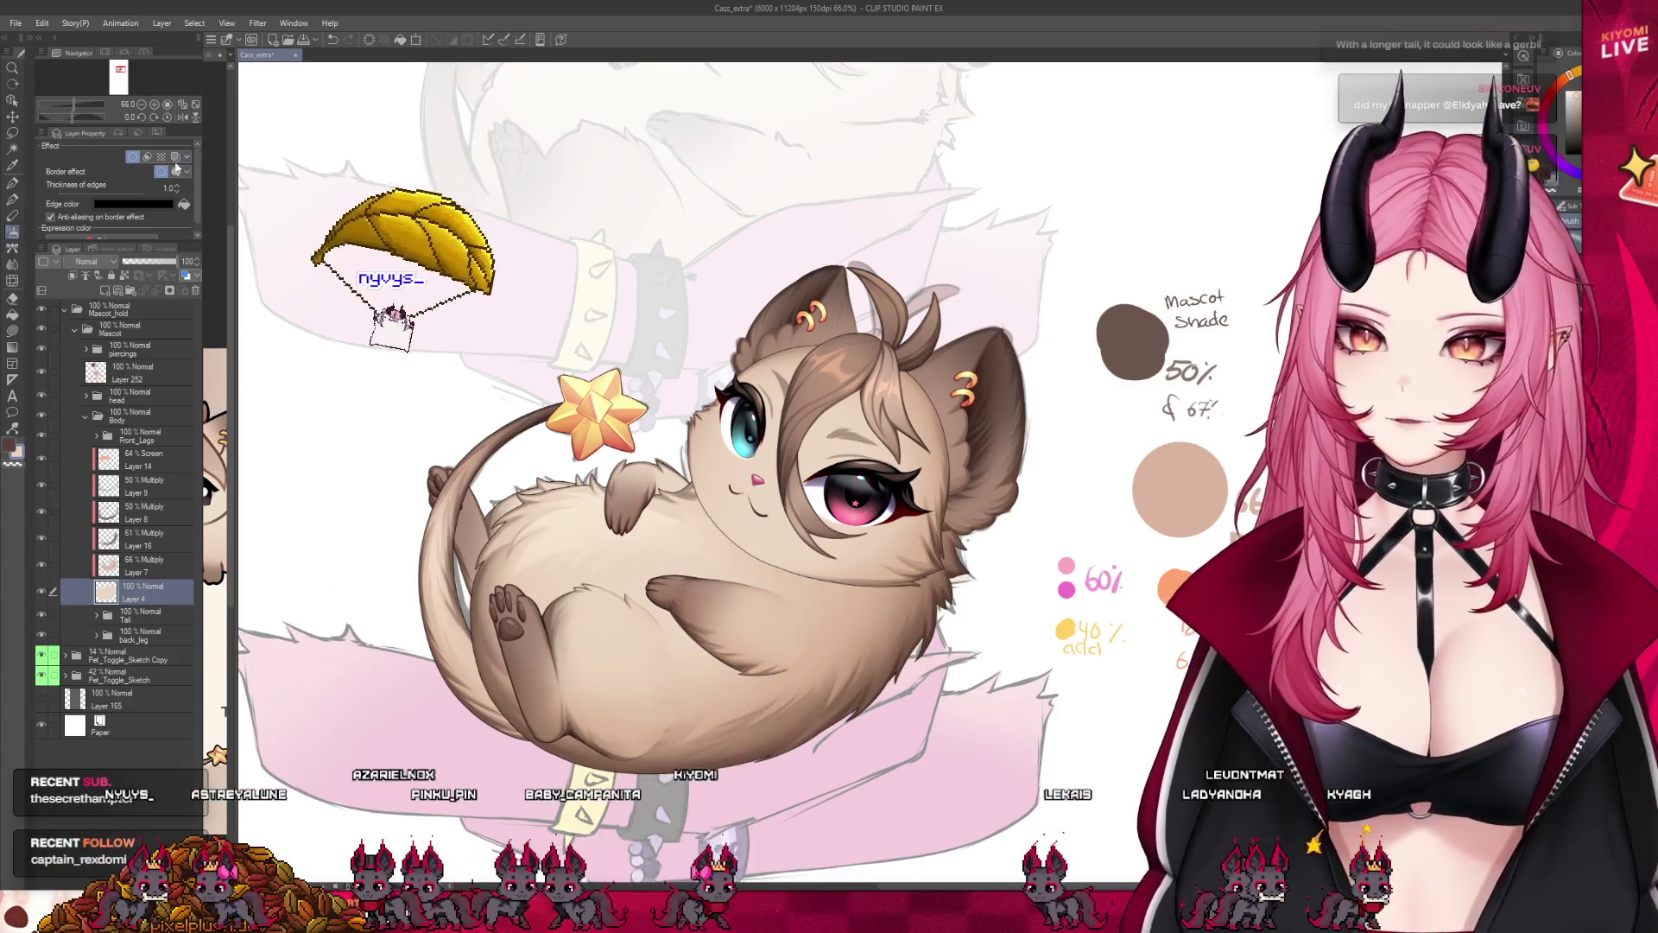
scroll(582, 711, up, 3)
scroll(582, 711, up, 1)
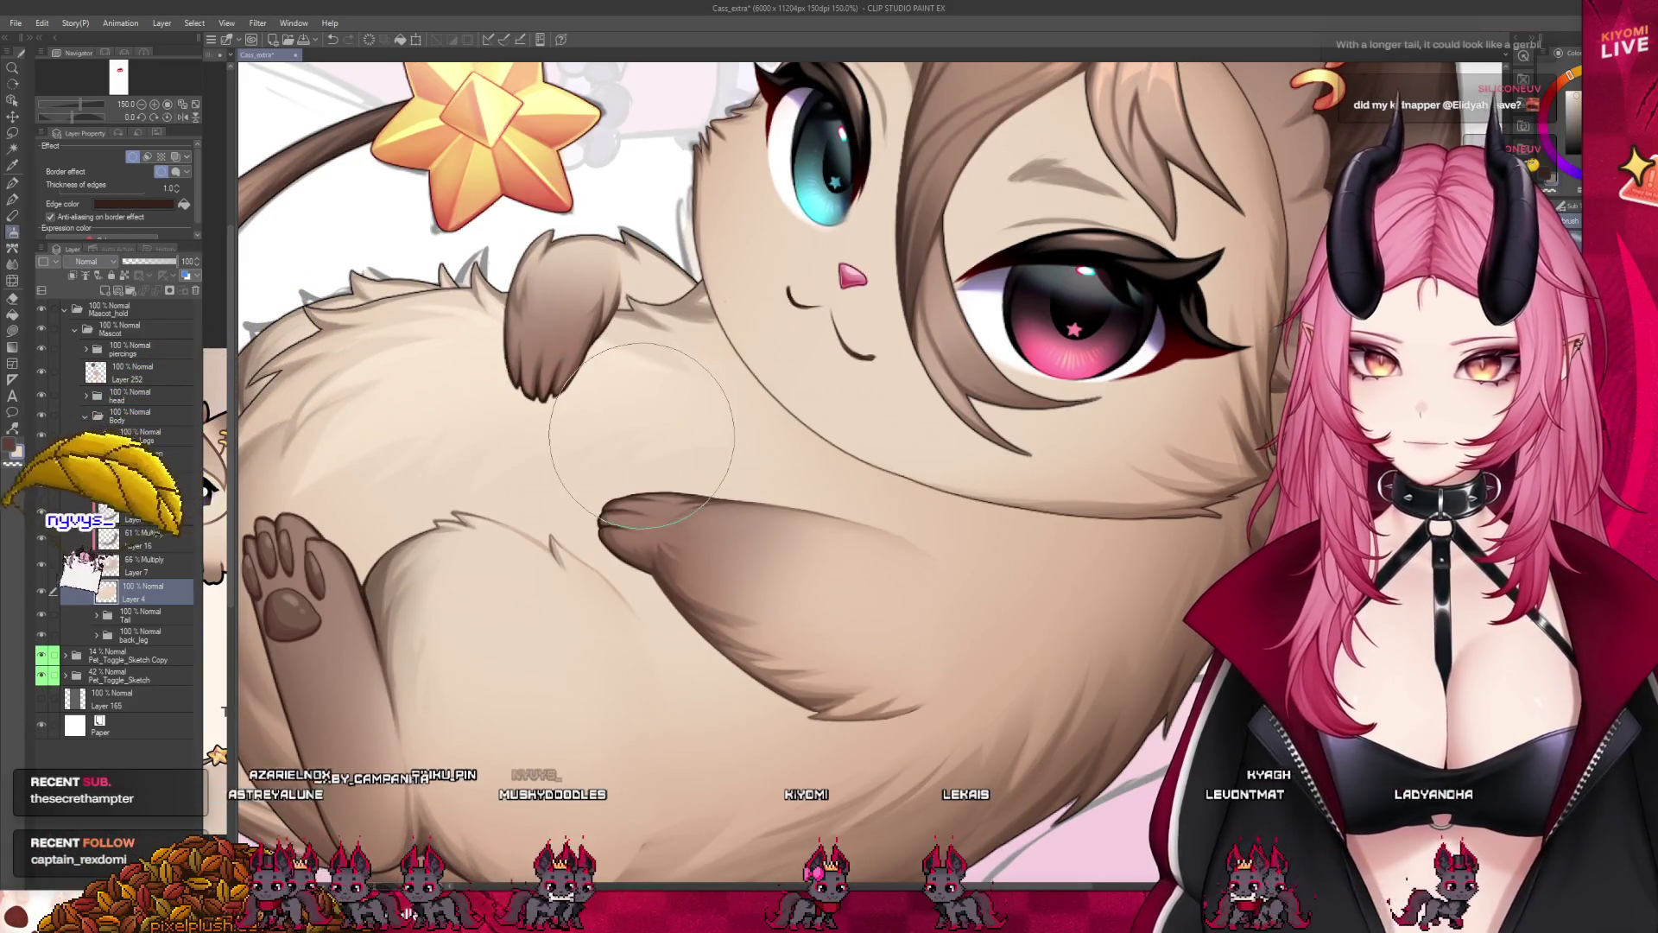
scroll(642, 437, down, 4)
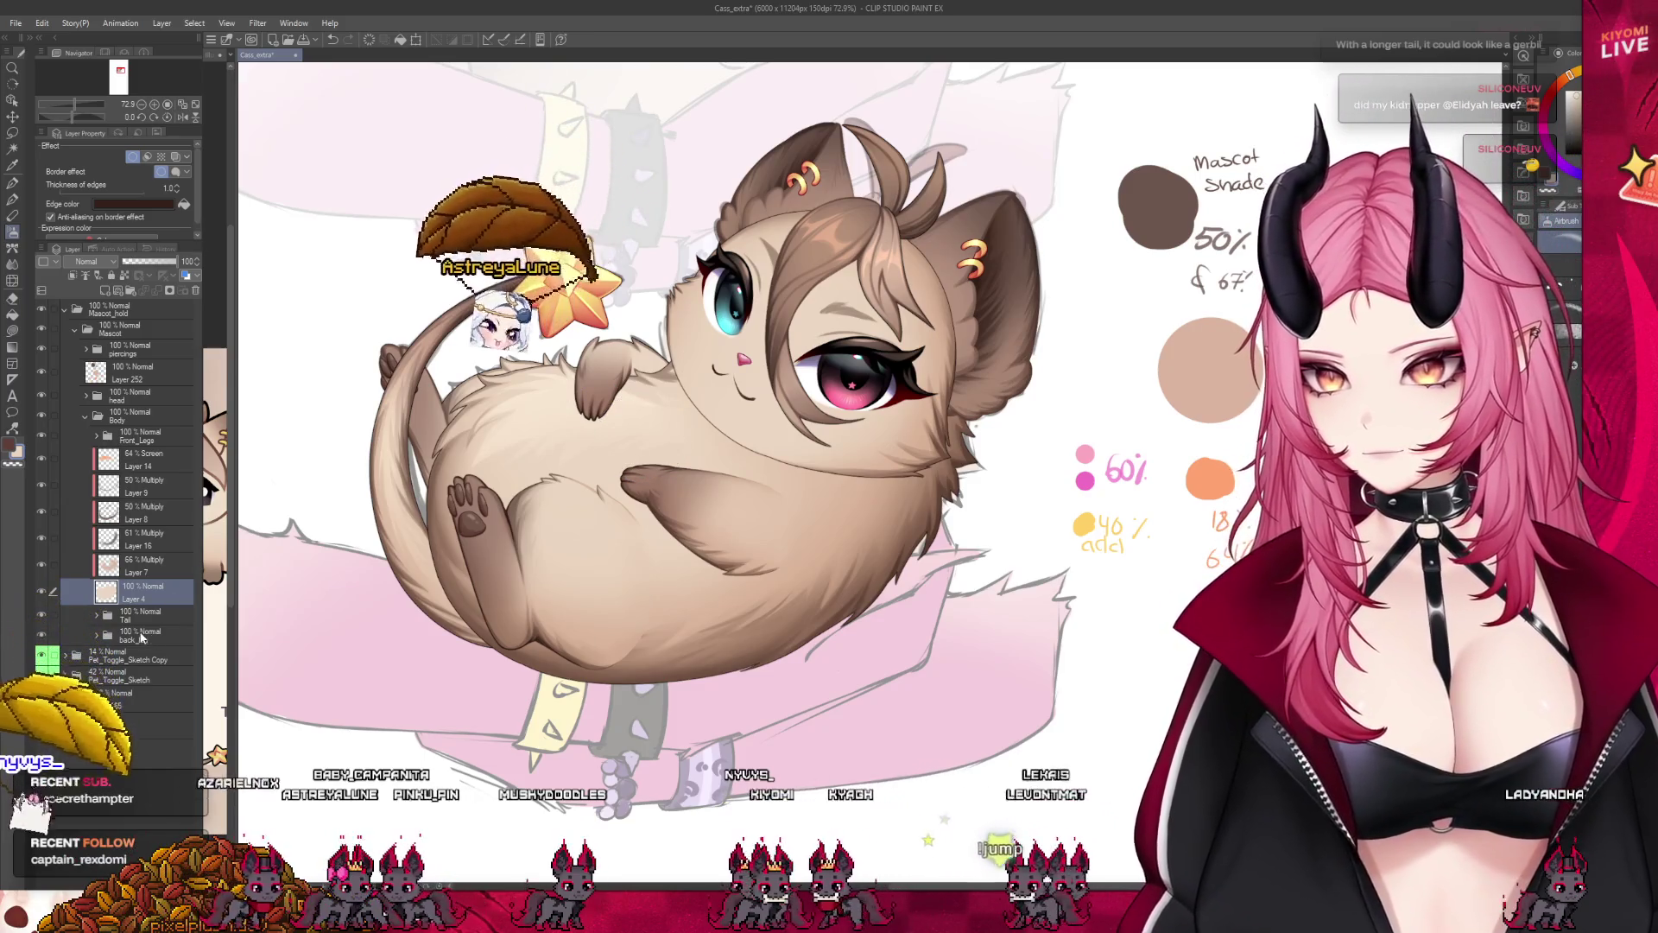
click(40, 589)
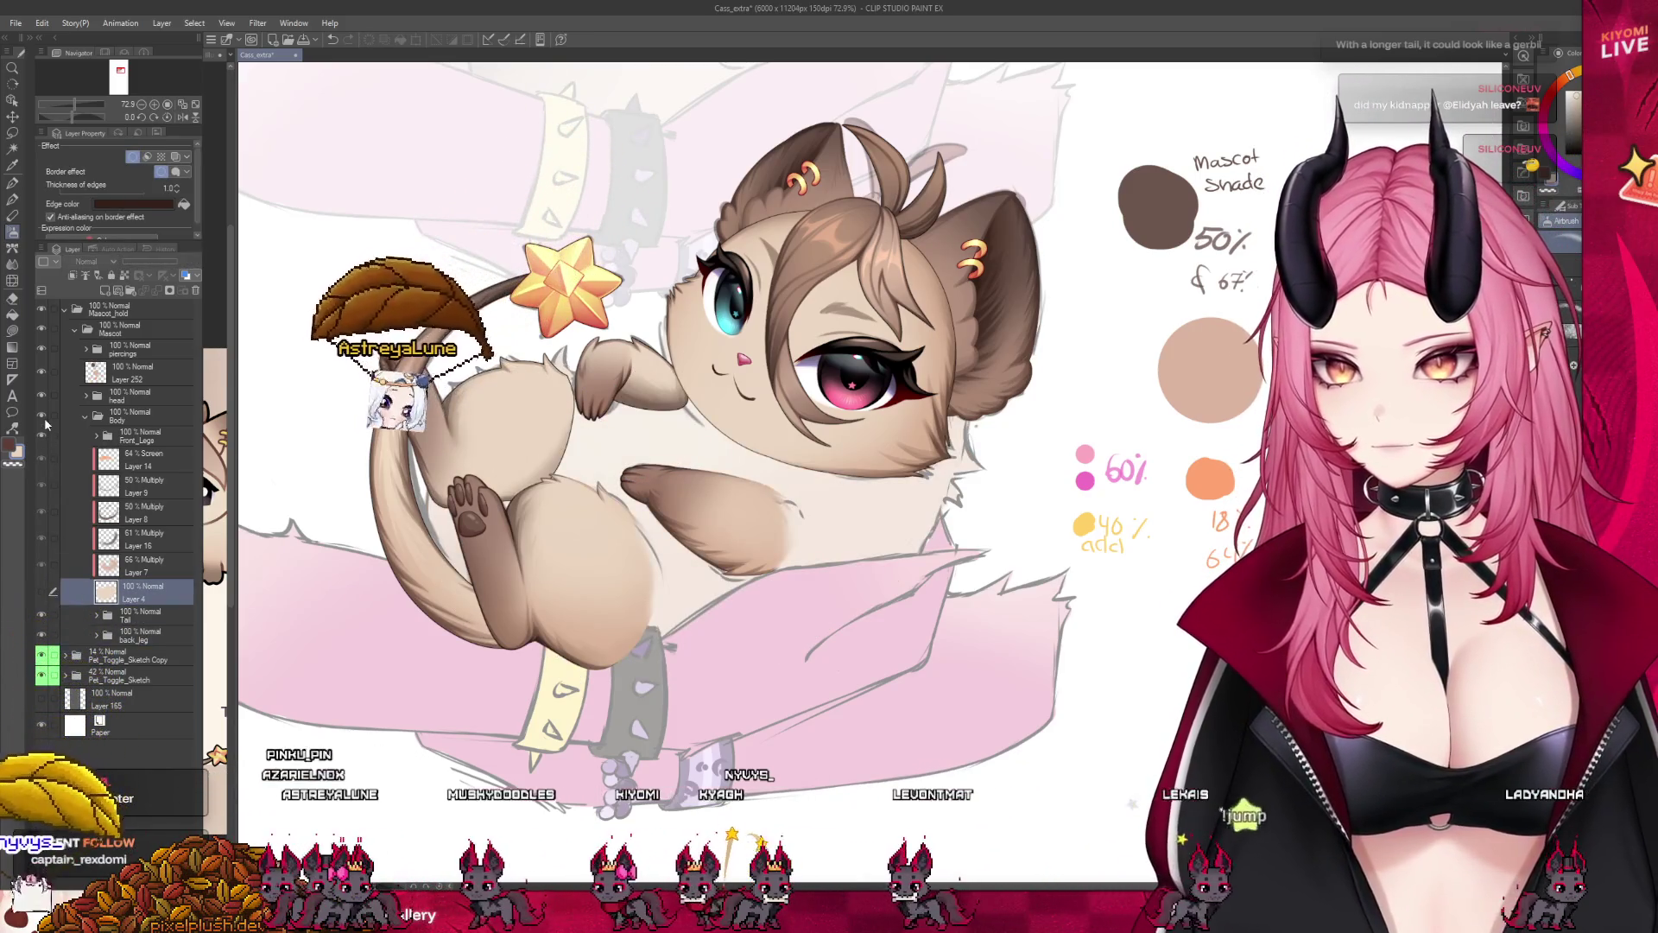
click(50, 447)
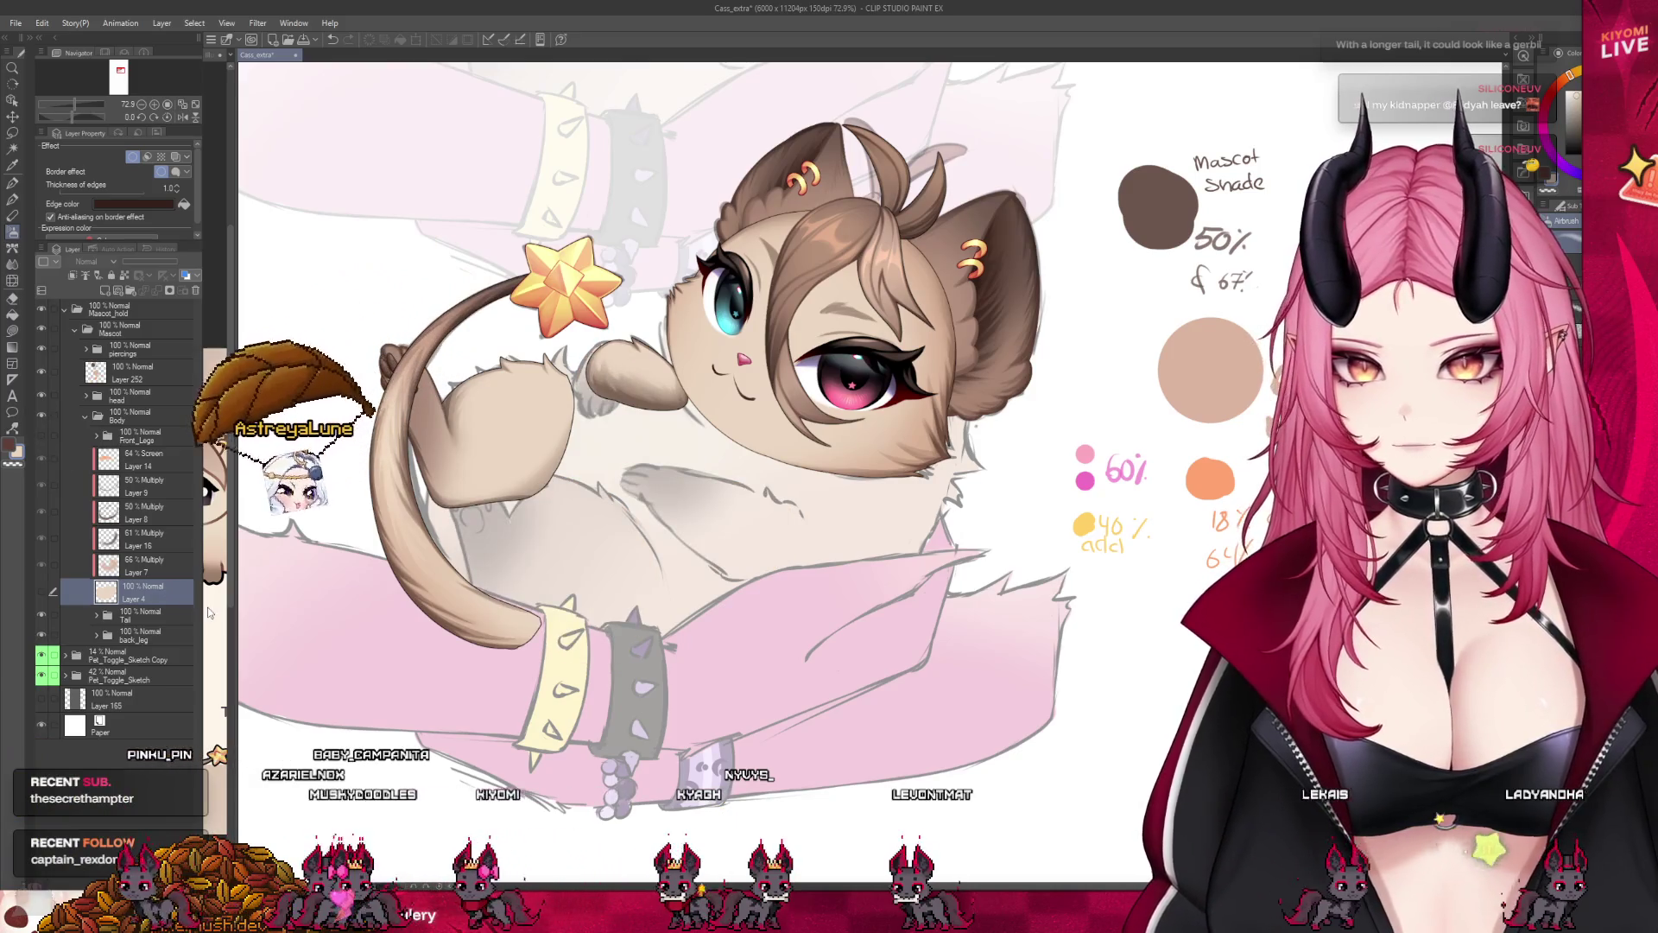
Hide the tail, show the back_leg folder, and delete Layer 18 and the 50% Multiply shading layer.
click(97, 637)
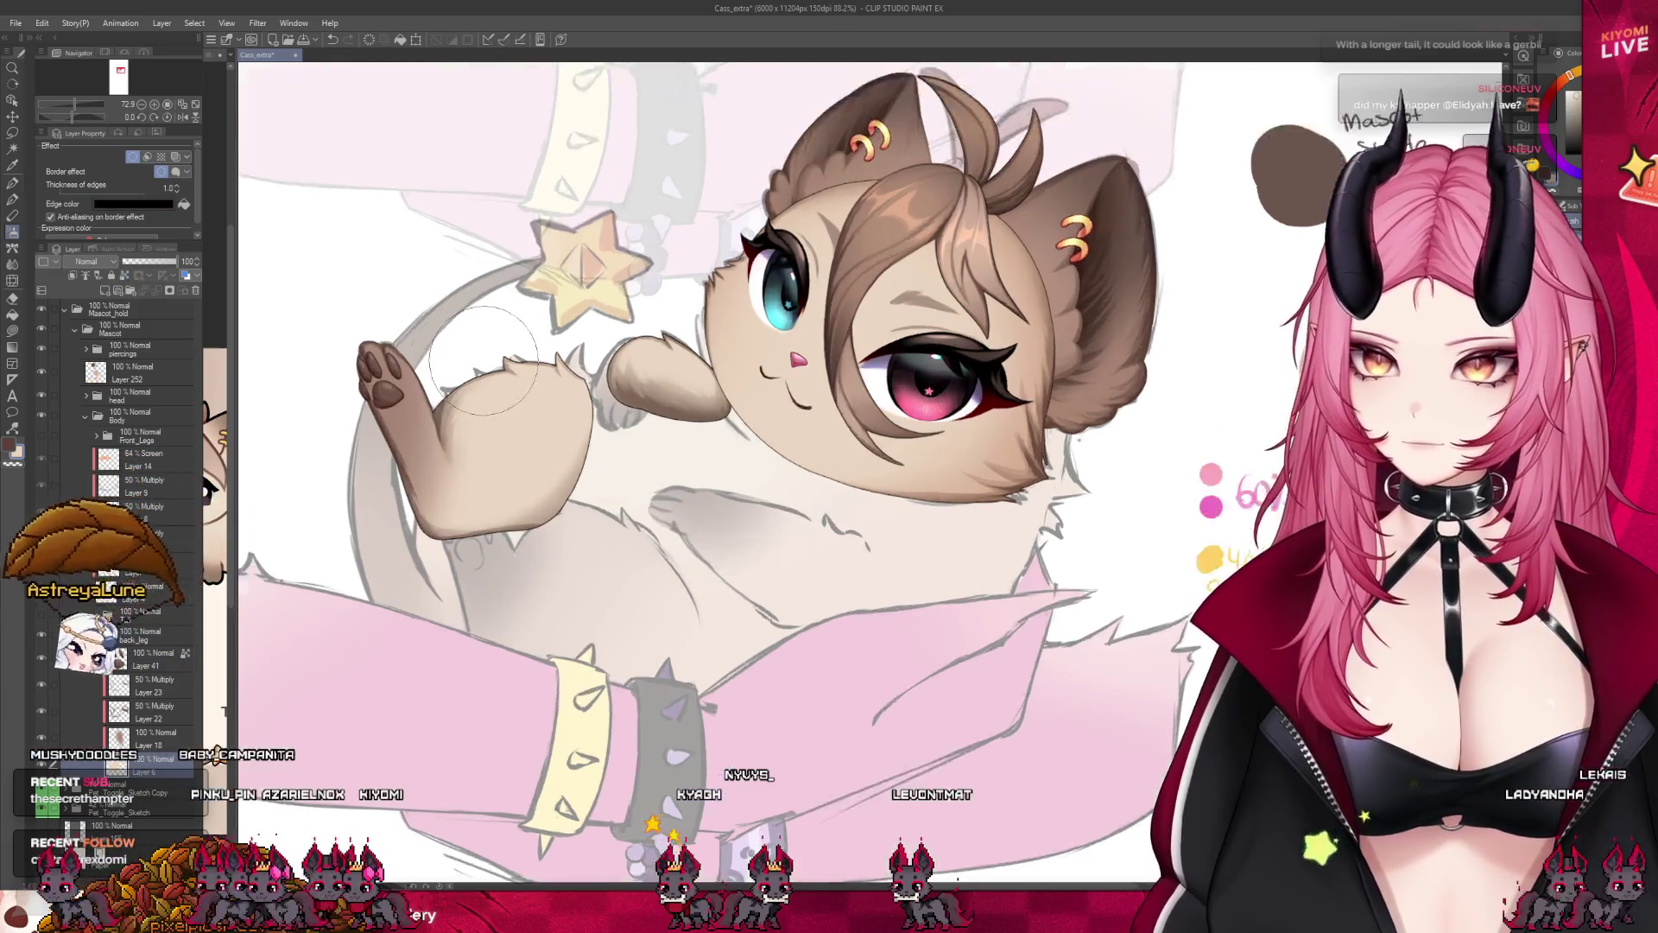
scroll(480, 377, up, 5)
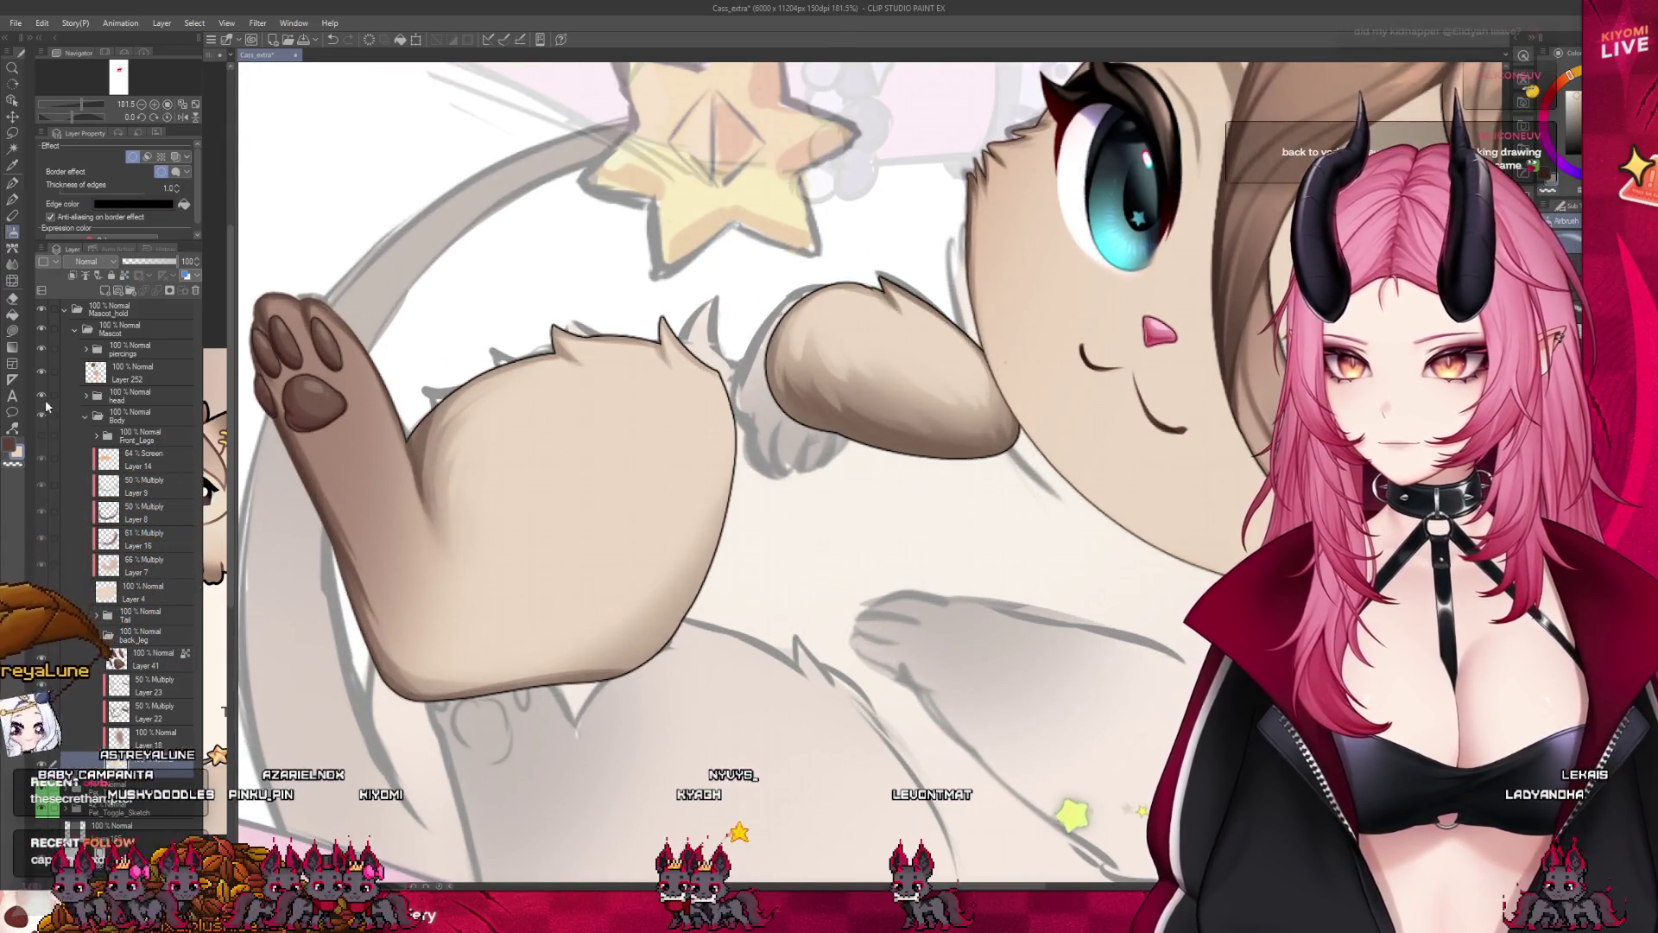
click(42, 439)
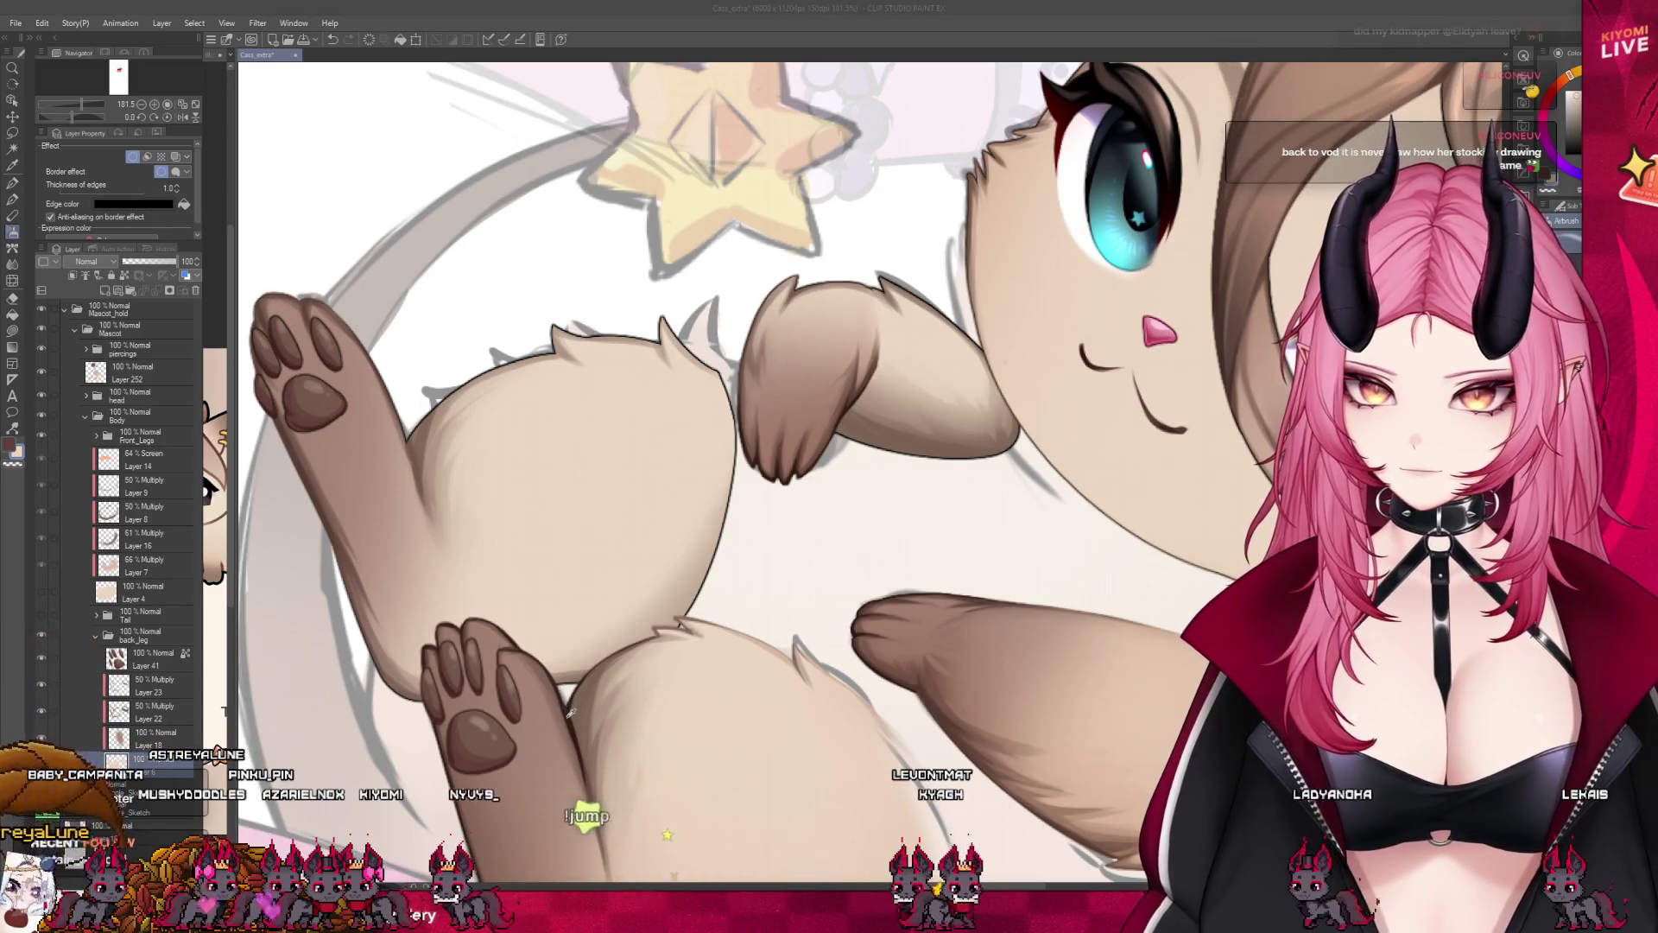
scroll(535, 268, down, 3)
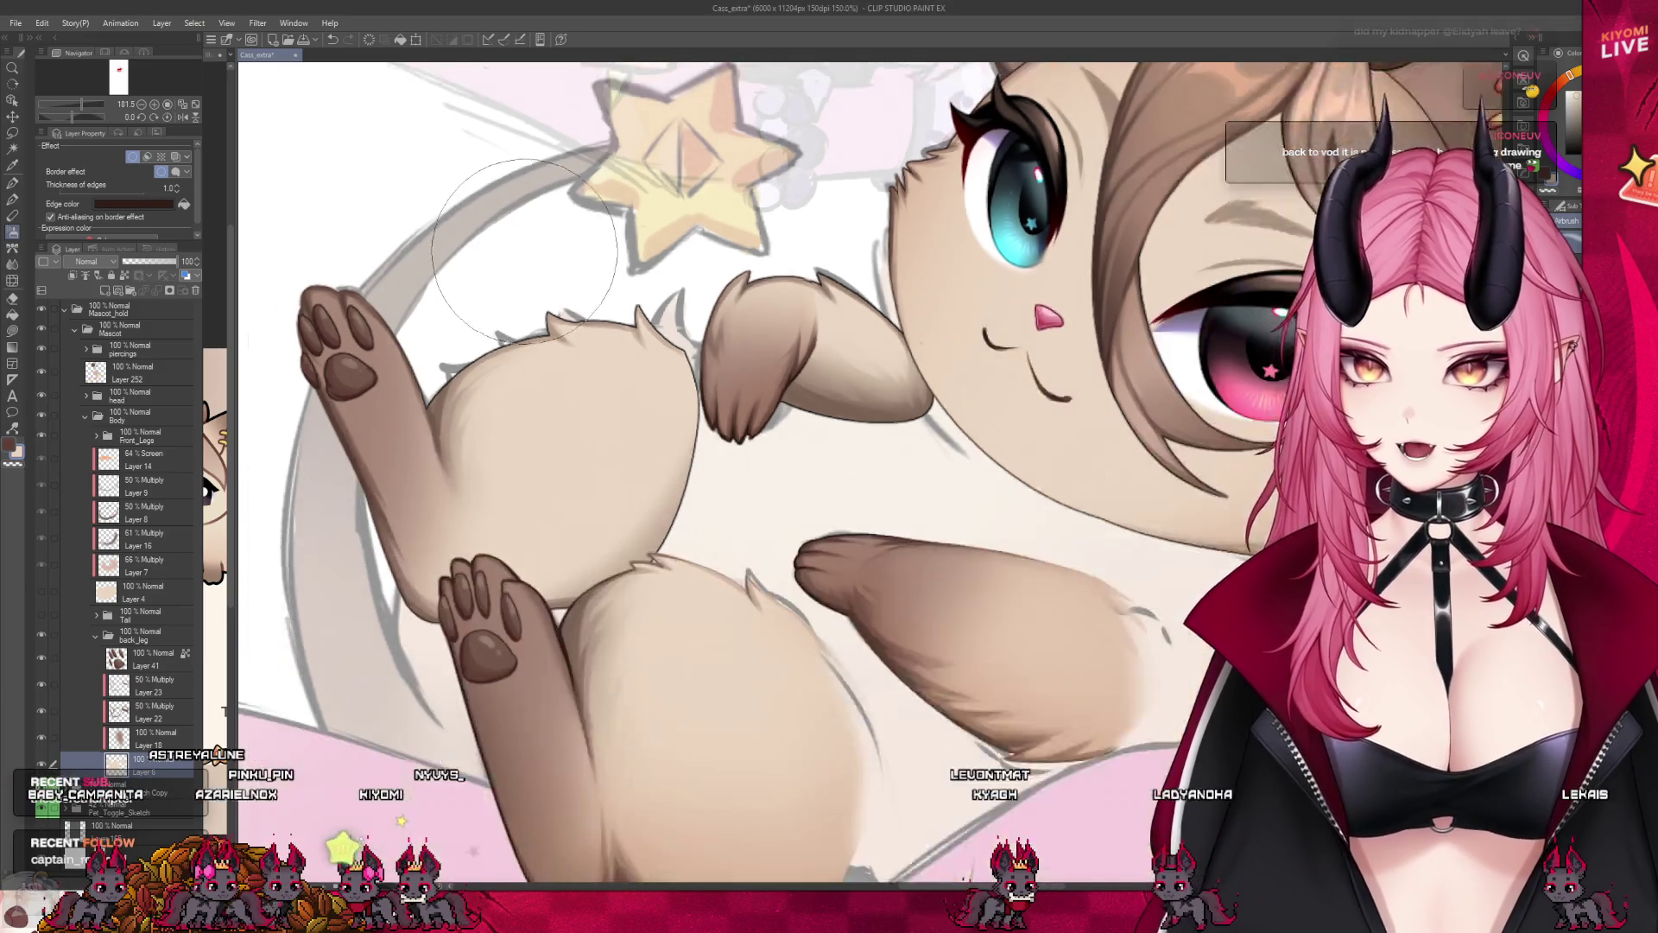
scroll(537, 544, down, 2)
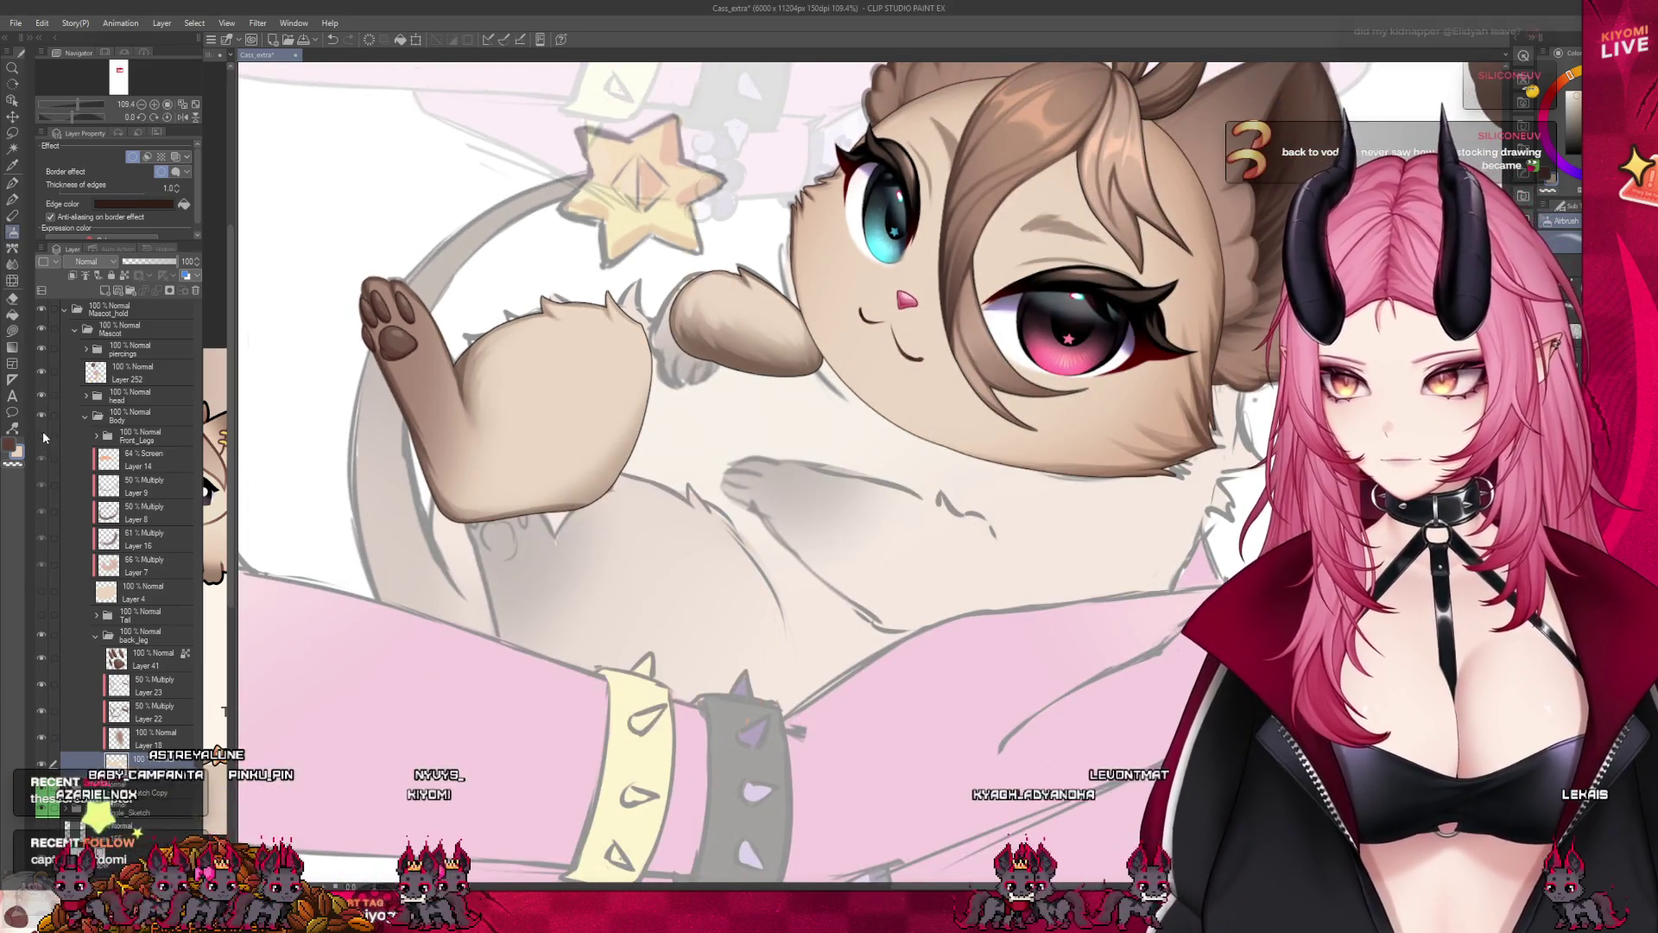
scroll(538, 544, down, 3)
scroll(538, 545, up, 2)
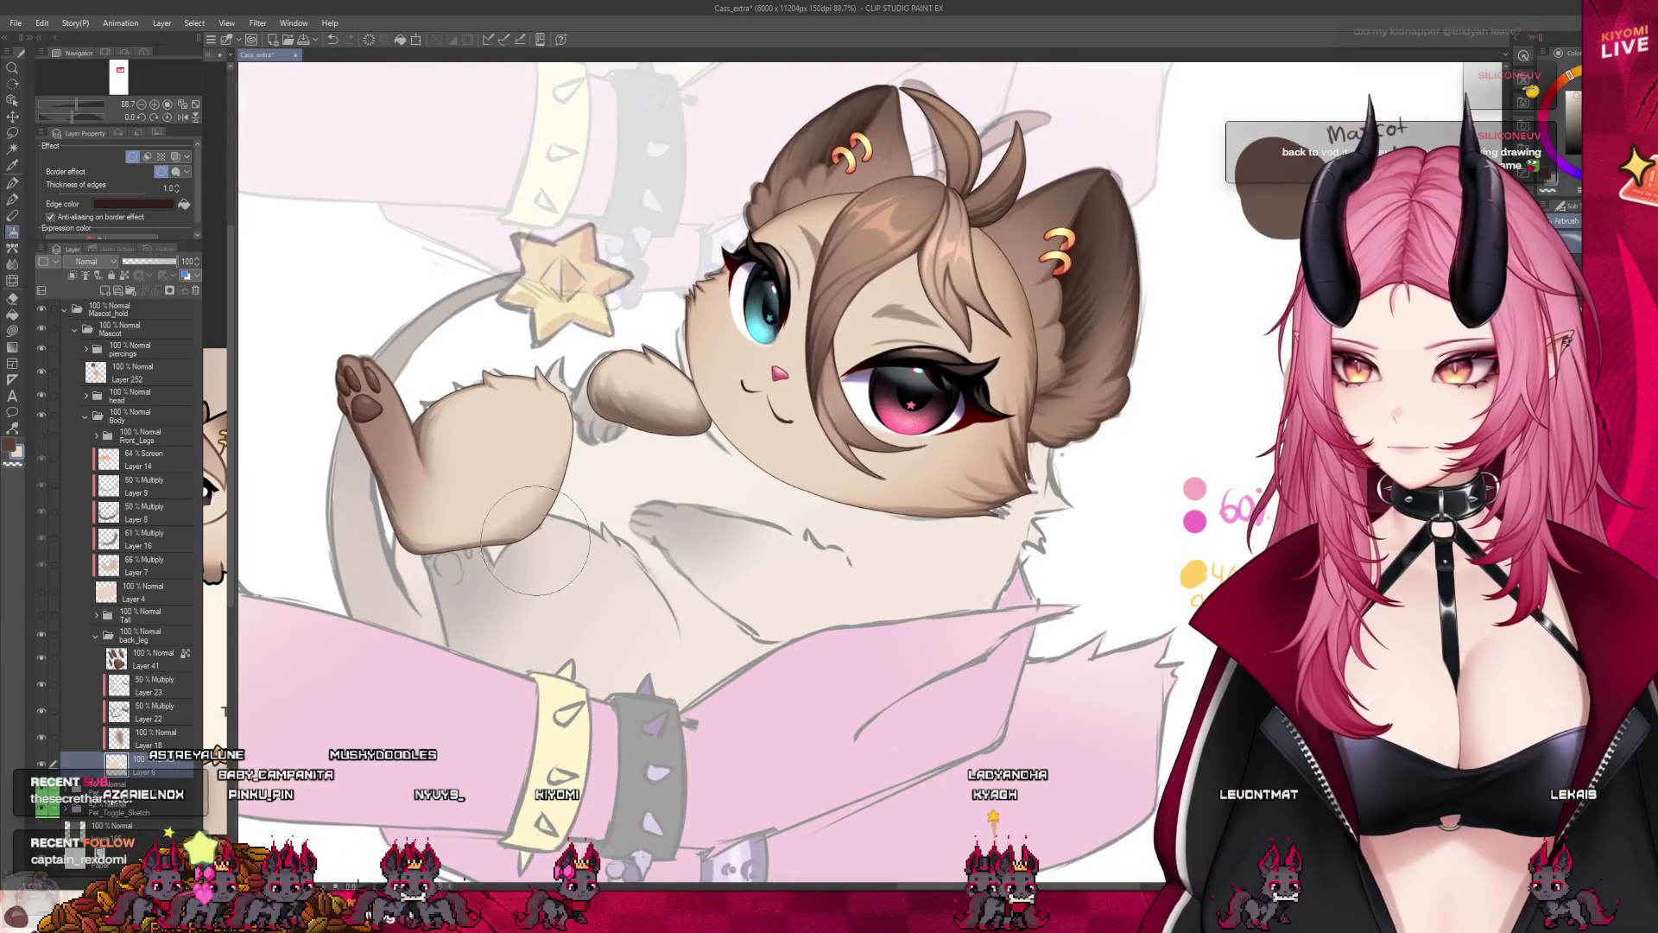
click(142, 736)
scroll(355, 456, up, 2)
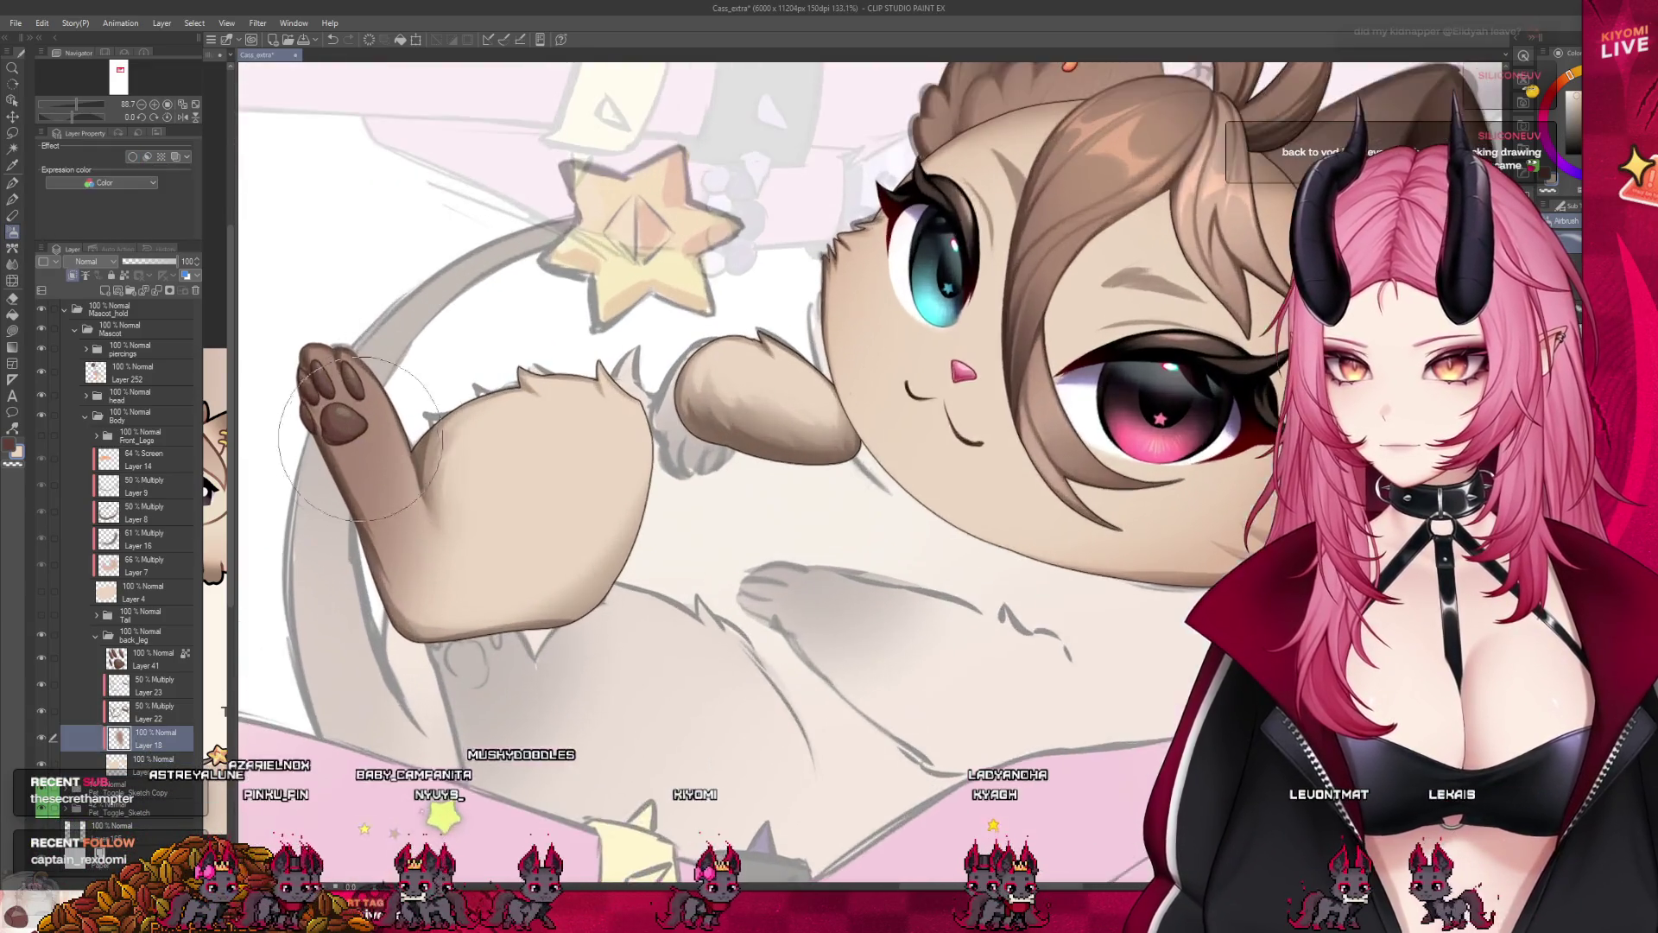
scroll(355, 456, up, 2)
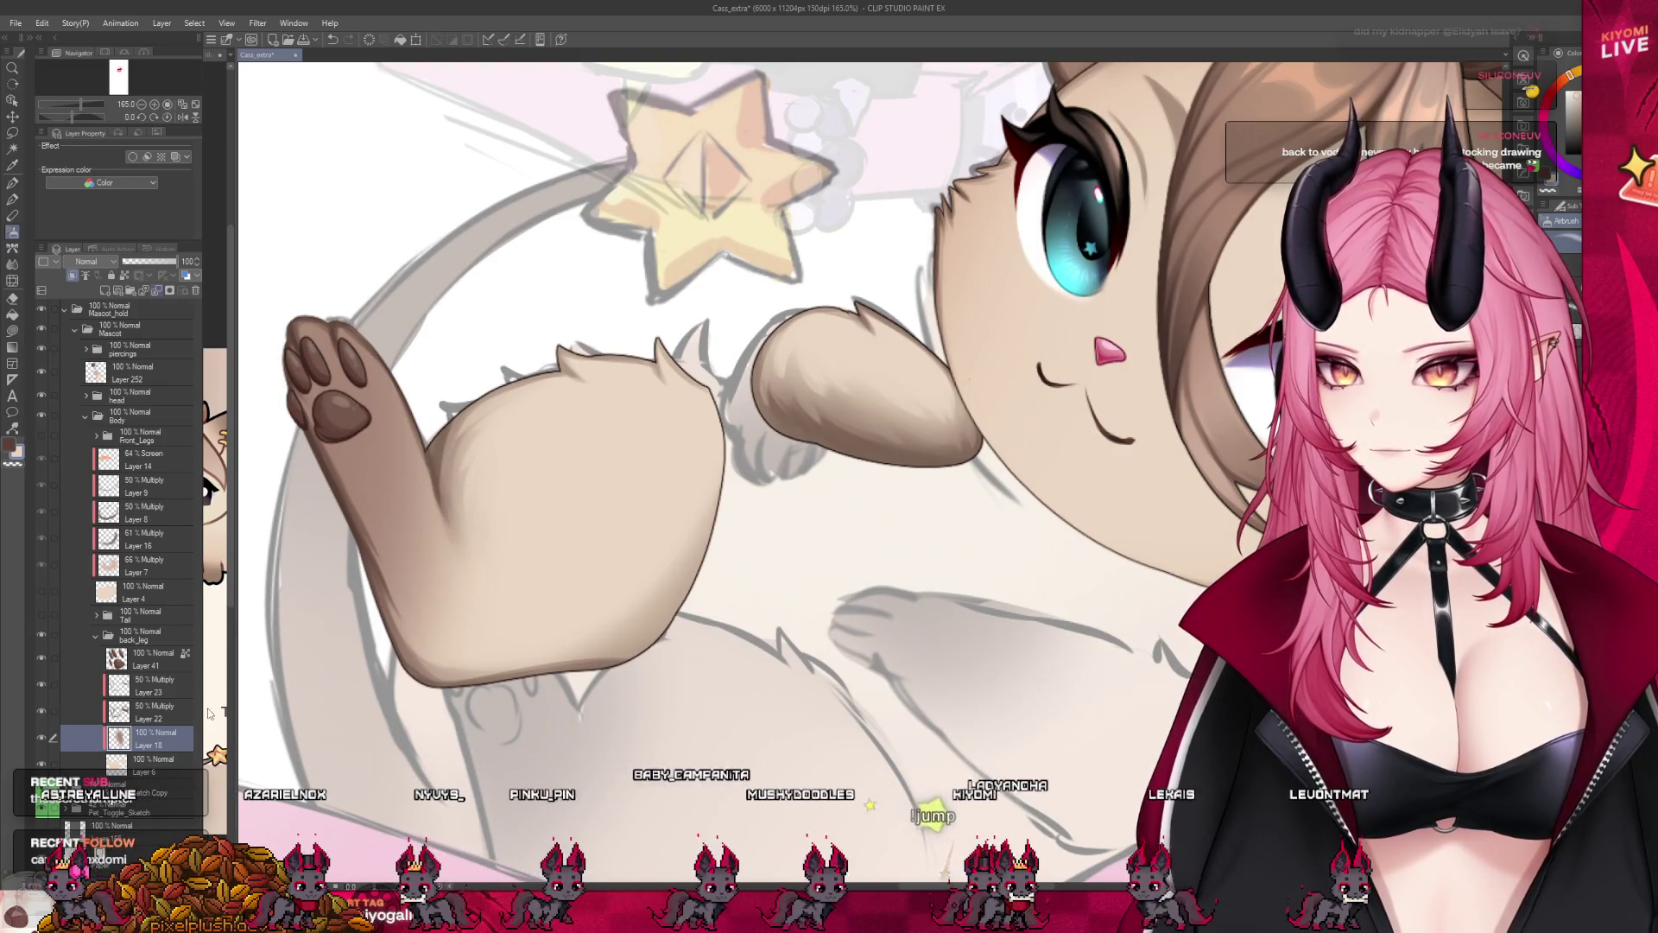
click(169, 291)
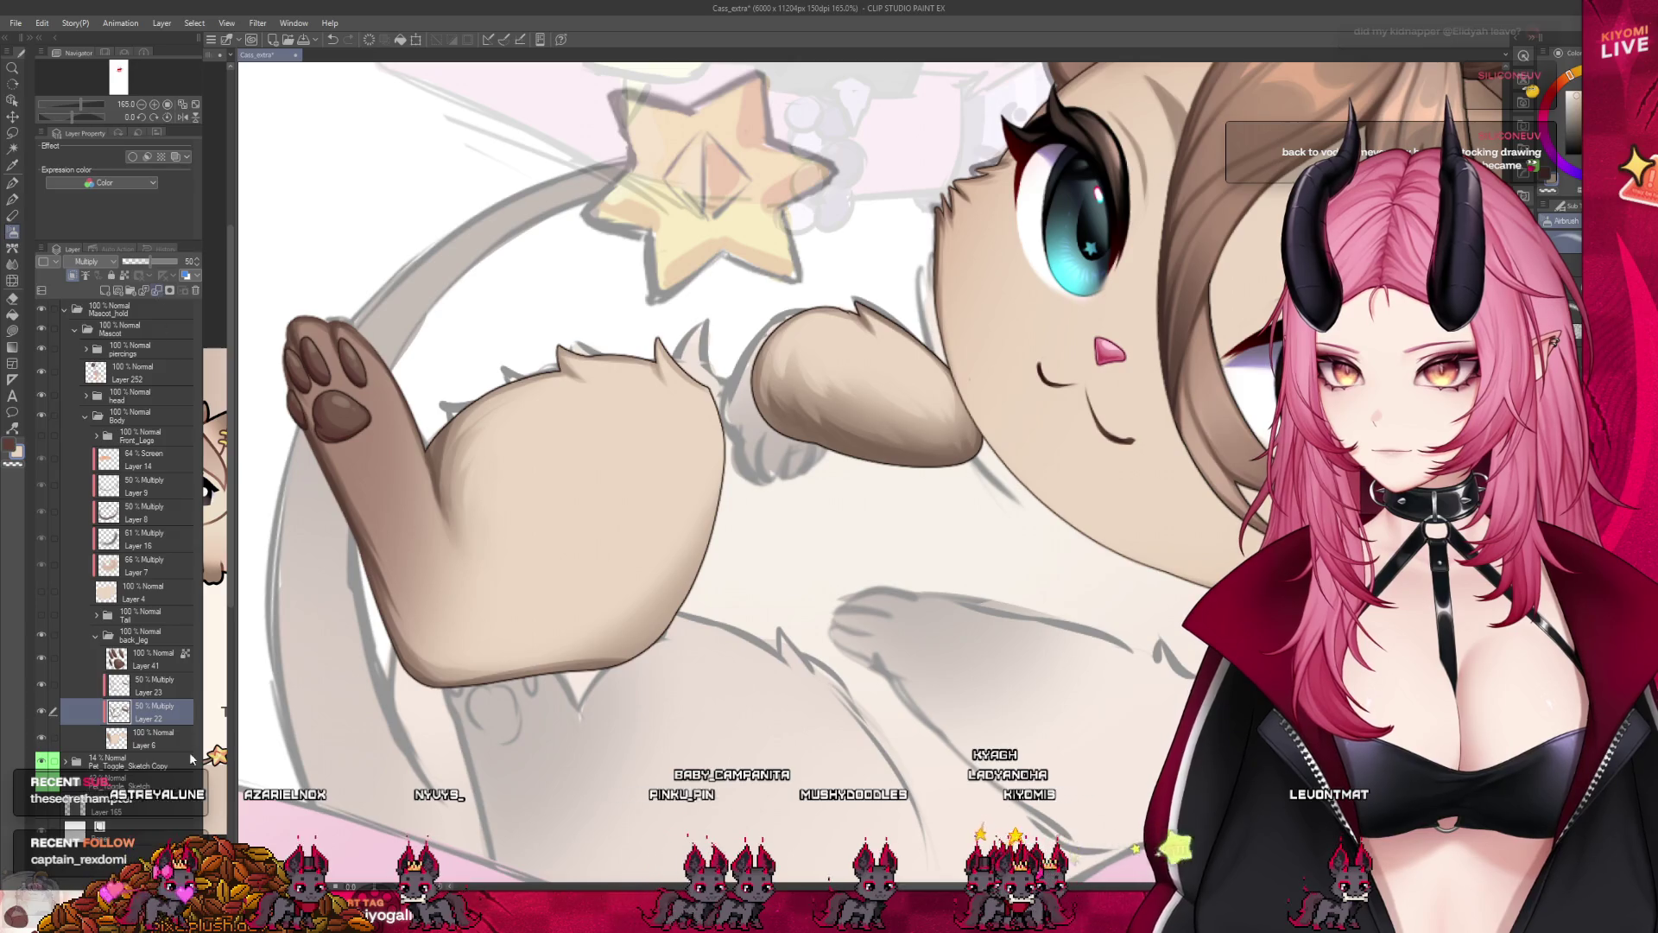
click(139, 290)
scroll(511, 519, up, 1)
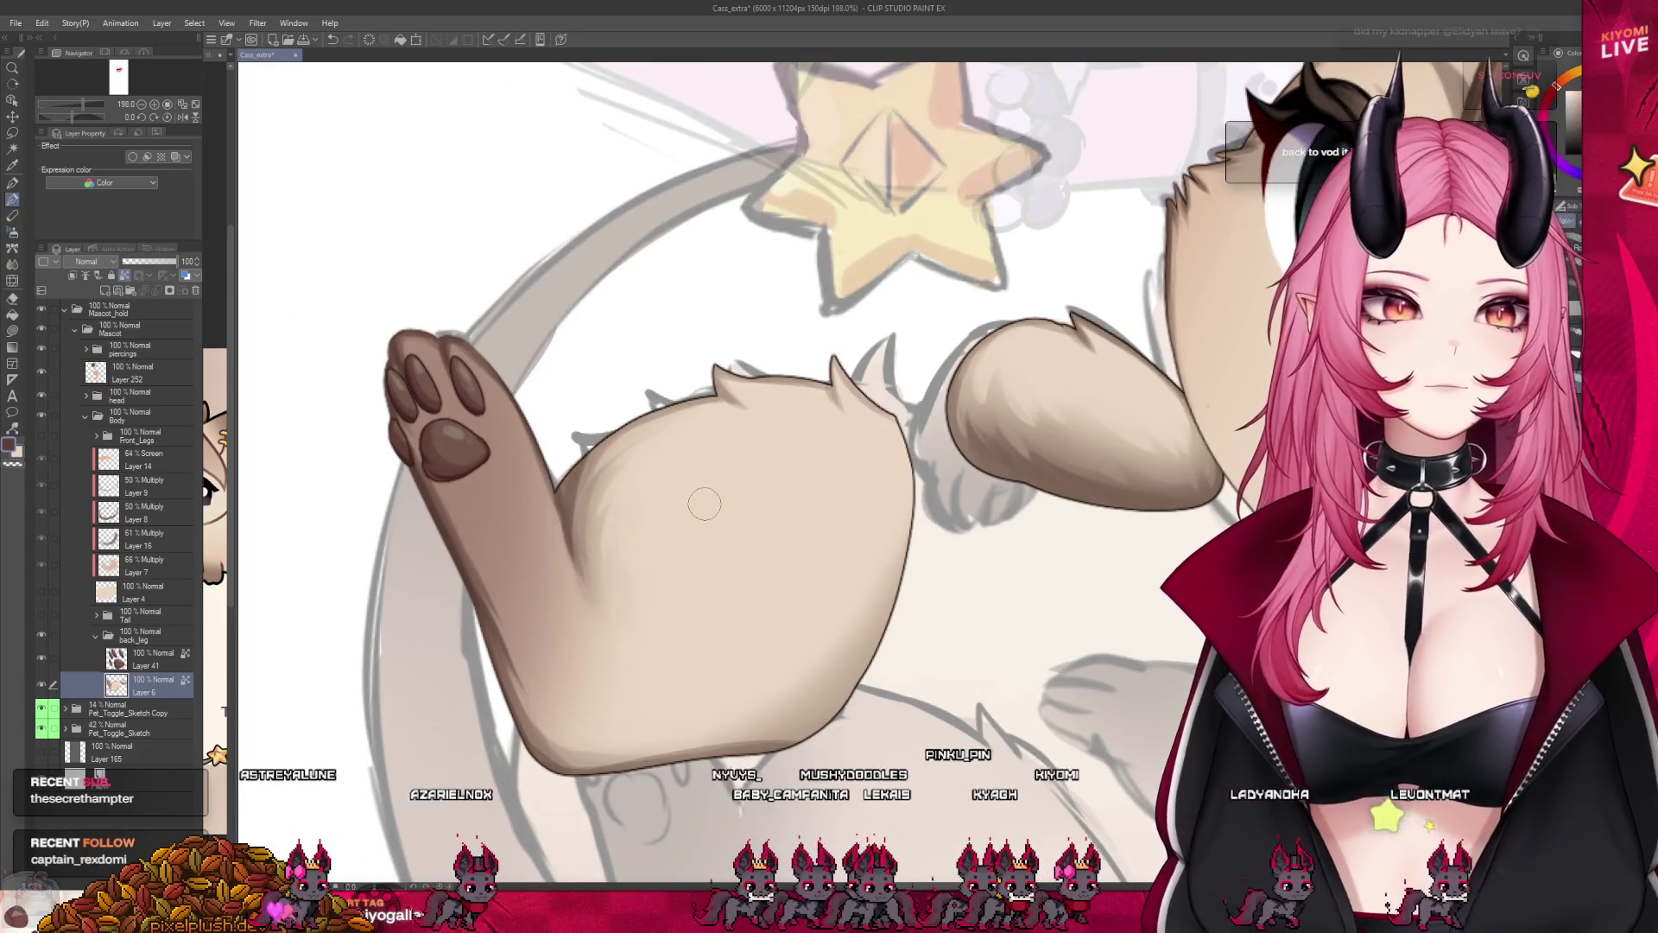
scroll(544, 447, up, 2)
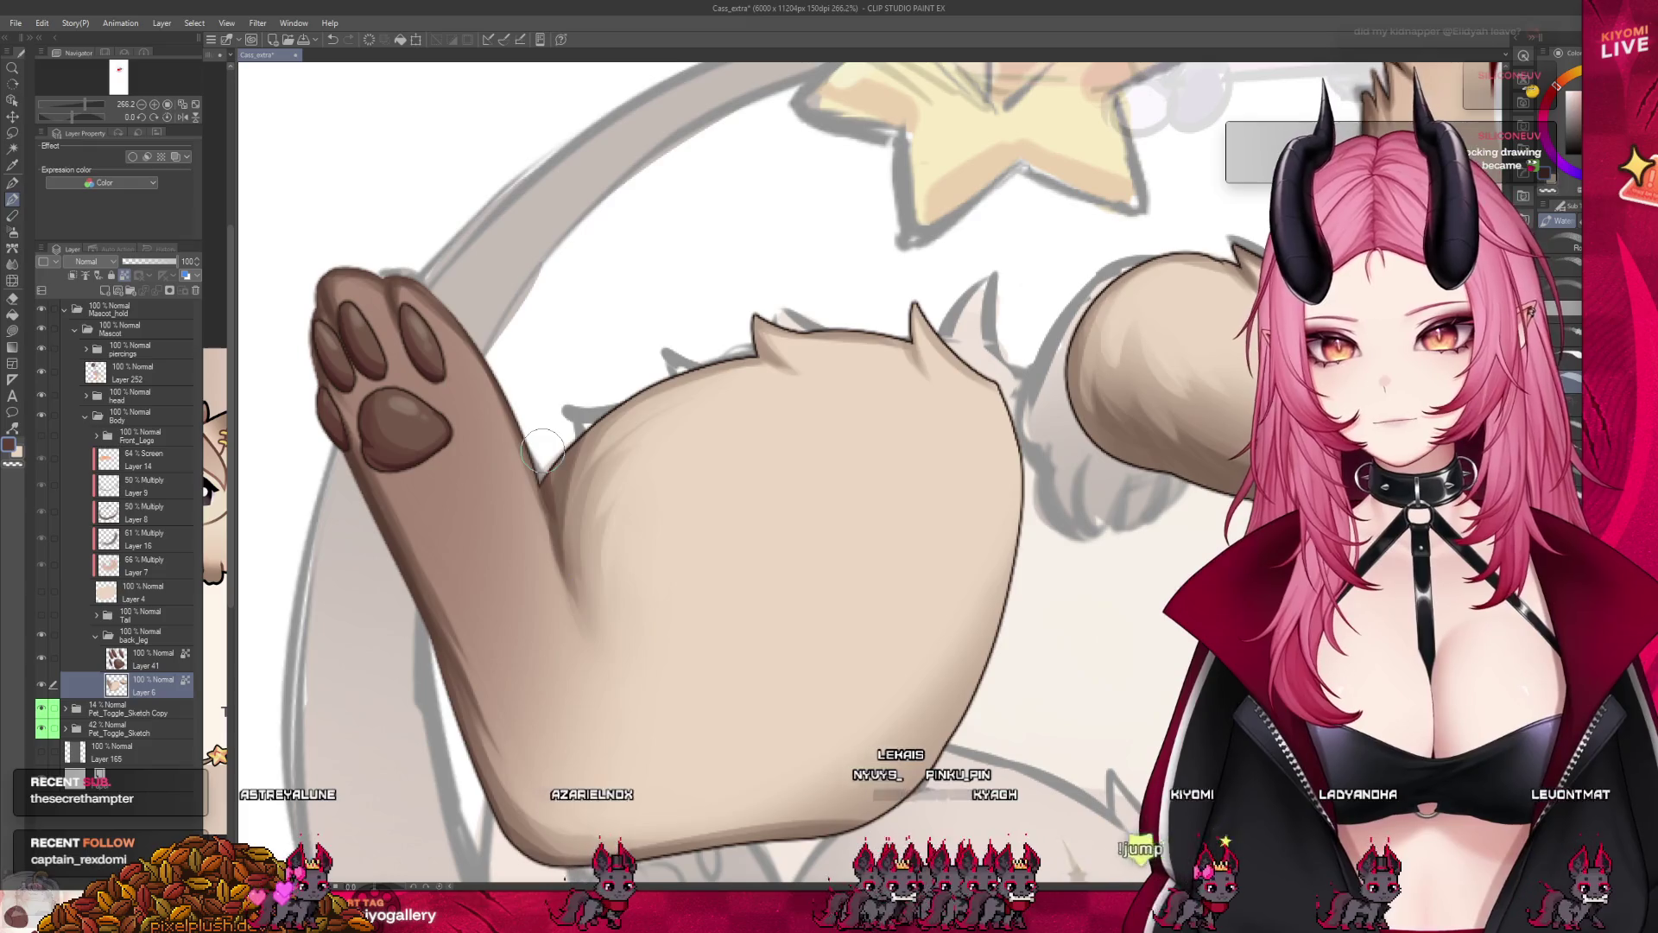
Toggle the Front_Legs group on and off to compare against the back legs.
click(44, 436)
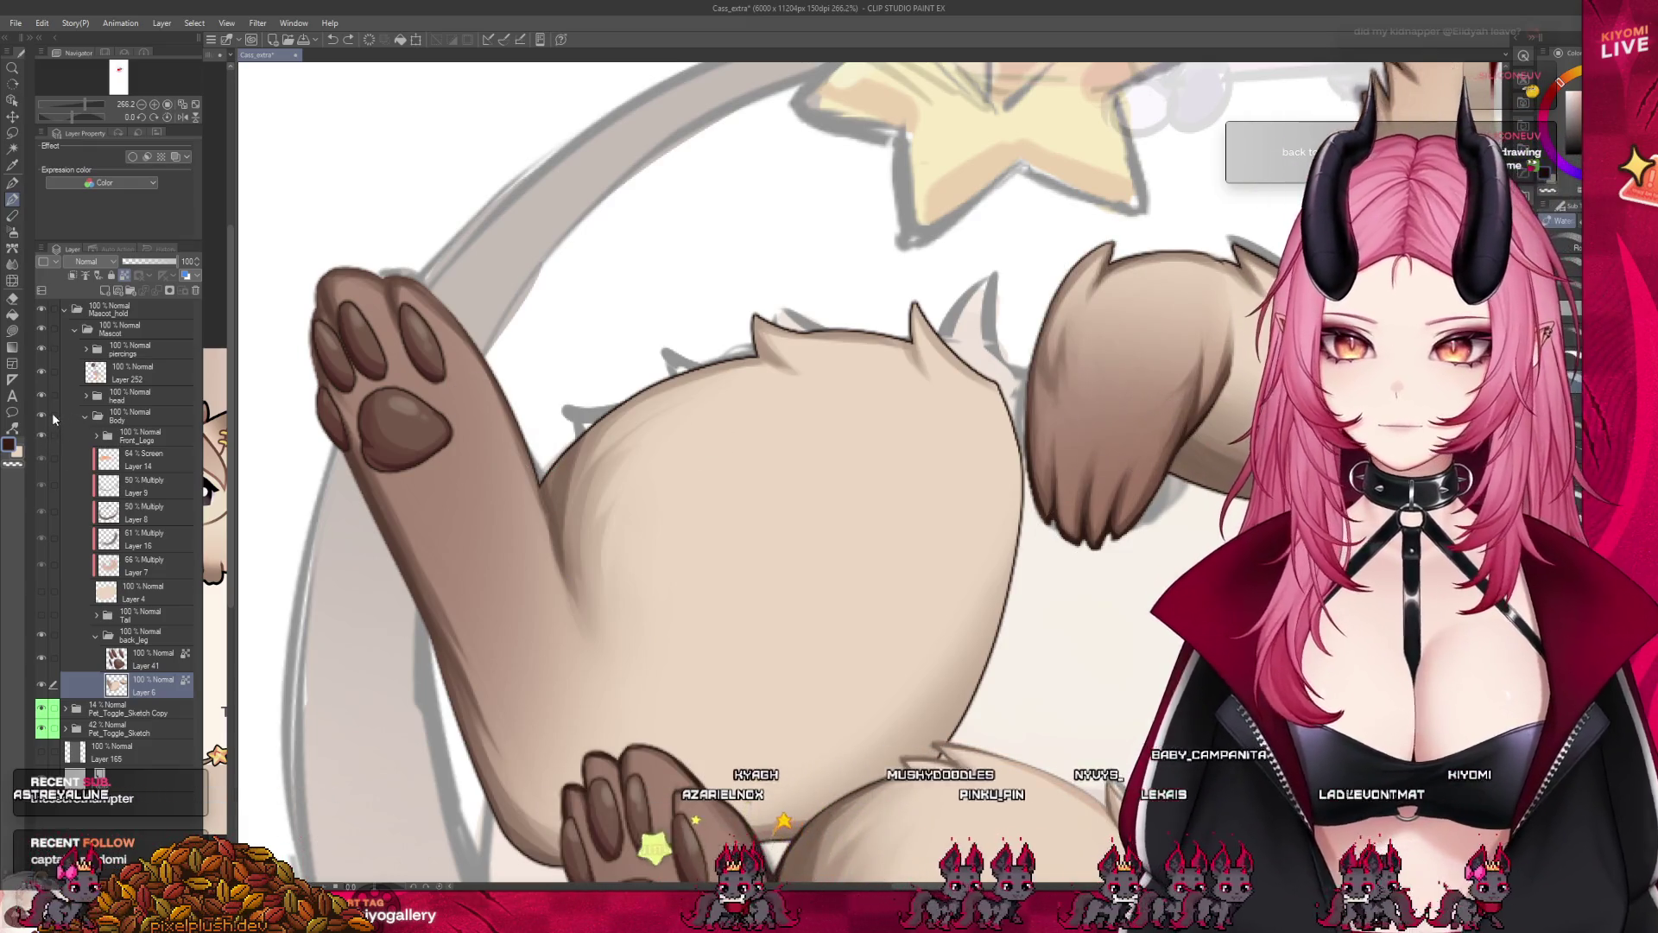
click(44, 434)
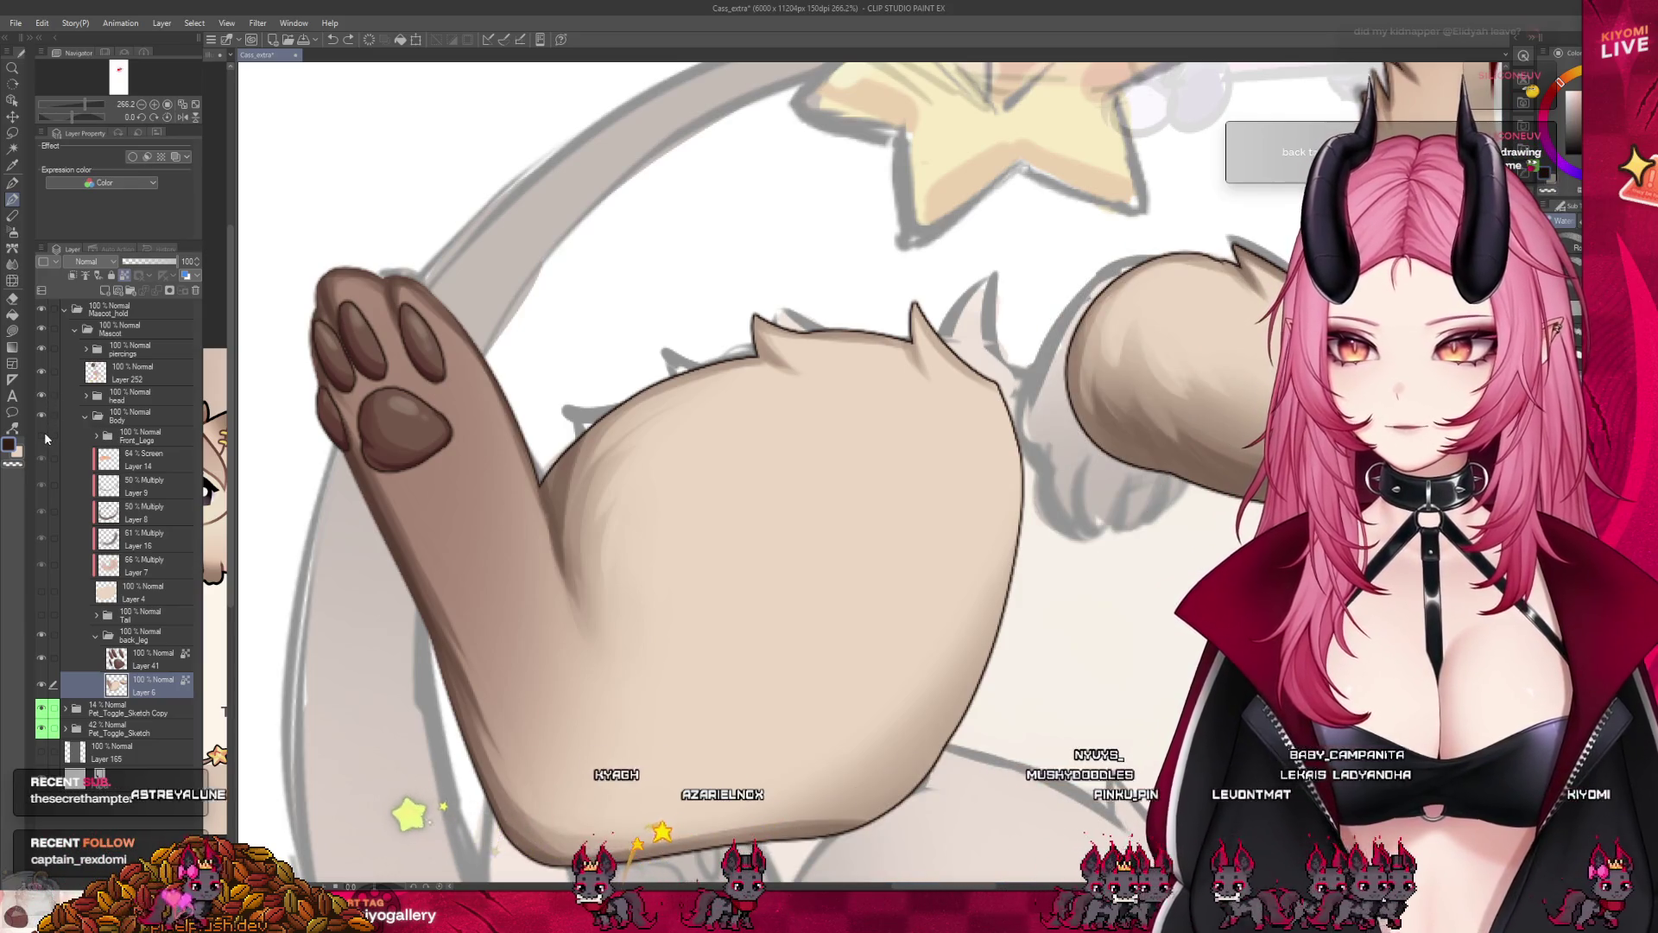
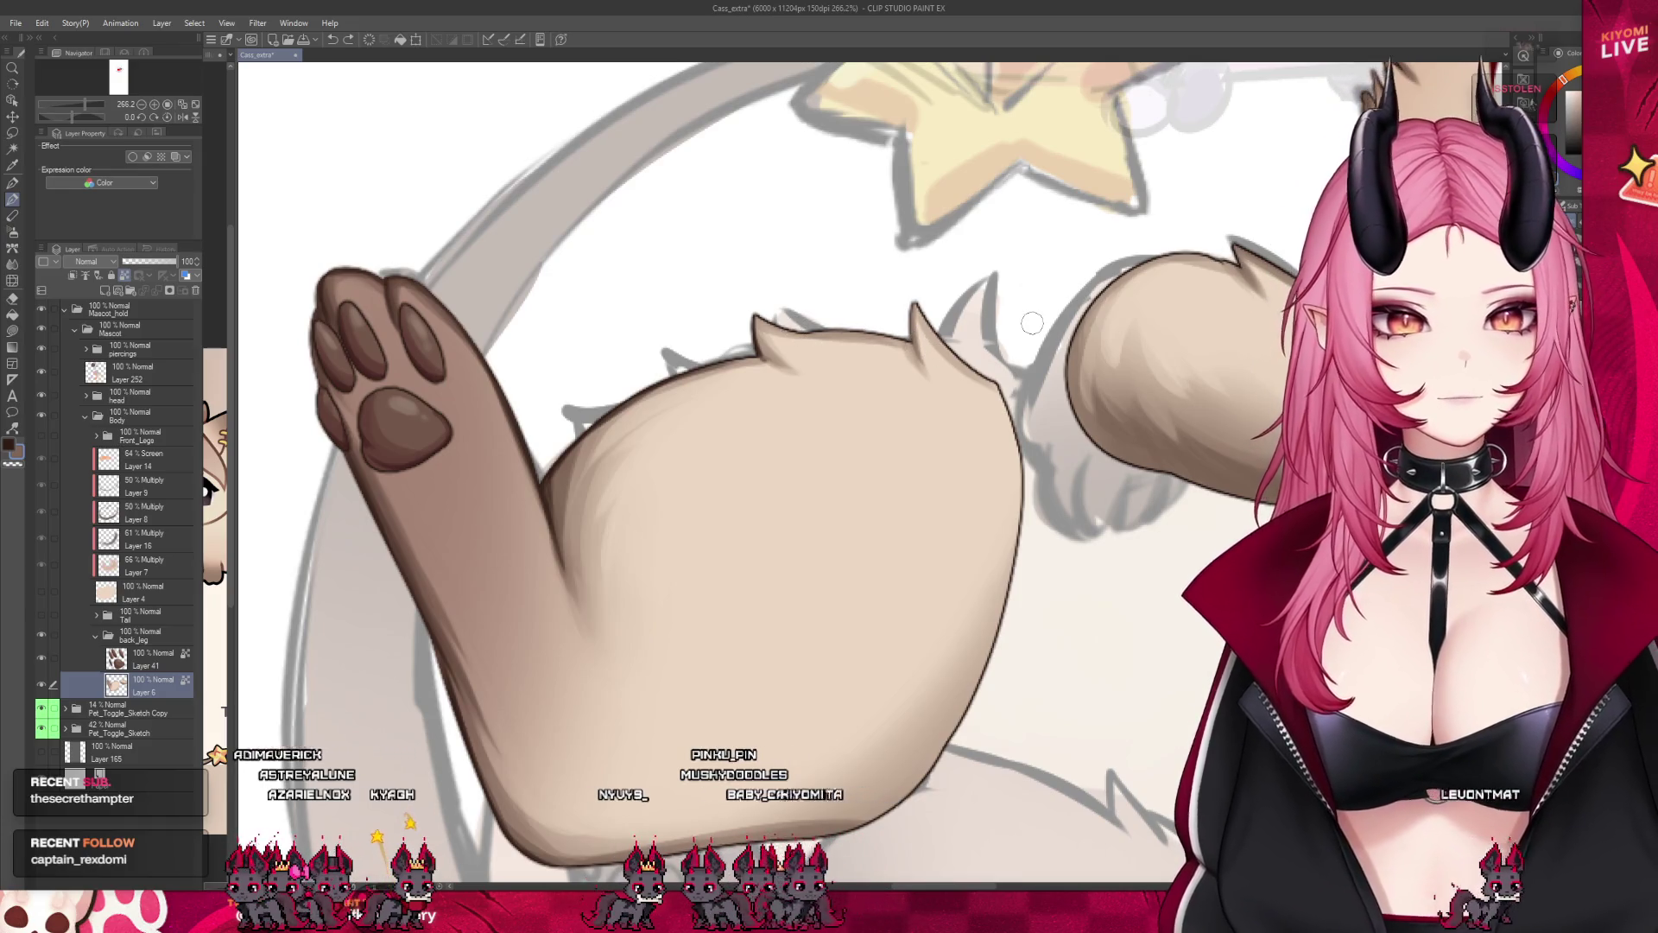
scroll(686, 398, down, 2)
scroll(685, 400, down, 3)
scroll(685, 398, down, 2)
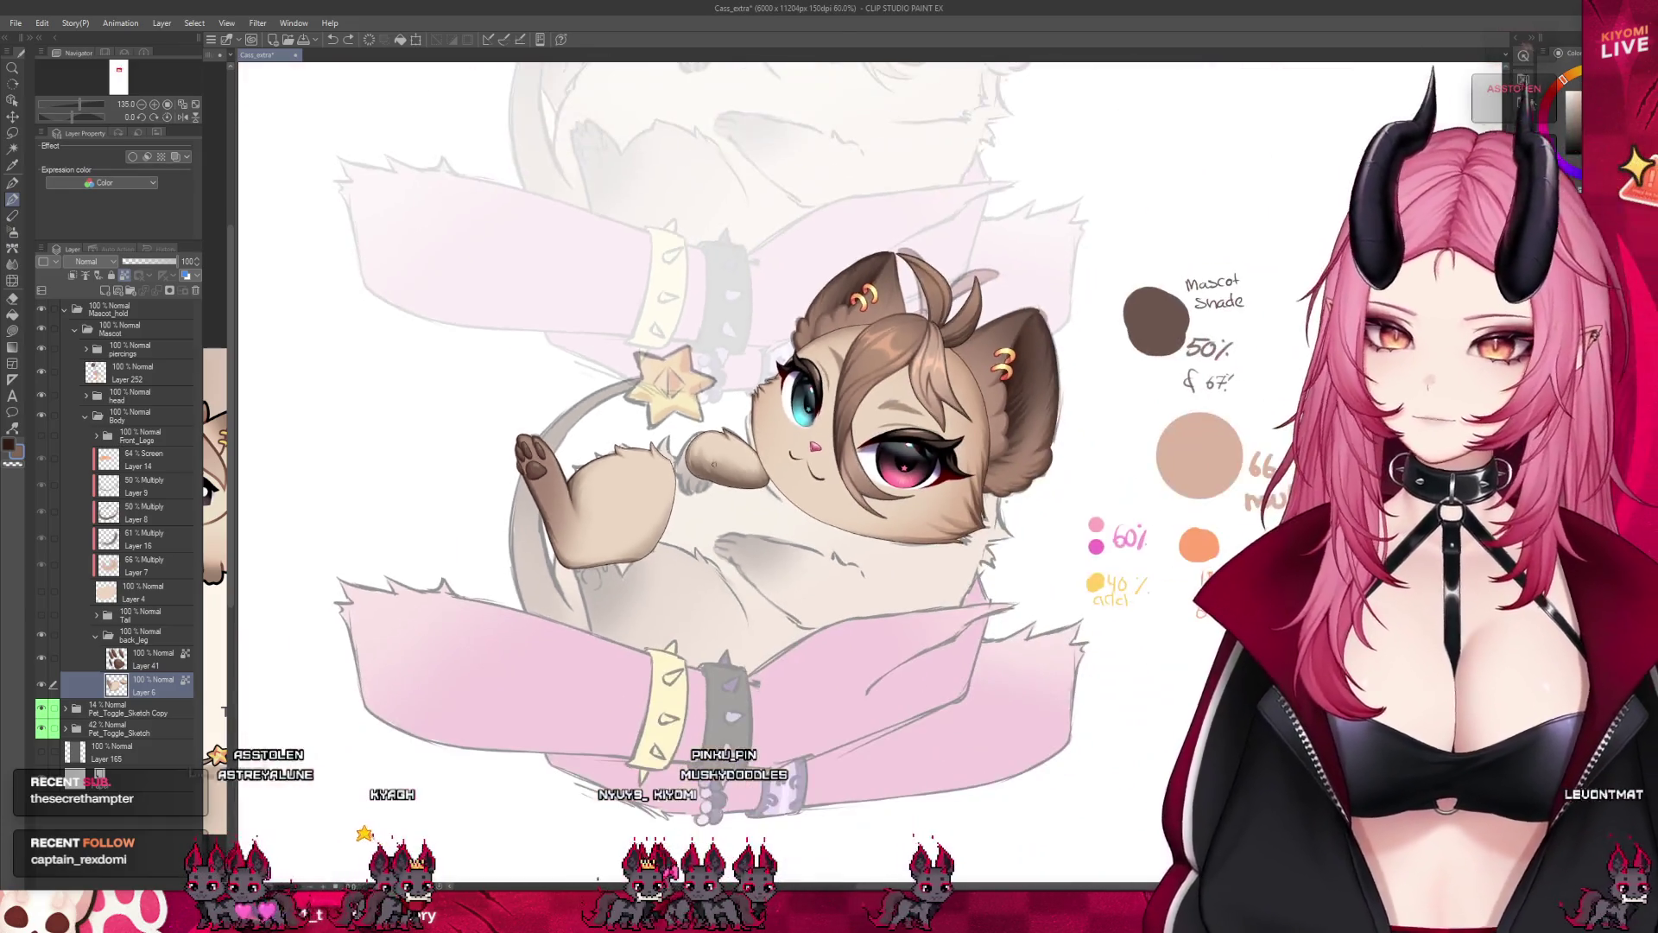
scroll(659, 489, up, 1)
scroll(659, 489, up, 1)
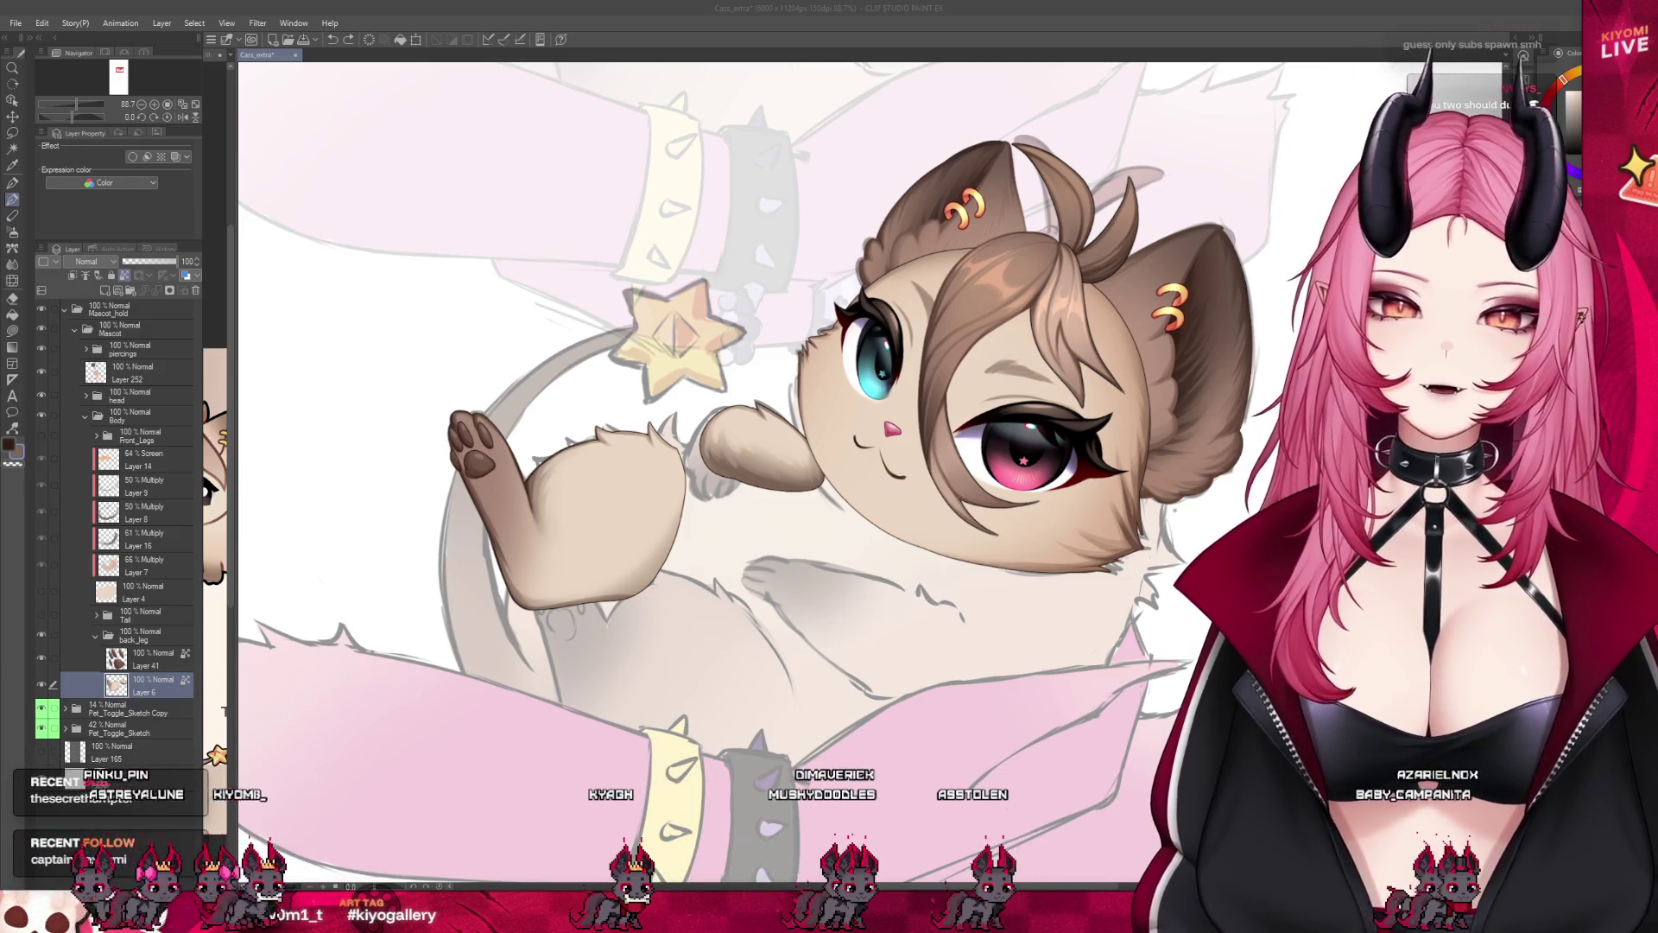
scroll(725, 369, up, 1)
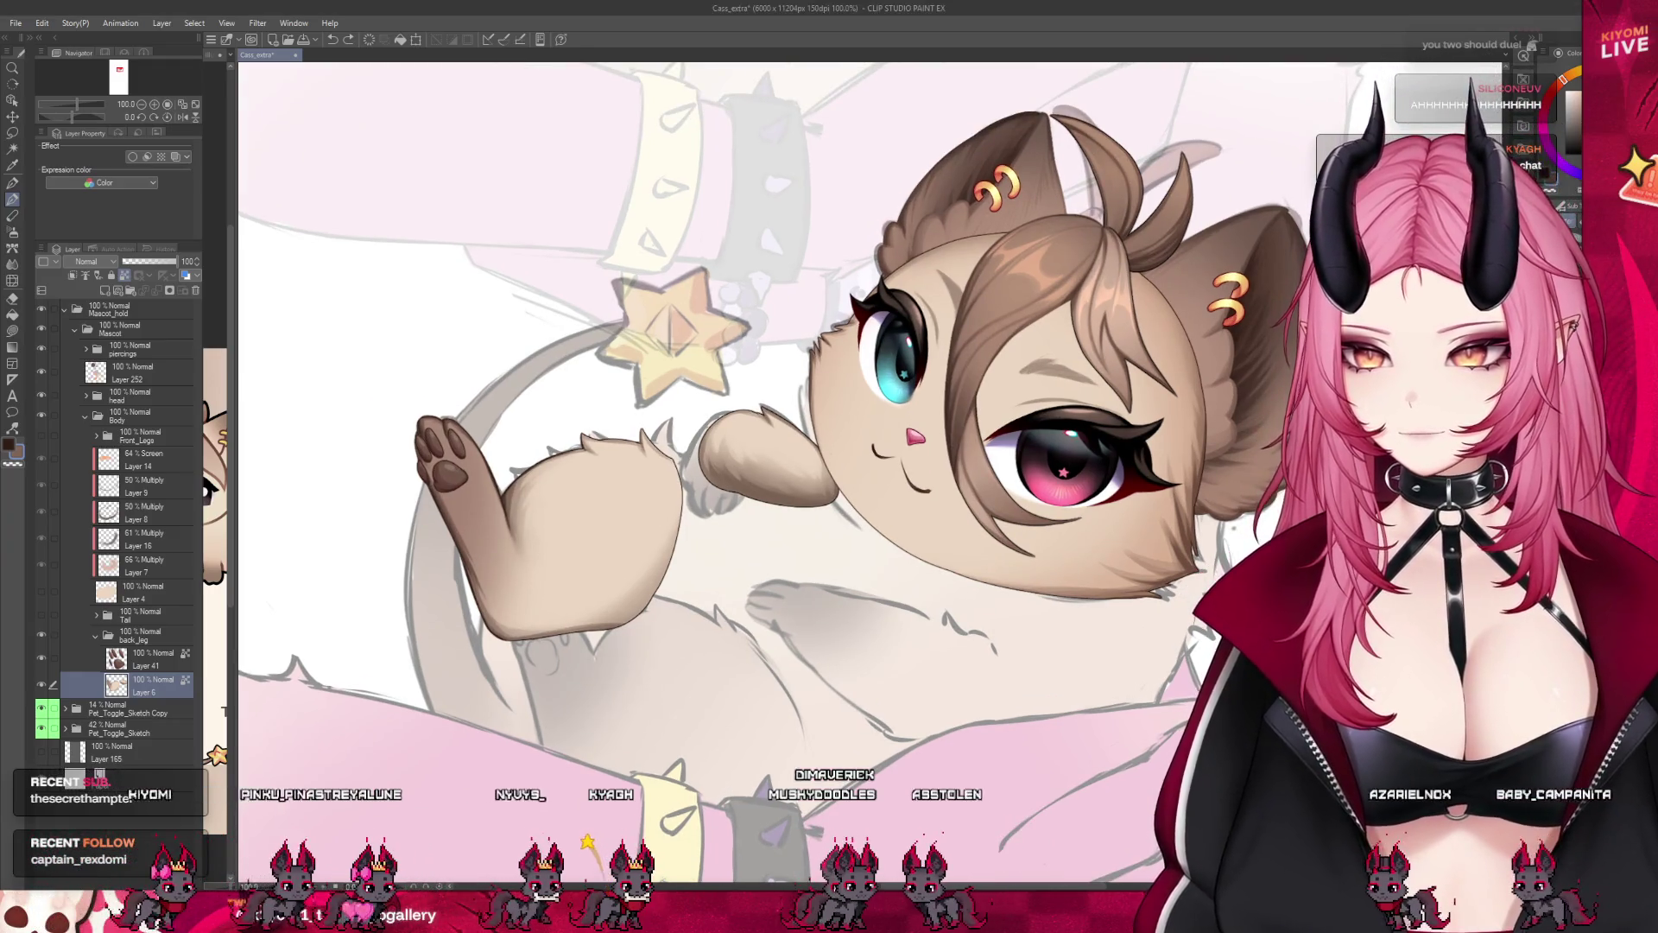
scroll(798, 436, up, 3)
scroll(799, 437, up, 4)
scroll(798, 437, up, 1)
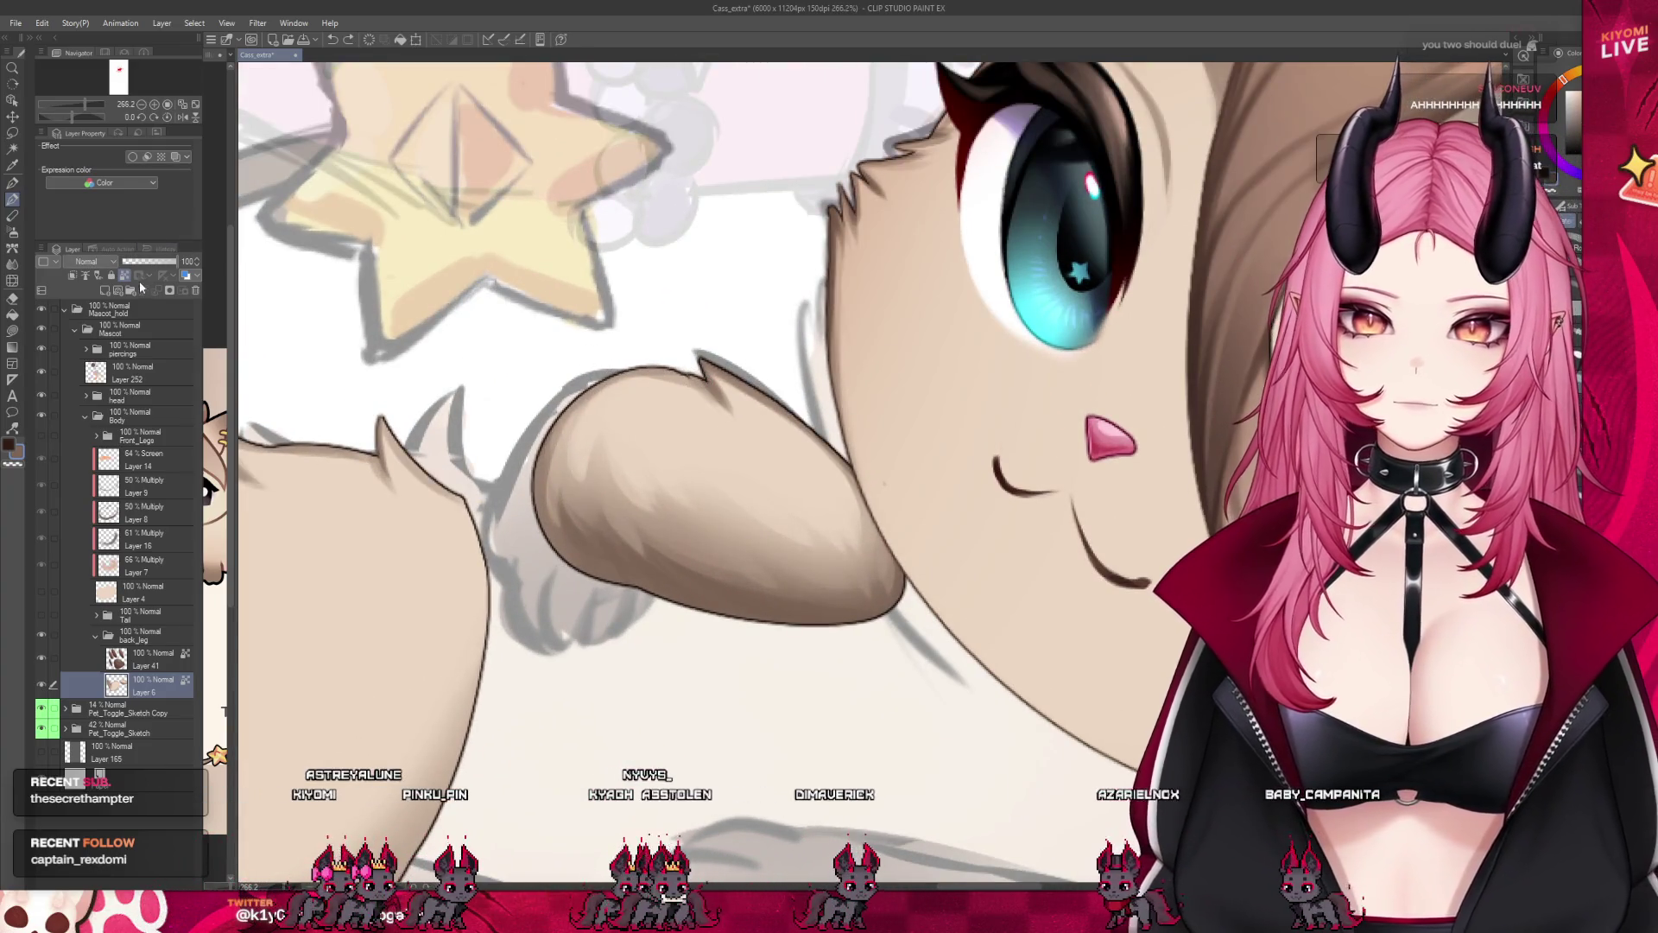
scroll(632, 366, up, 2)
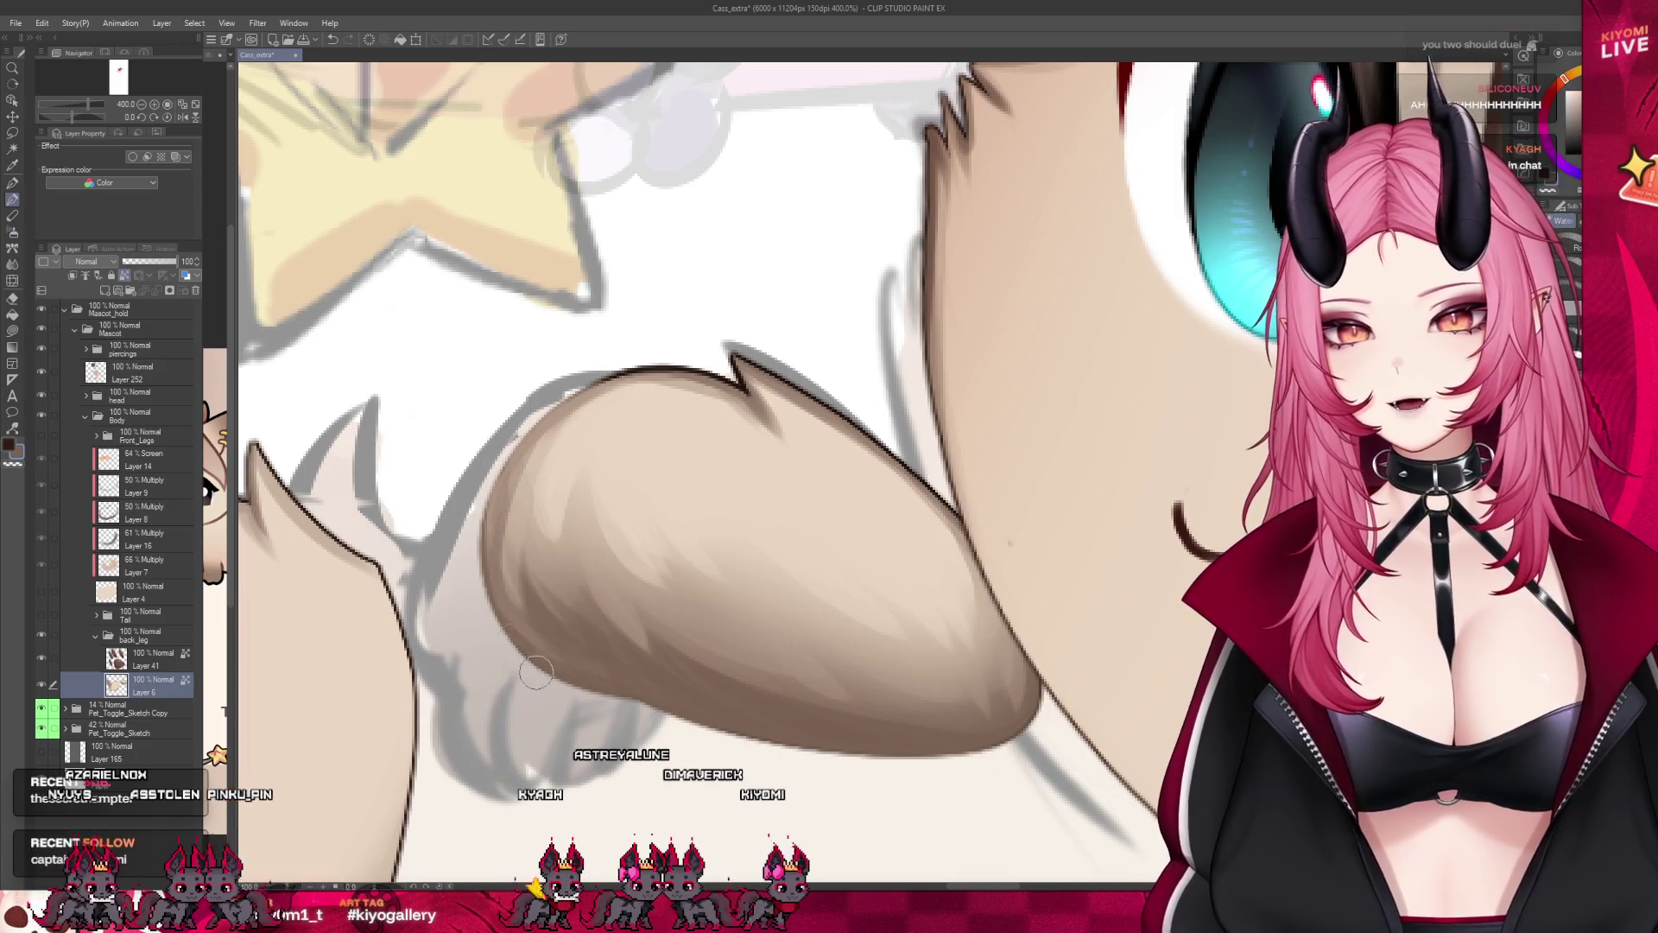
scroll(712, 525, down, 1)
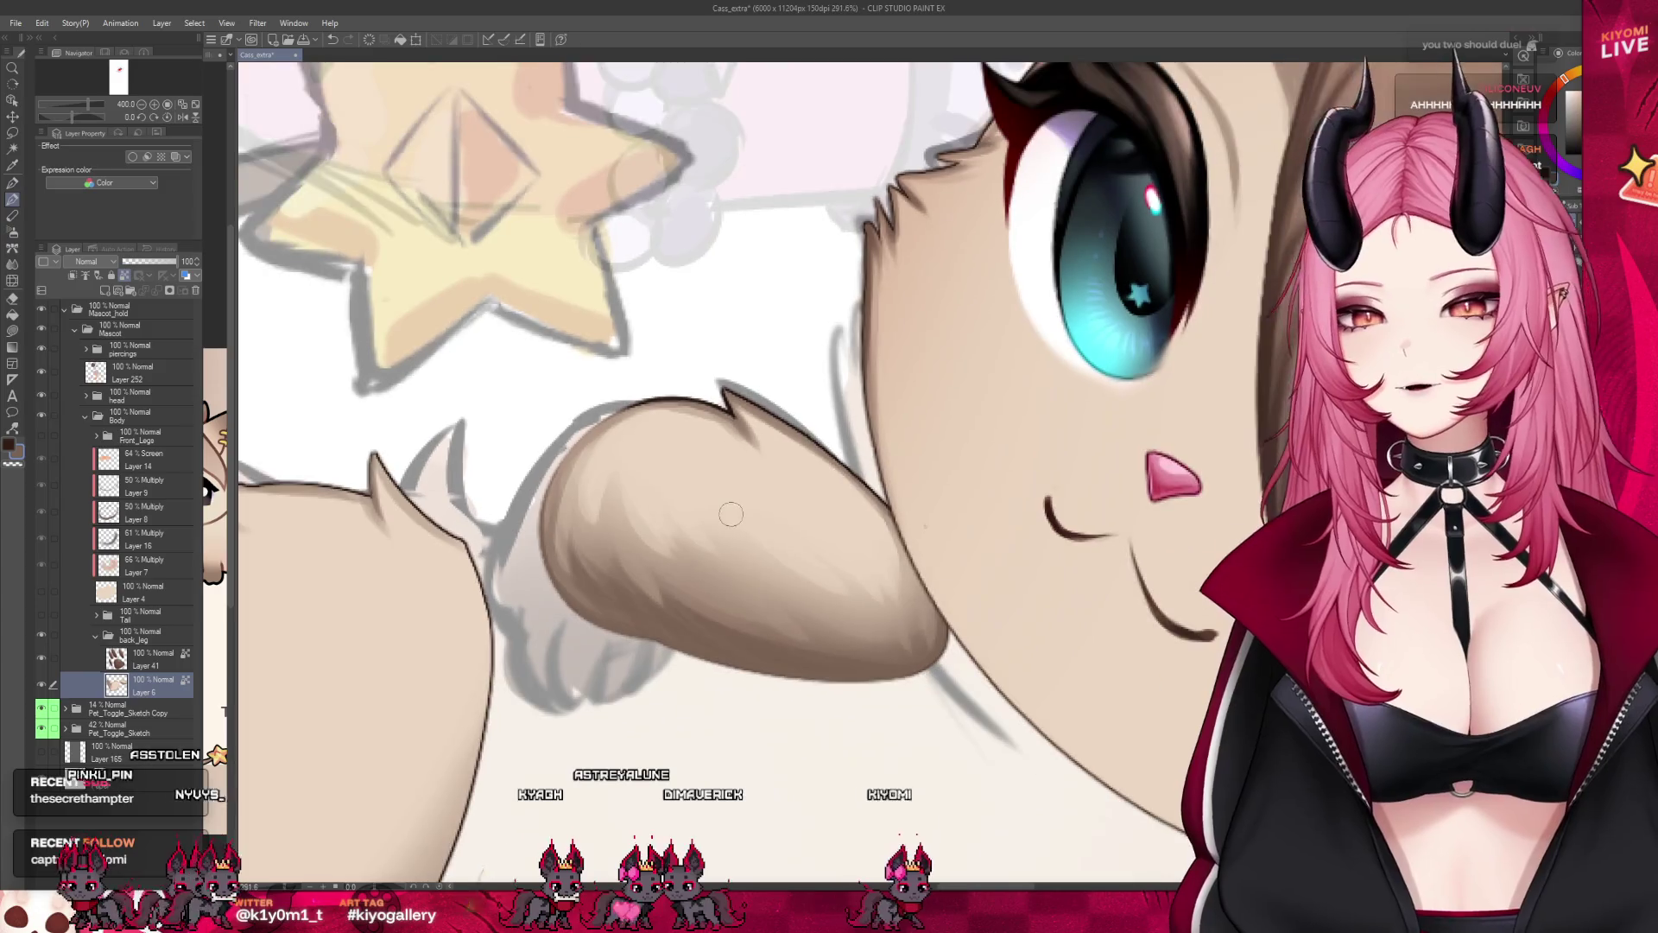
scroll(731, 515, down, 2)
scroll(777, 518, down, 2)
scroll(906, 525, down, 1)
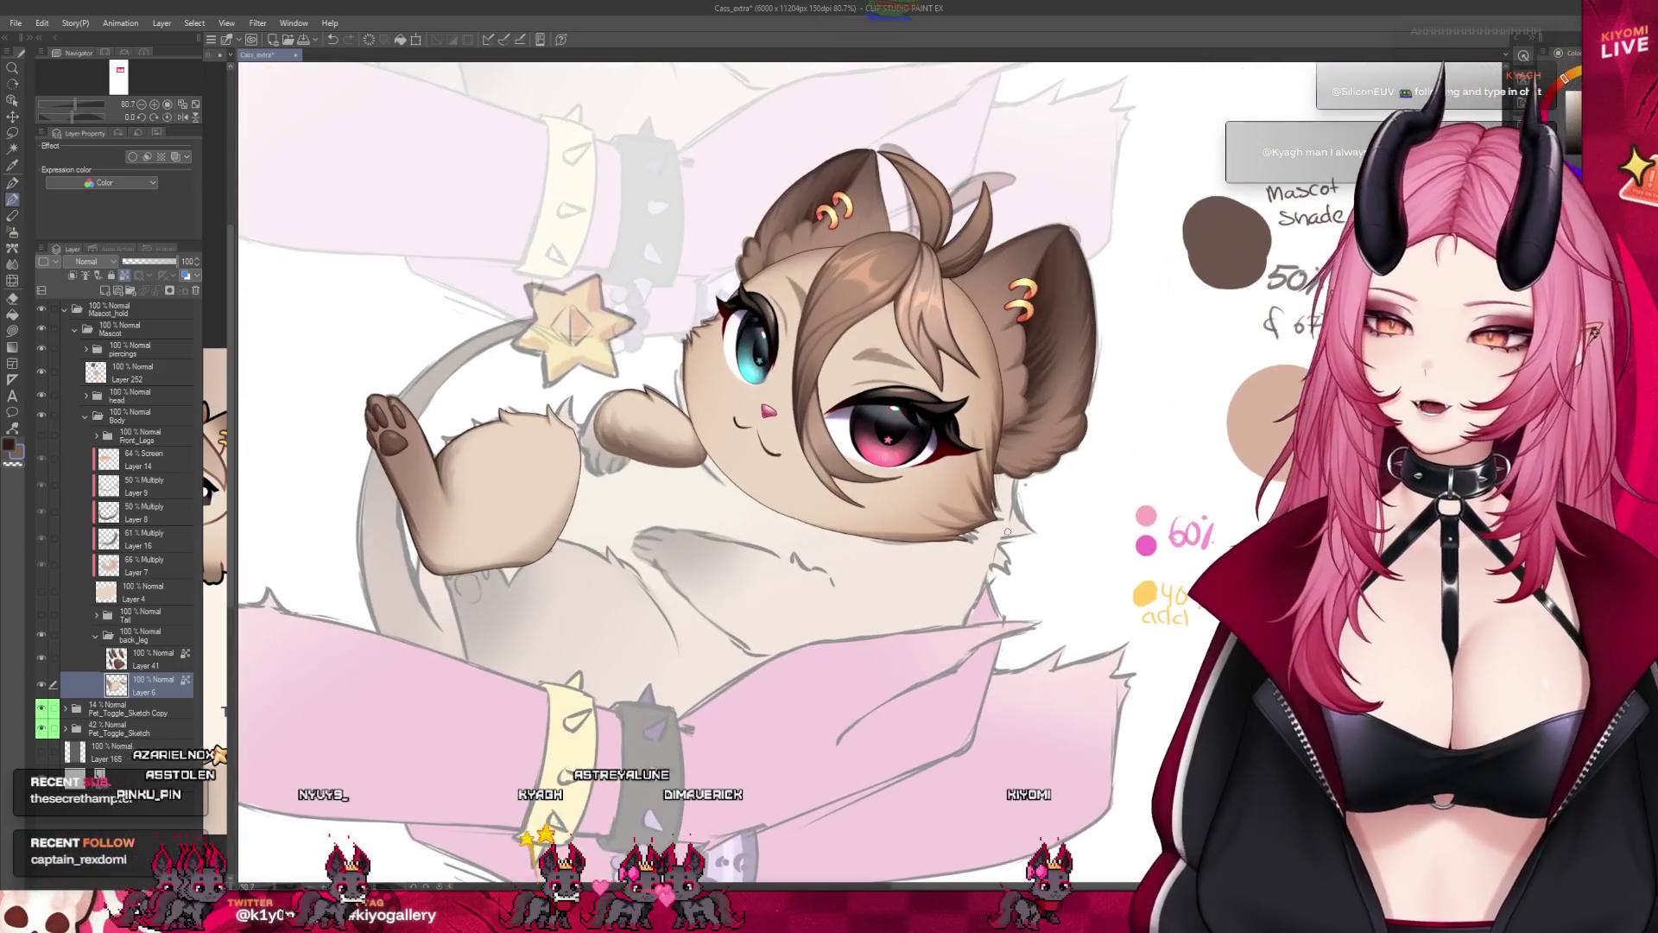
scroll(867, 541, up, 1)
scroll(869, 542, down, 1)
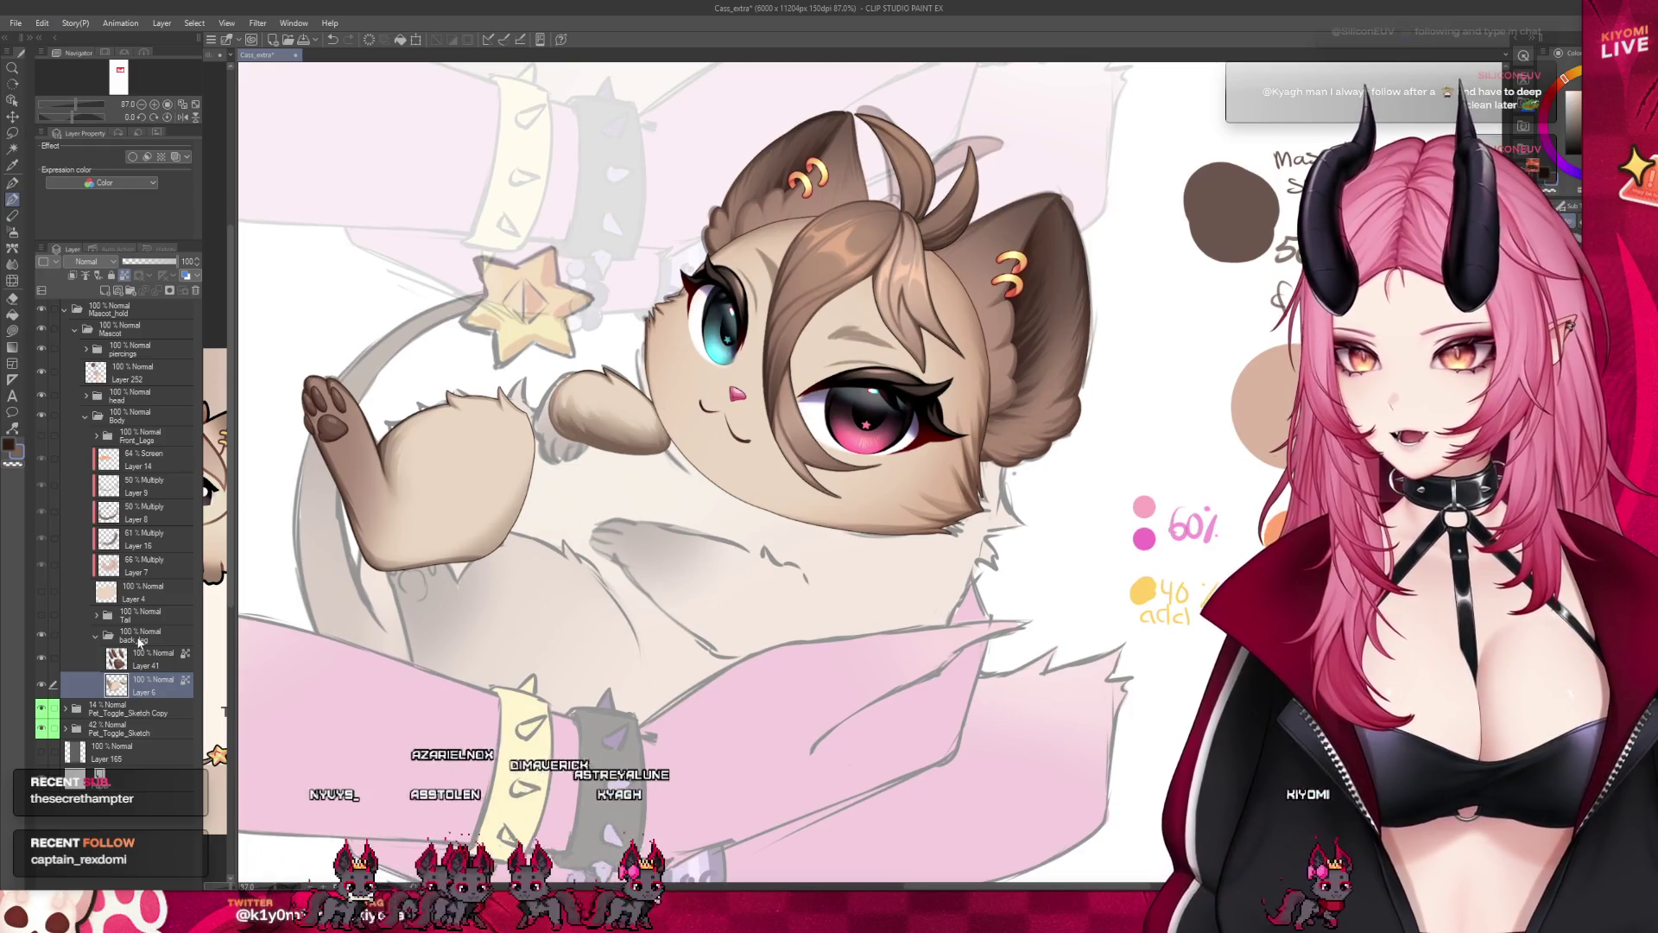
Reveal the coloured Tail folder and the fluffy rounded body layer on the cat mascot.
click(143, 635)
click(45, 616)
key(ctrl+minus)
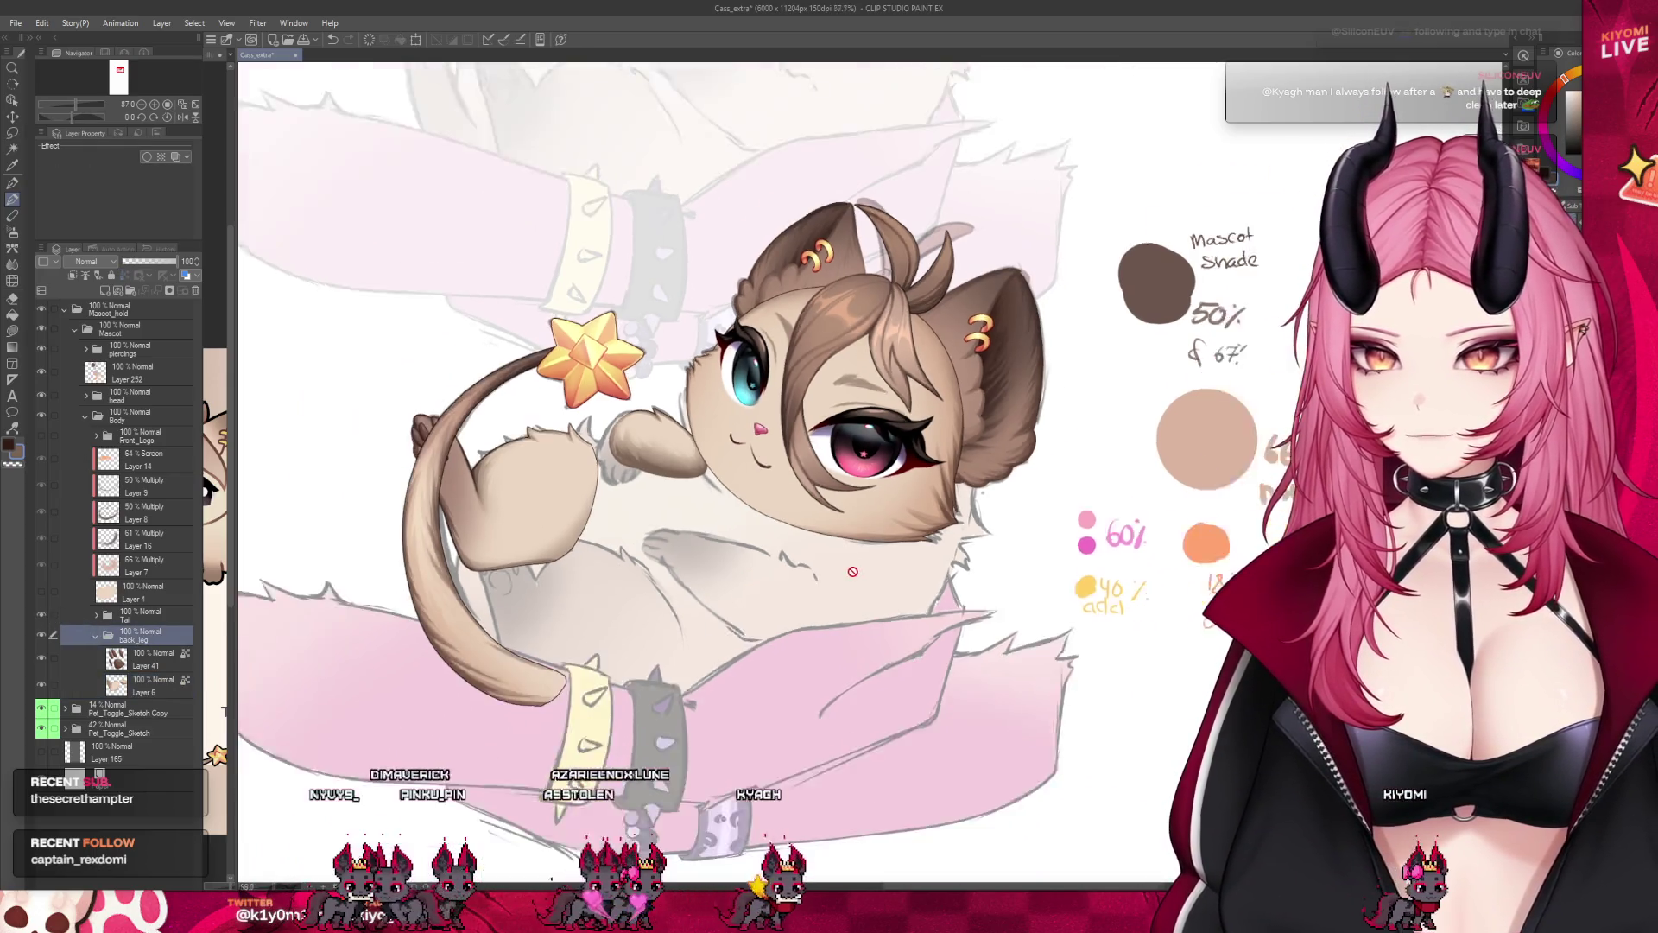
click(94, 617)
scroll(117, 583, down, 3)
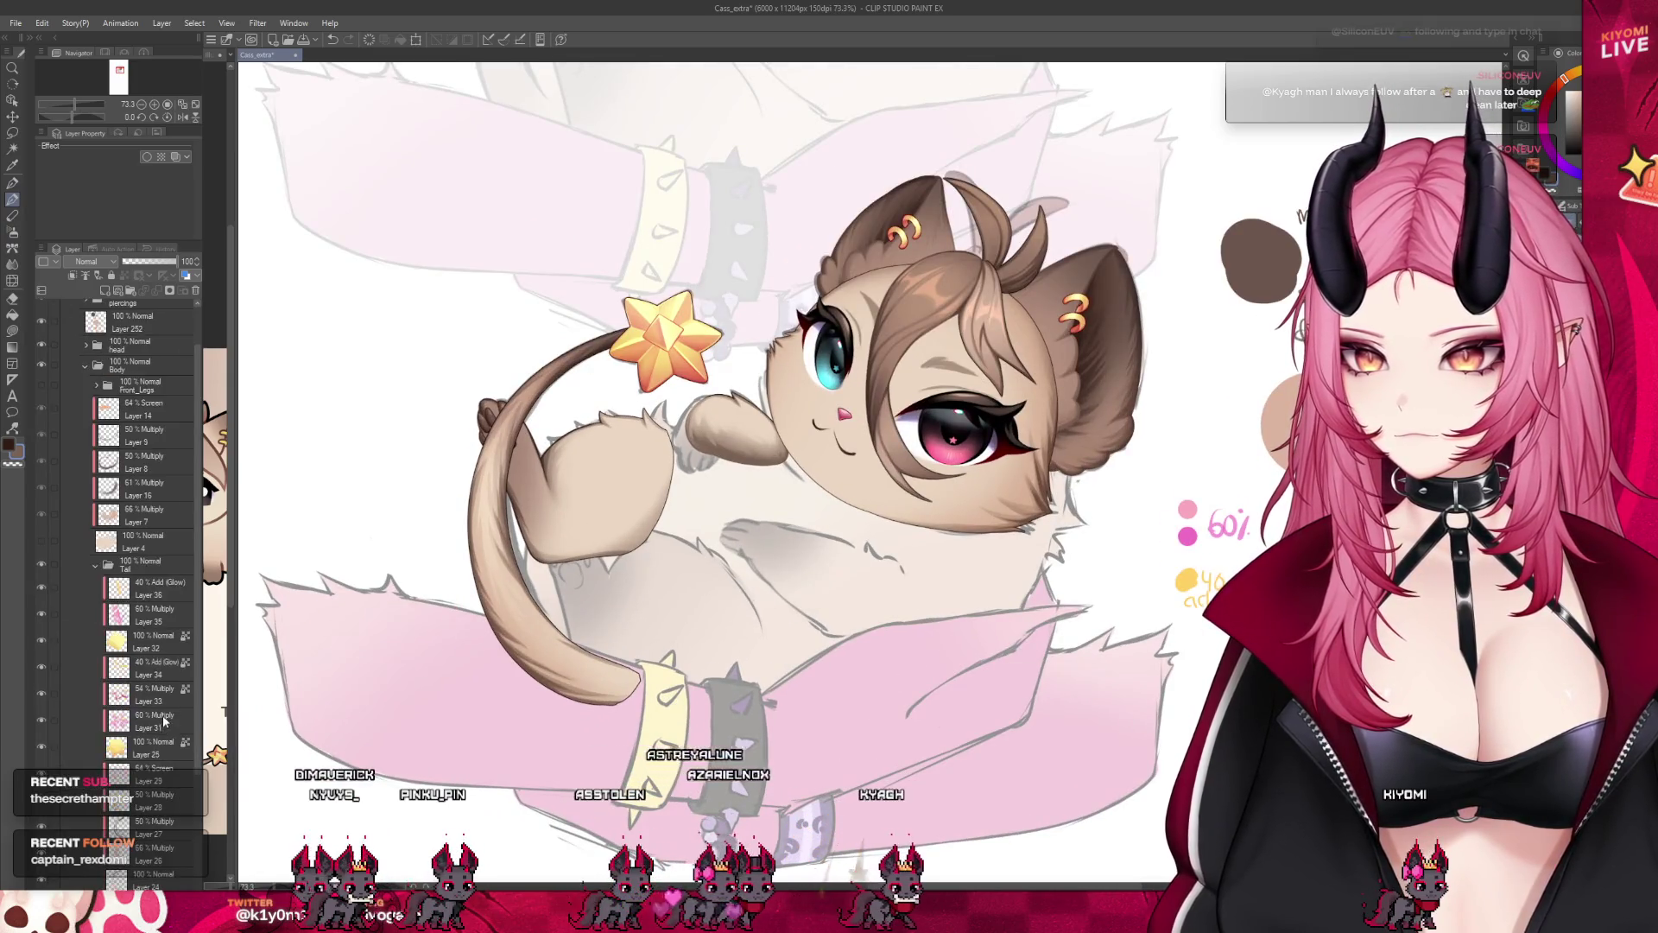
key(ctrl+minus)
key(ctrl+plus)
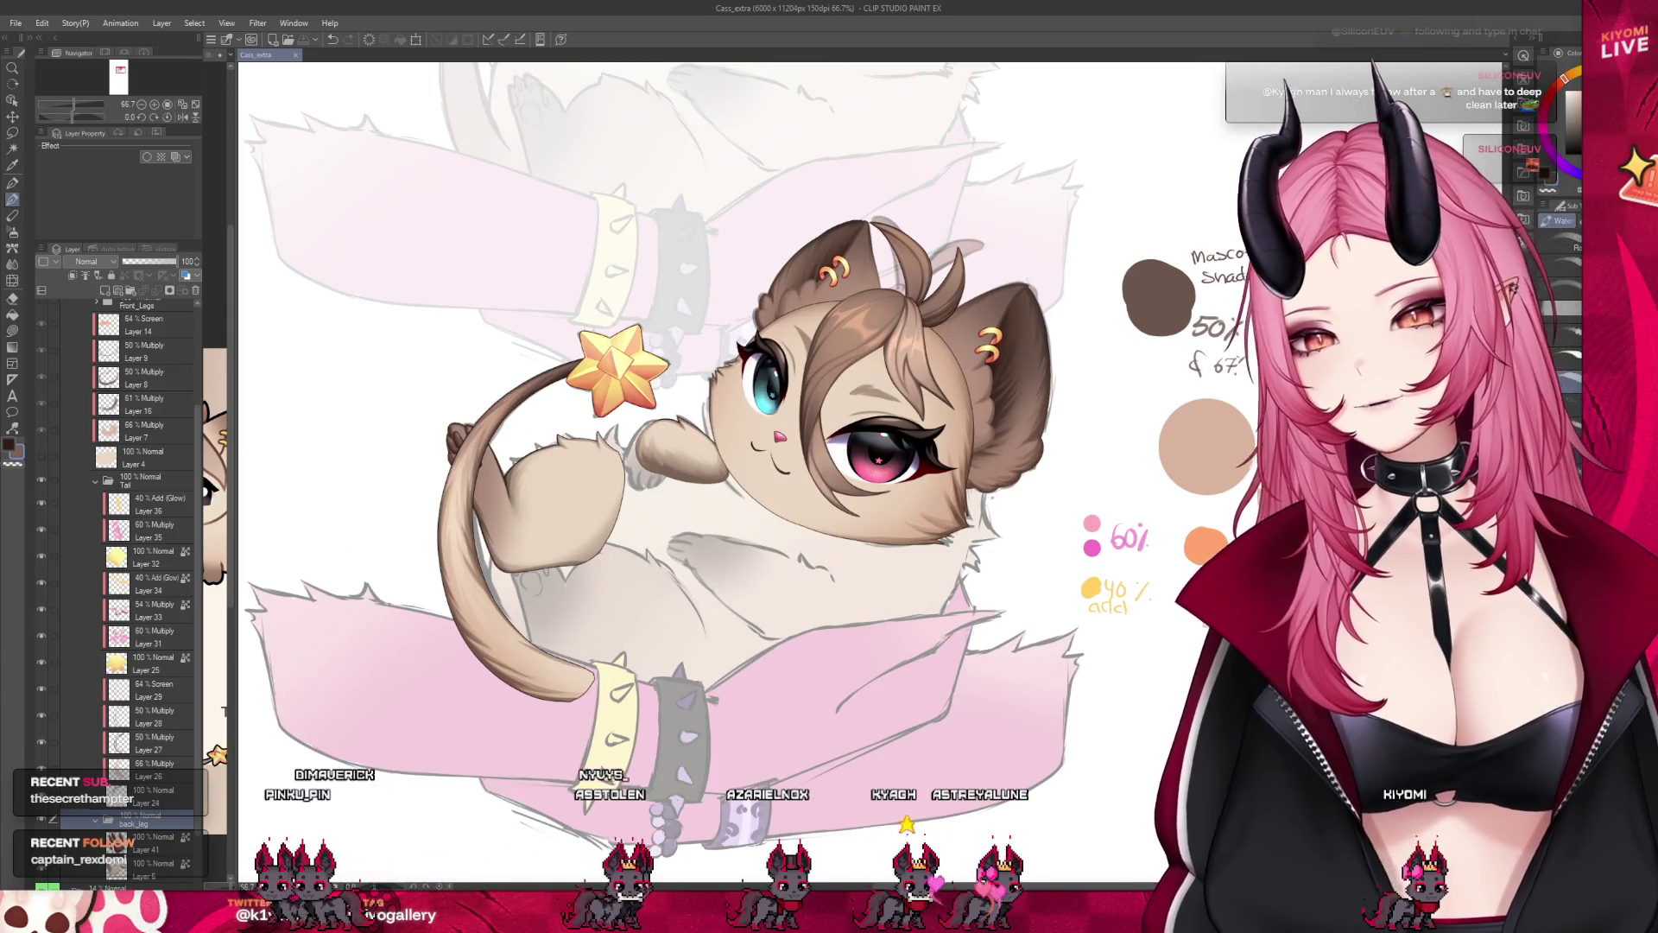
click(40, 456)
scroll(79, 518, up, 3)
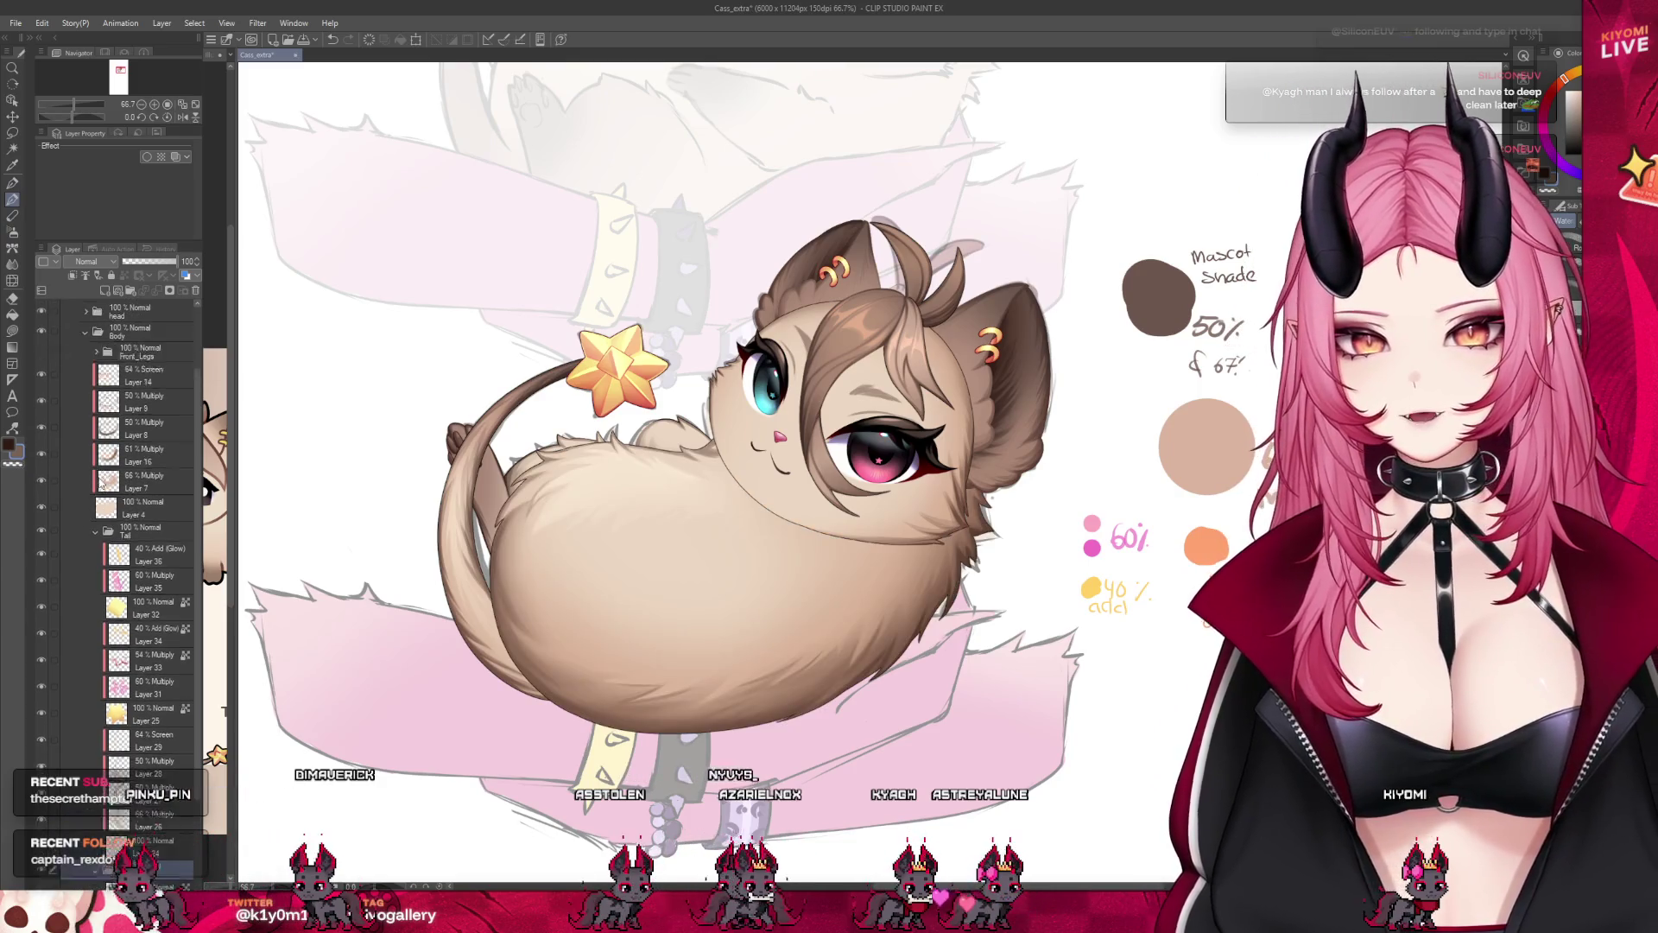
scroll(302, 456, down, 3)
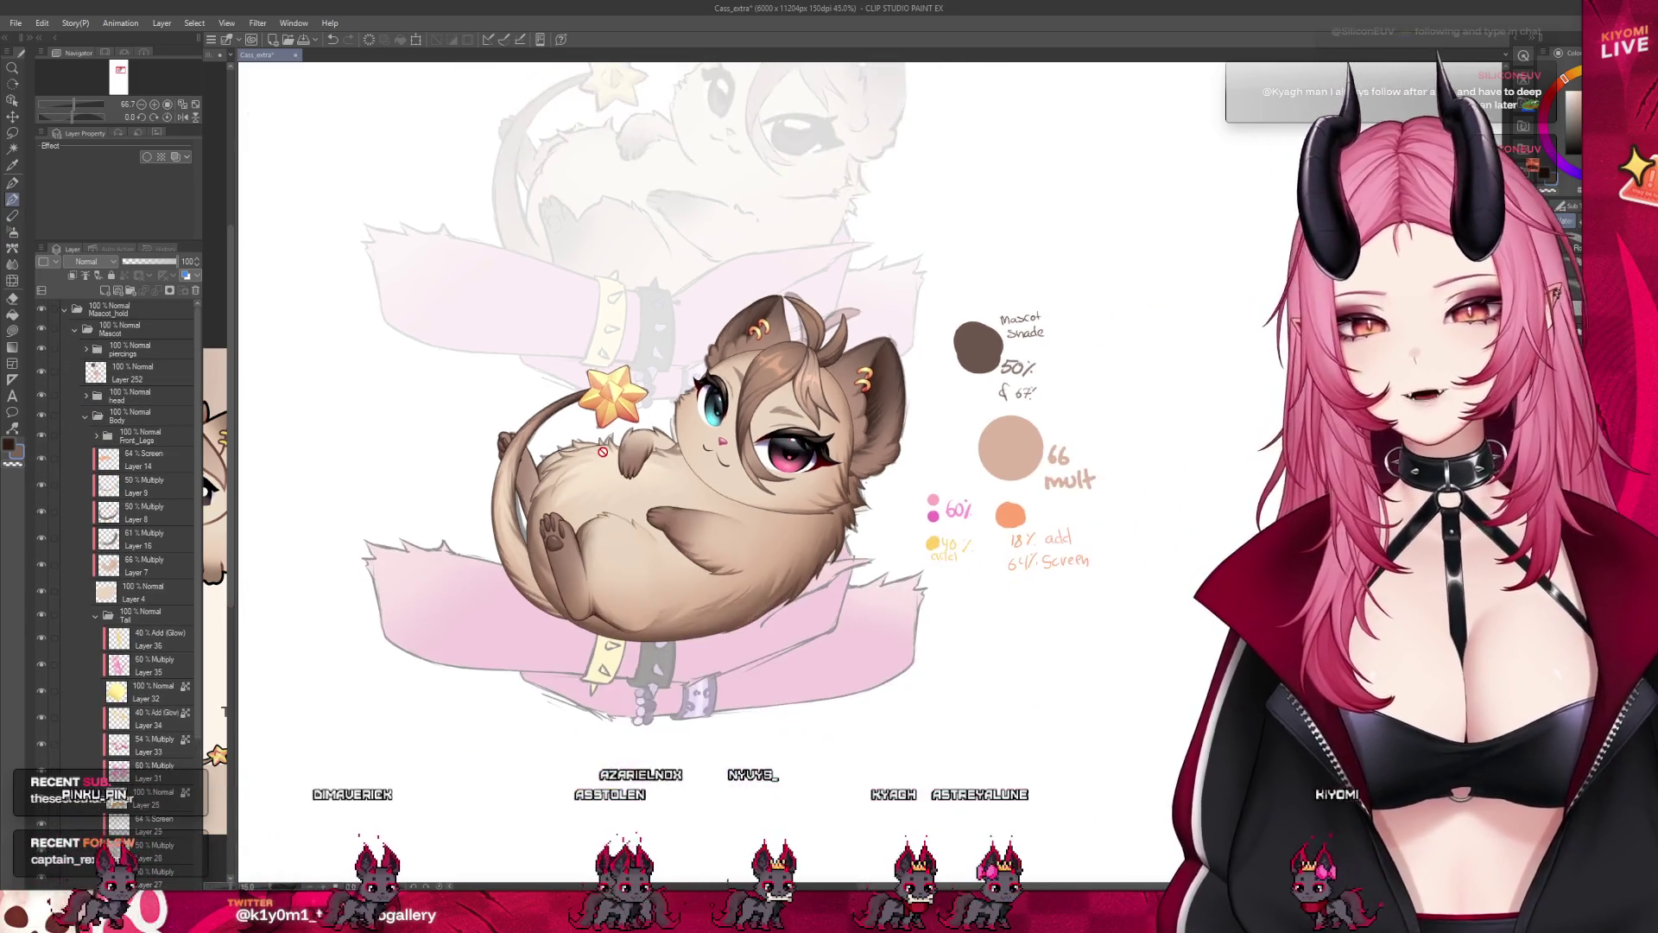
scroll(302, 456, up, 2)
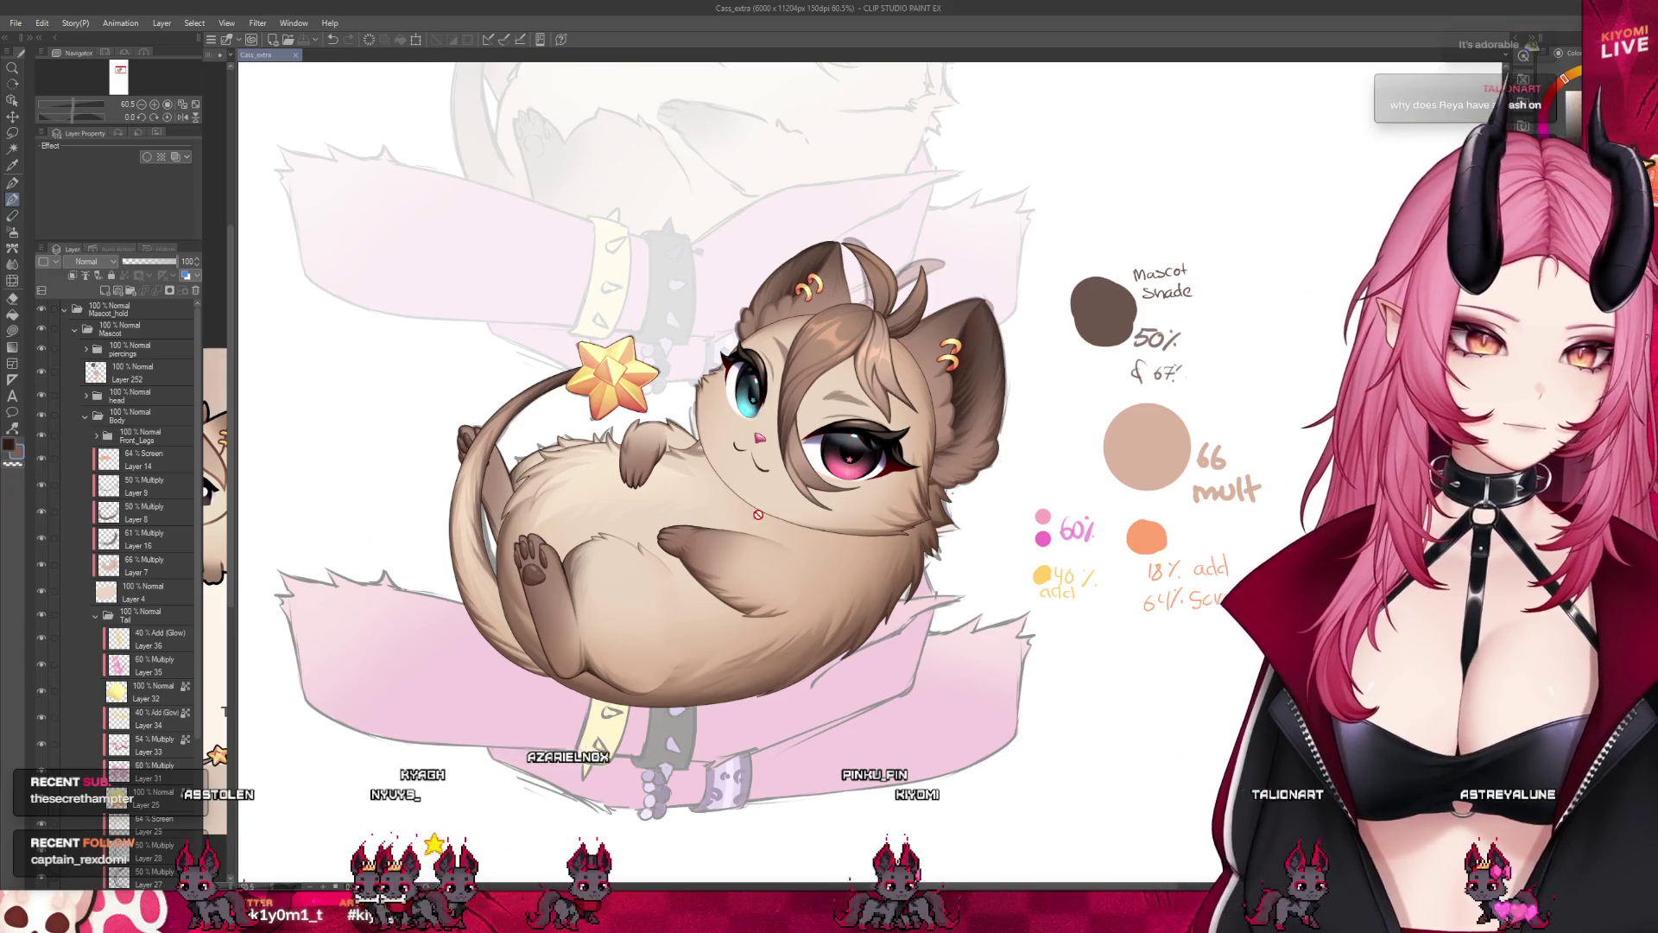
scroll(725, 376, up, 1)
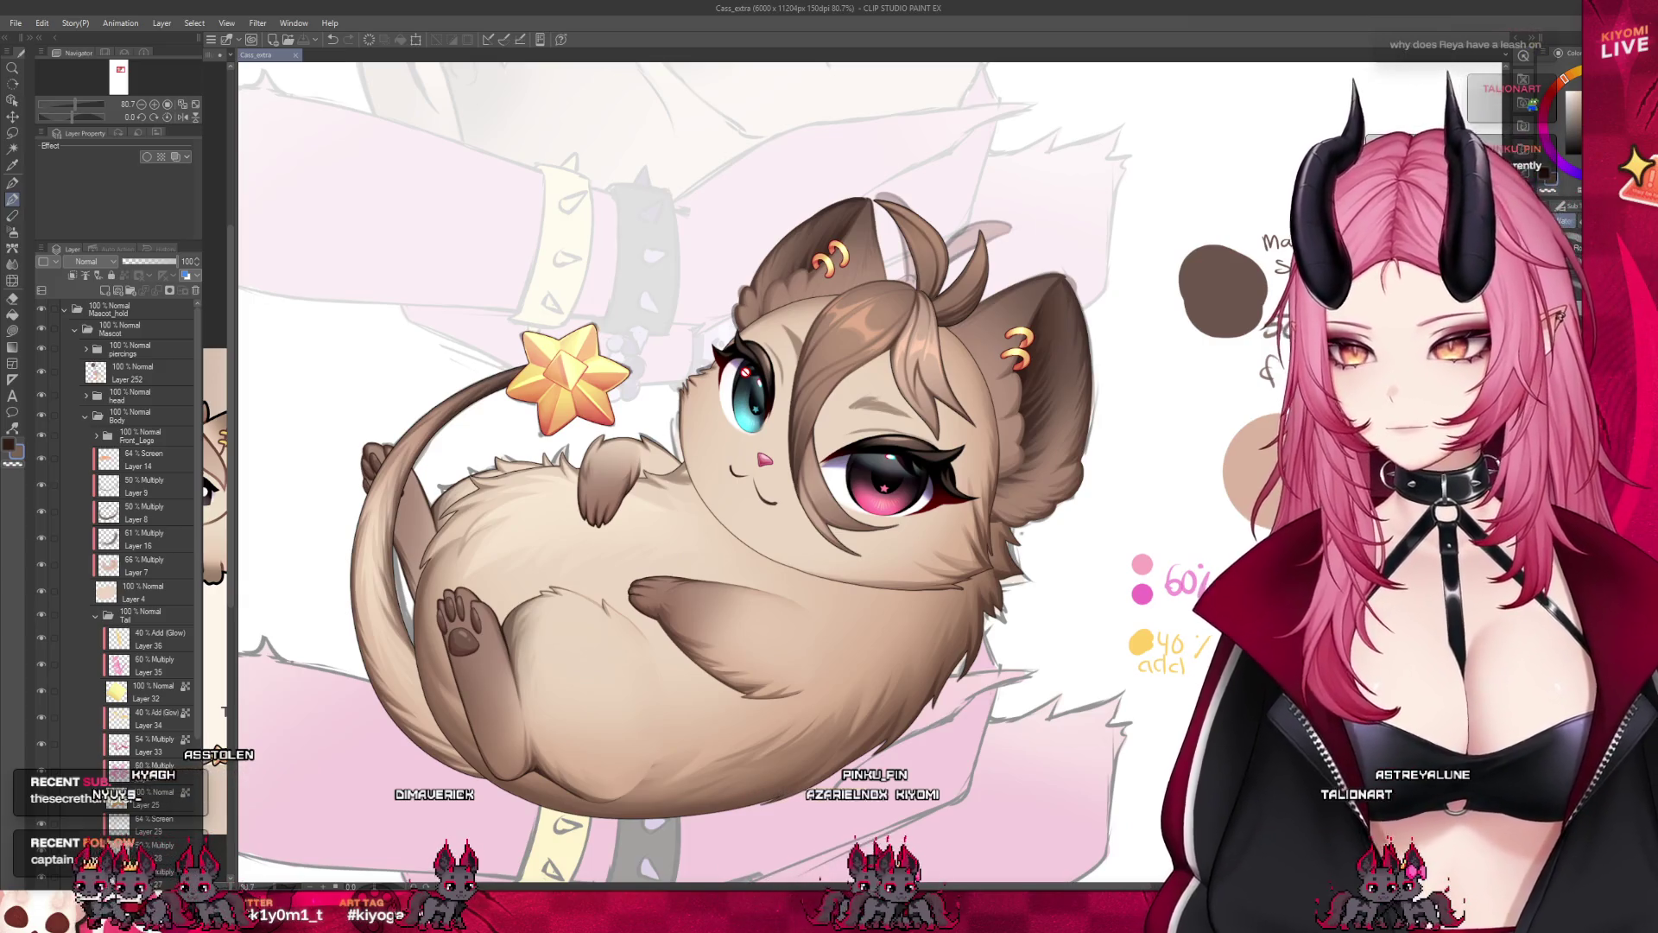
scroll(765, 428, up, 1)
scroll(770, 466, up, 1)
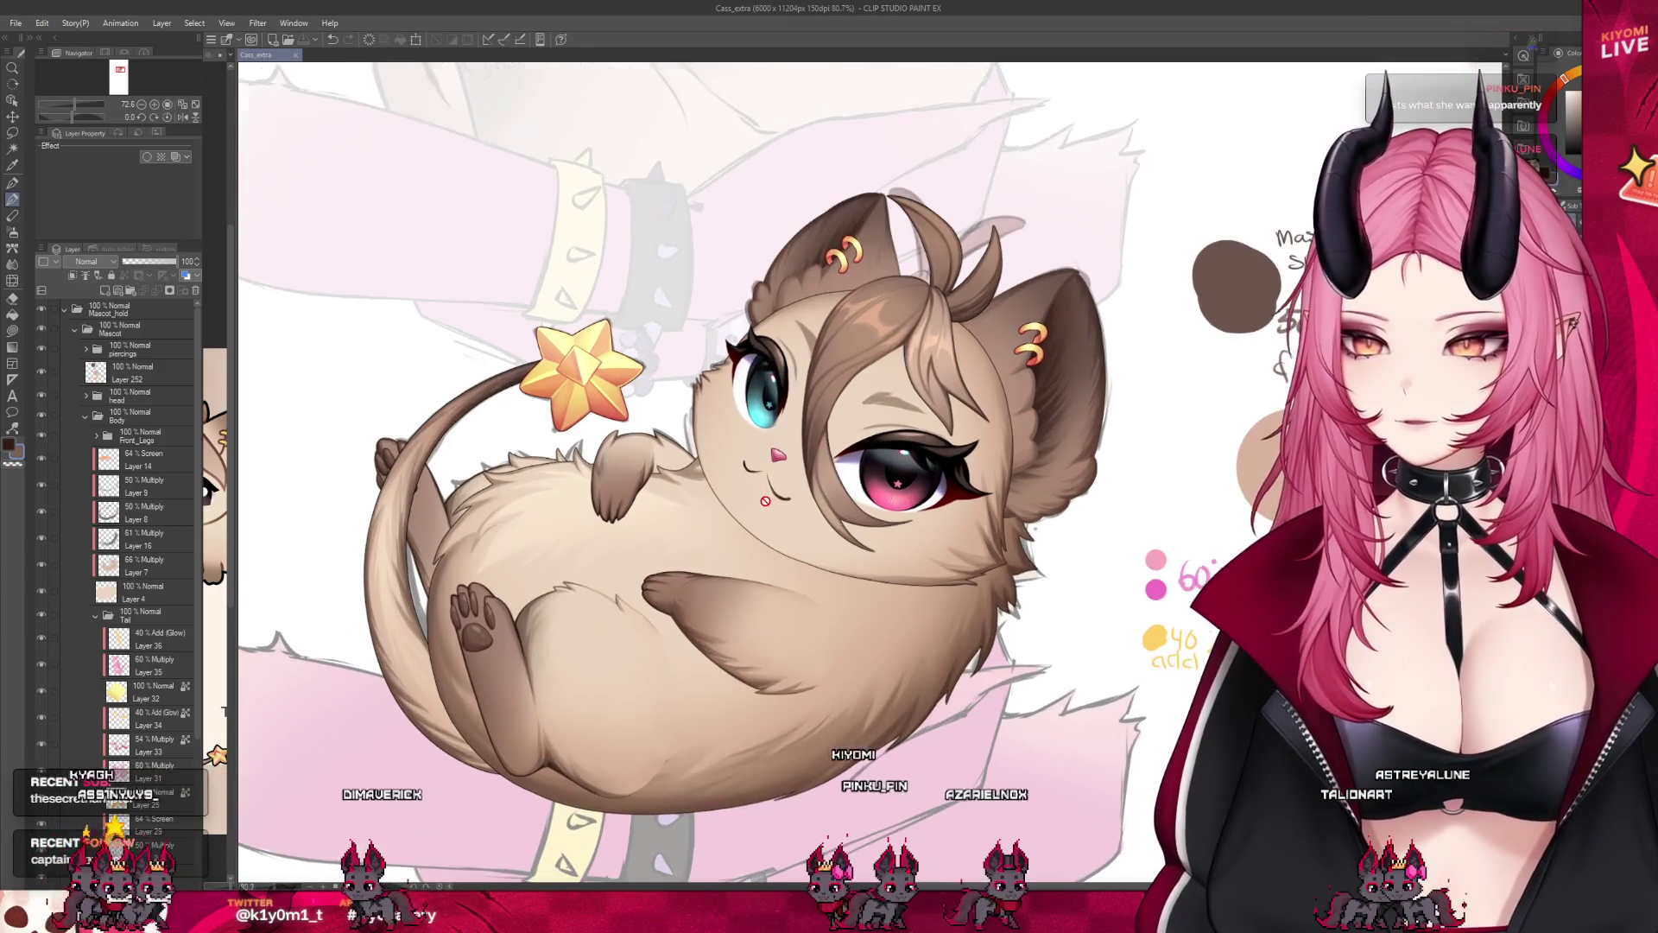
scroll(775, 504, up, 1)
scroll(726, 511, down, 2)
scroll(673, 519, up, 1)
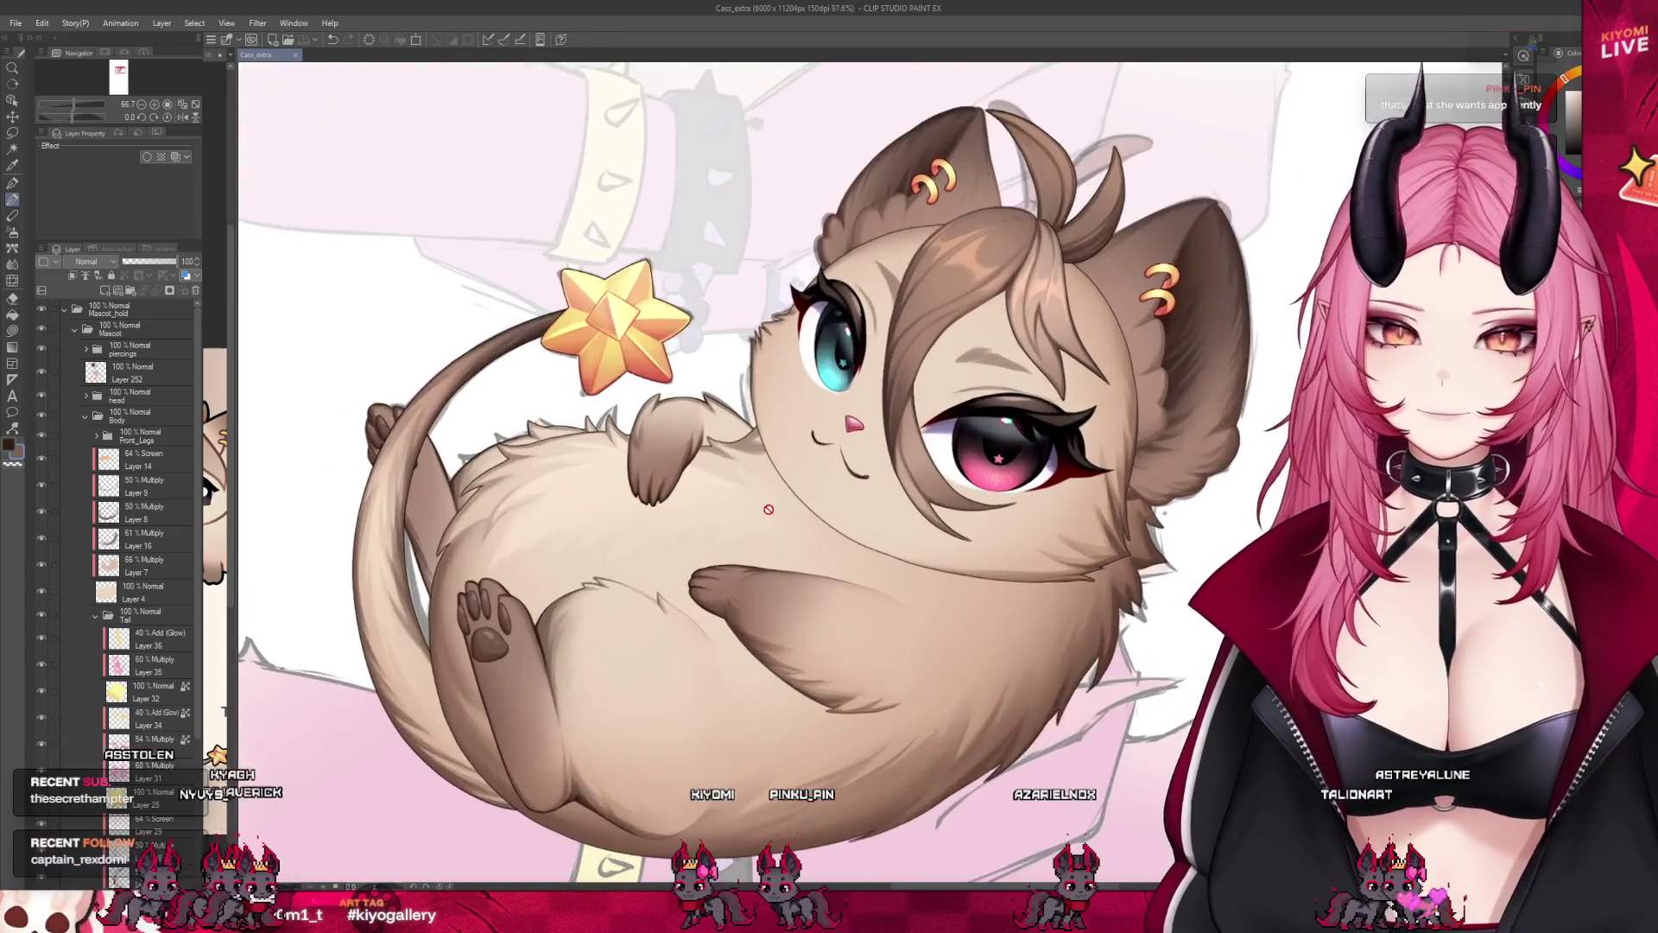
scroll(653, 525, up, 1)
click(143, 661)
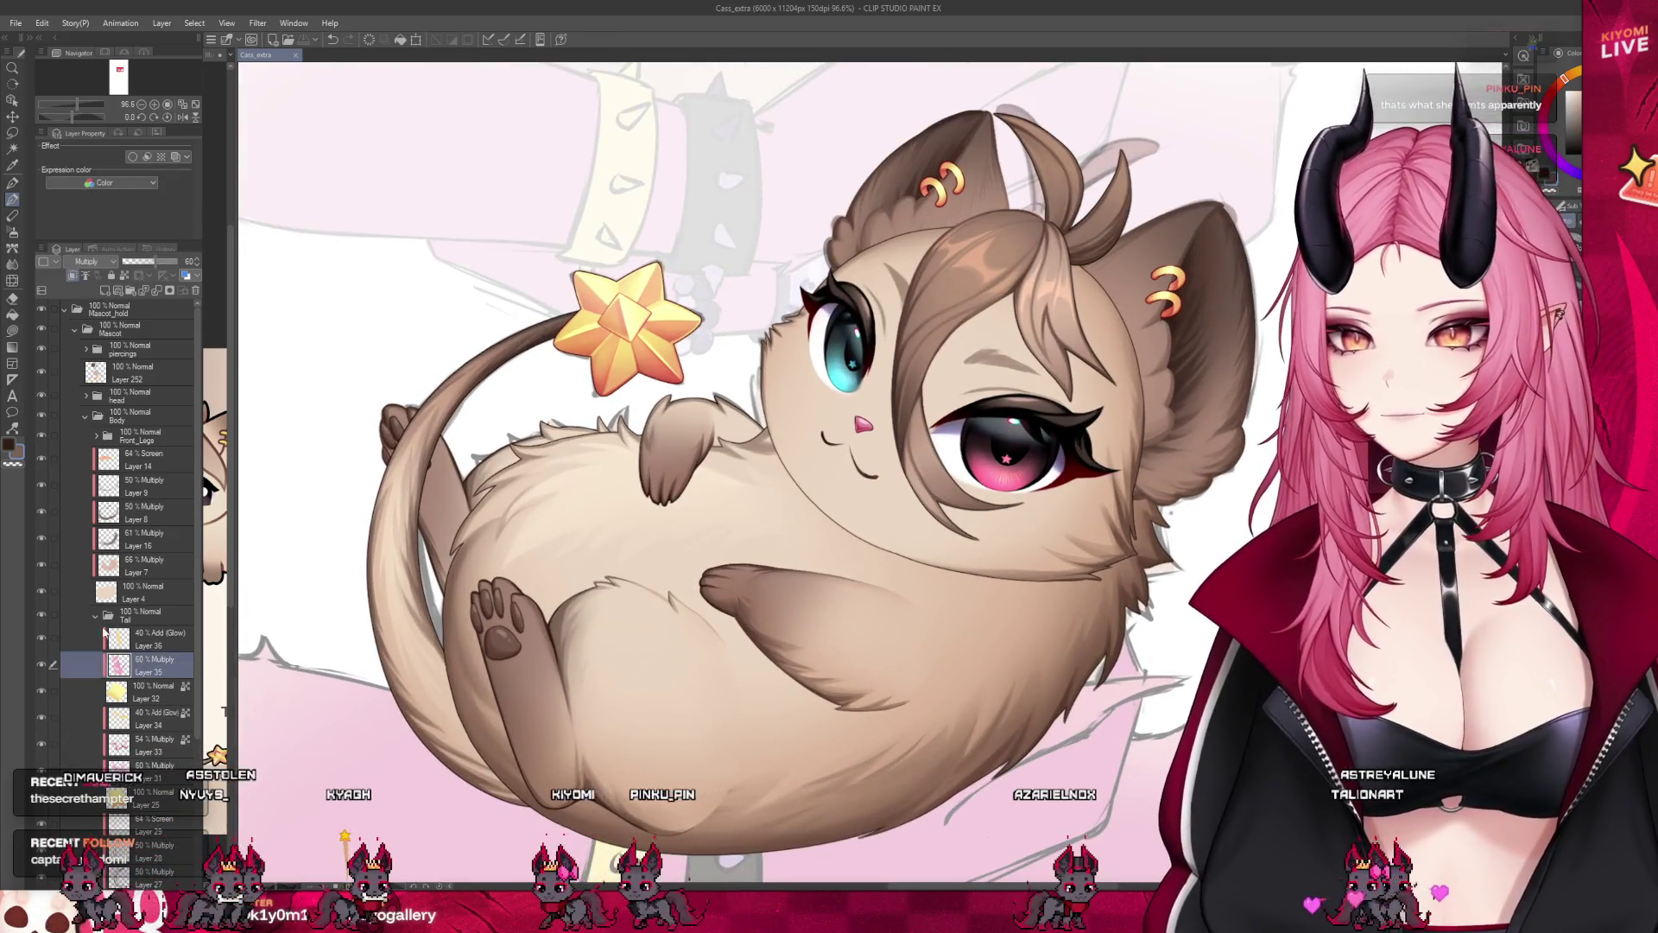
click(94, 612)
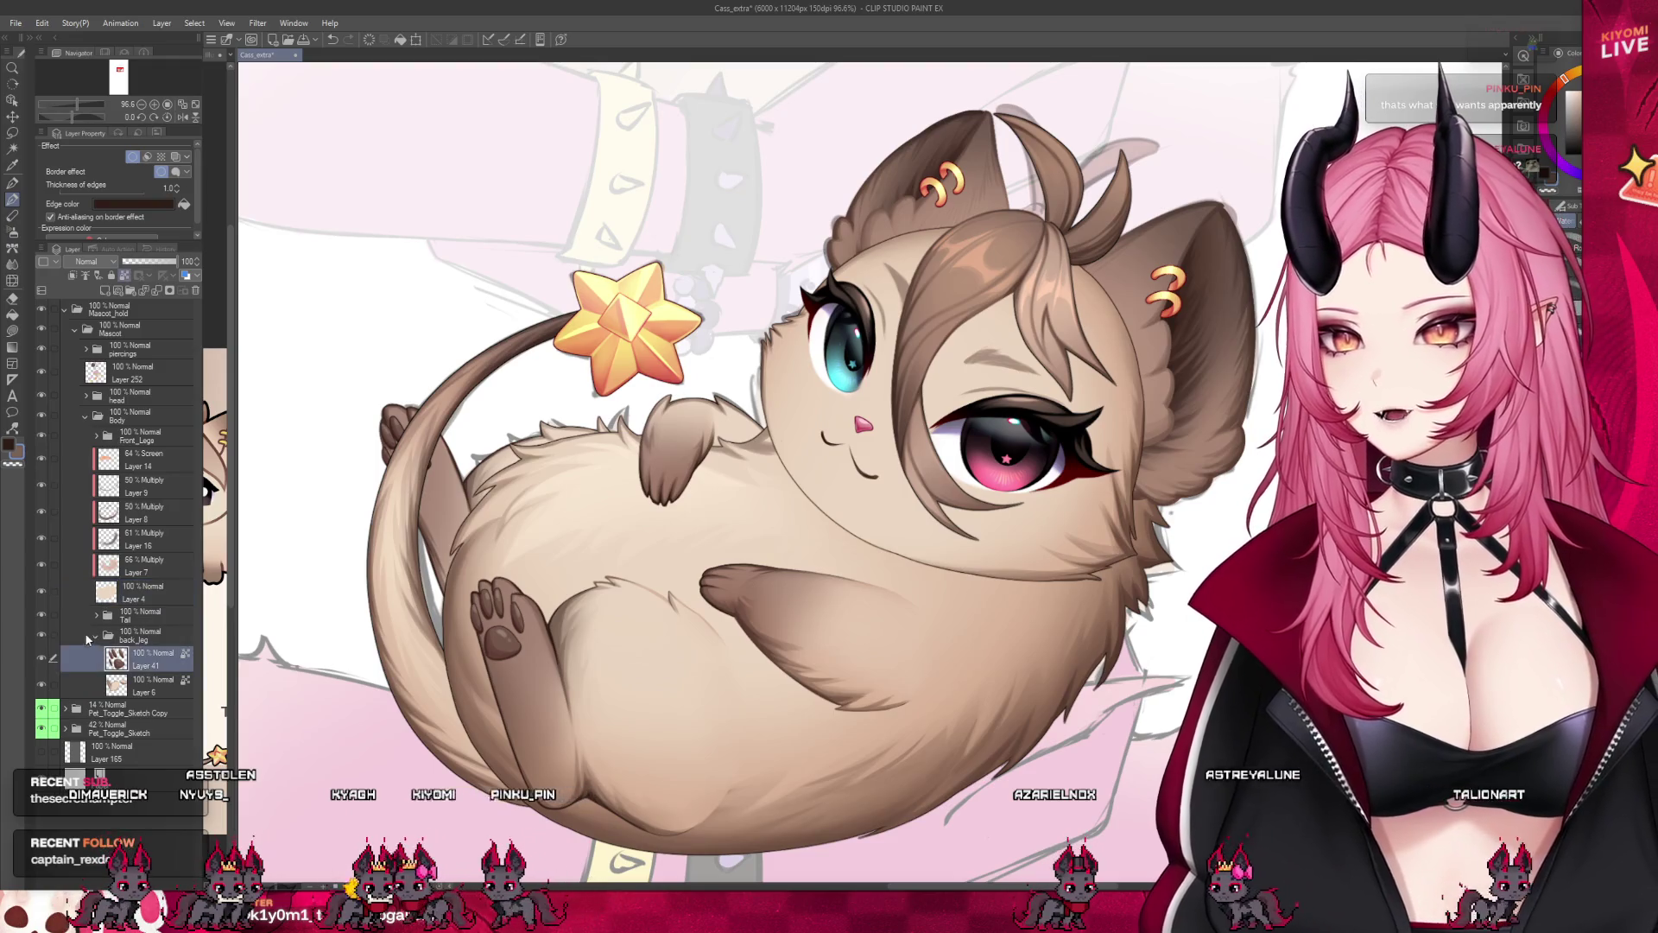
click(92, 637)
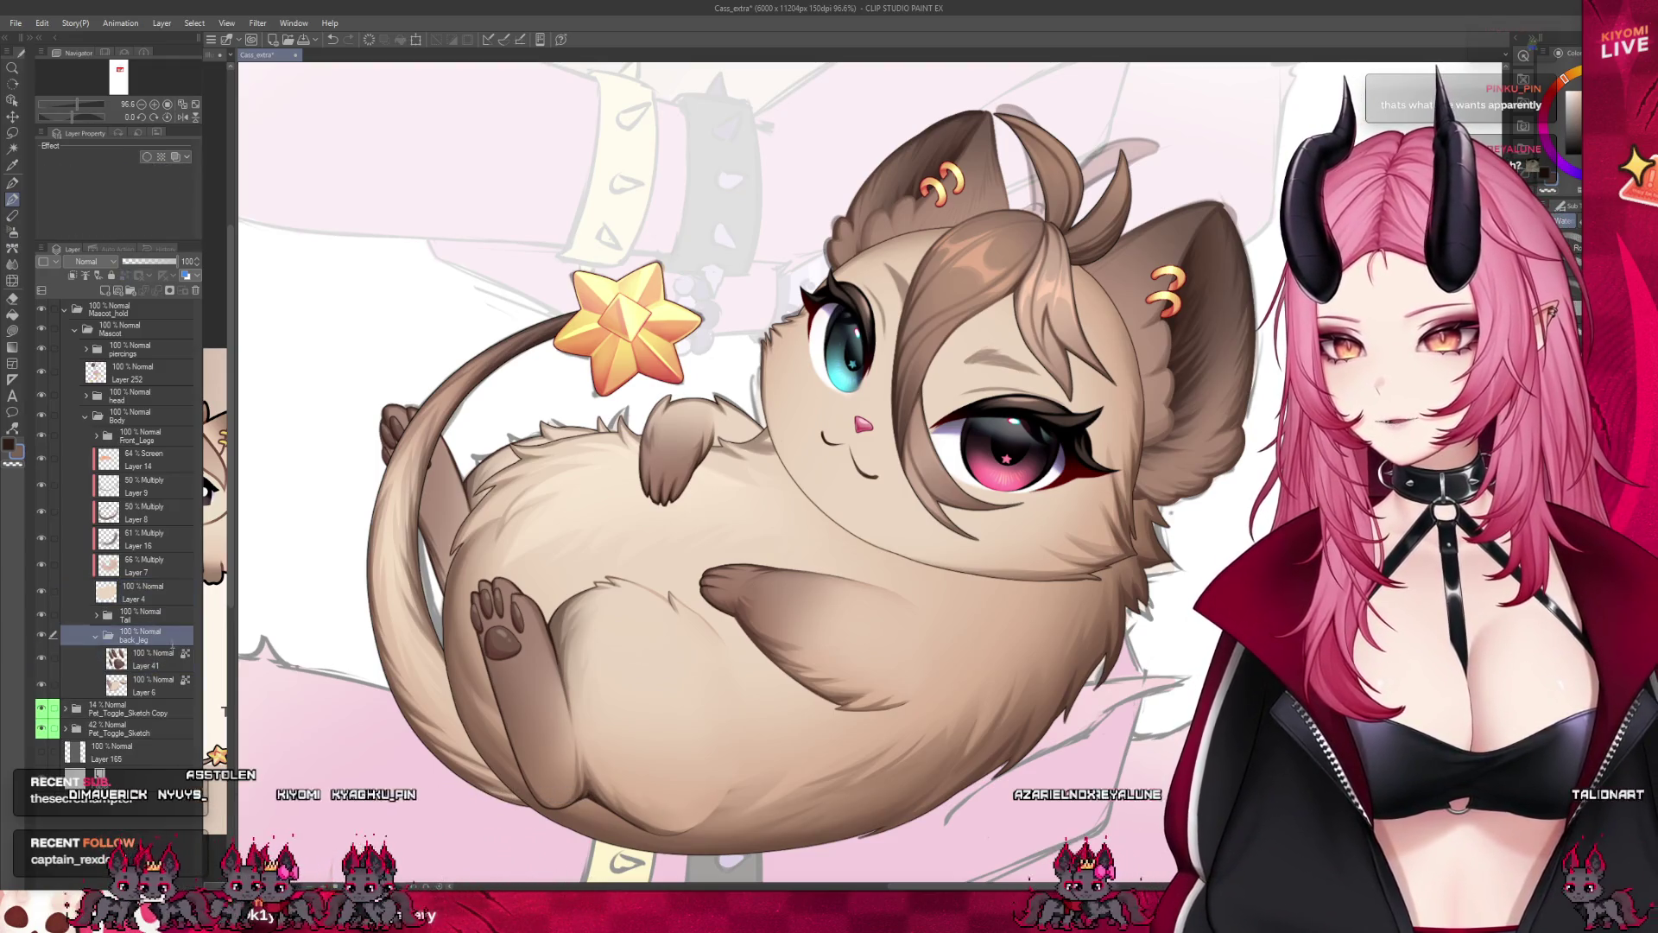
click(153, 683)
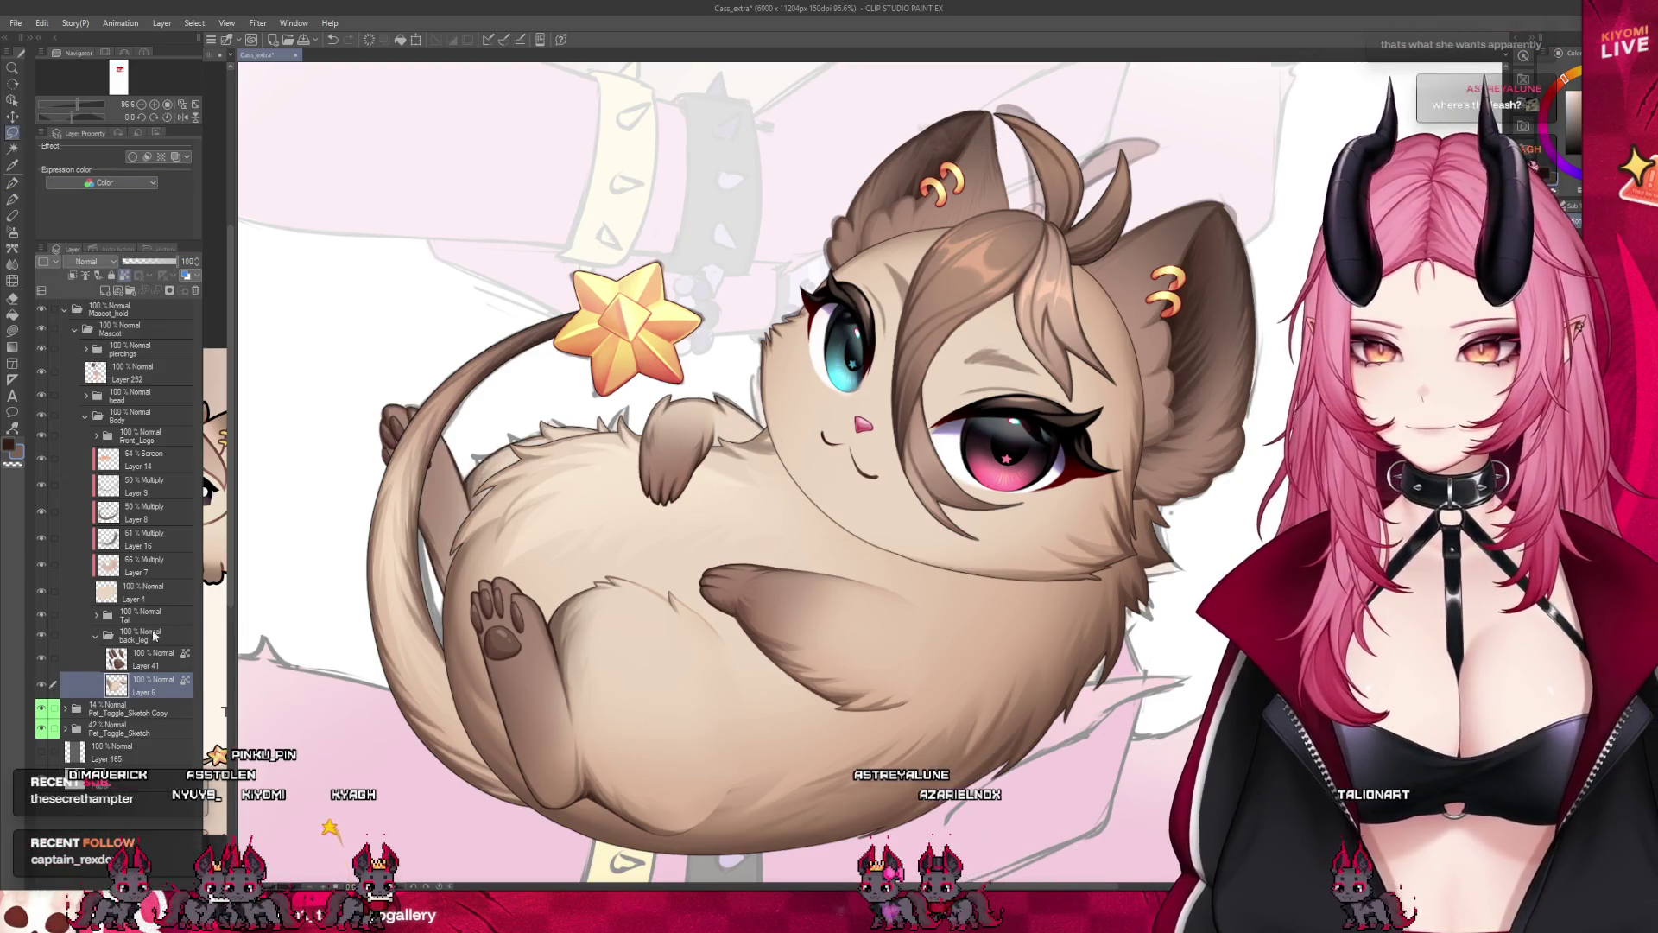
Hide the fluffy belly, lasso the belly on Layer 6 and paste it as Layer 6 Copy.
click(43, 592)
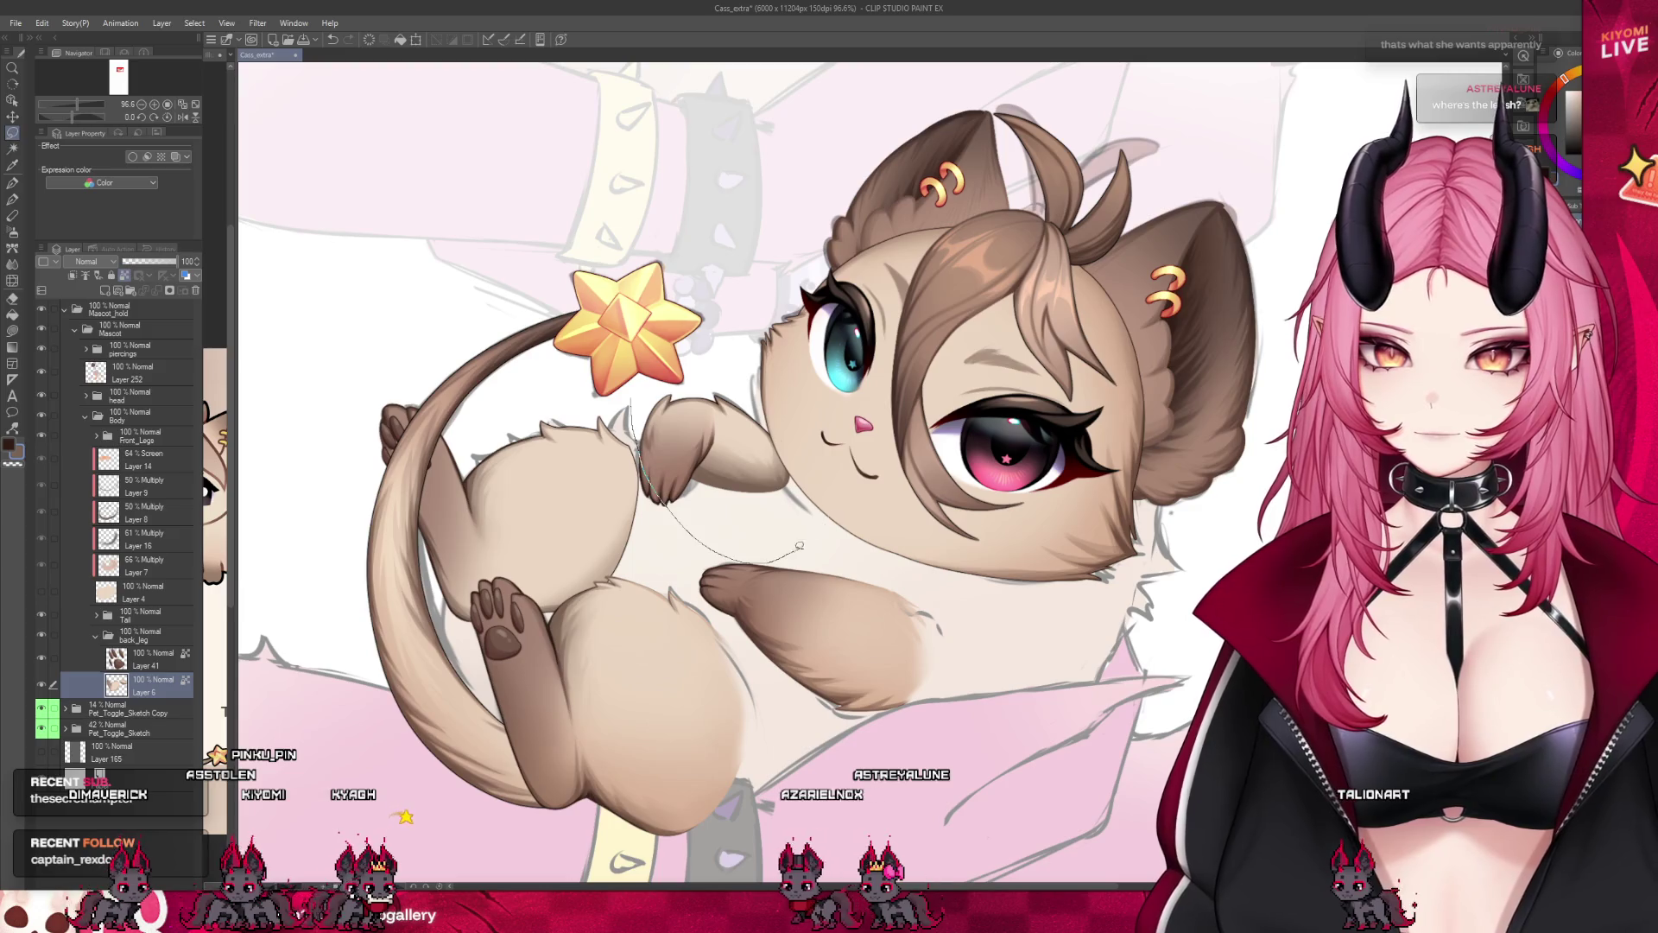
drag(635, 428, 645, 353)
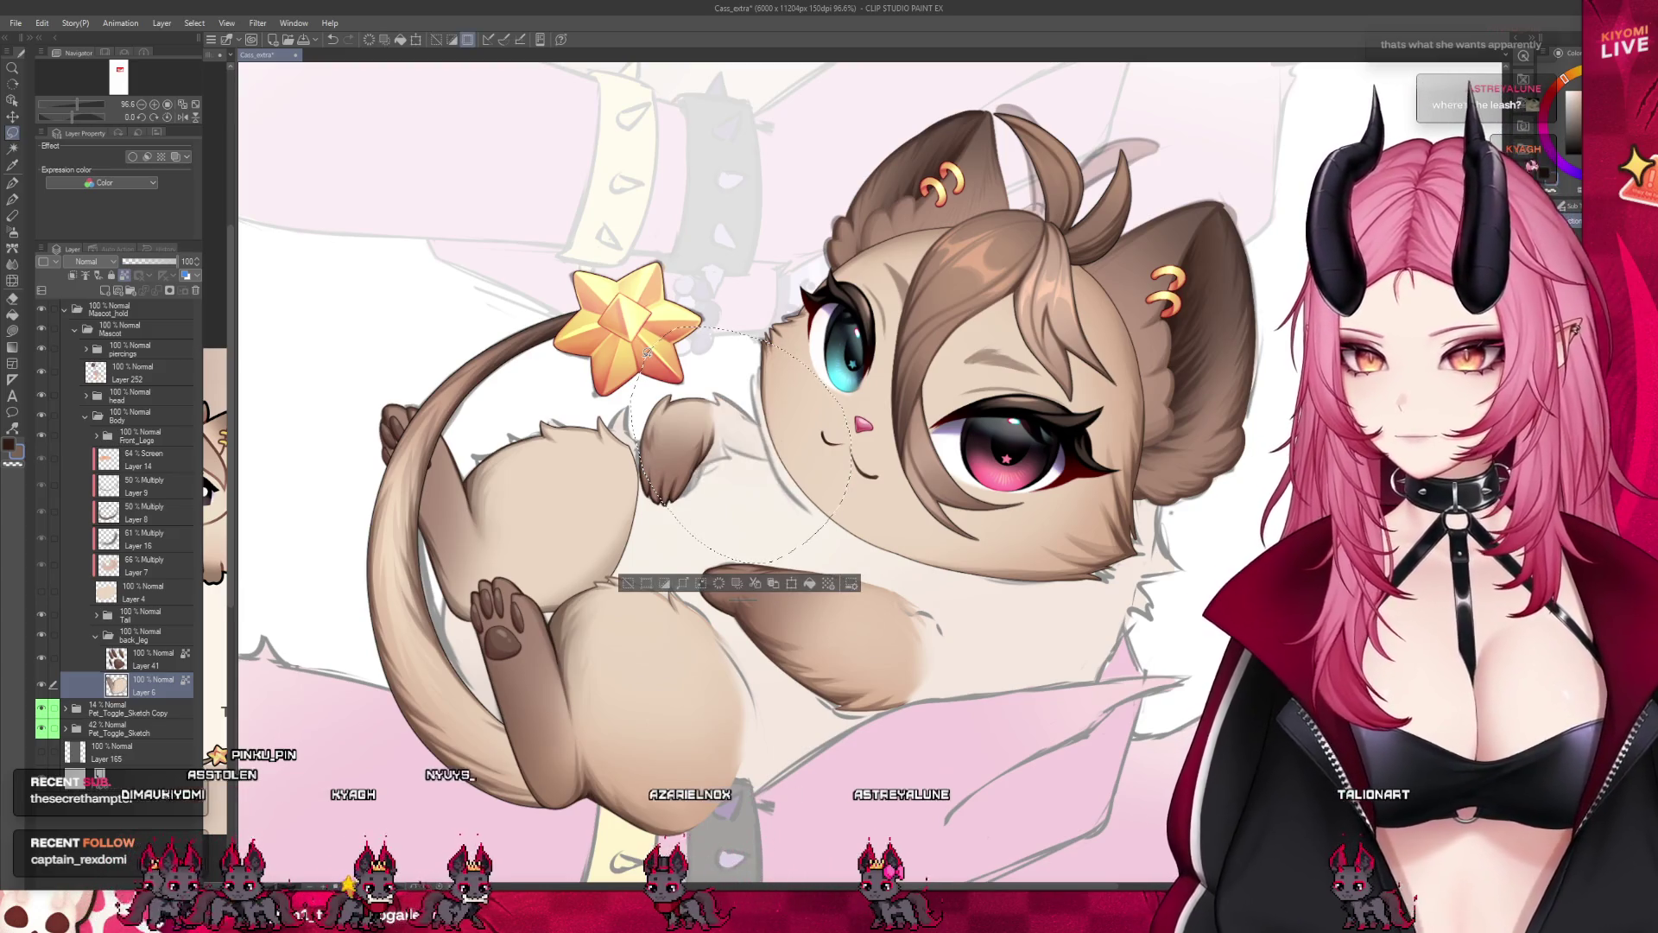
key(ctrl+c)
key(ctrl+v)
key(ctrl+d)
click(153, 710)
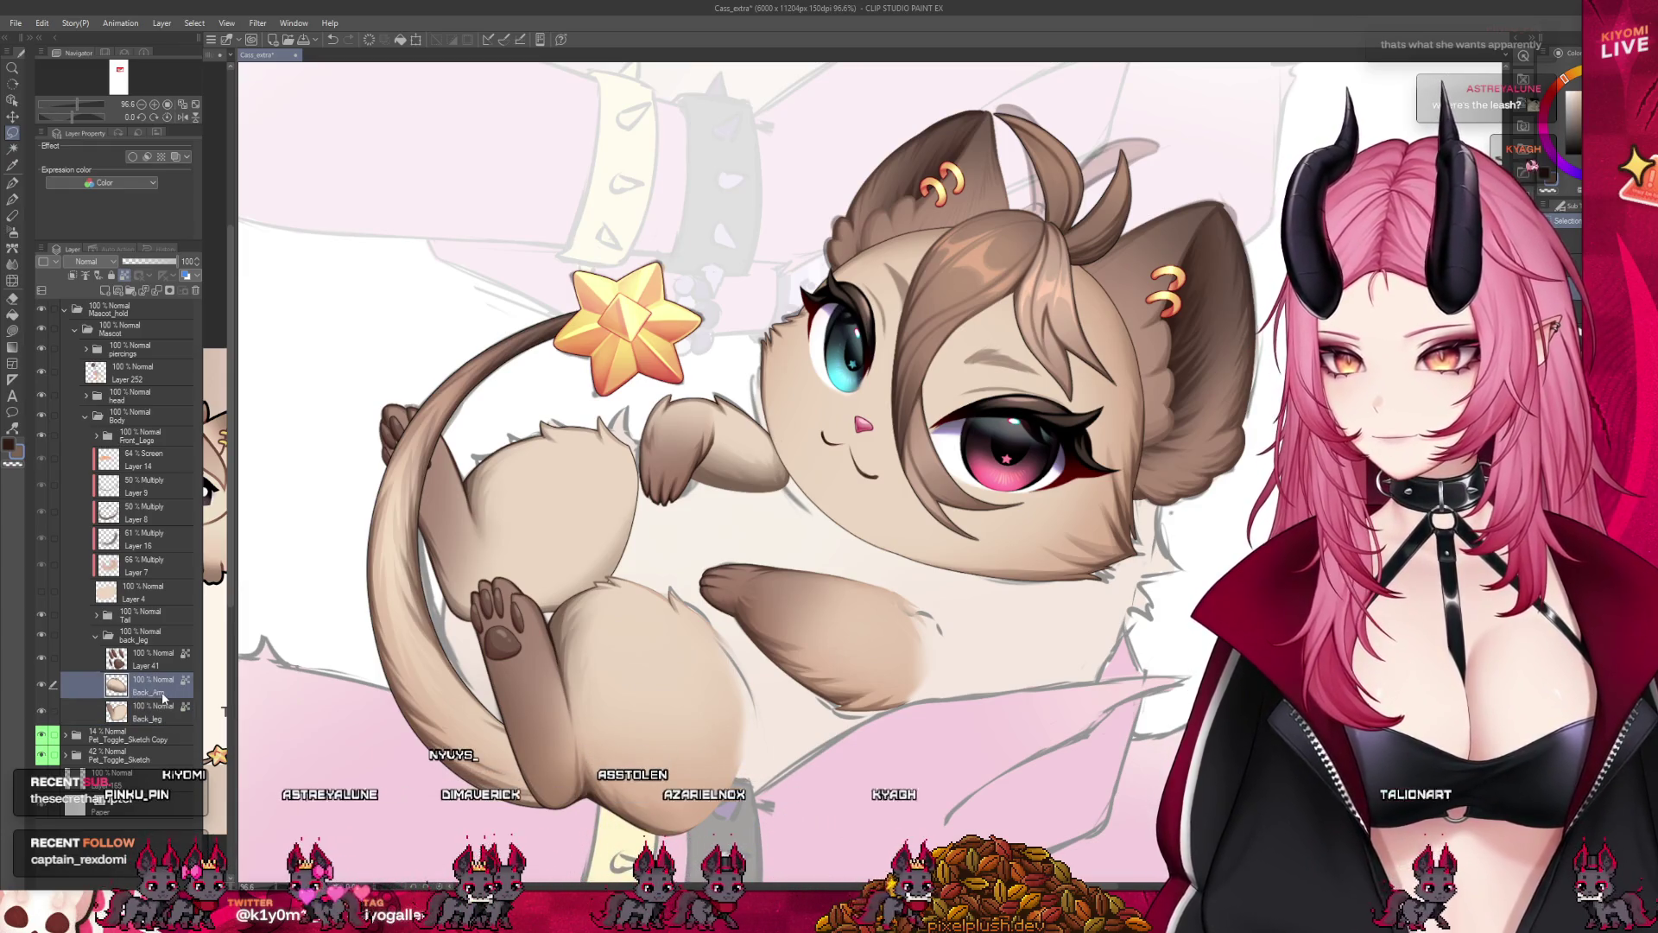
click(153, 661)
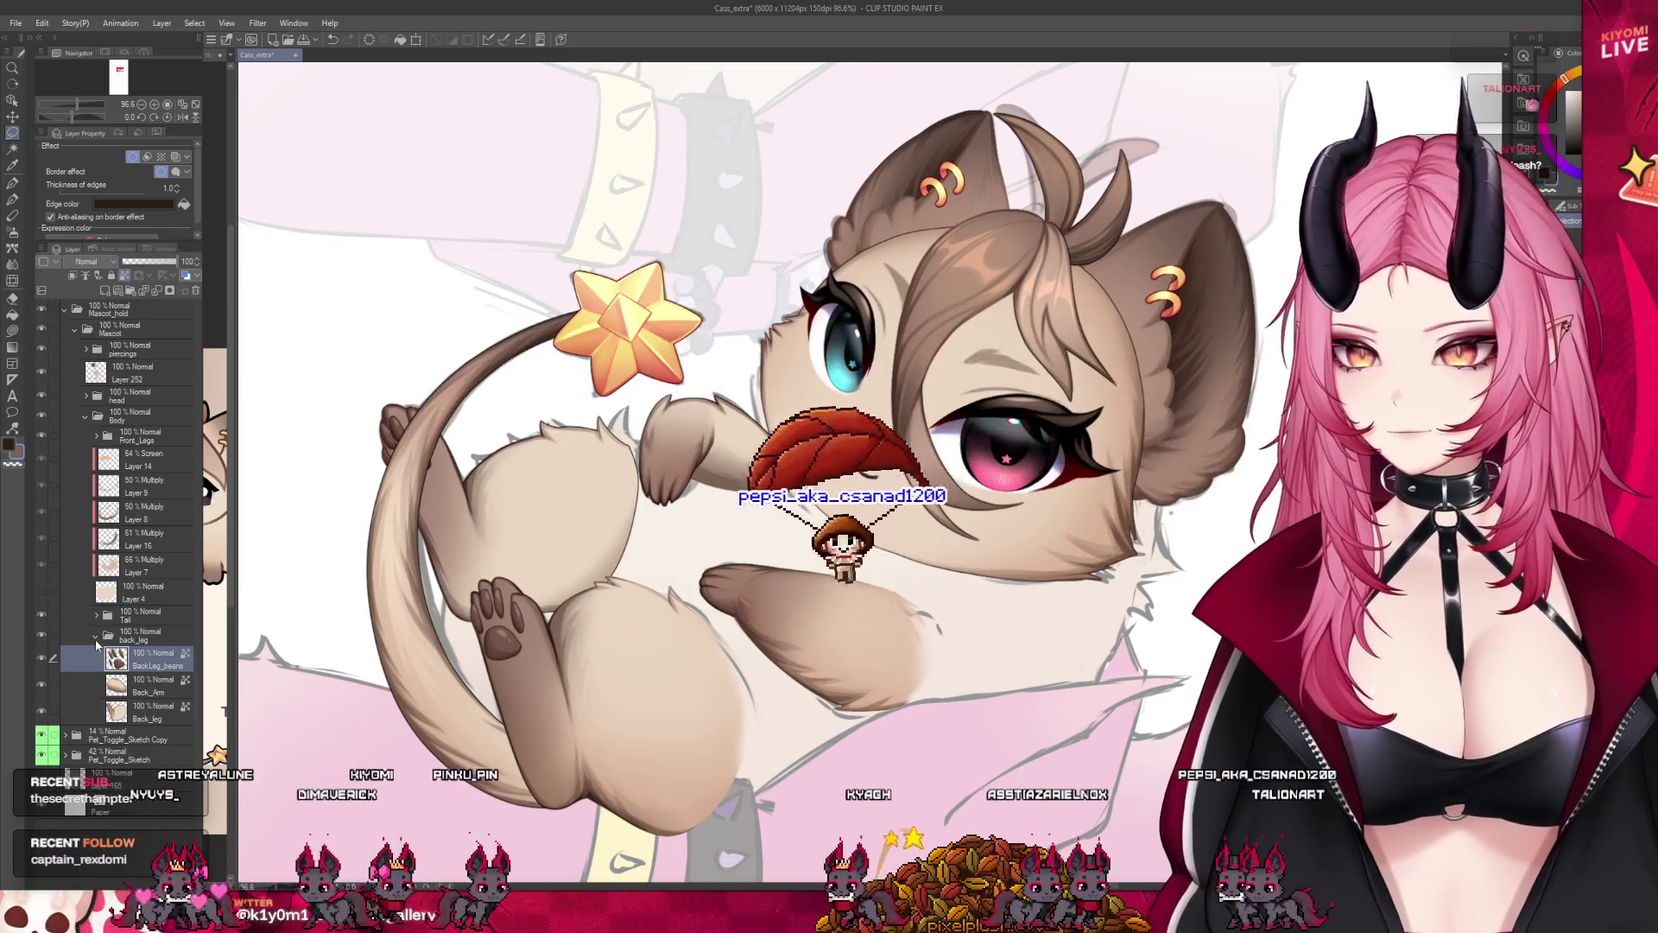
click(108, 635)
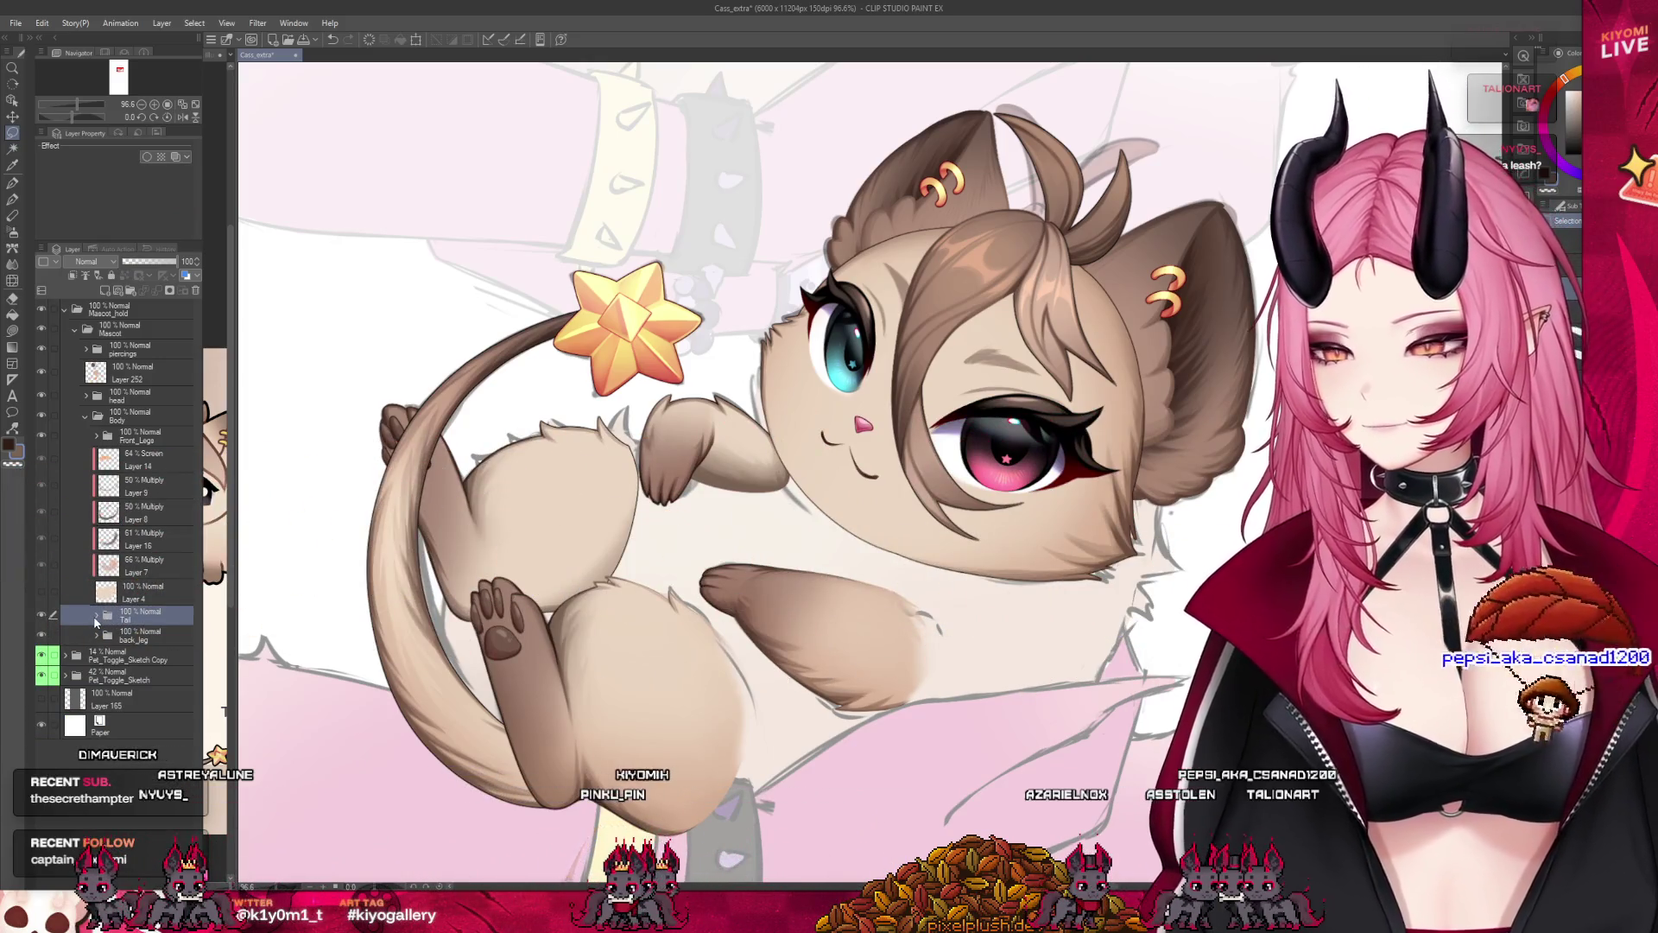
Hide the tail colouring and add a layer mask to shading Layer 28 in the Tail folder.
click(95, 616)
scroll(160, 759, down, 2)
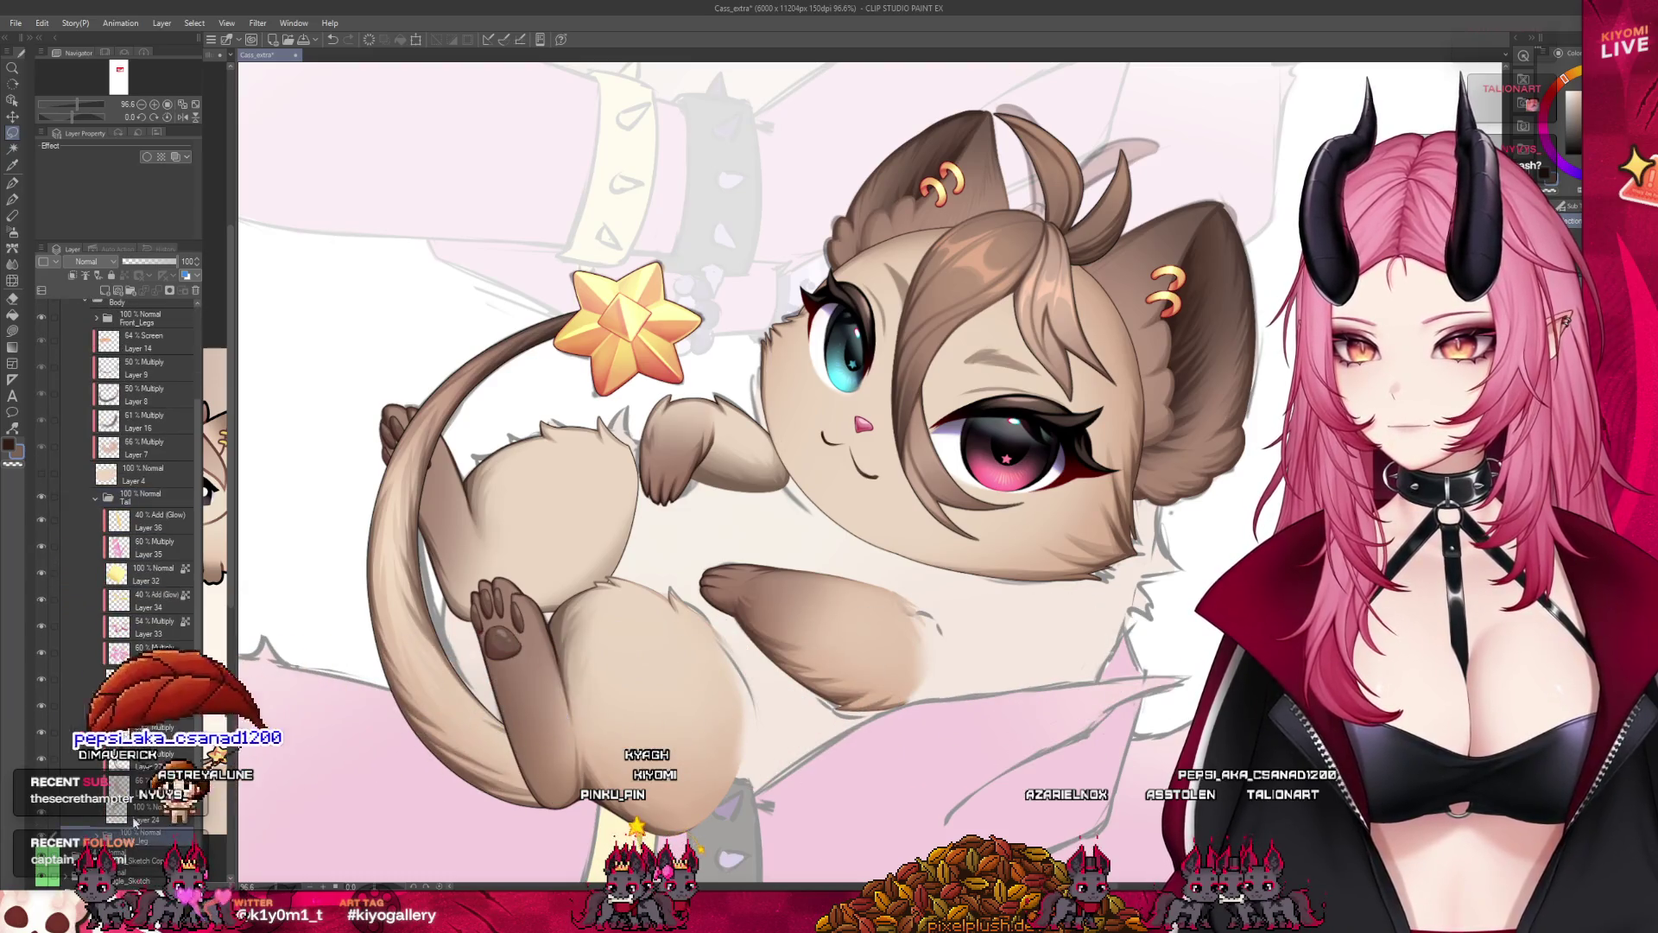
click(42, 814)
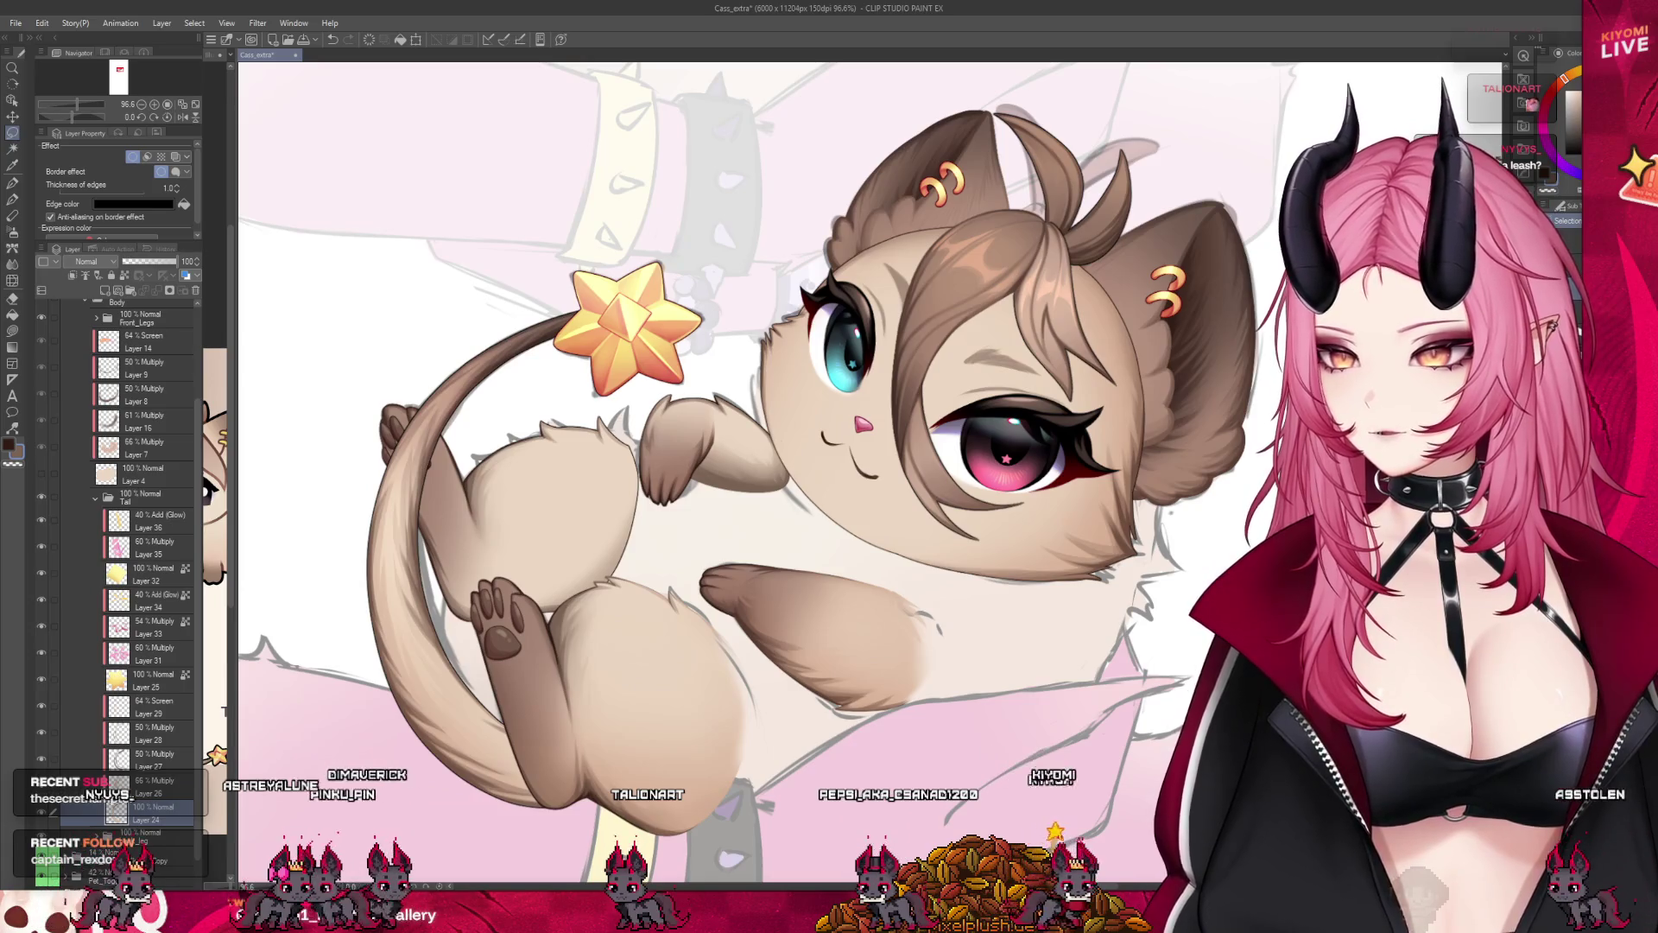
scroll(490, 529, up, 2)
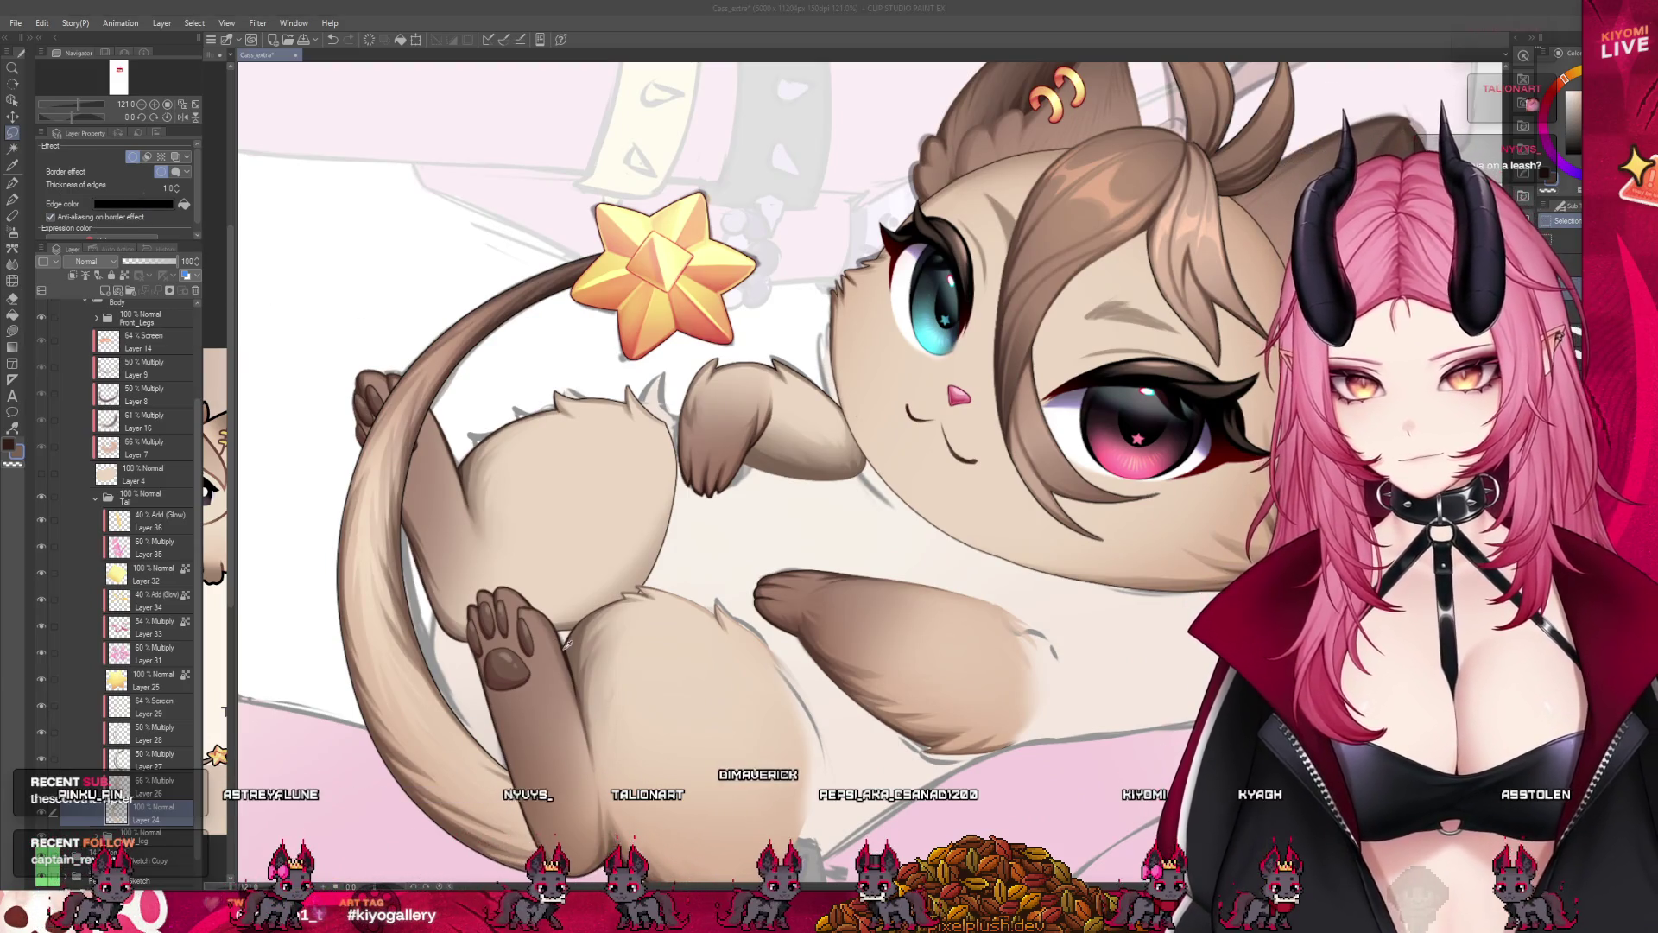
scroll(576, 464, down, 3)
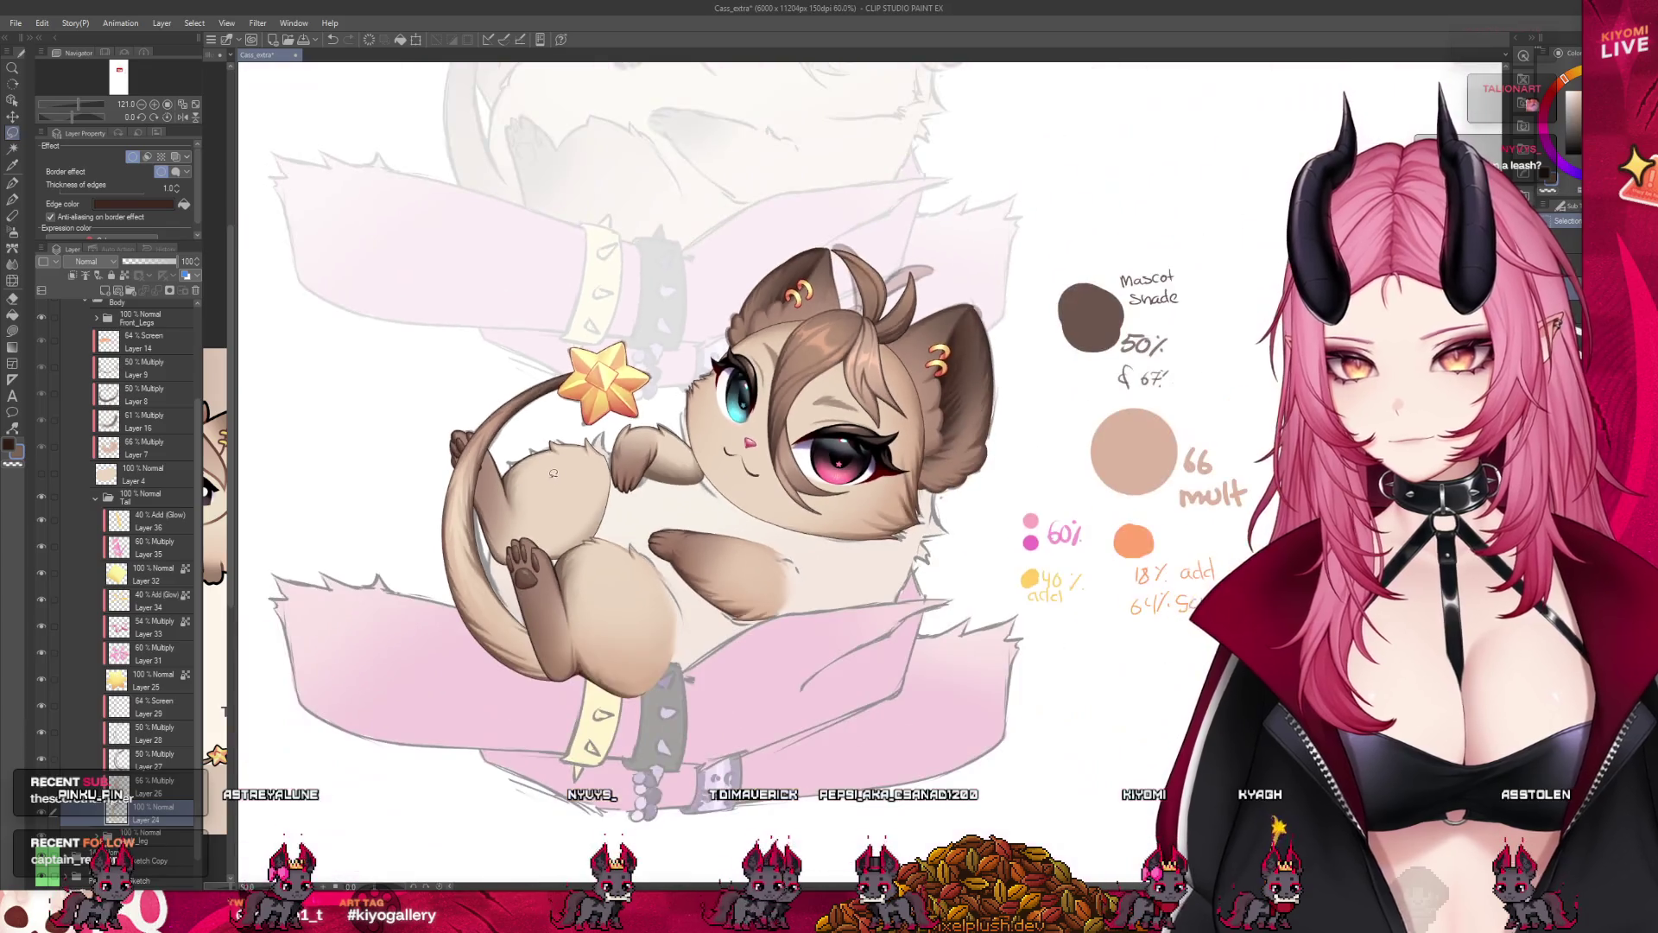
scroll(274, 549, up, 1)
scroll(273, 550, up, 1)
click(115, 783)
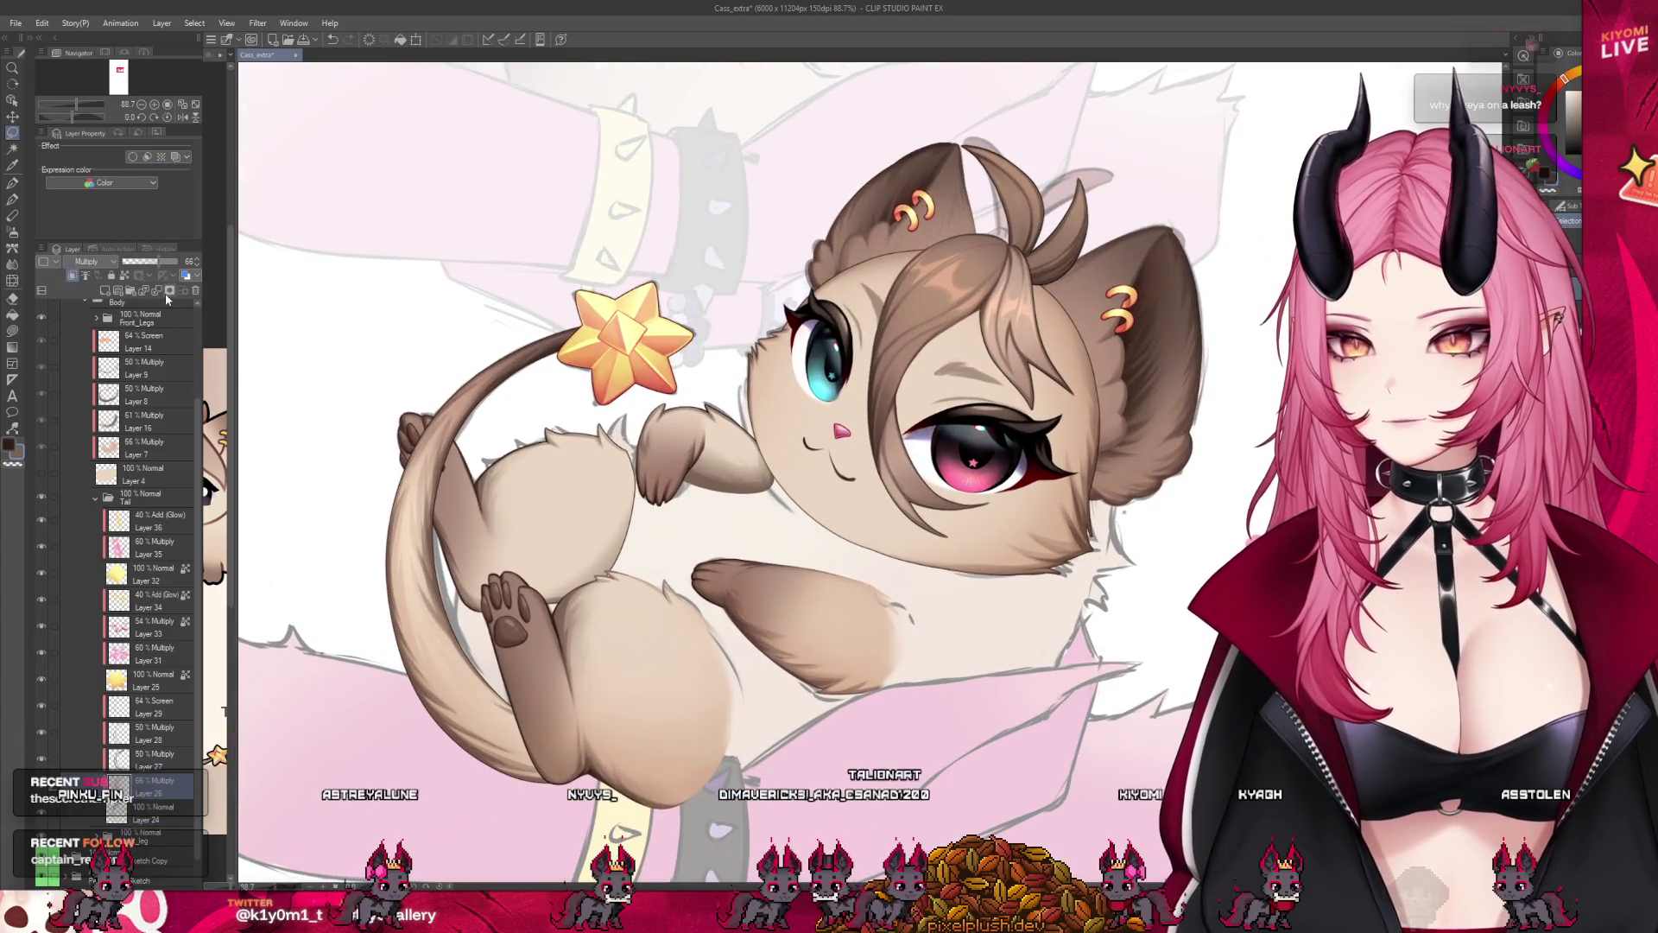
click(183, 763)
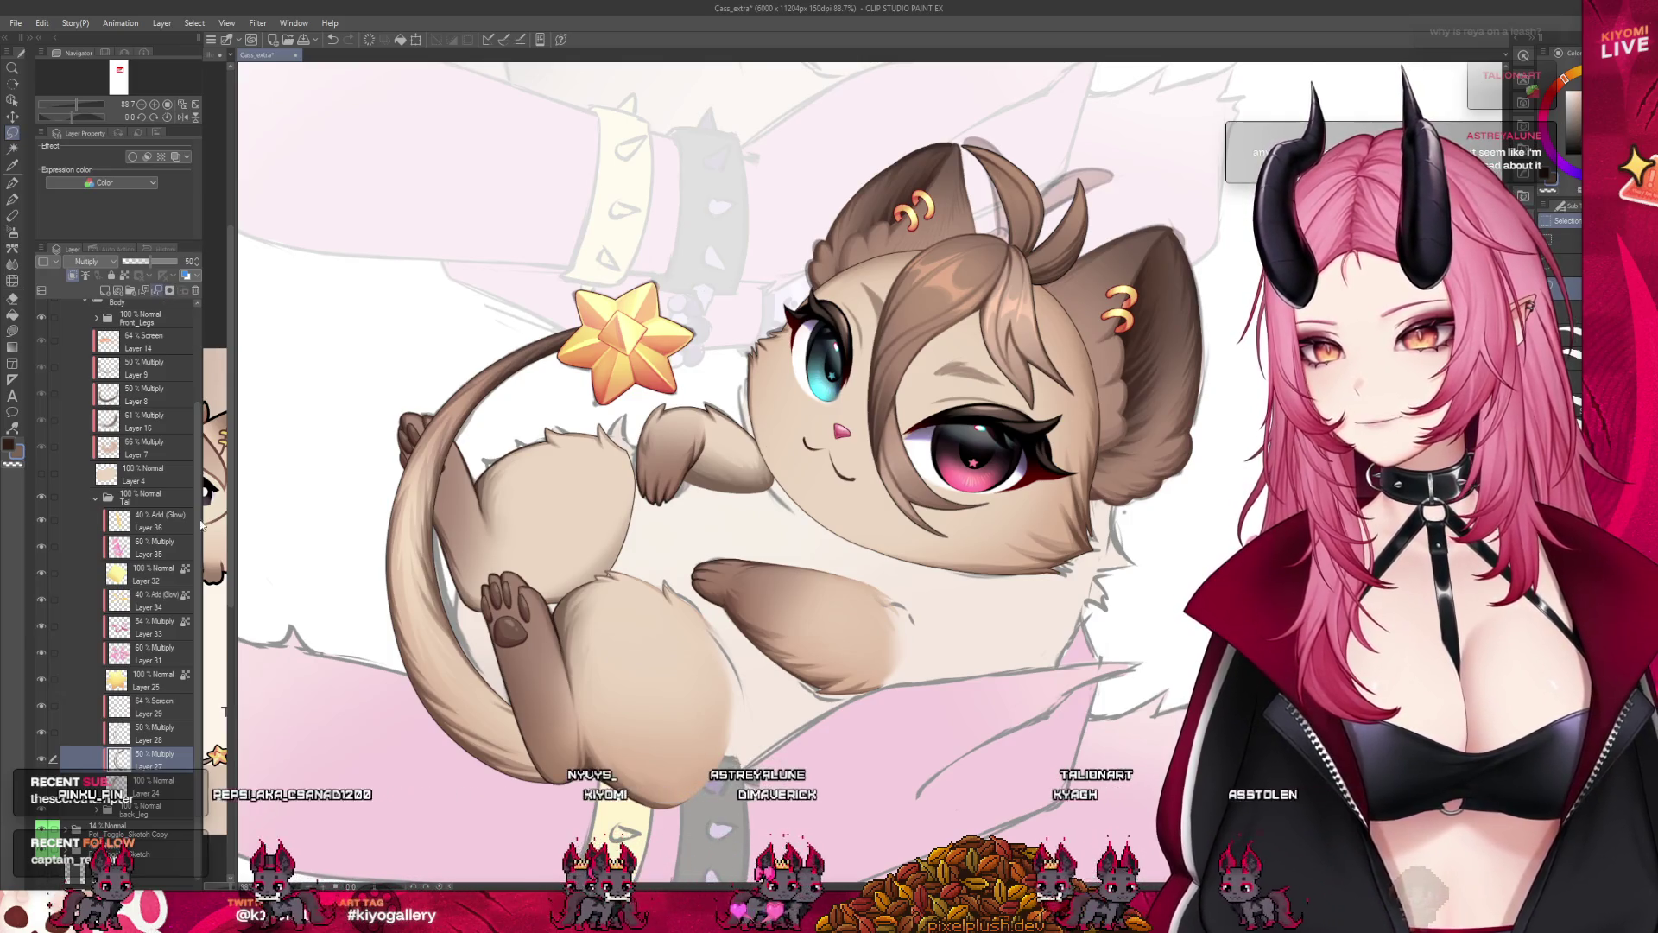
click(160, 295)
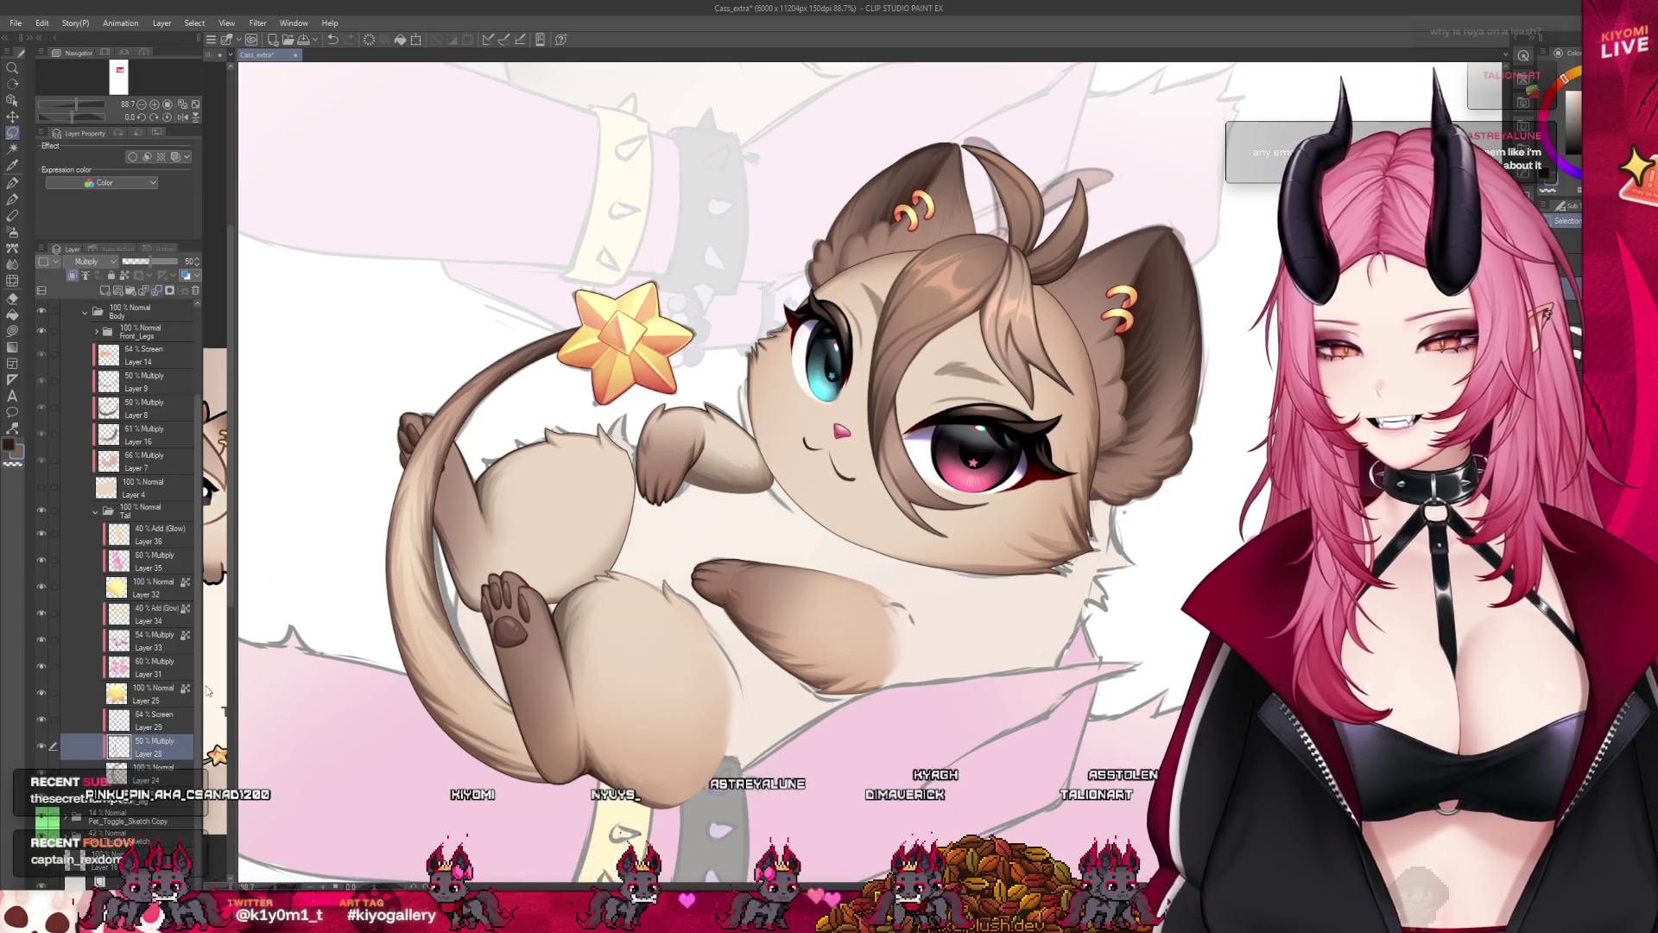
click(163, 290)
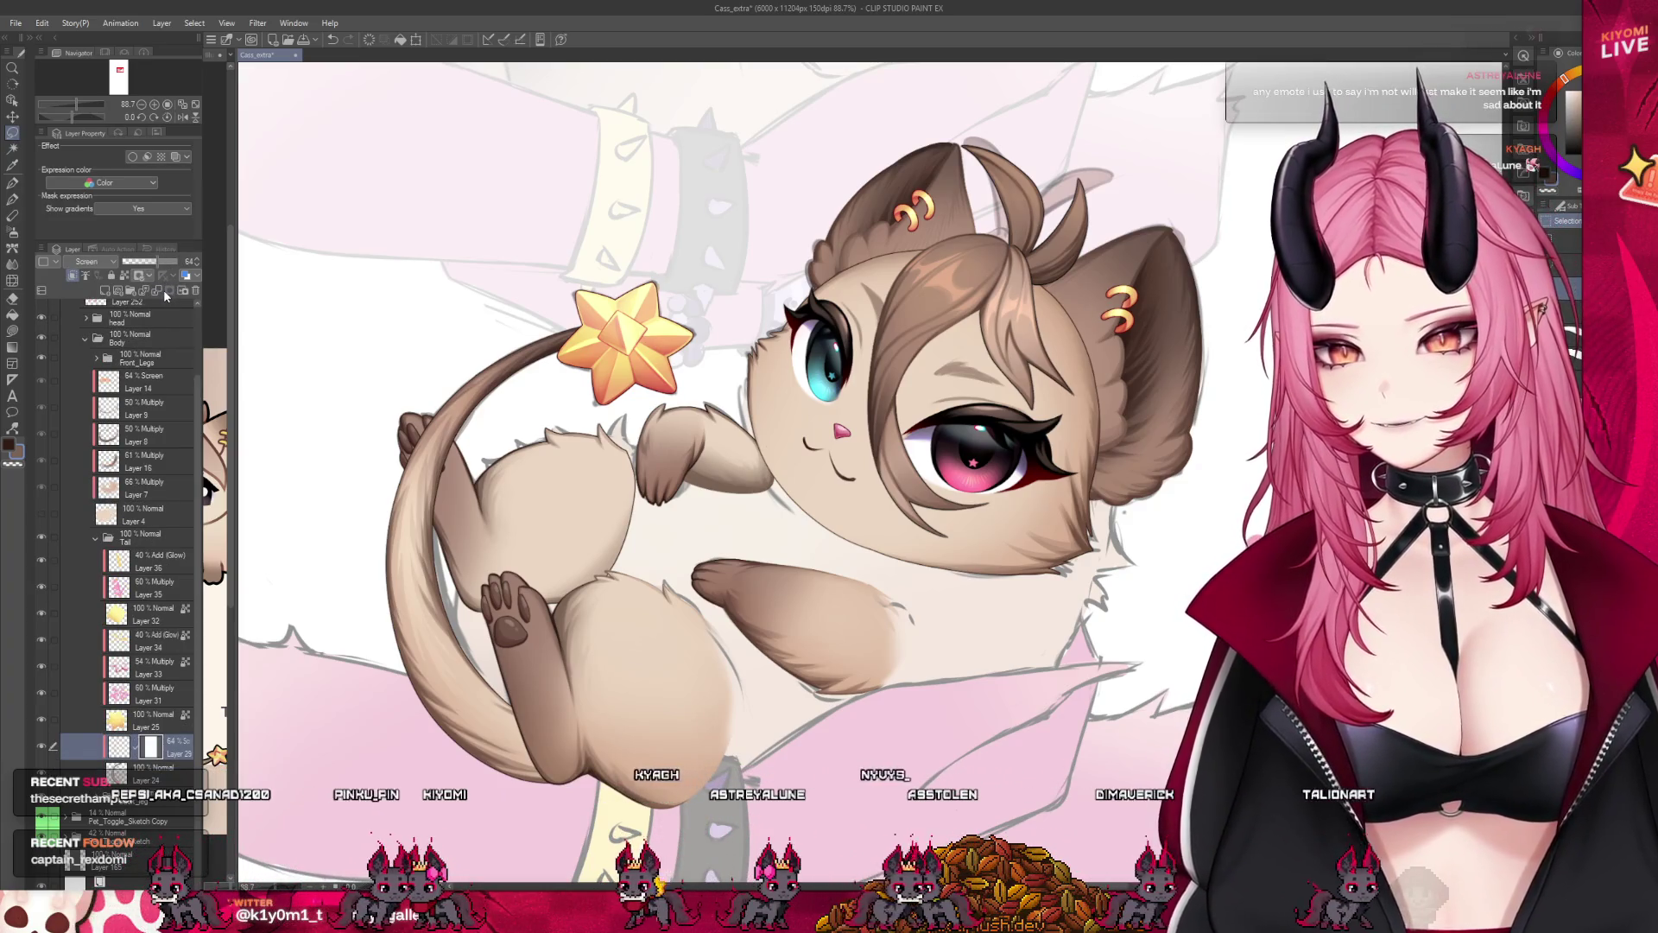
key(alt+bracketleft)
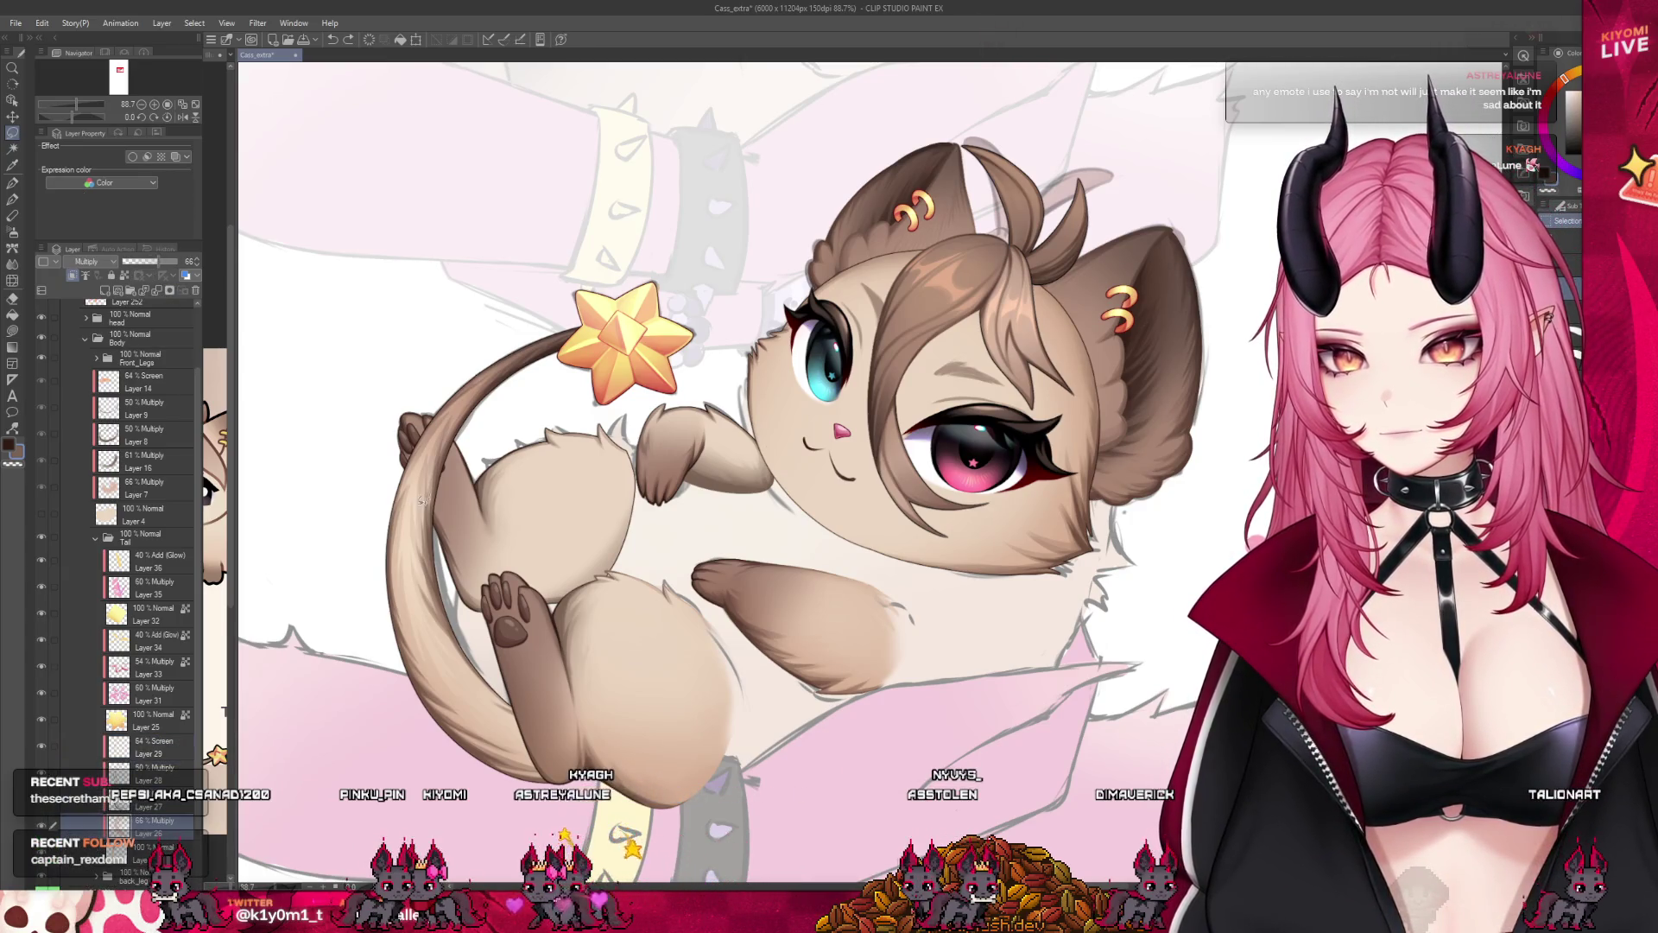
scroll(424, 499, down, 2)
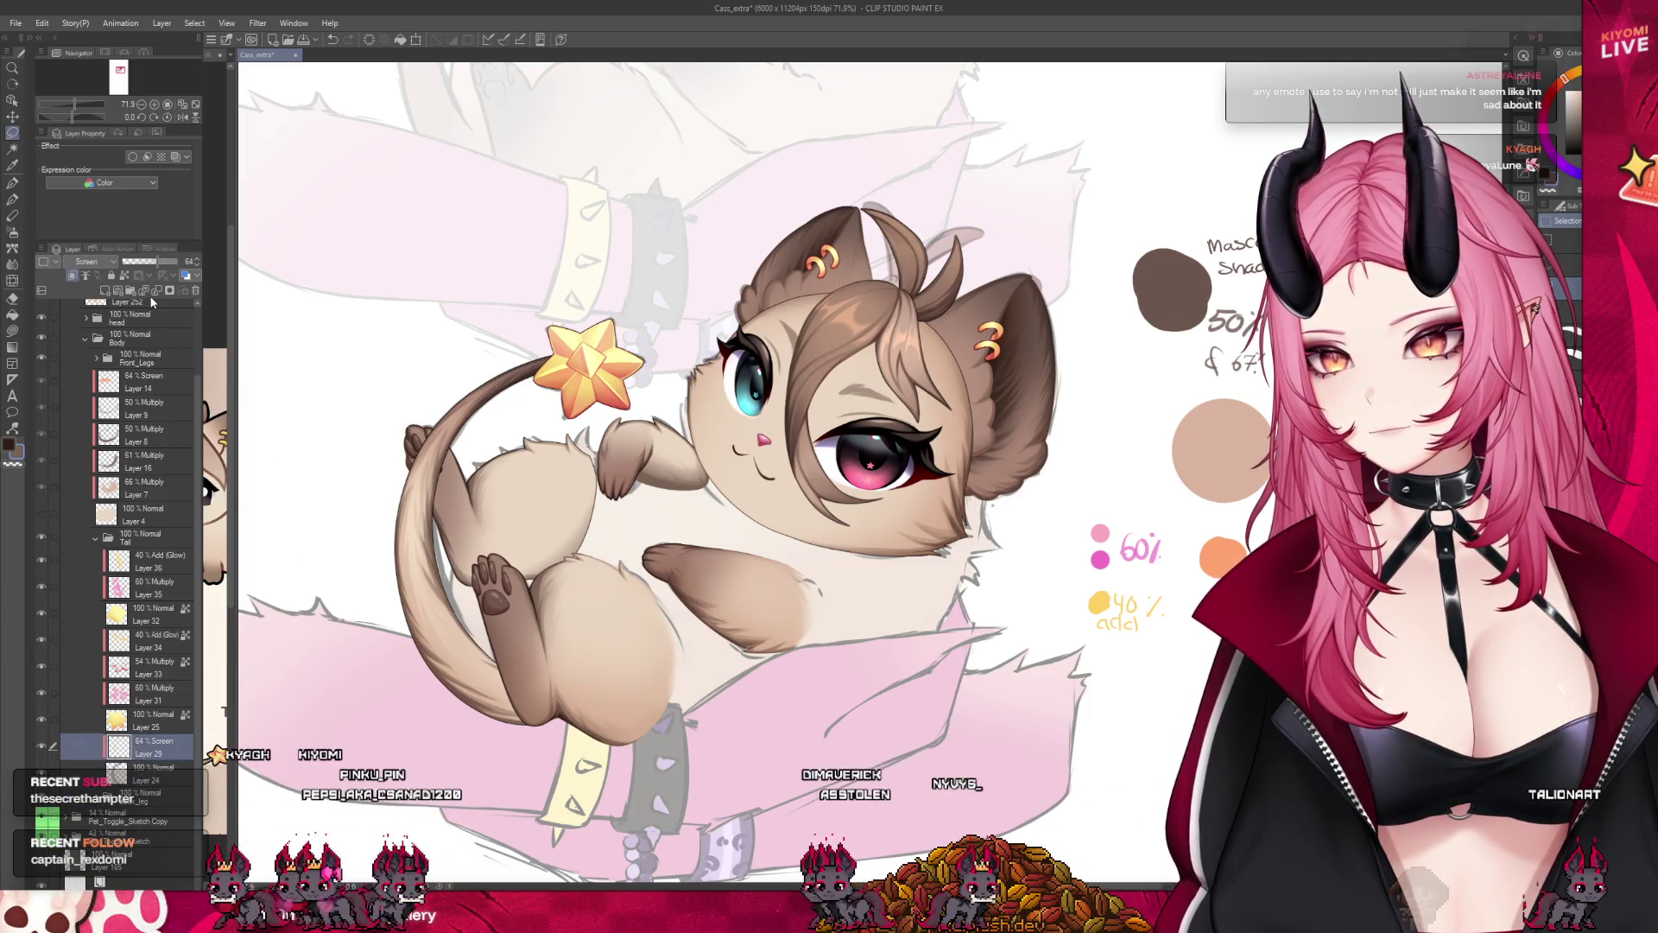
scroll(152, 753, up, 1)
scroll(608, 651, down, 2)
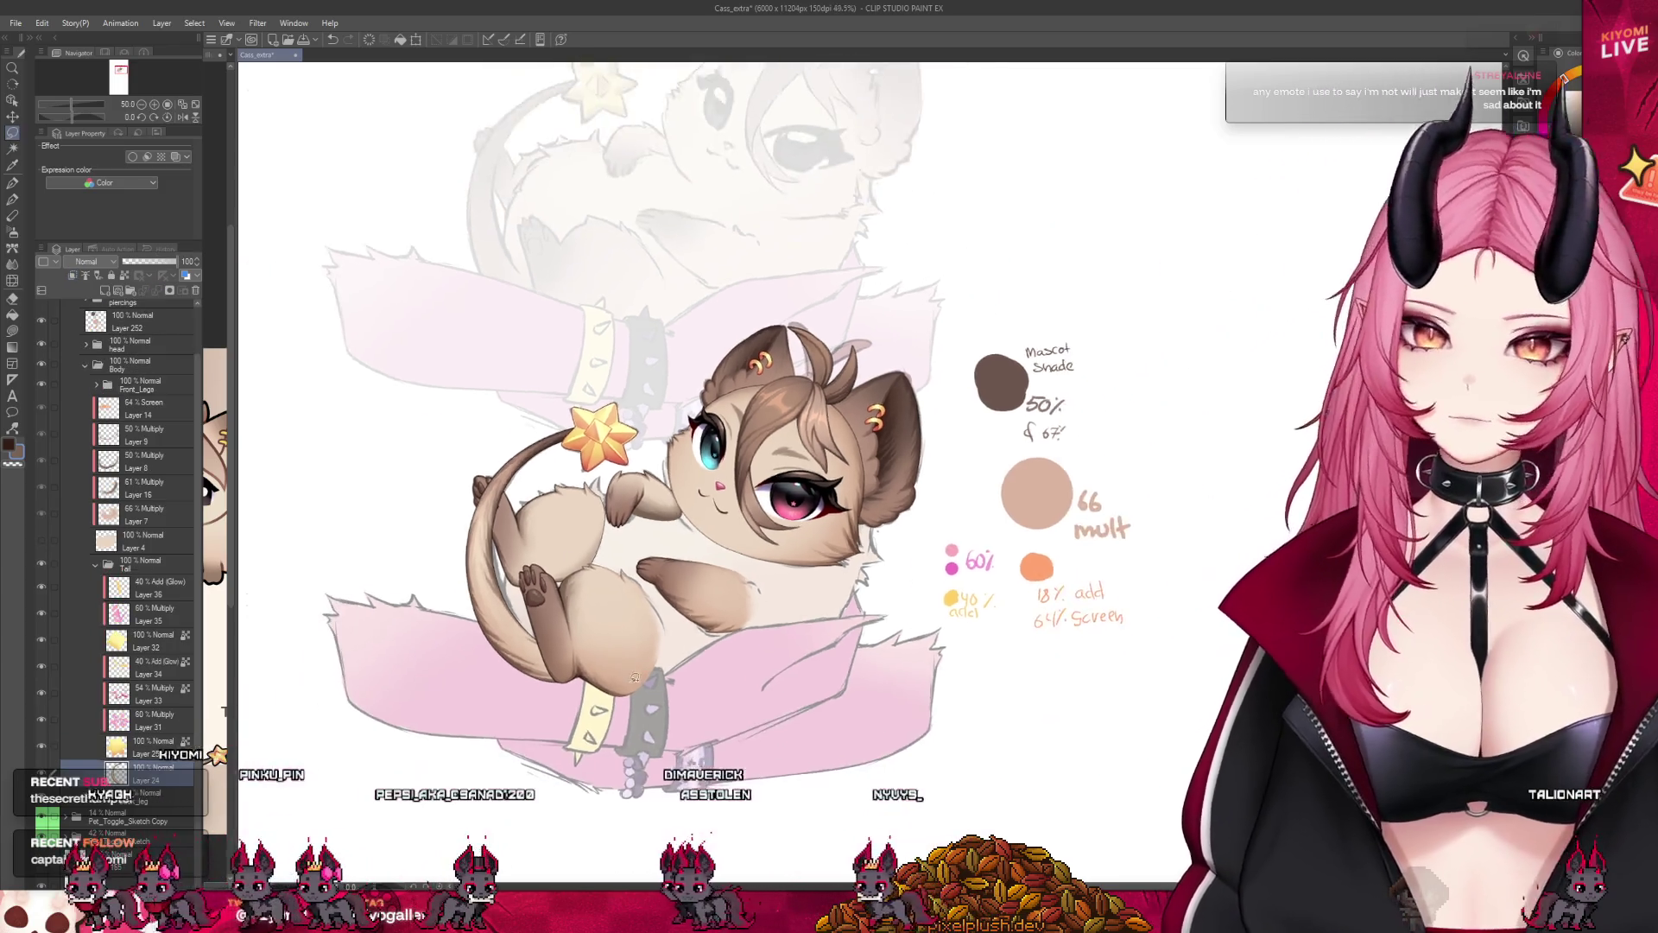
scroll(609, 652, down, 2)
scroll(589, 588, up, 3)
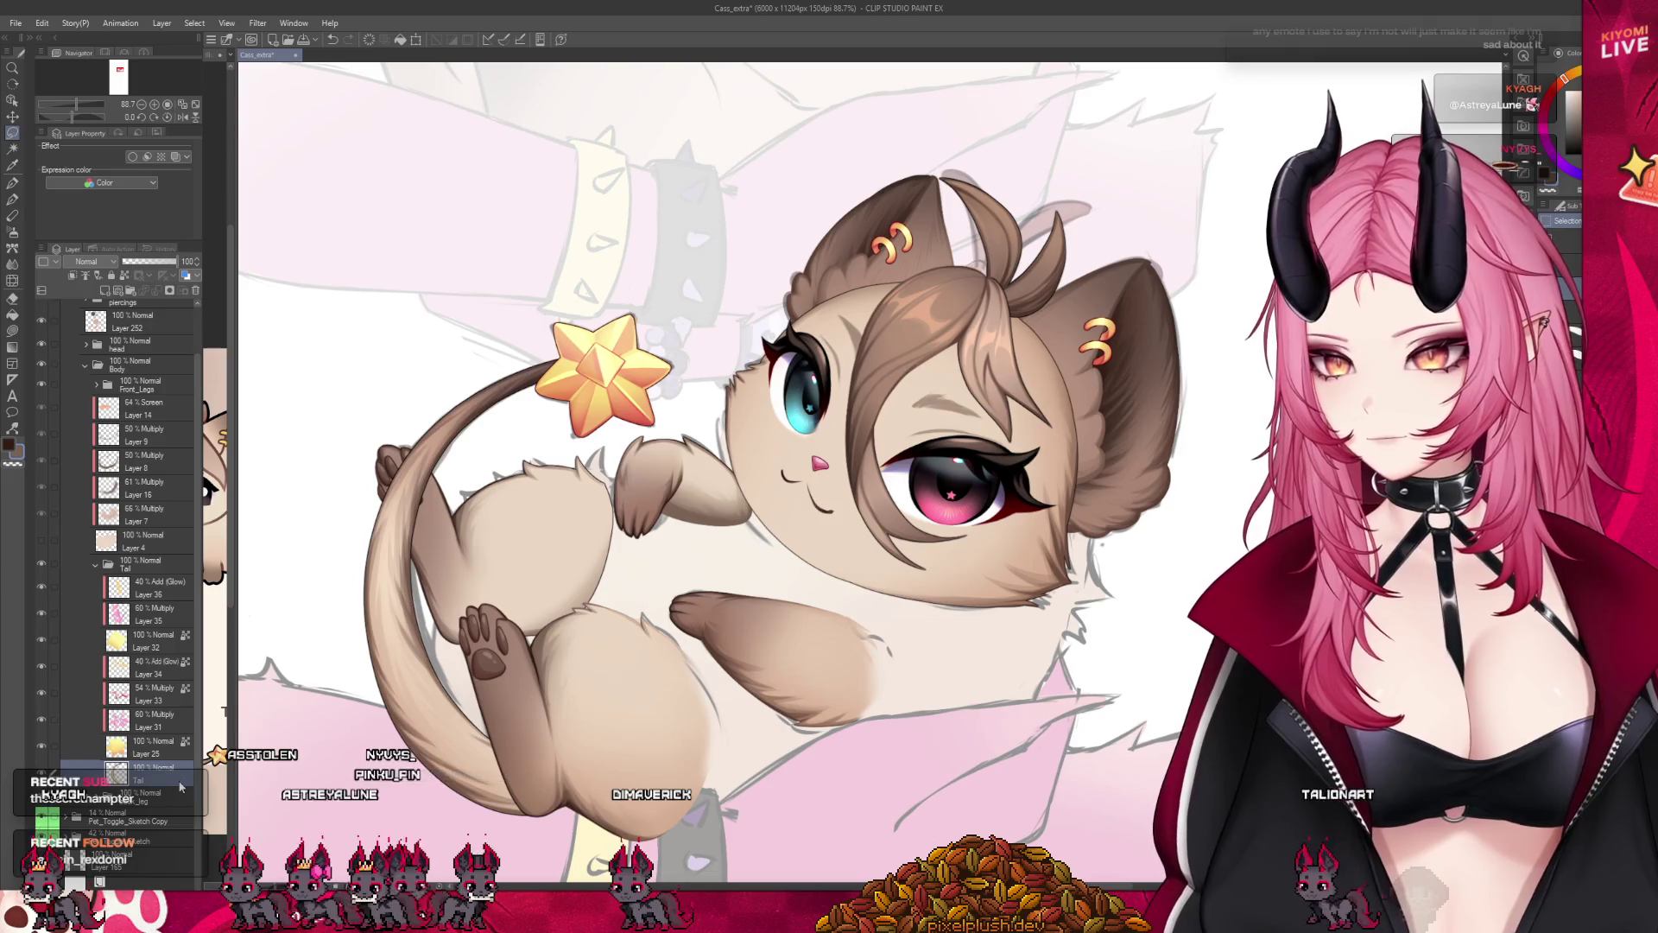
Select star shade Layer 33 and lower its opacity to about 21%.
click(153, 696)
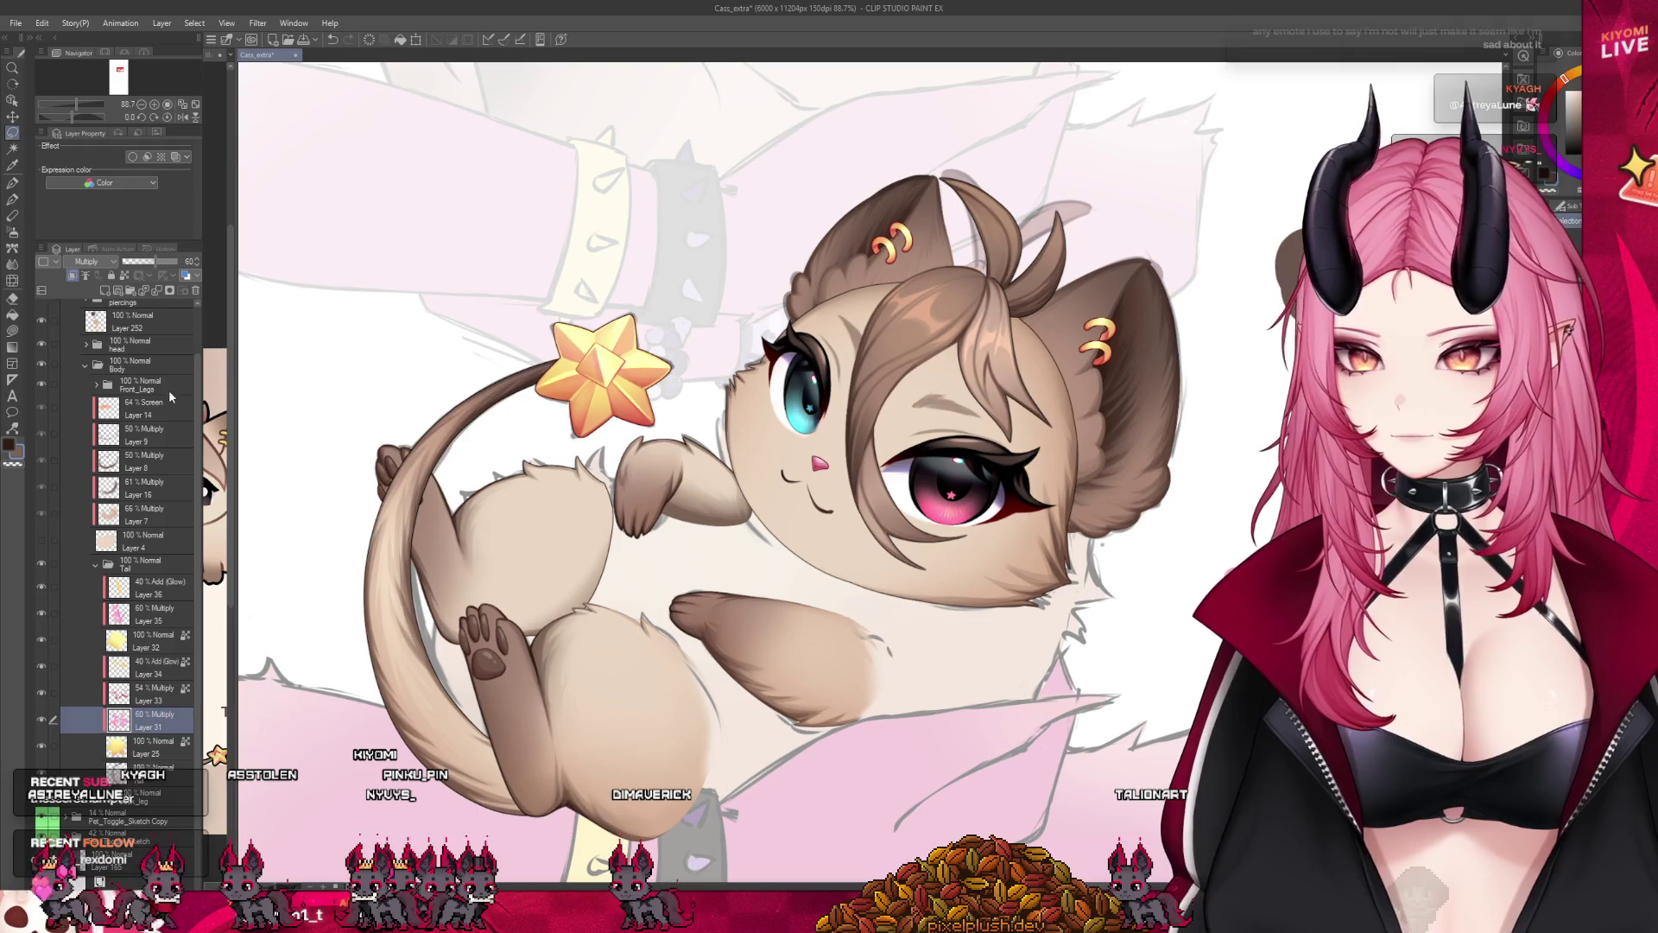
scroll(117, 583, up, 1)
click(78, 719)
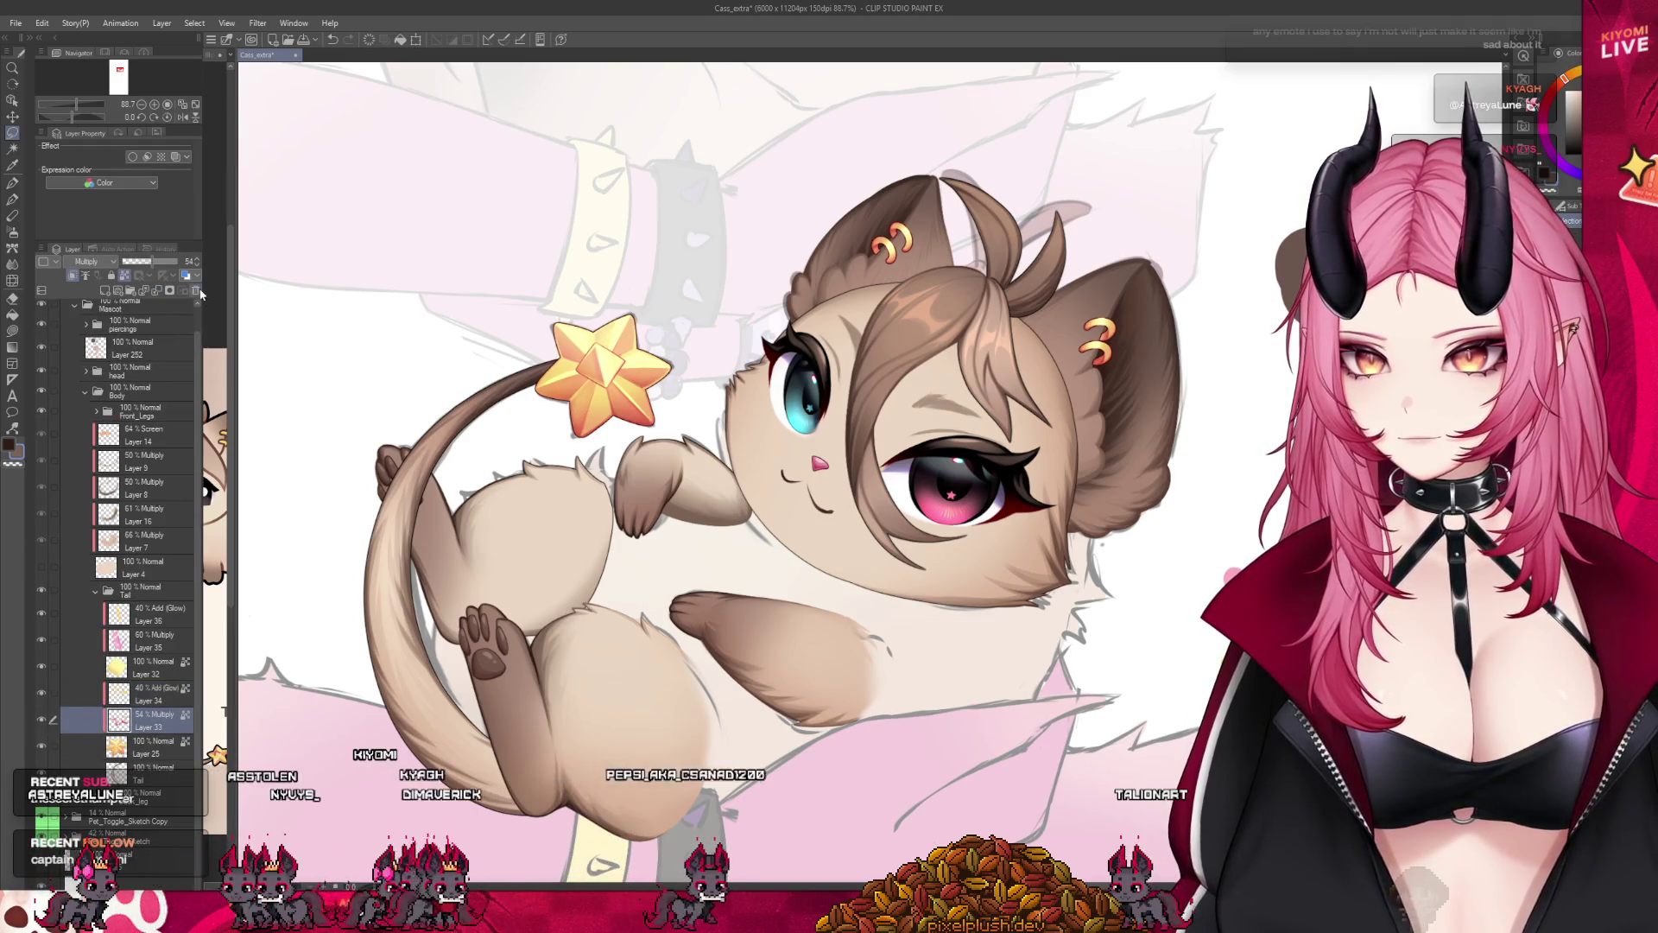
mouse_move(165, 264)
mouse_down()
mouse_move(150, 274)
mouse_move(163, 274)
mouse_up()
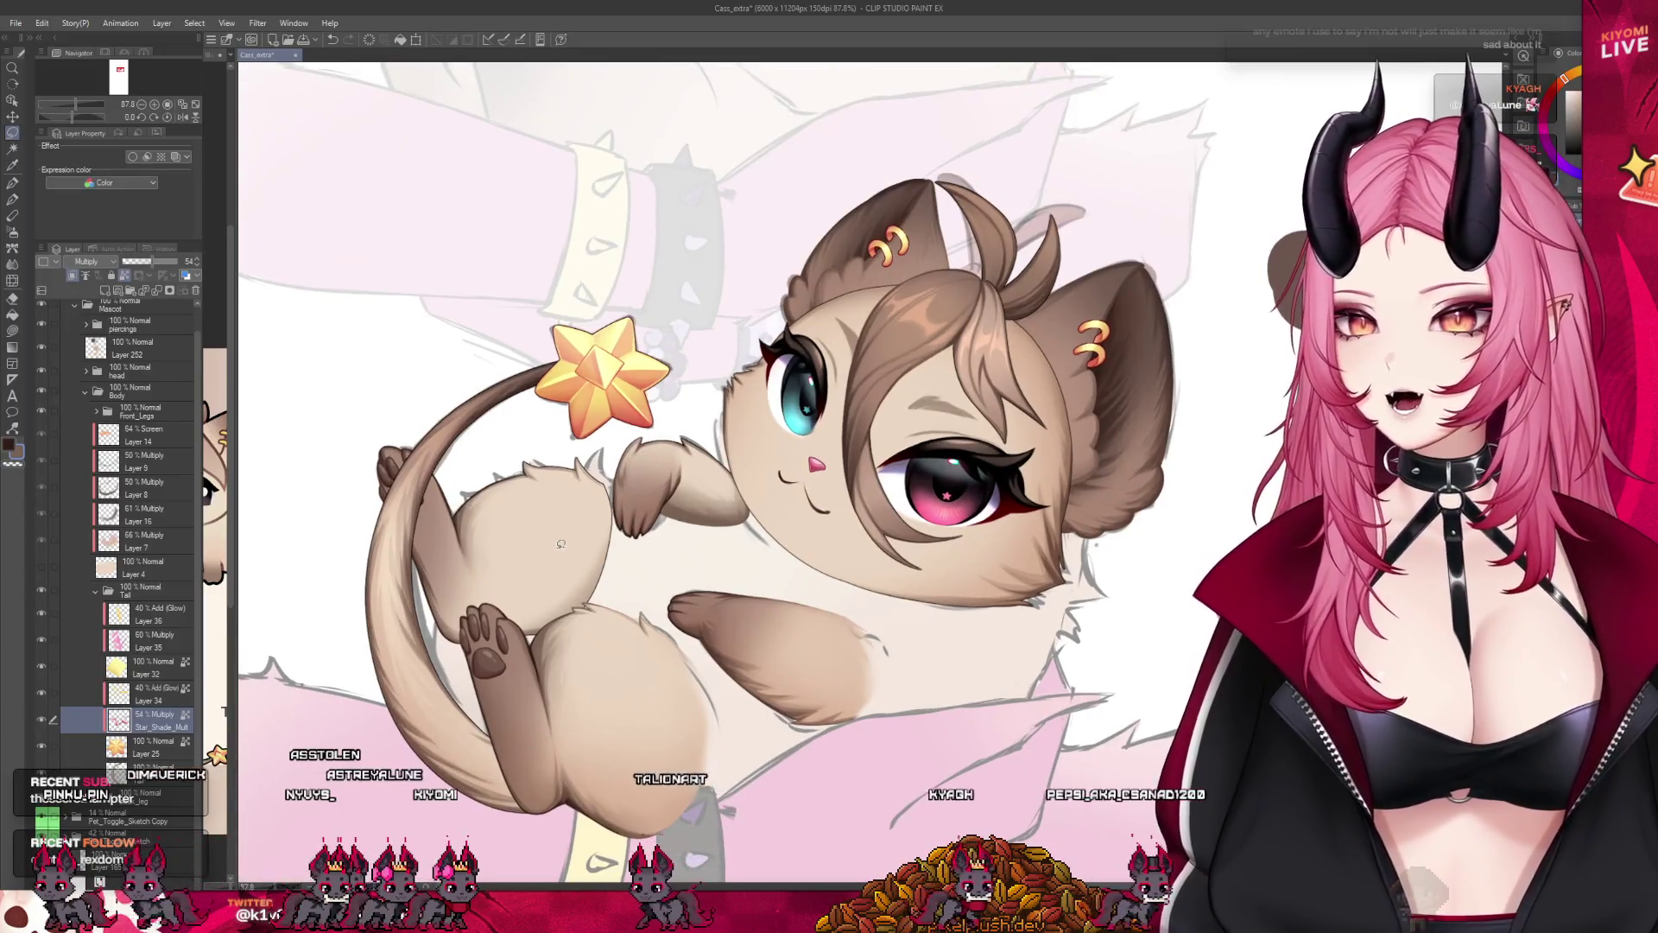
scroll(556, 547, up, 1)
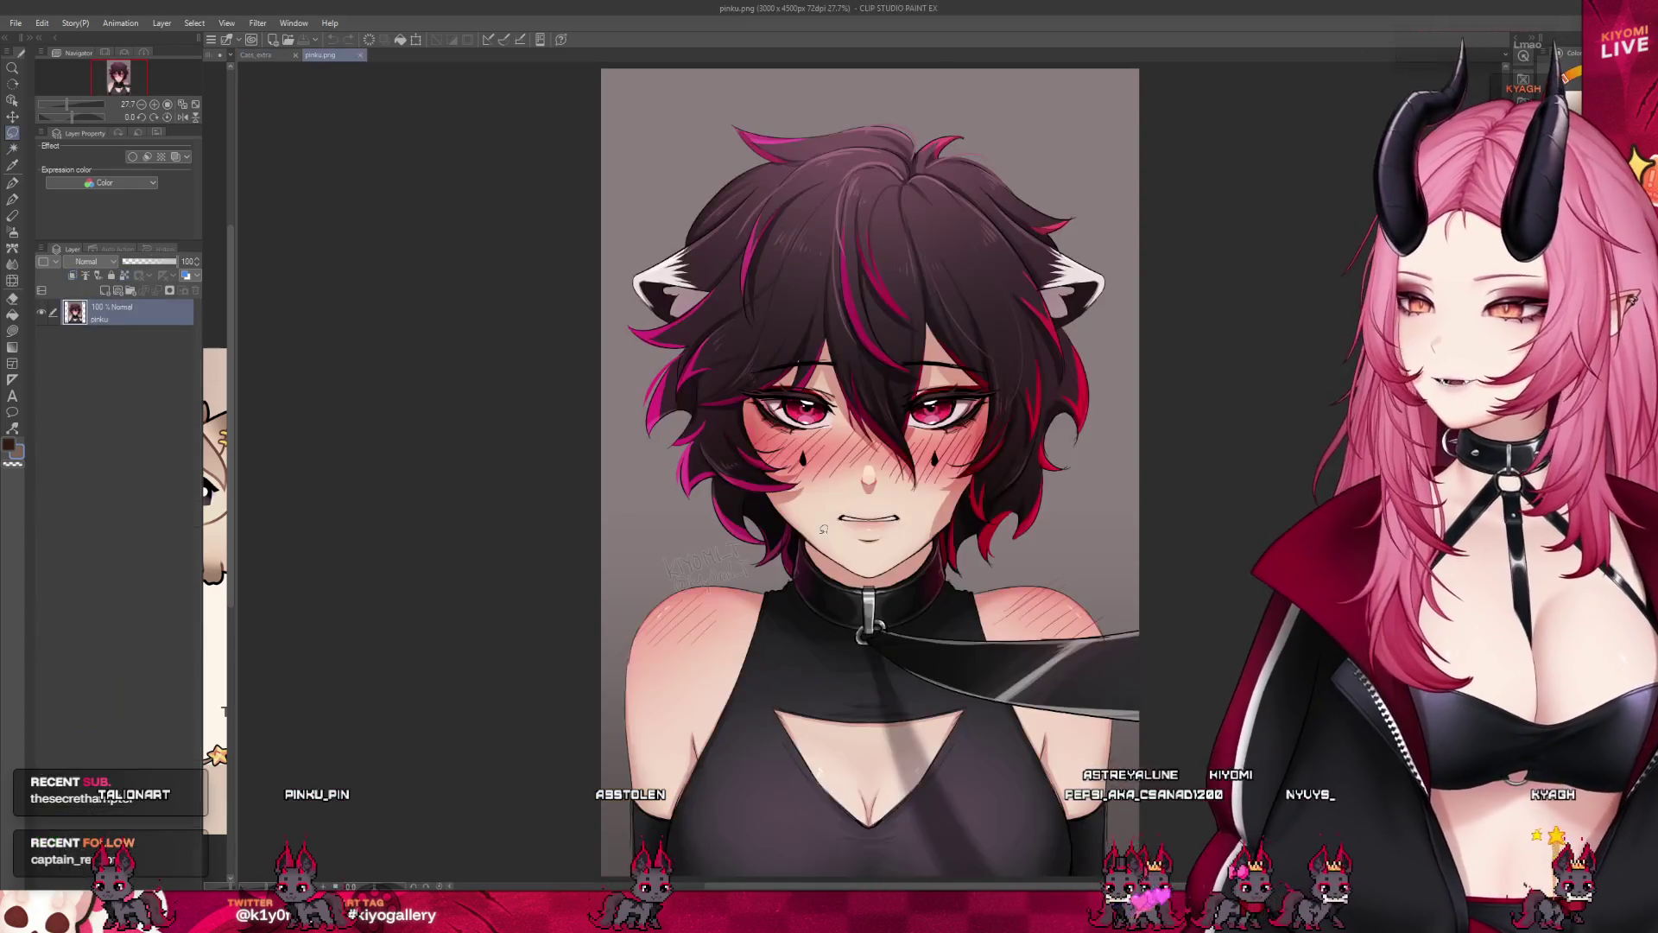
scroll(821, 503, up, 2)
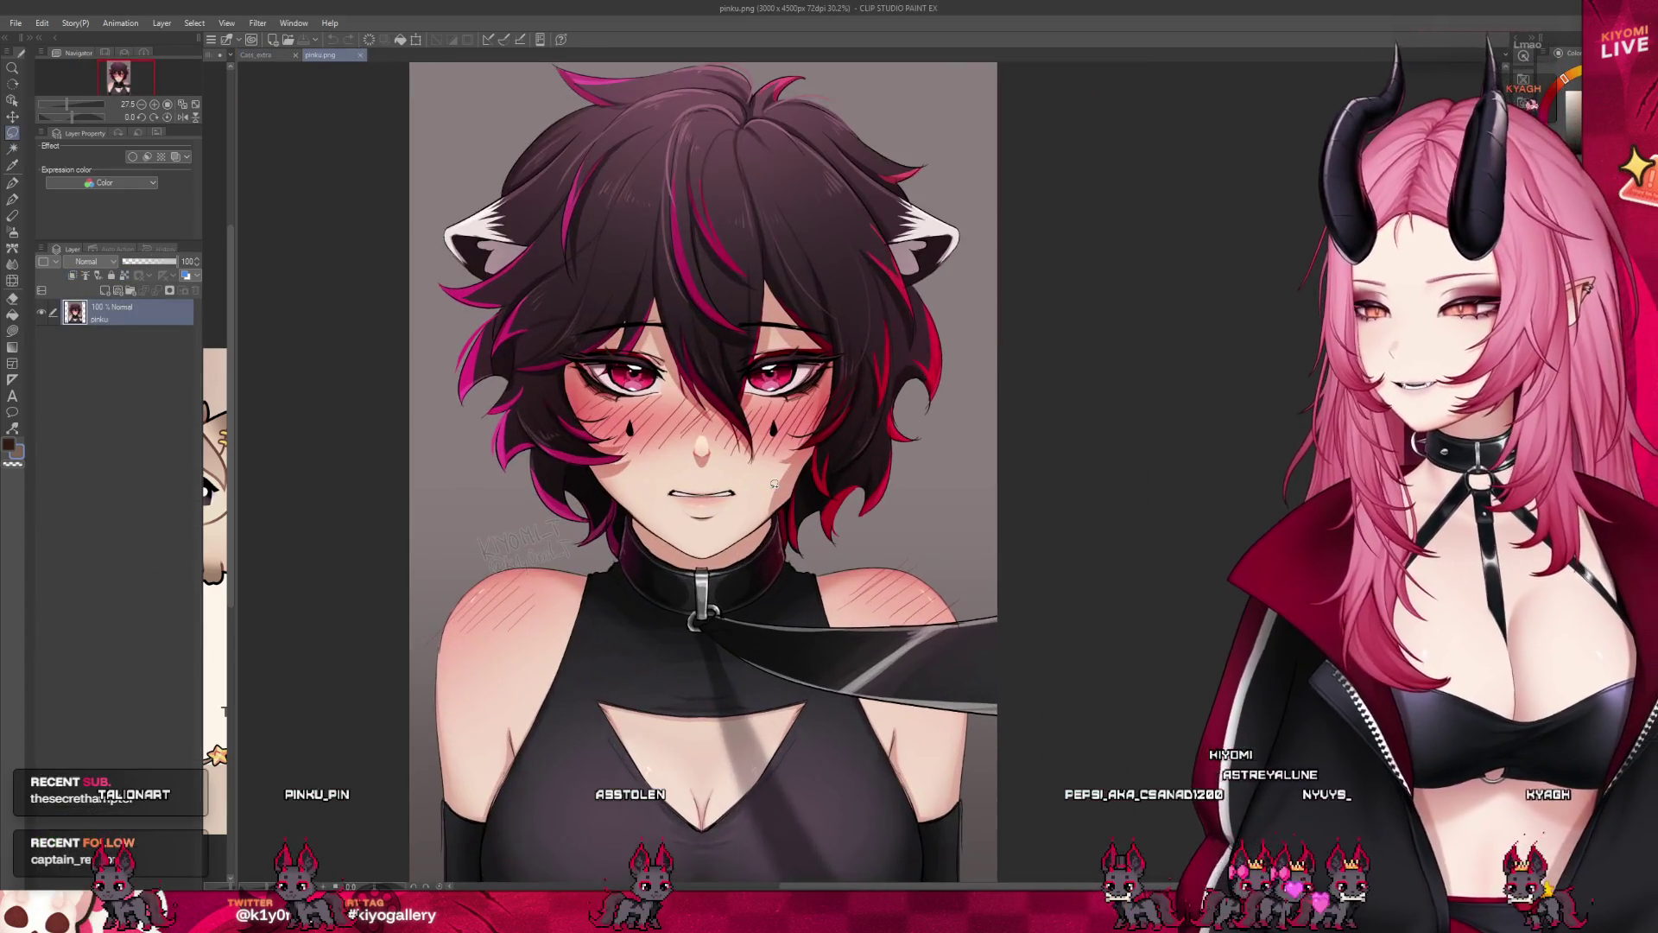
scroll(787, 481, down, 2)
scroll(778, 492, down, 1)
scroll(764, 505, up, 2)
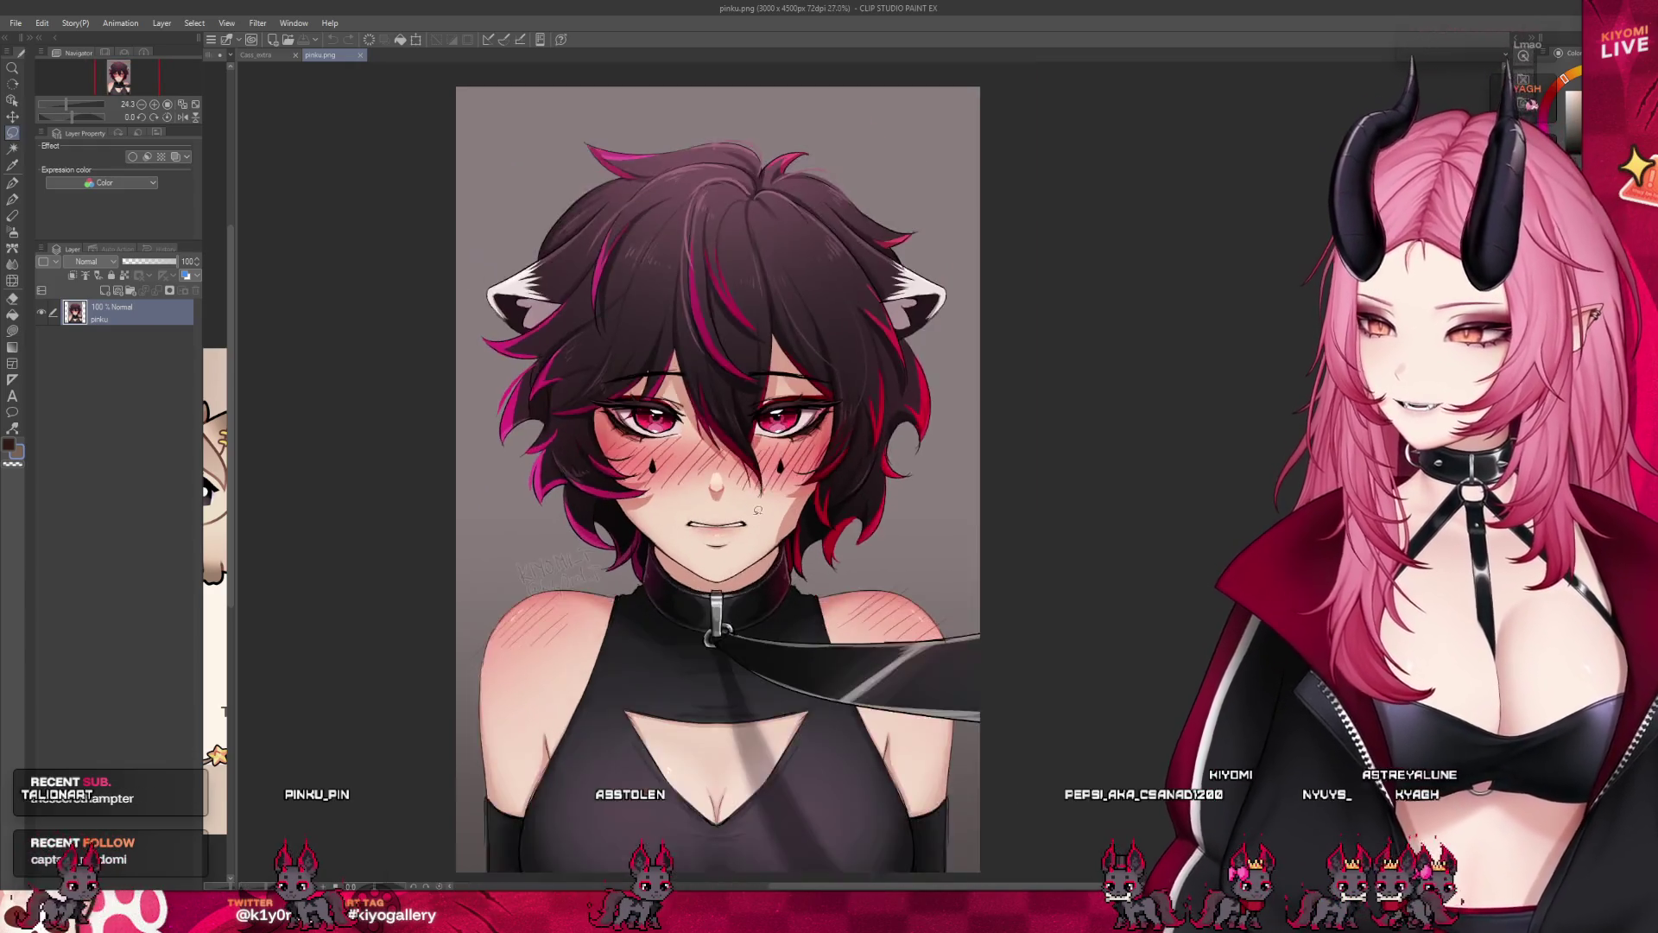
scroll(751, 517, down, 3)
scroll(765, 512, up, 2)
scroll(778, 509, up, 2)
scroll(790, 506, up, 1)
scroll(788, 506, down, 2)
scroll(790, 508, up, 2)
scroll(790, 512, down, 1)
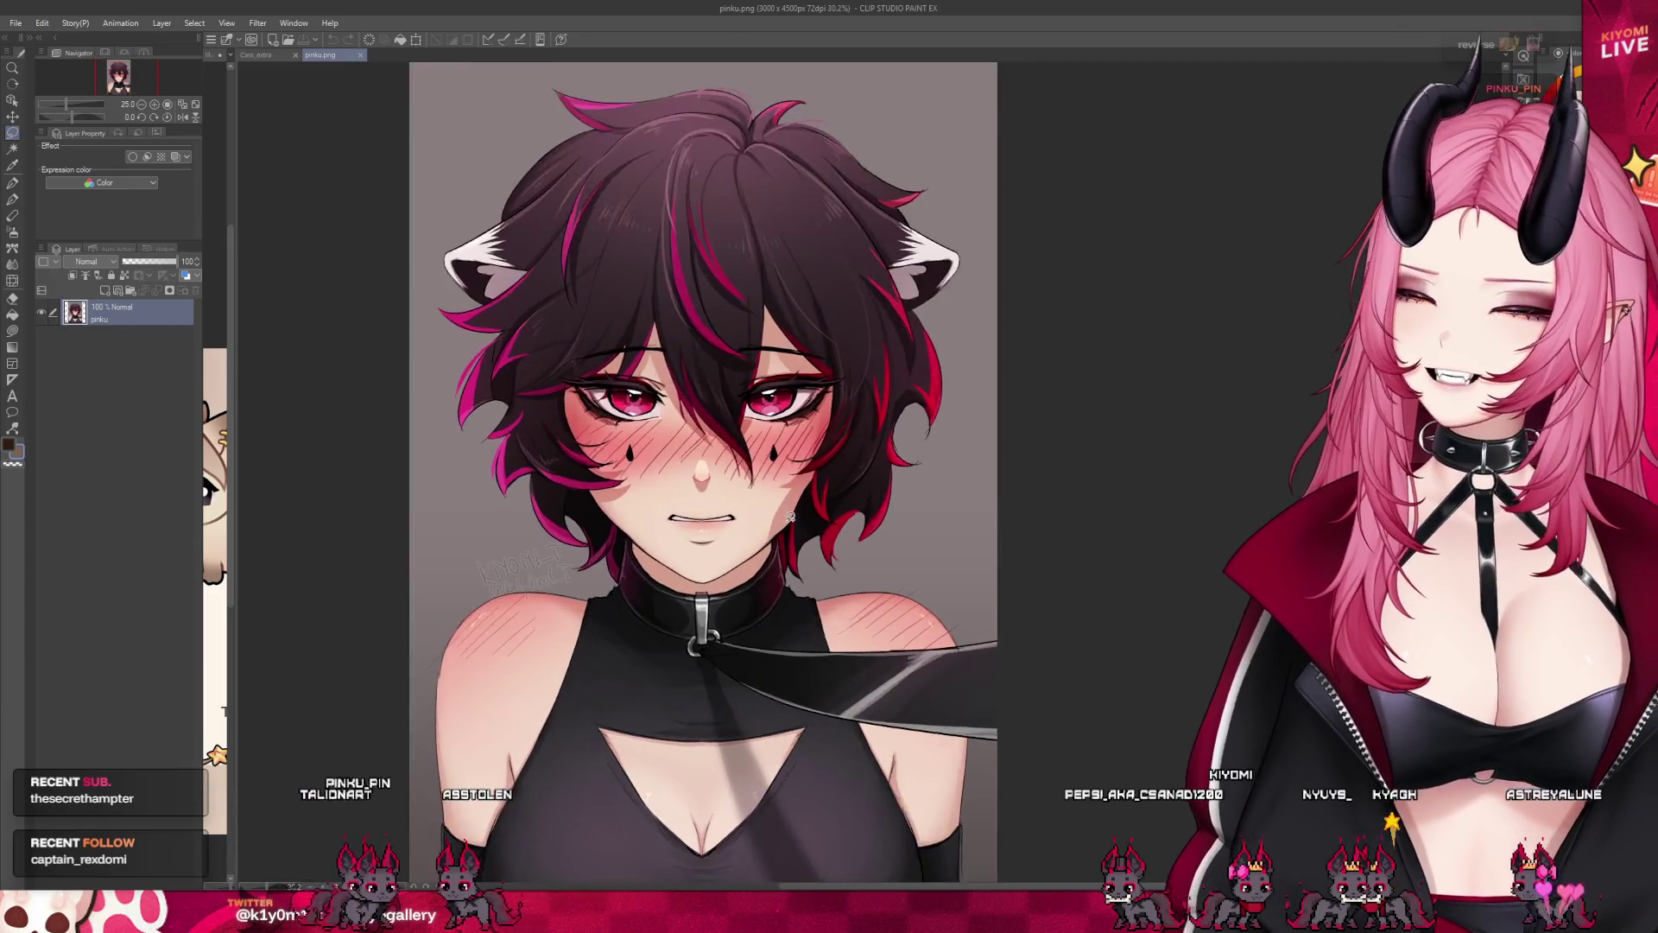
scroll(792, 518, down, 2)
scroll(791, 516, up, 2)
scroll(792, 515, down, 1)
scroll(793, 518, up, 1)
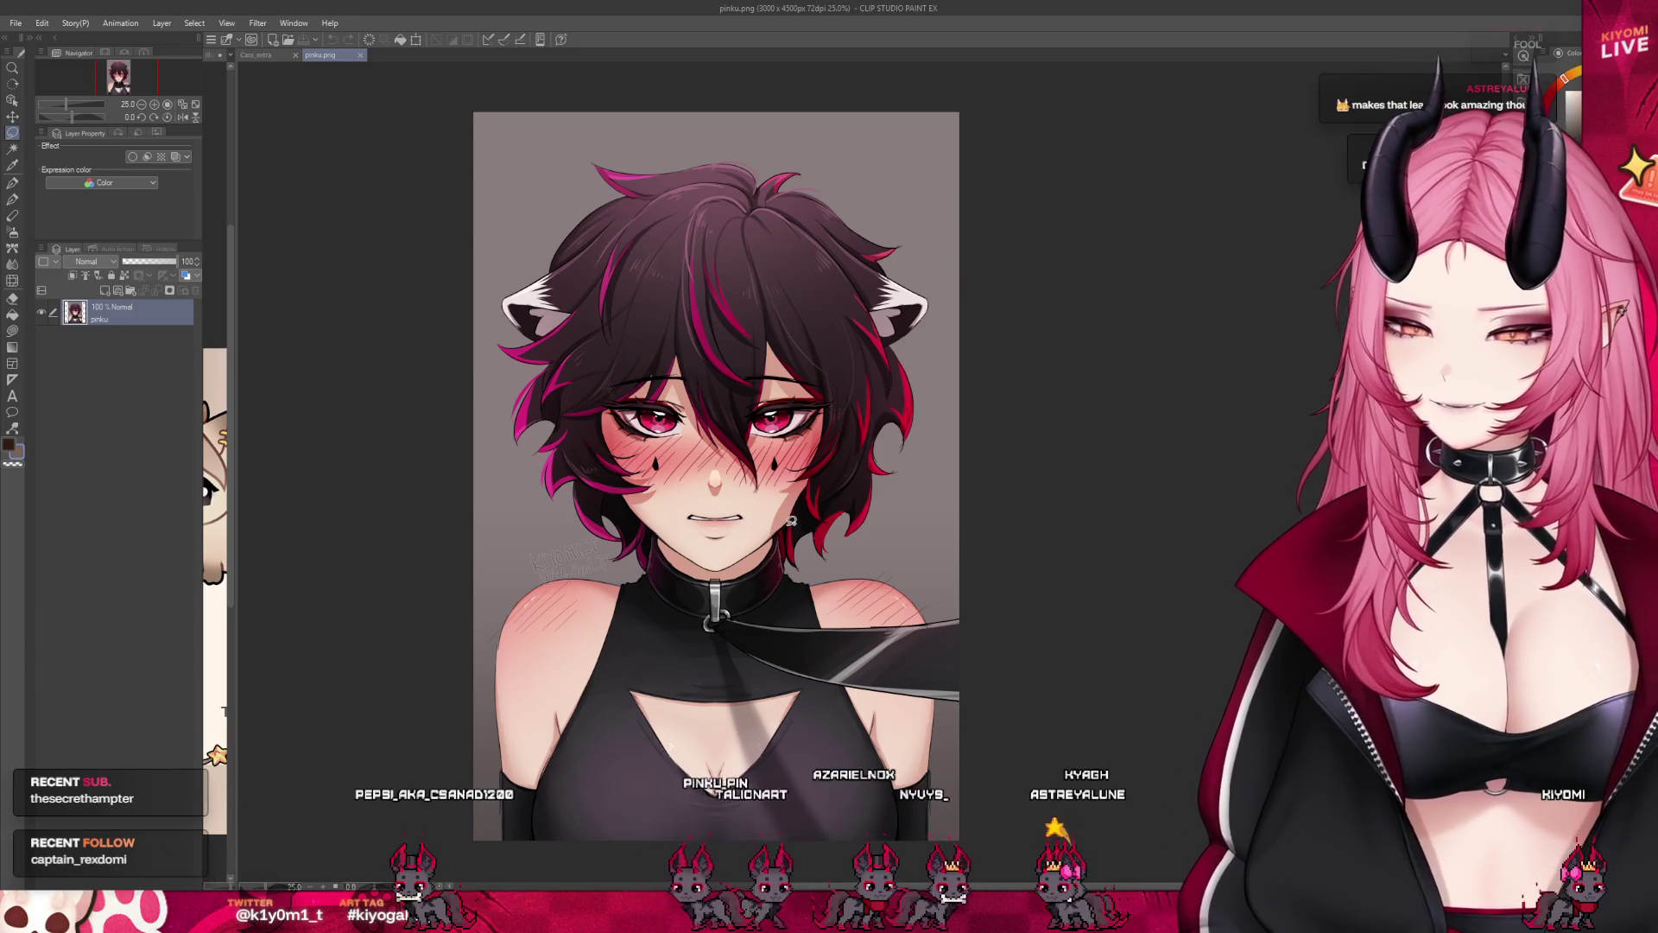
scroll(752, 511, up, 1)
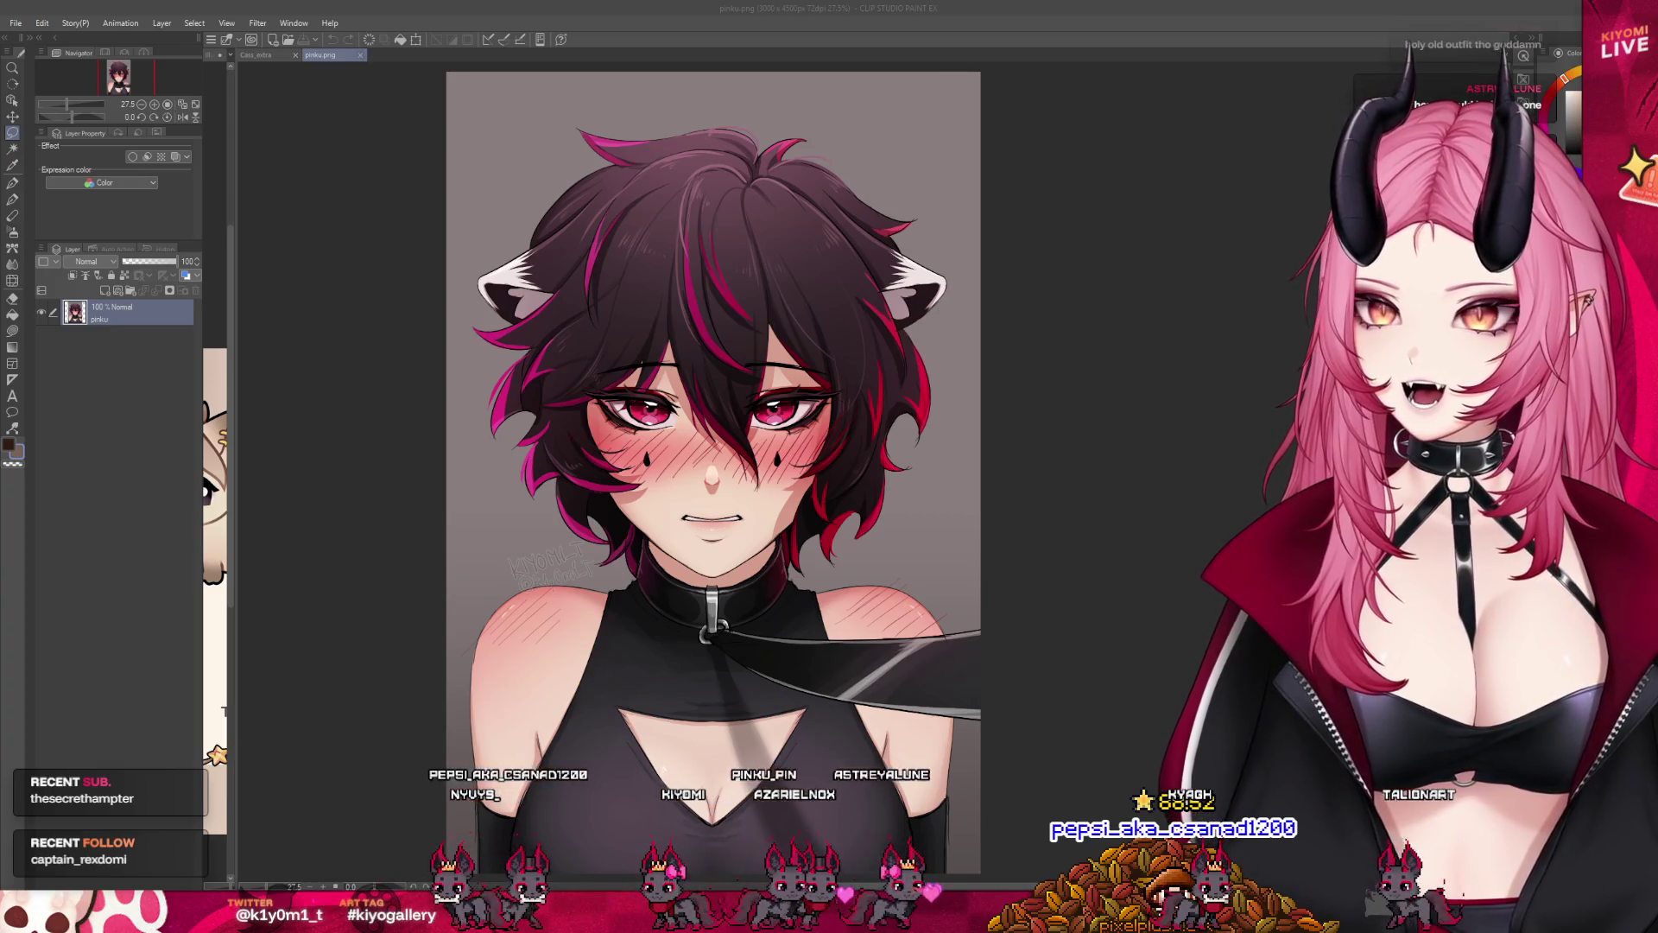
Close the pinku.png portrait to return to the cat mascot drawing.
key(ctrl+w)
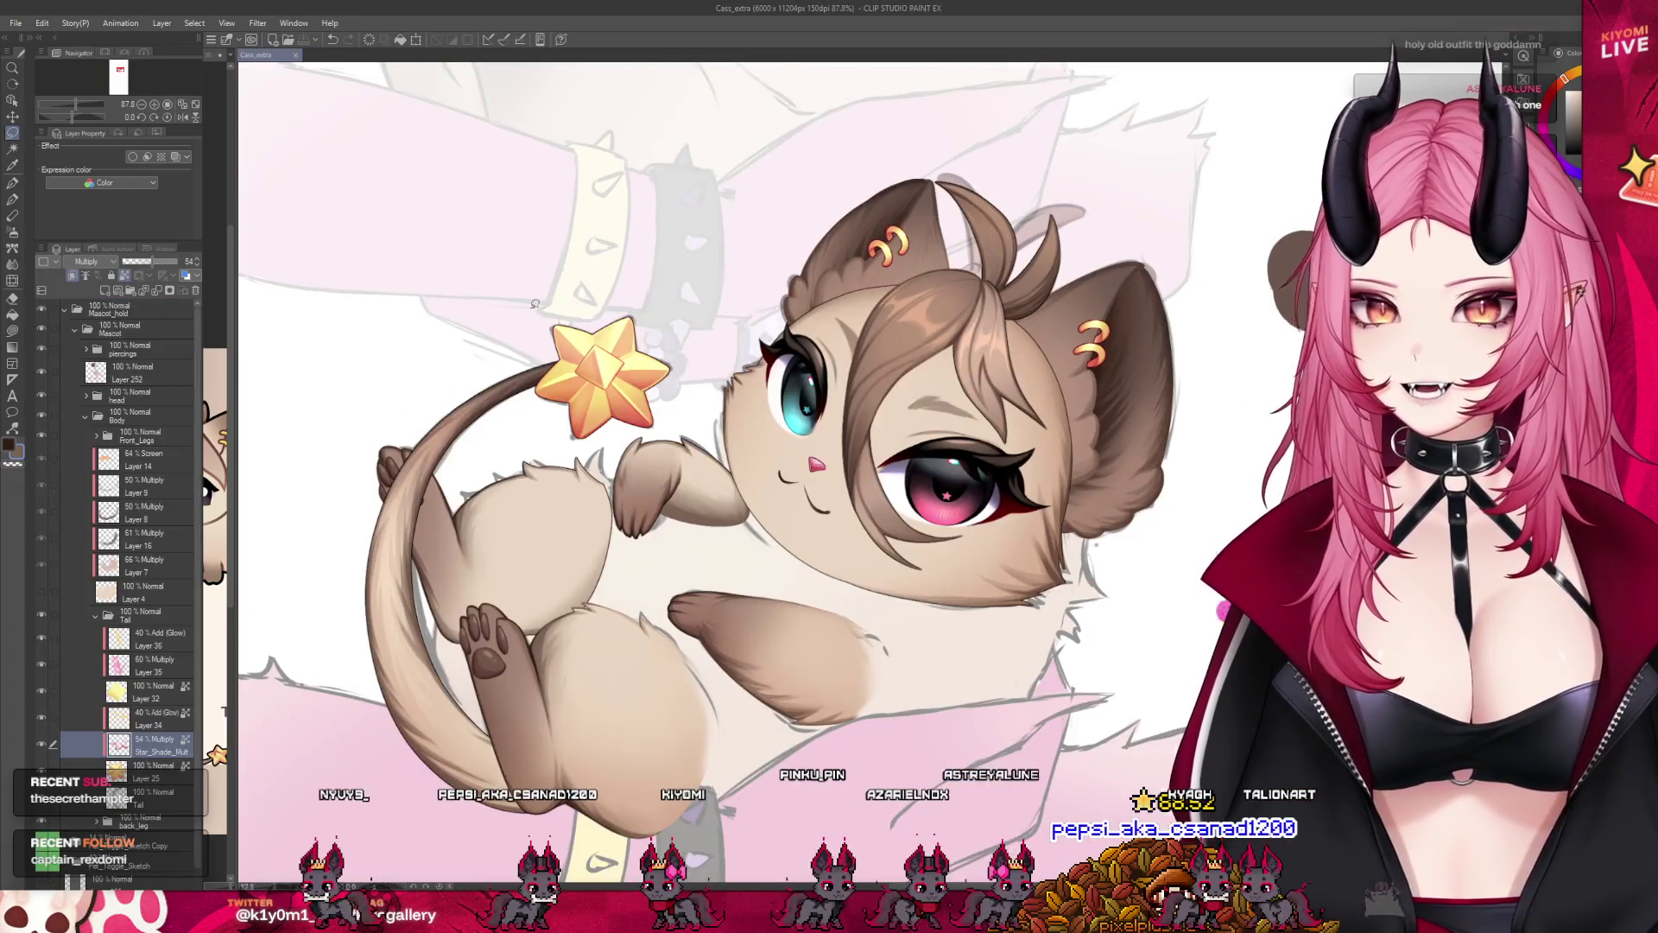
scroll(609, 427, down, 2)
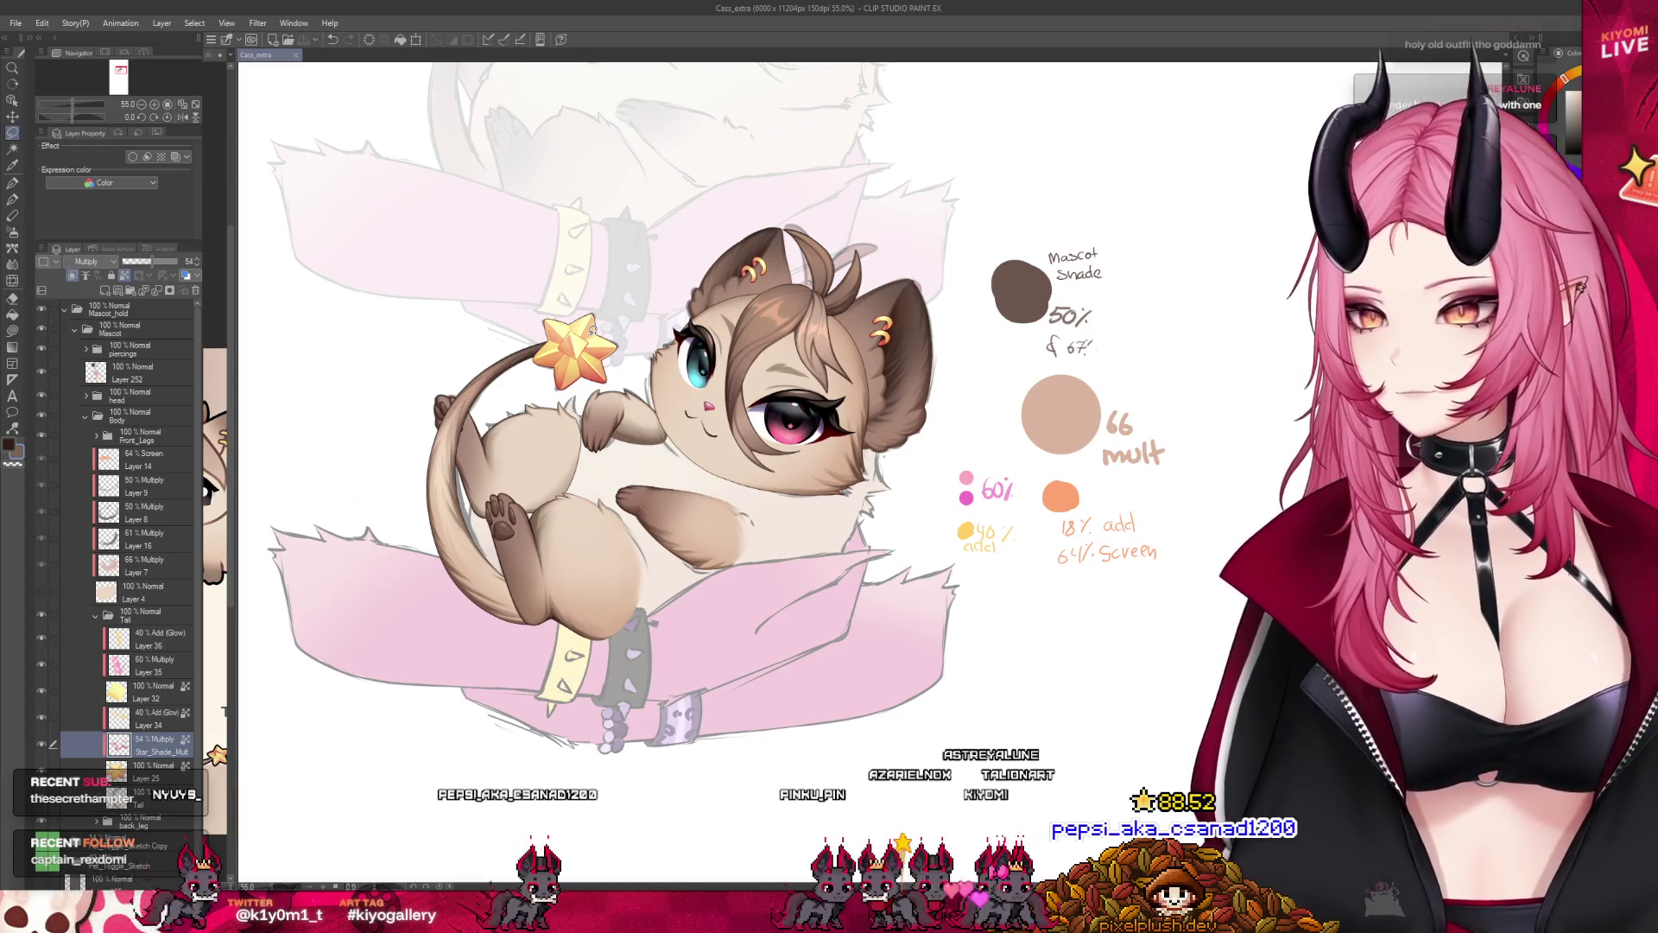
scroll(611, 324, up, 1)
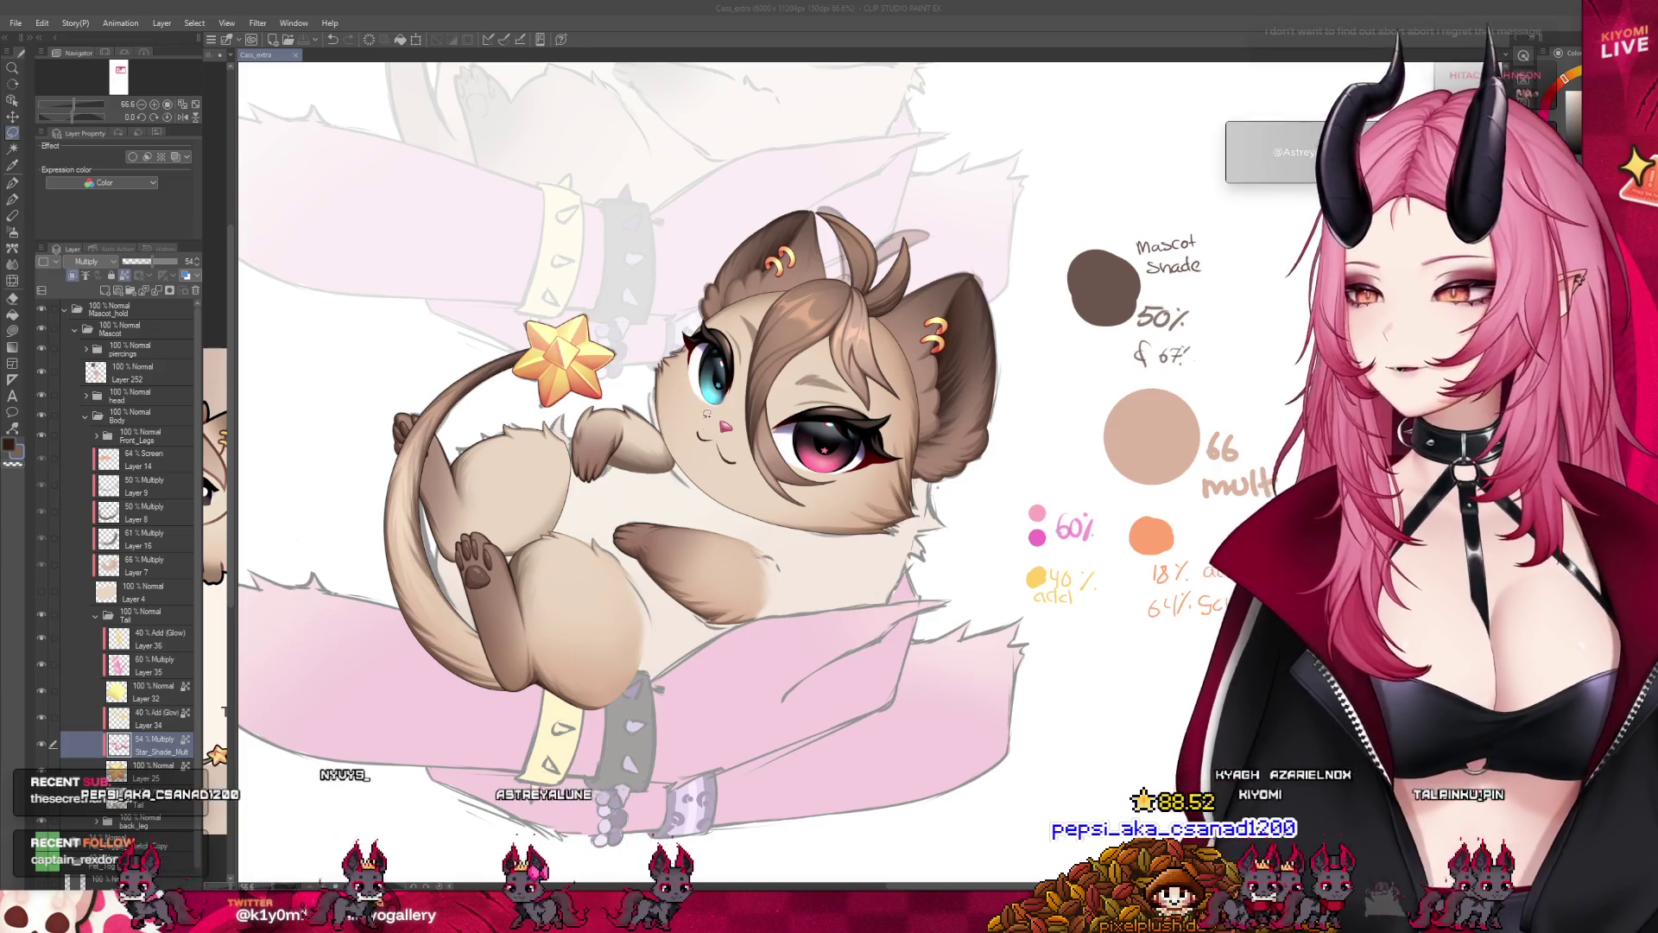
Switch to the reya.png elf portrait and add a new raster Layer 1 above its artwork.
key(ctrl+Tab)
key(ctrl+shift+n)
key(ctrl+plus)
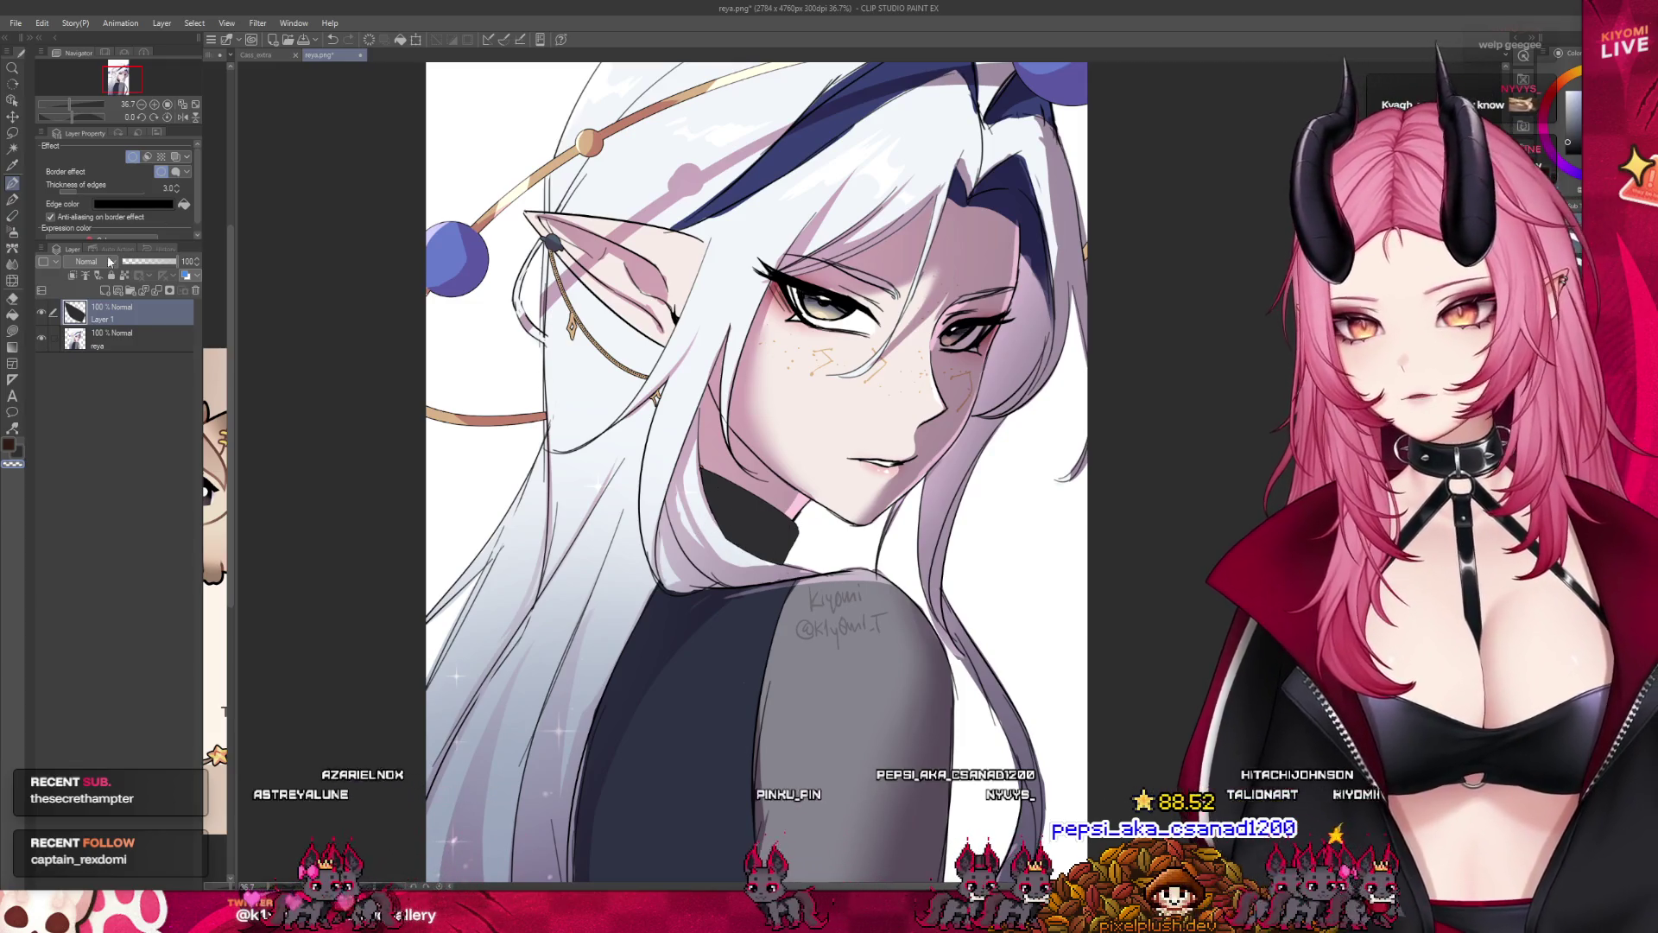
Add blank Layers 2 and 3 at the top of the elf portrait with black as the drawing colour.
key(ctrl+shift+n)
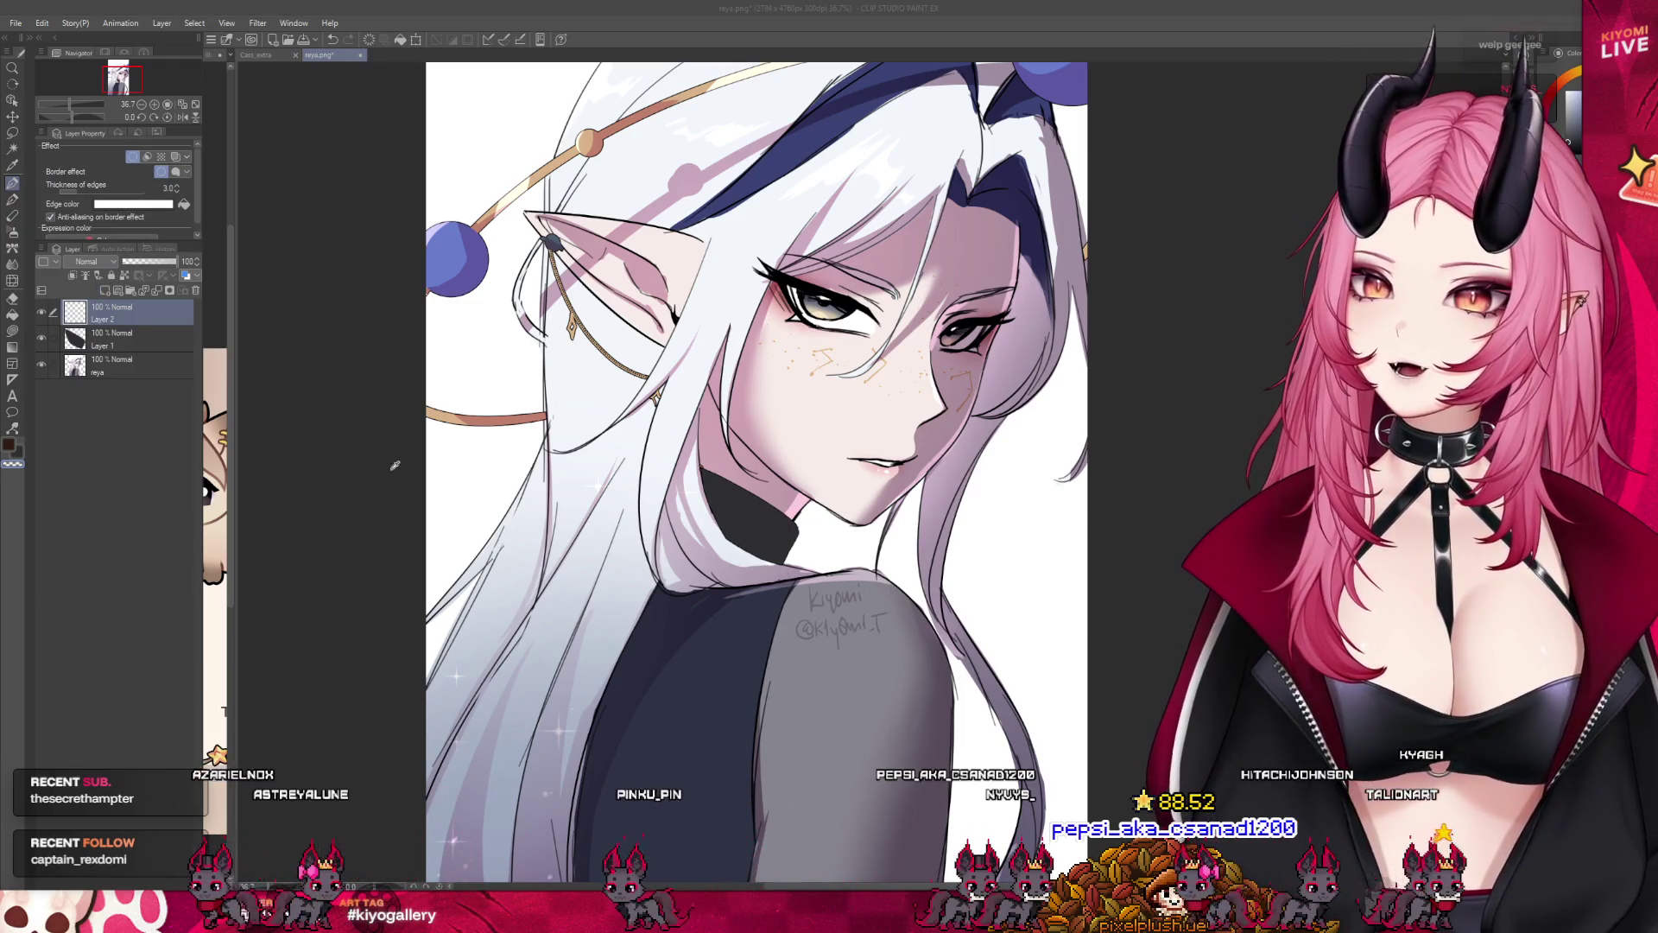
key(x)
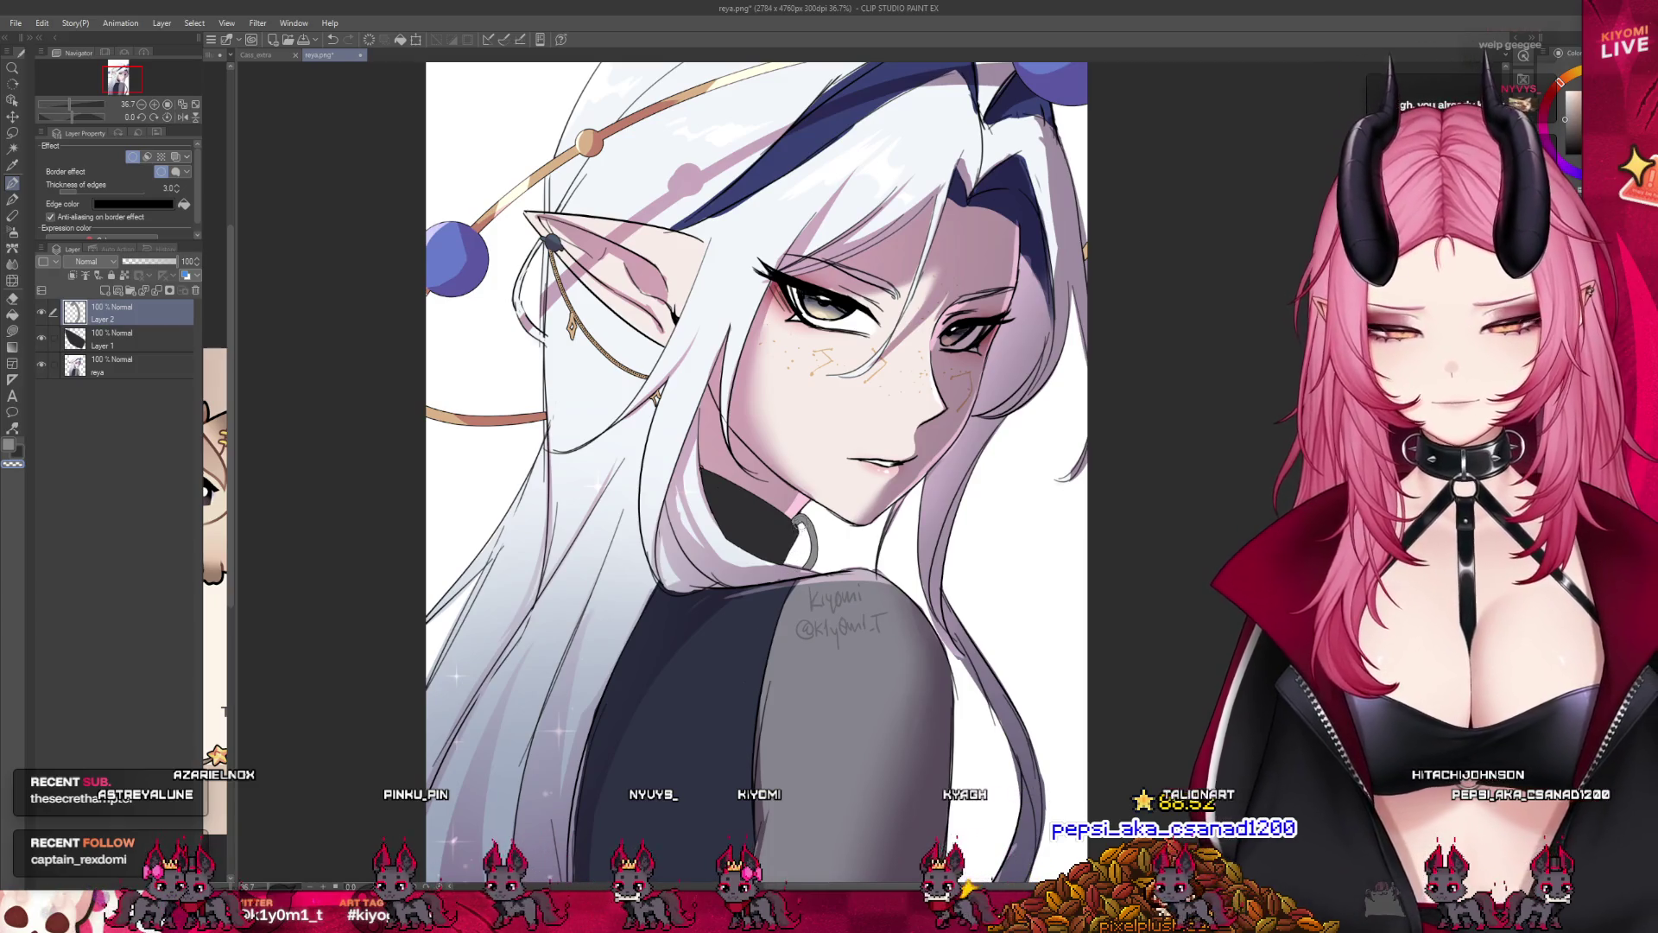
scroll(915, 418, down, 4)
scroll(894, 428, up, 2)
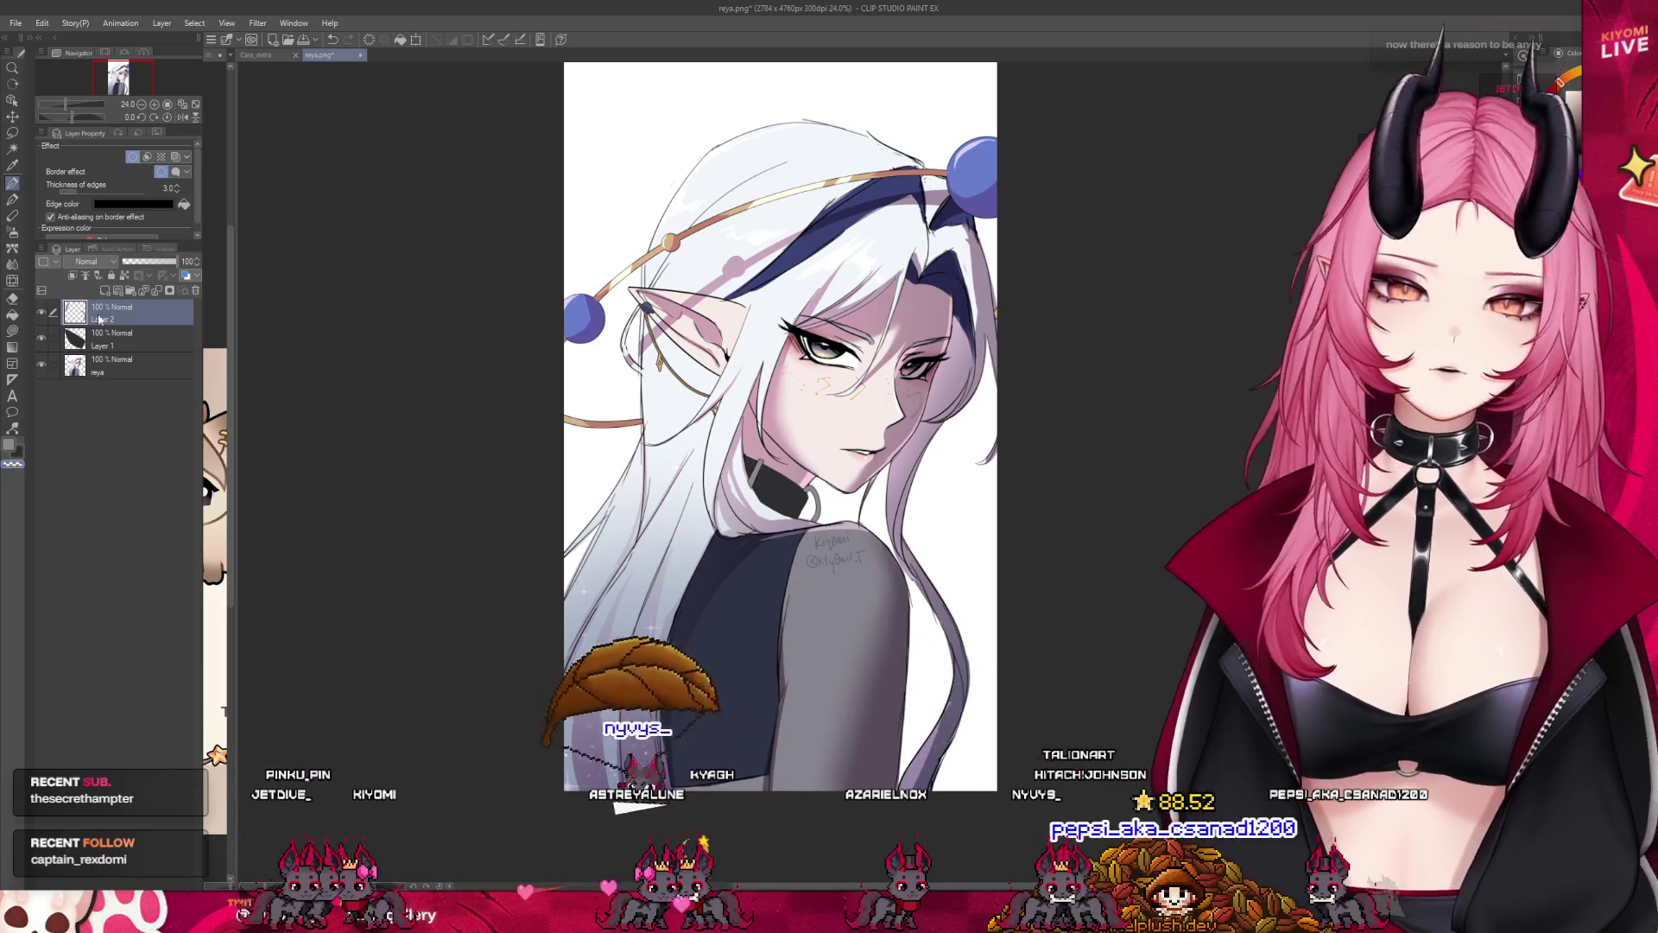
click(114, 297)
click(122, 365)
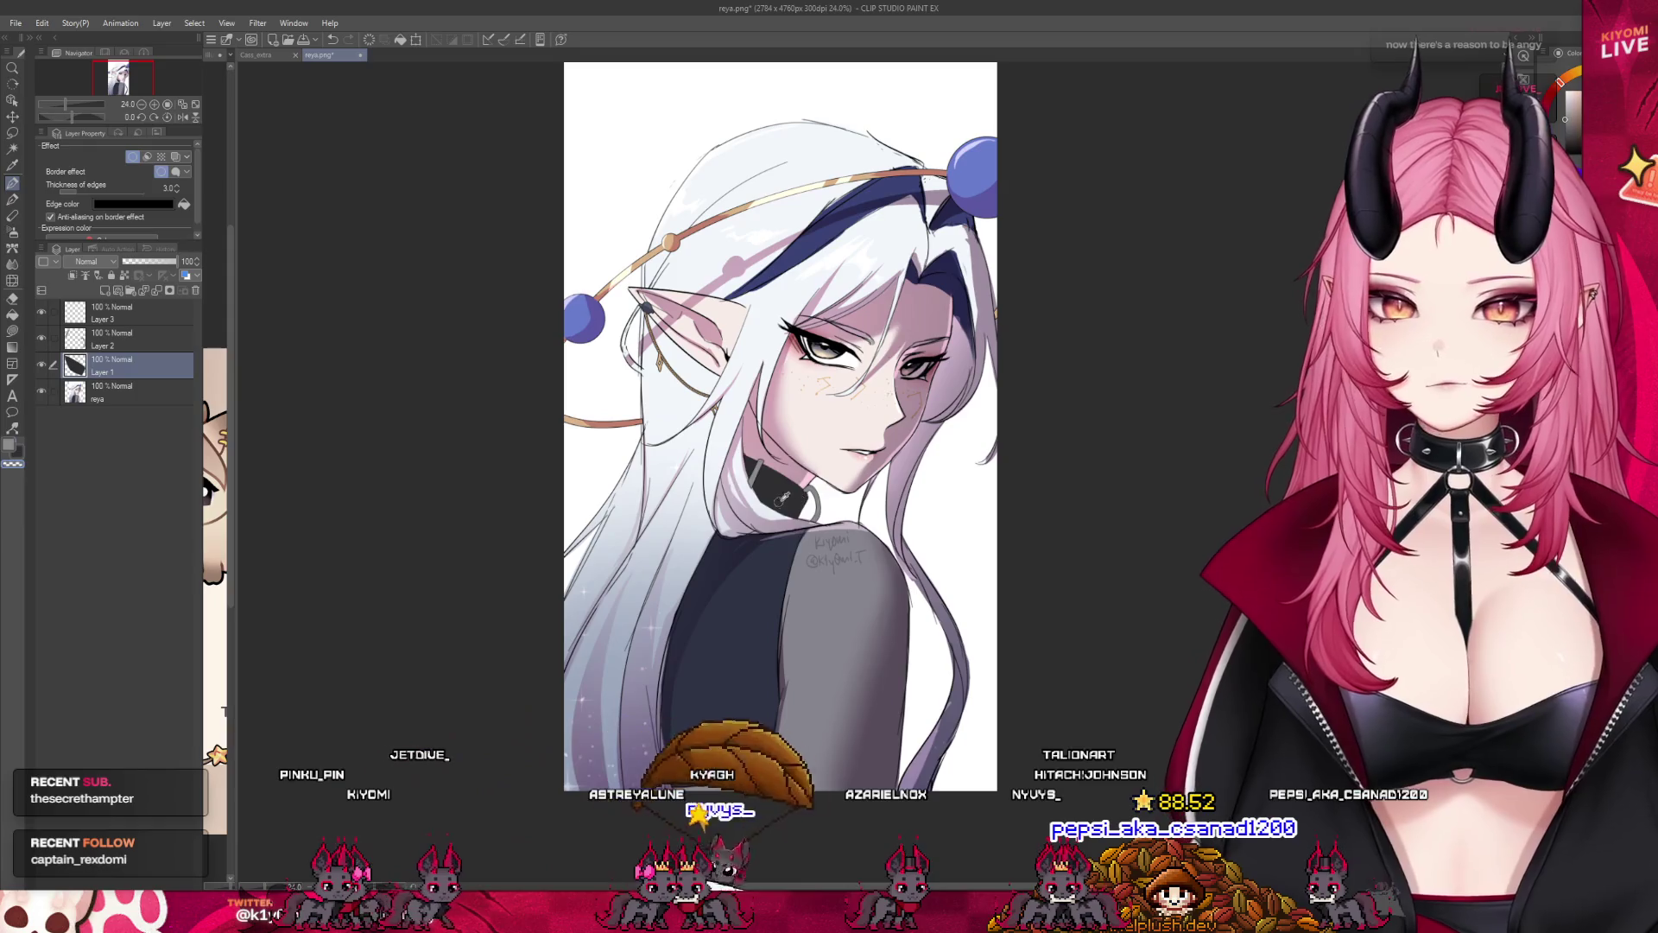
click(114, 311)
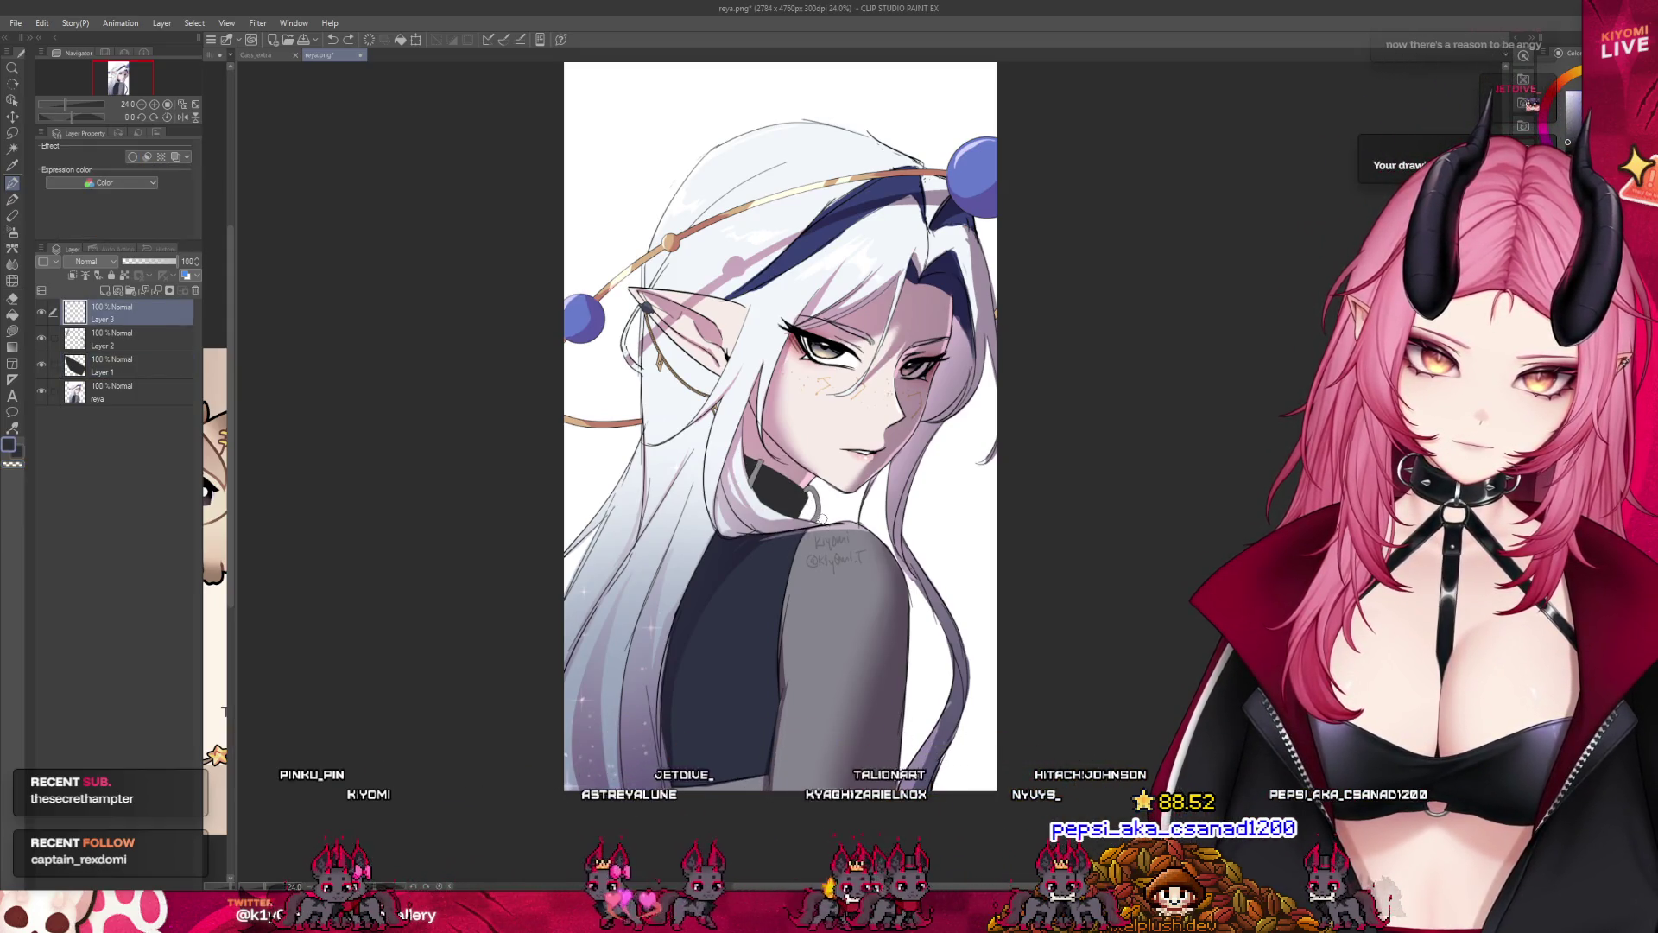
click(145, 334)
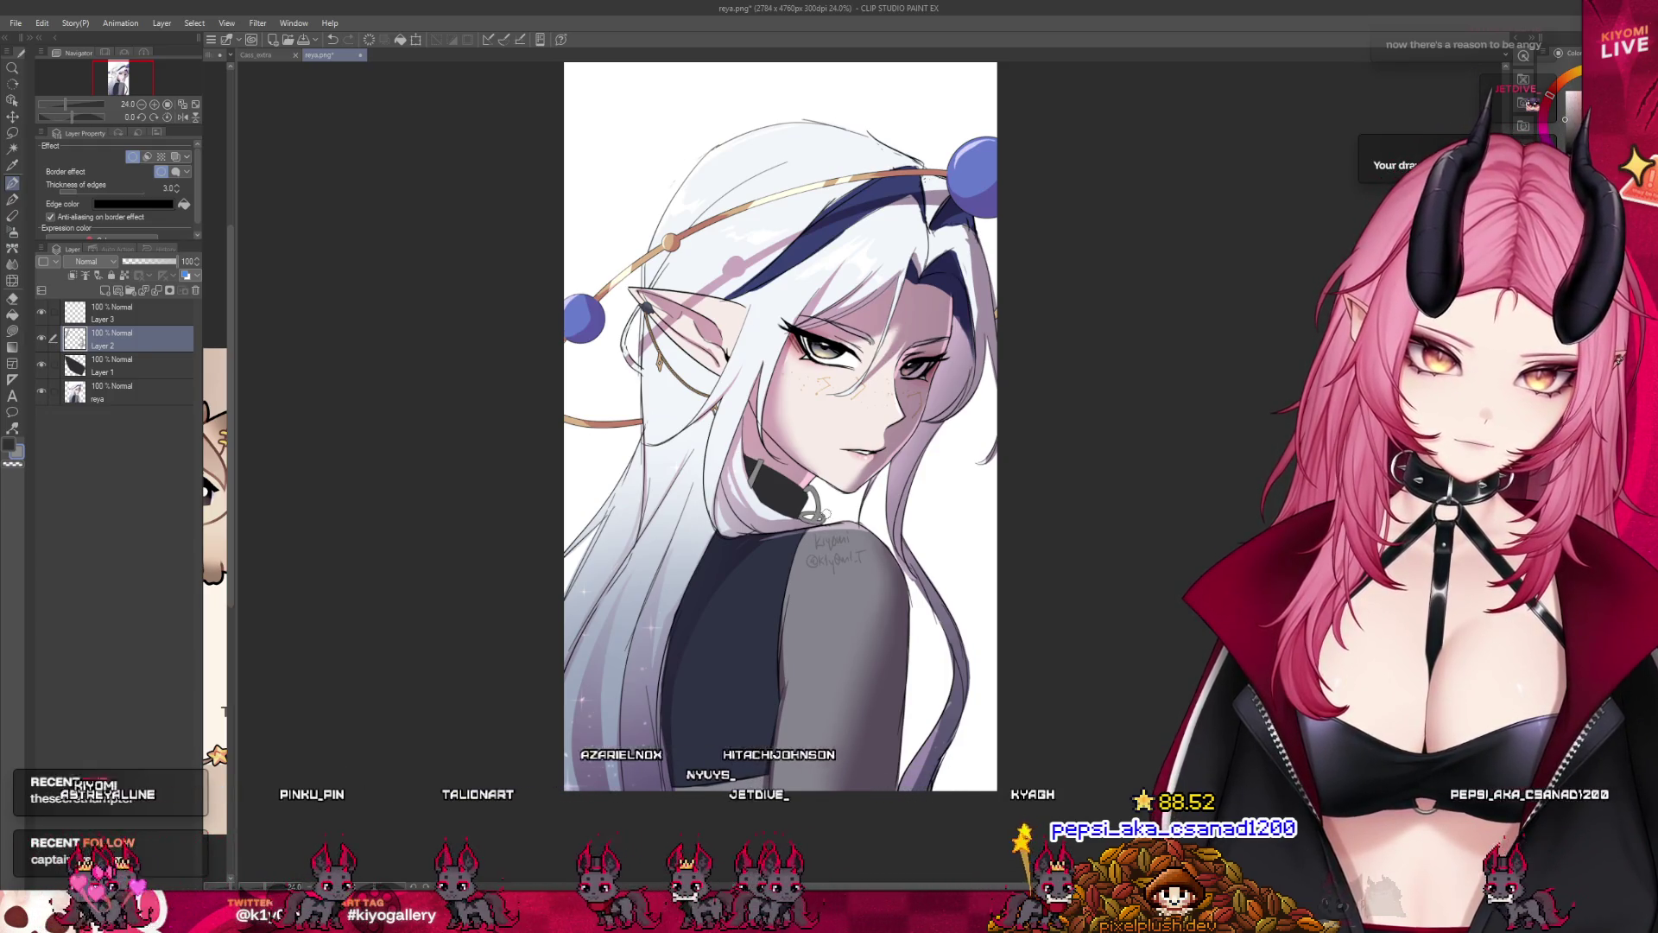
click(192, 315)
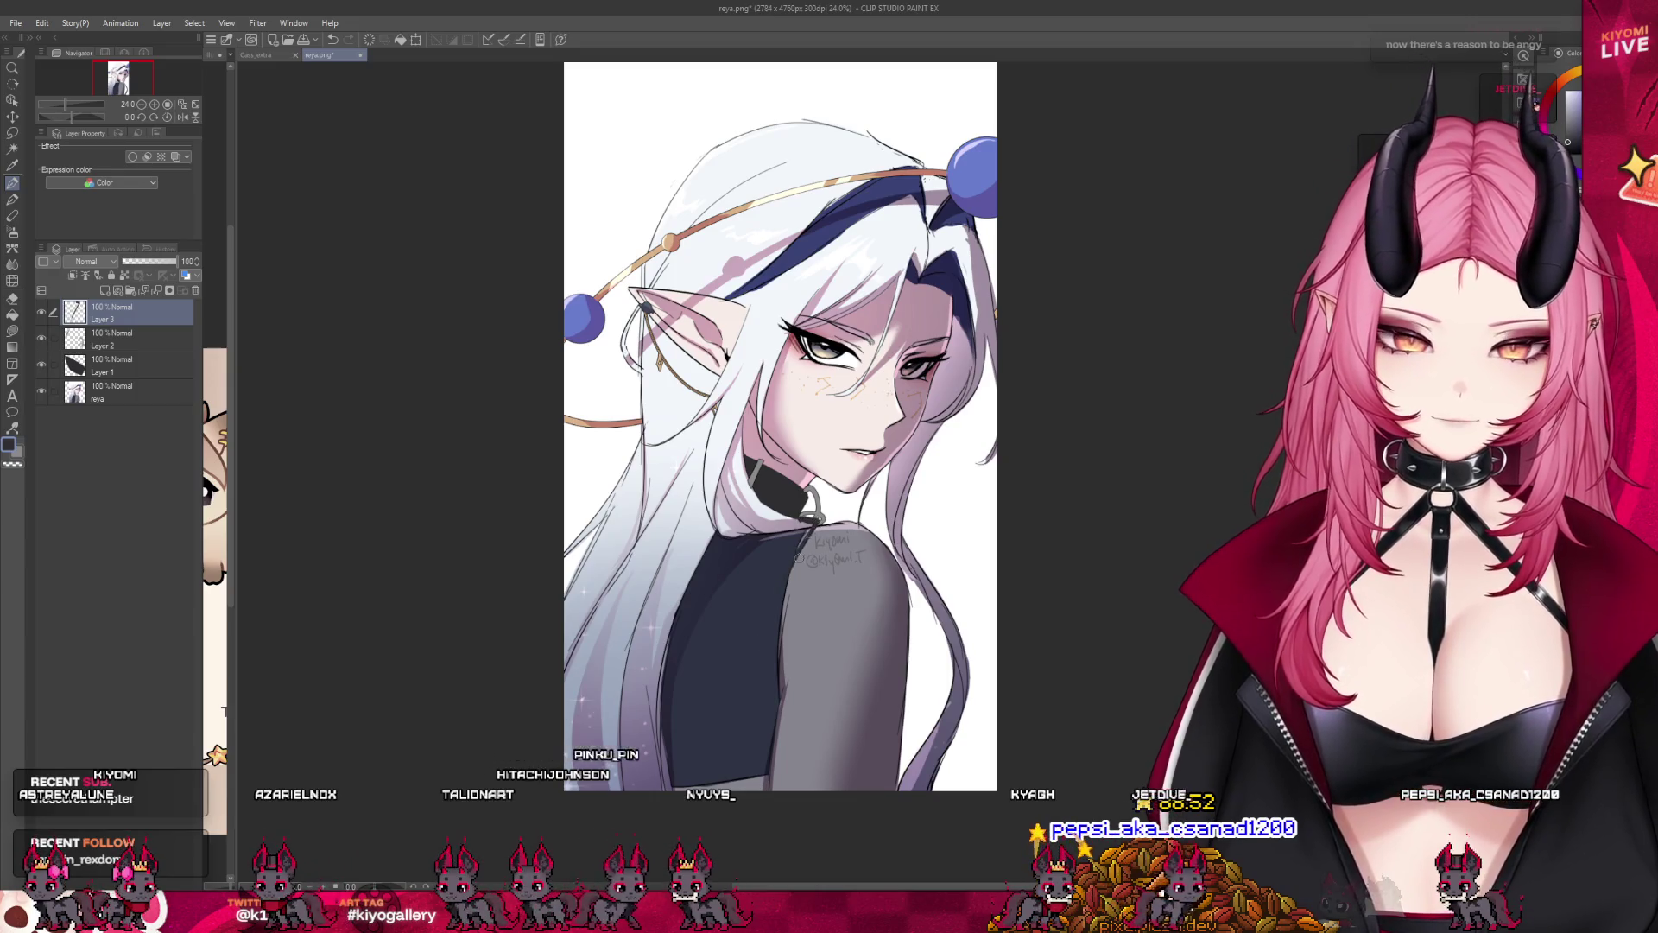
Give Layer 3 a Border effect with a black edge colour.
click(131, 155)
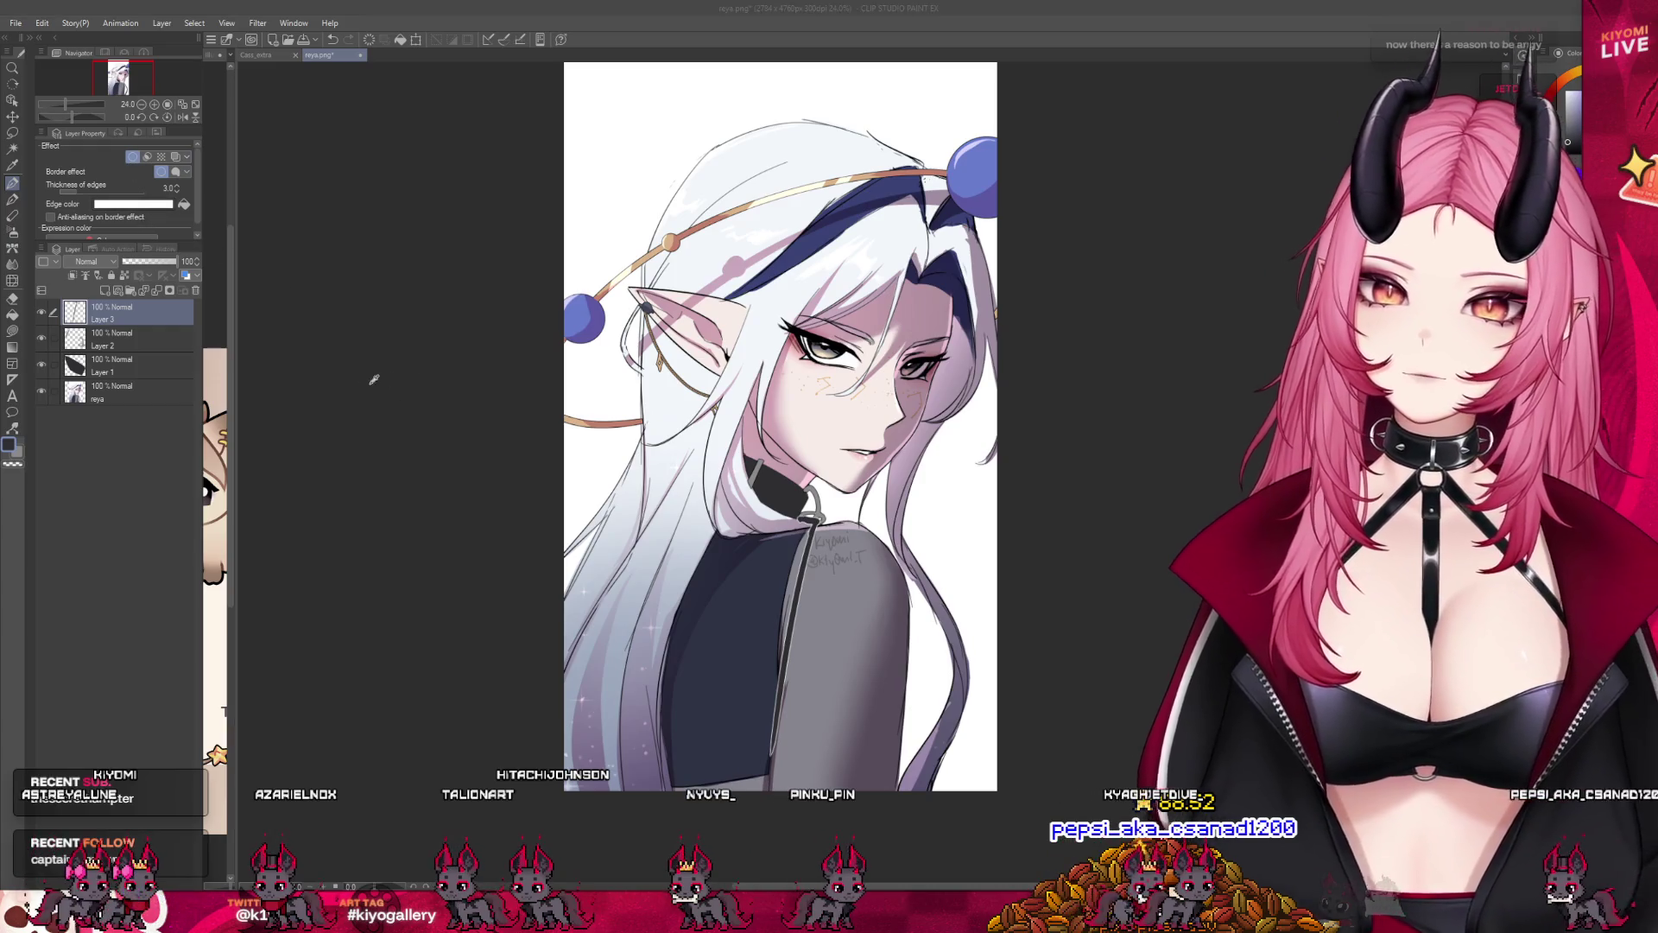
click(540, 286)
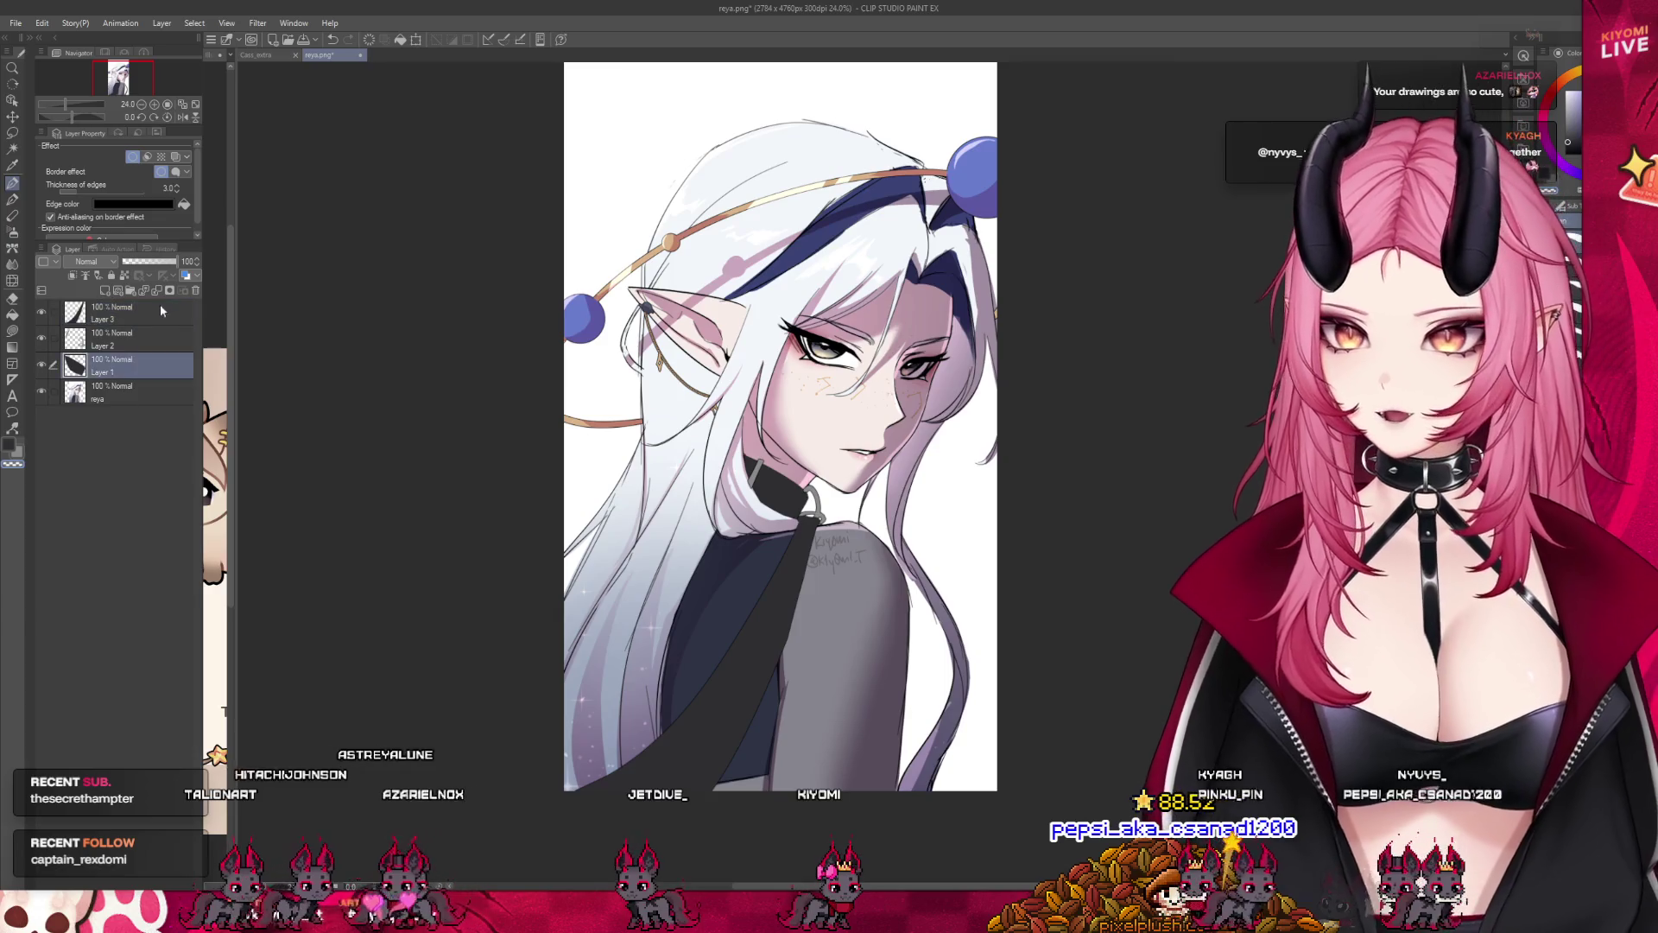
scroll(869, 505, up, 1)
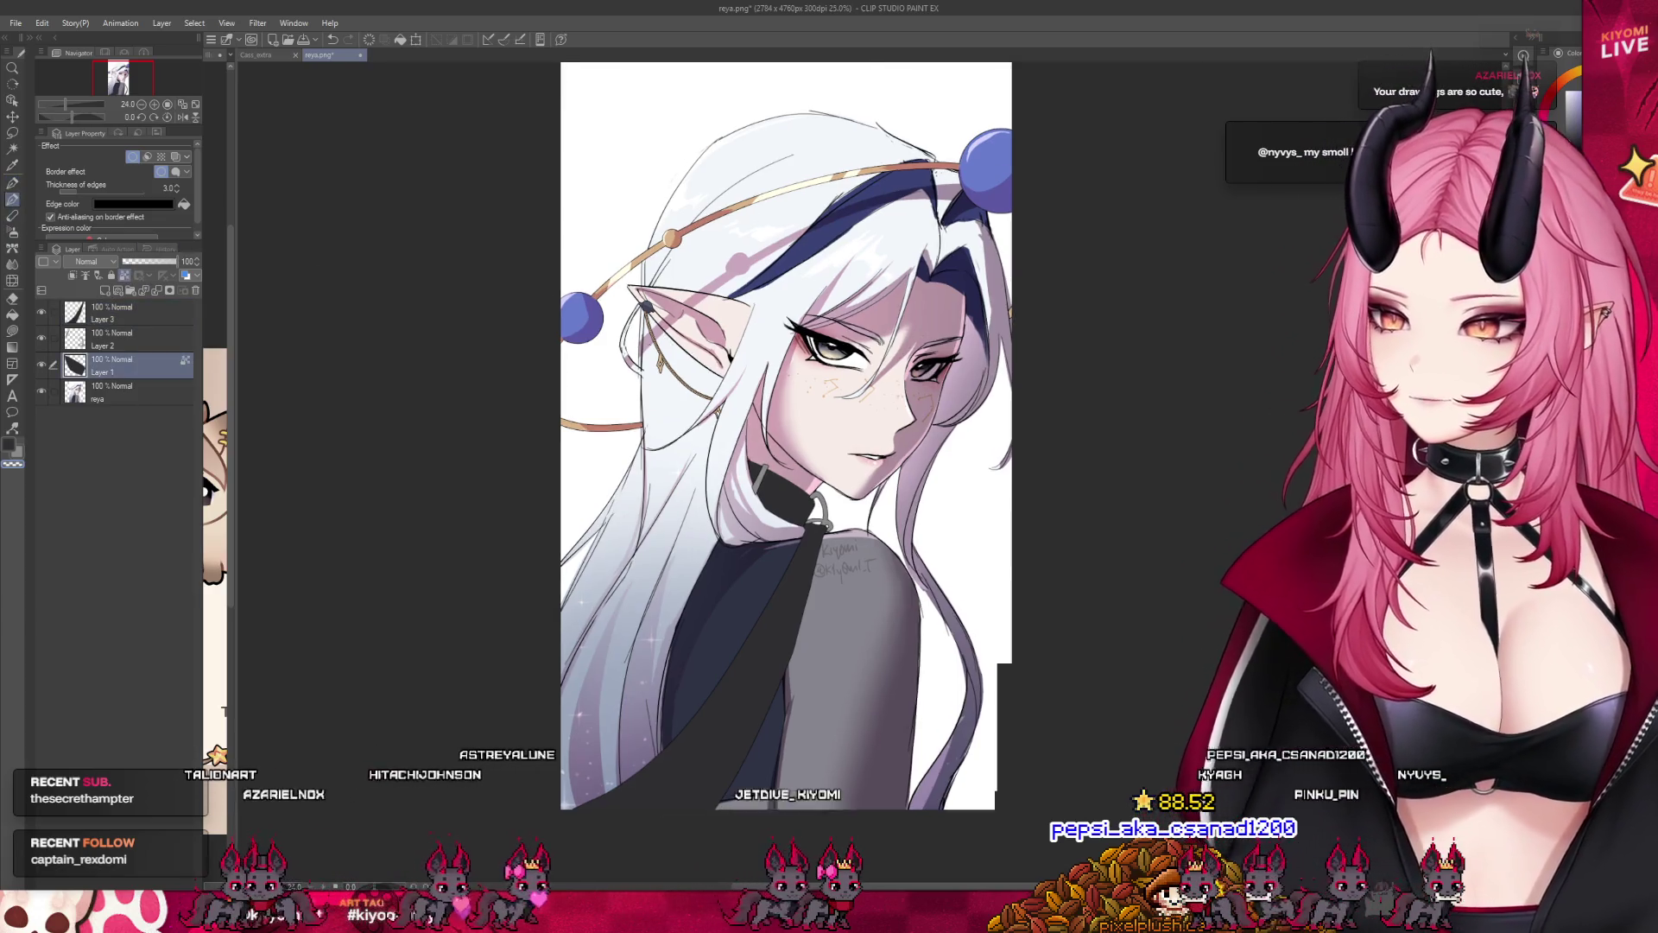
scroll(886, 516, up, 2)
scroll(896, 519, up, 2)
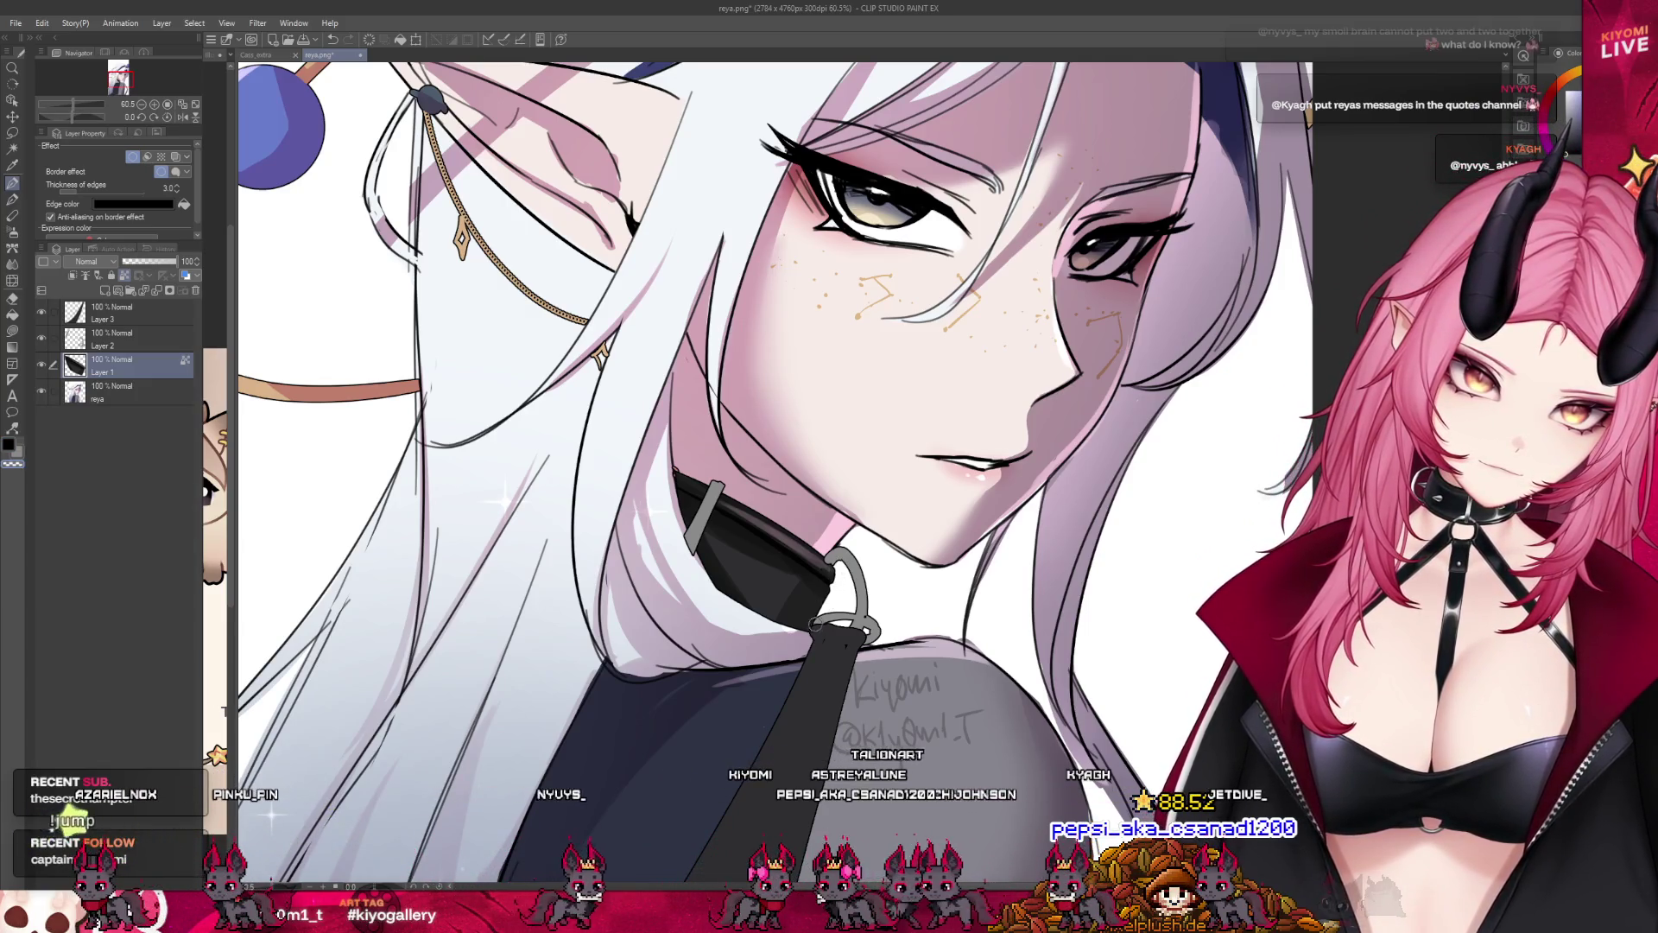
Paint glossy highlights on the elf's black collar across Layer 3 and Layer 1.
key(alt+bracketright)
key(alt+bracketright)
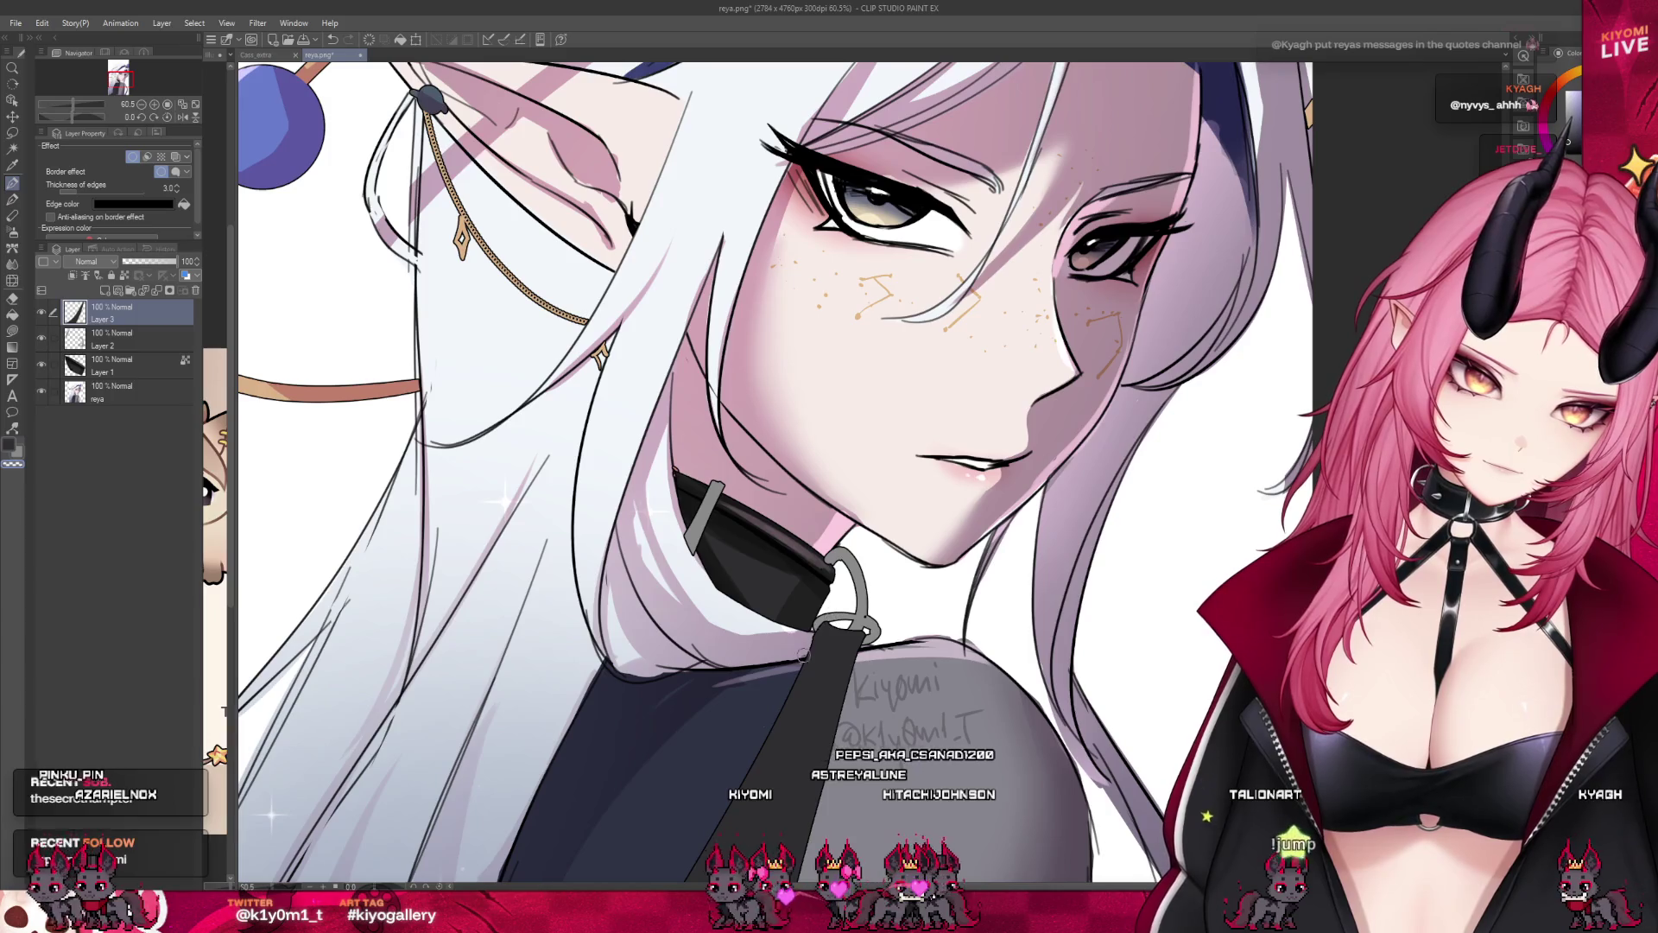
click(111, 364)
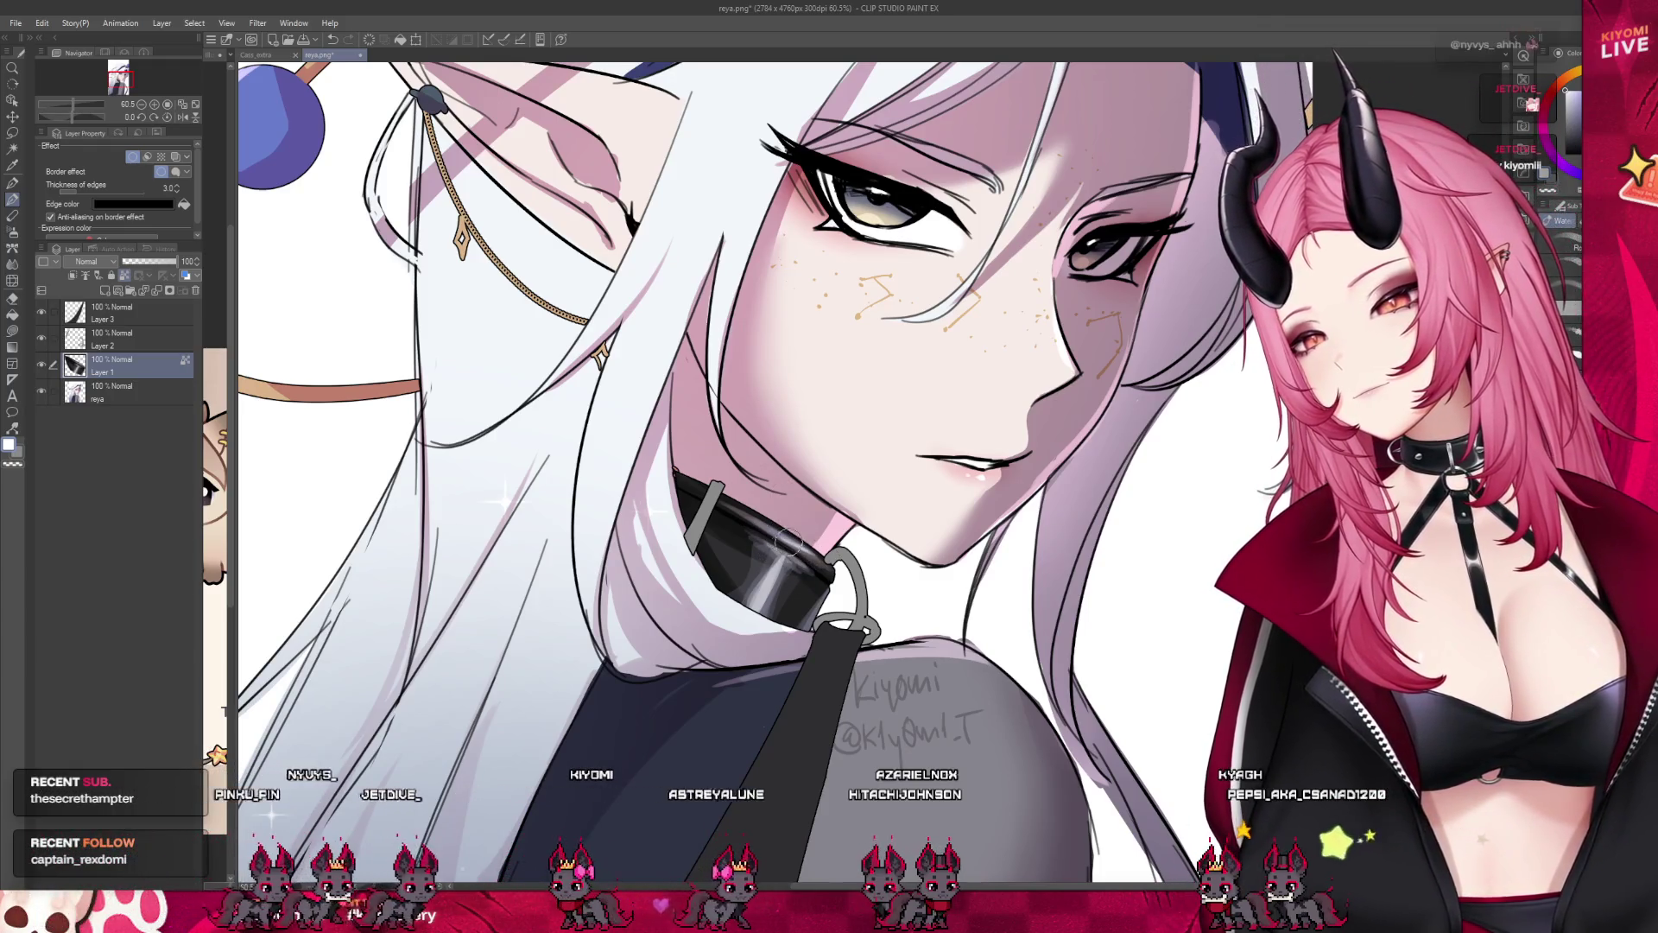
key(ctrl+0)
scroll(768, 438, down, 2)
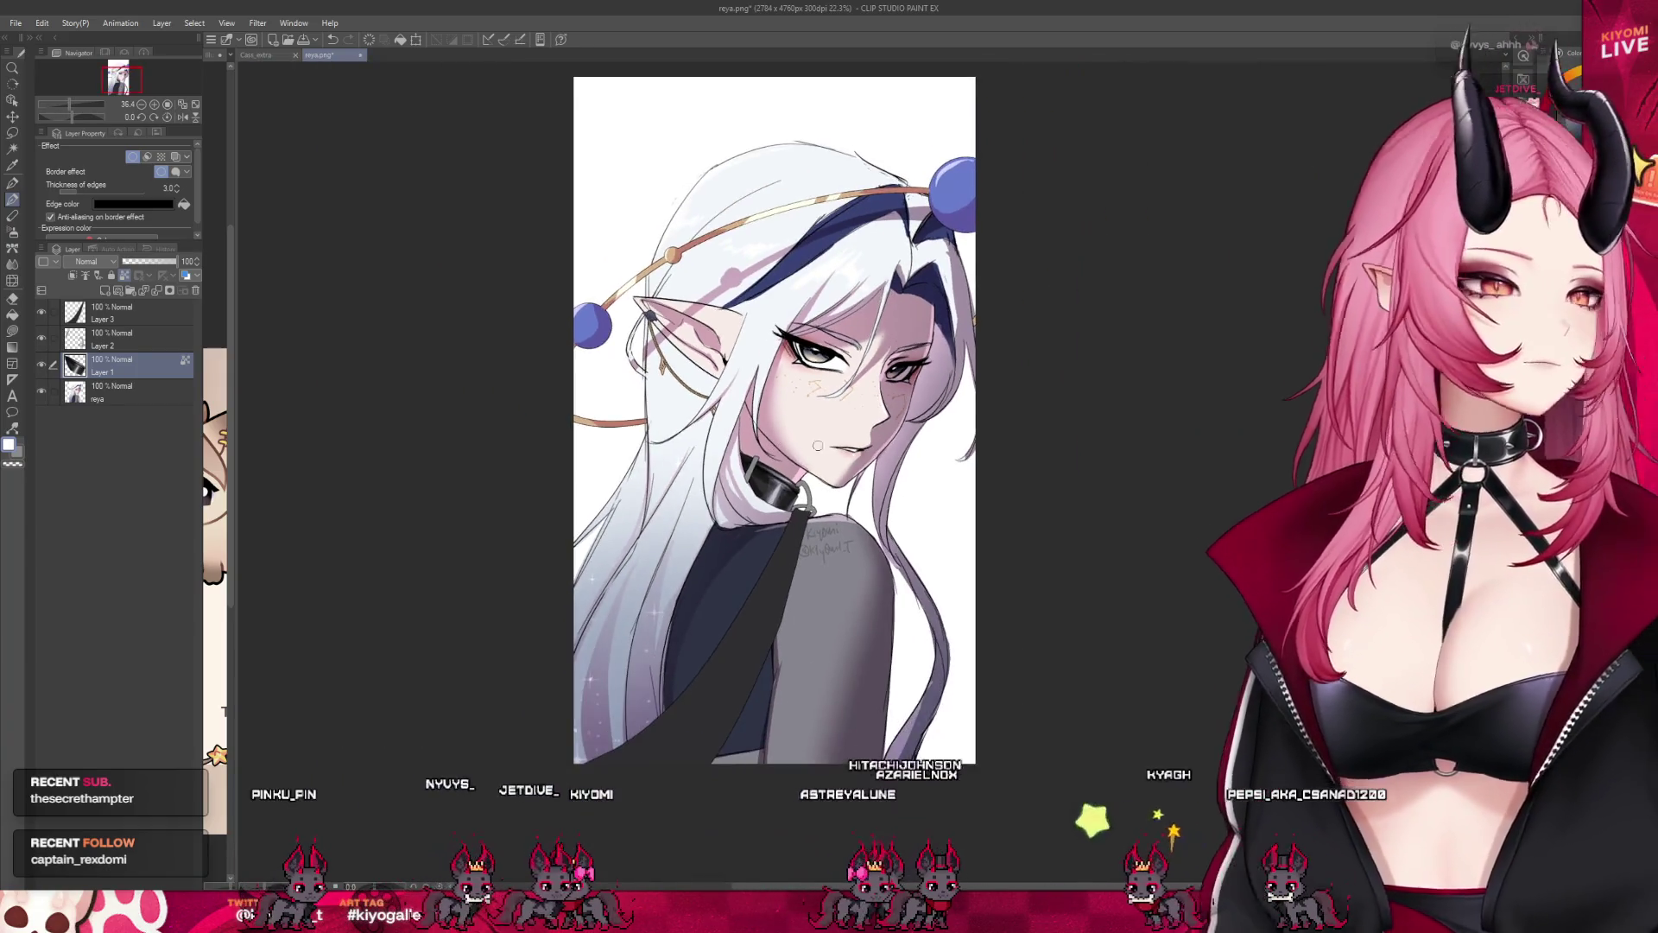
scroll(769, 439, down, 1)
scroll(803, 448, up, 1)
scroll(822, 456, up, 1)
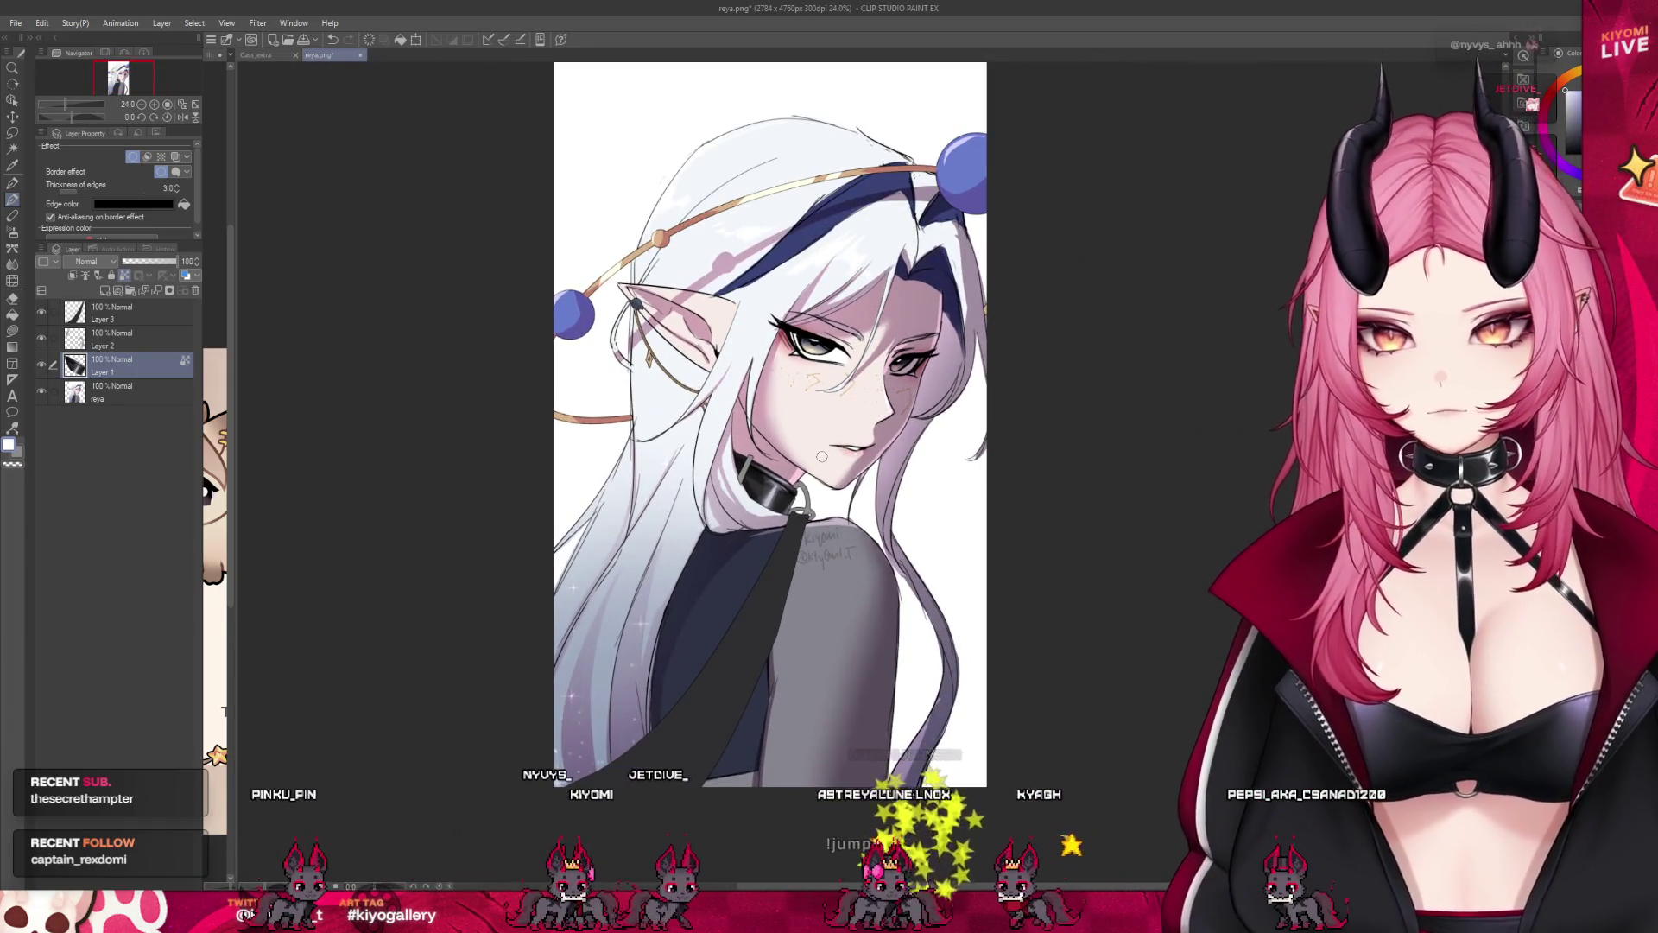
Shade a soft grey shine along the shoulder strap on Layer 3, then add a highlight layer.
key(ctrl+])
key(ctrl+])
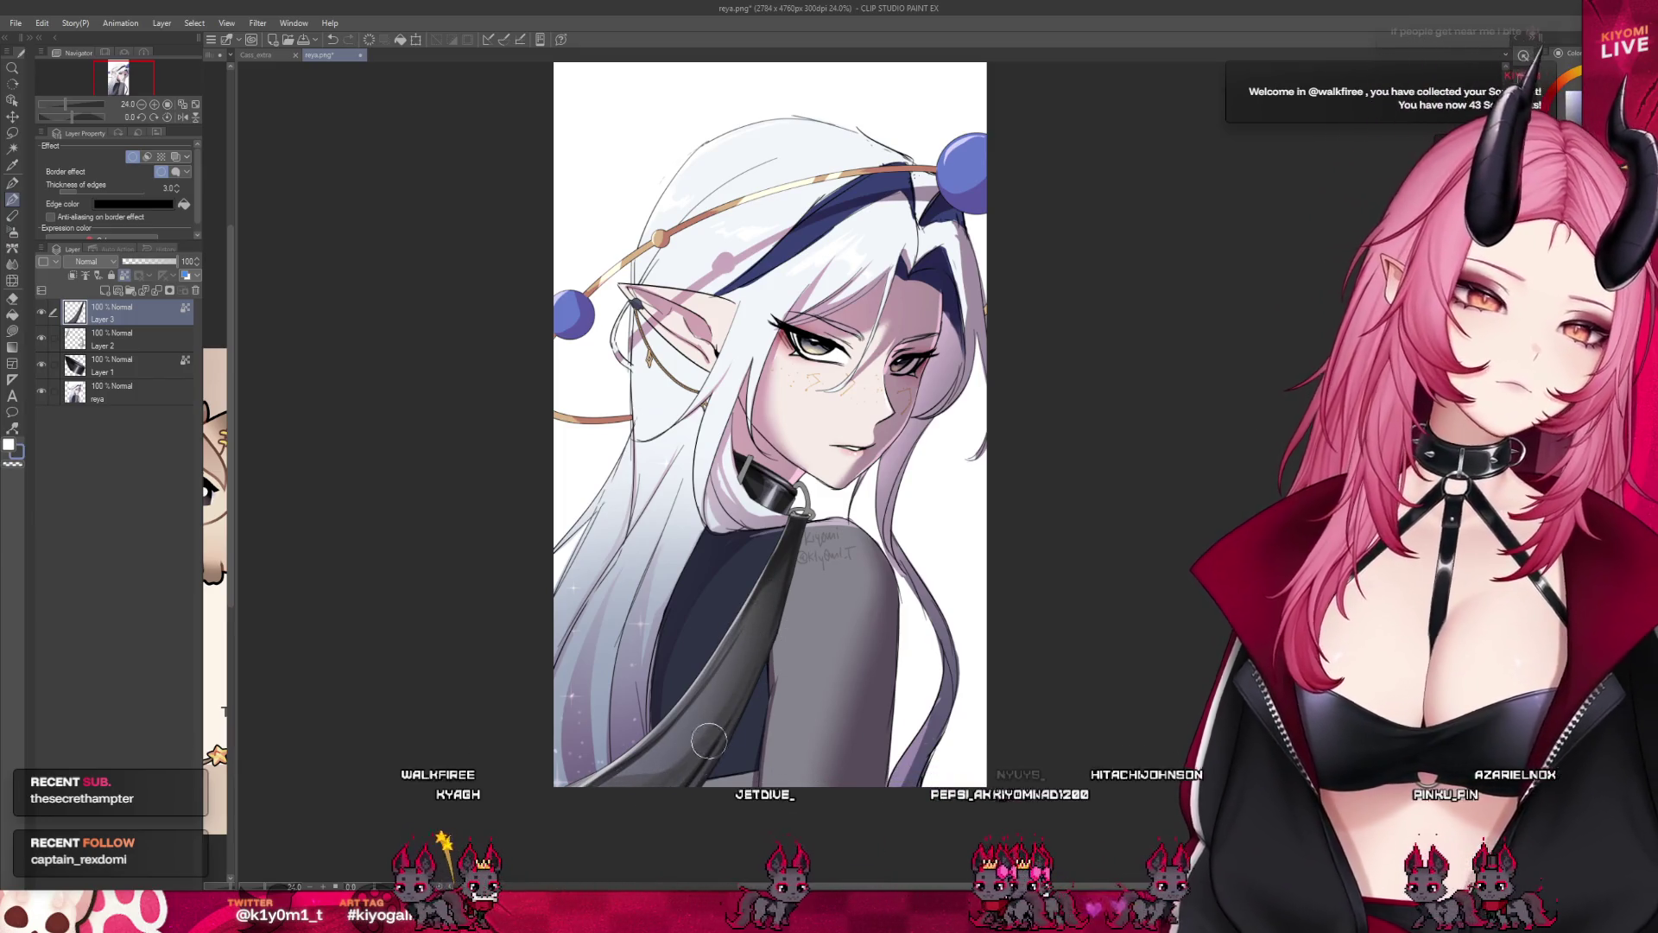
click(14, 265)
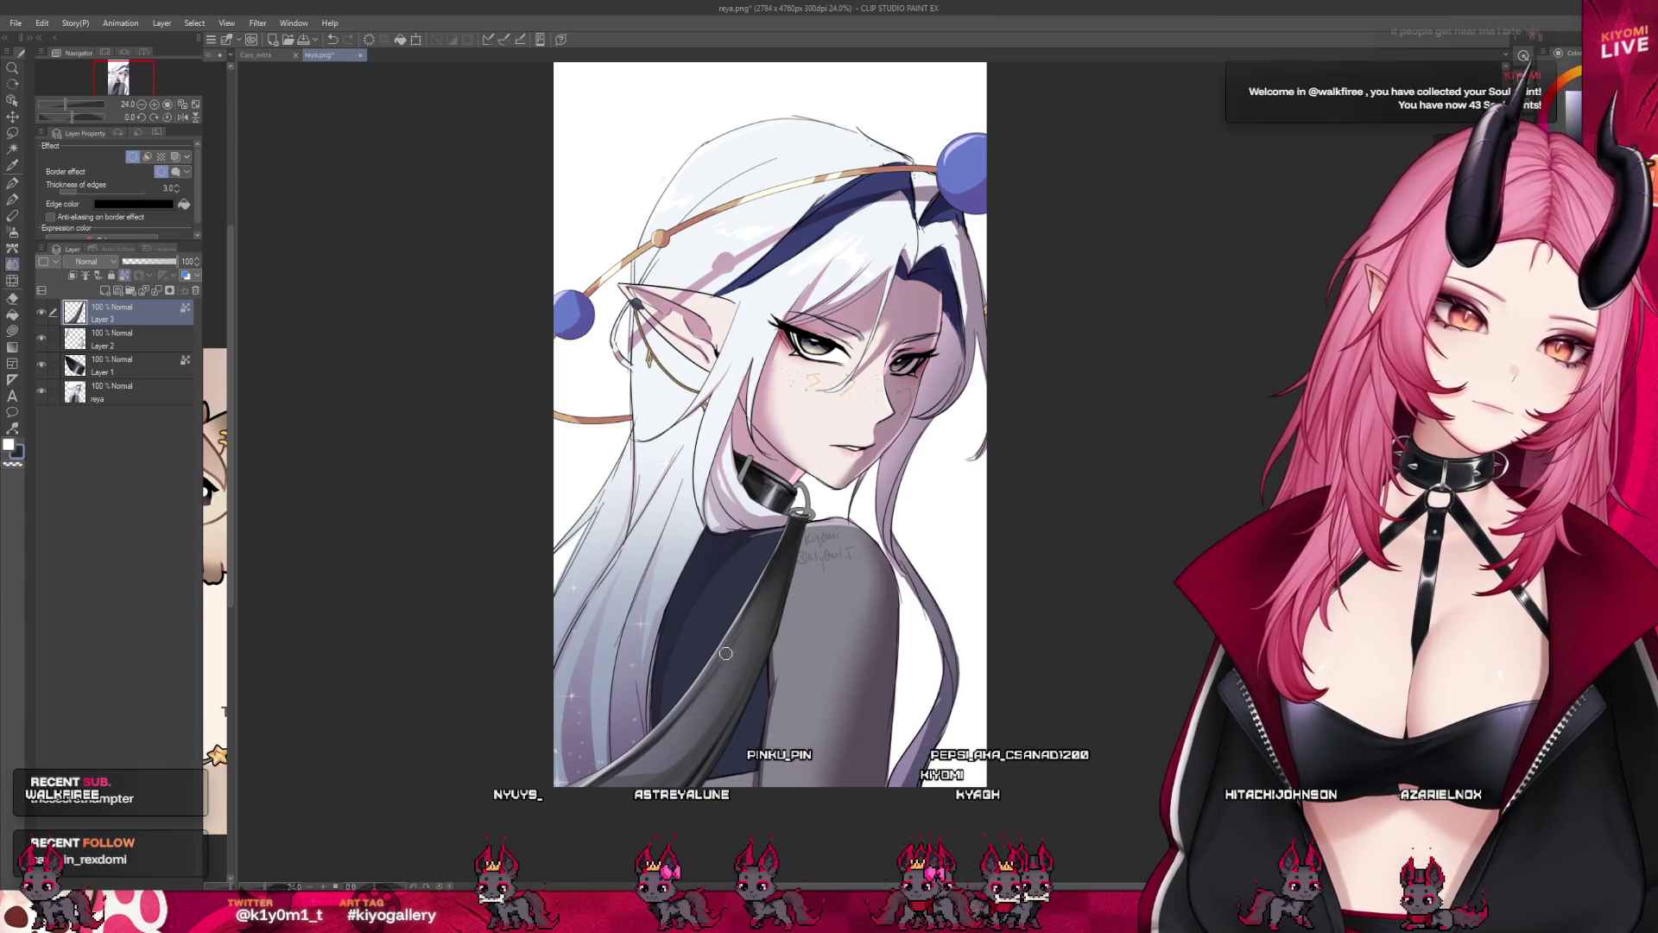
key(ctrl+shift+n)
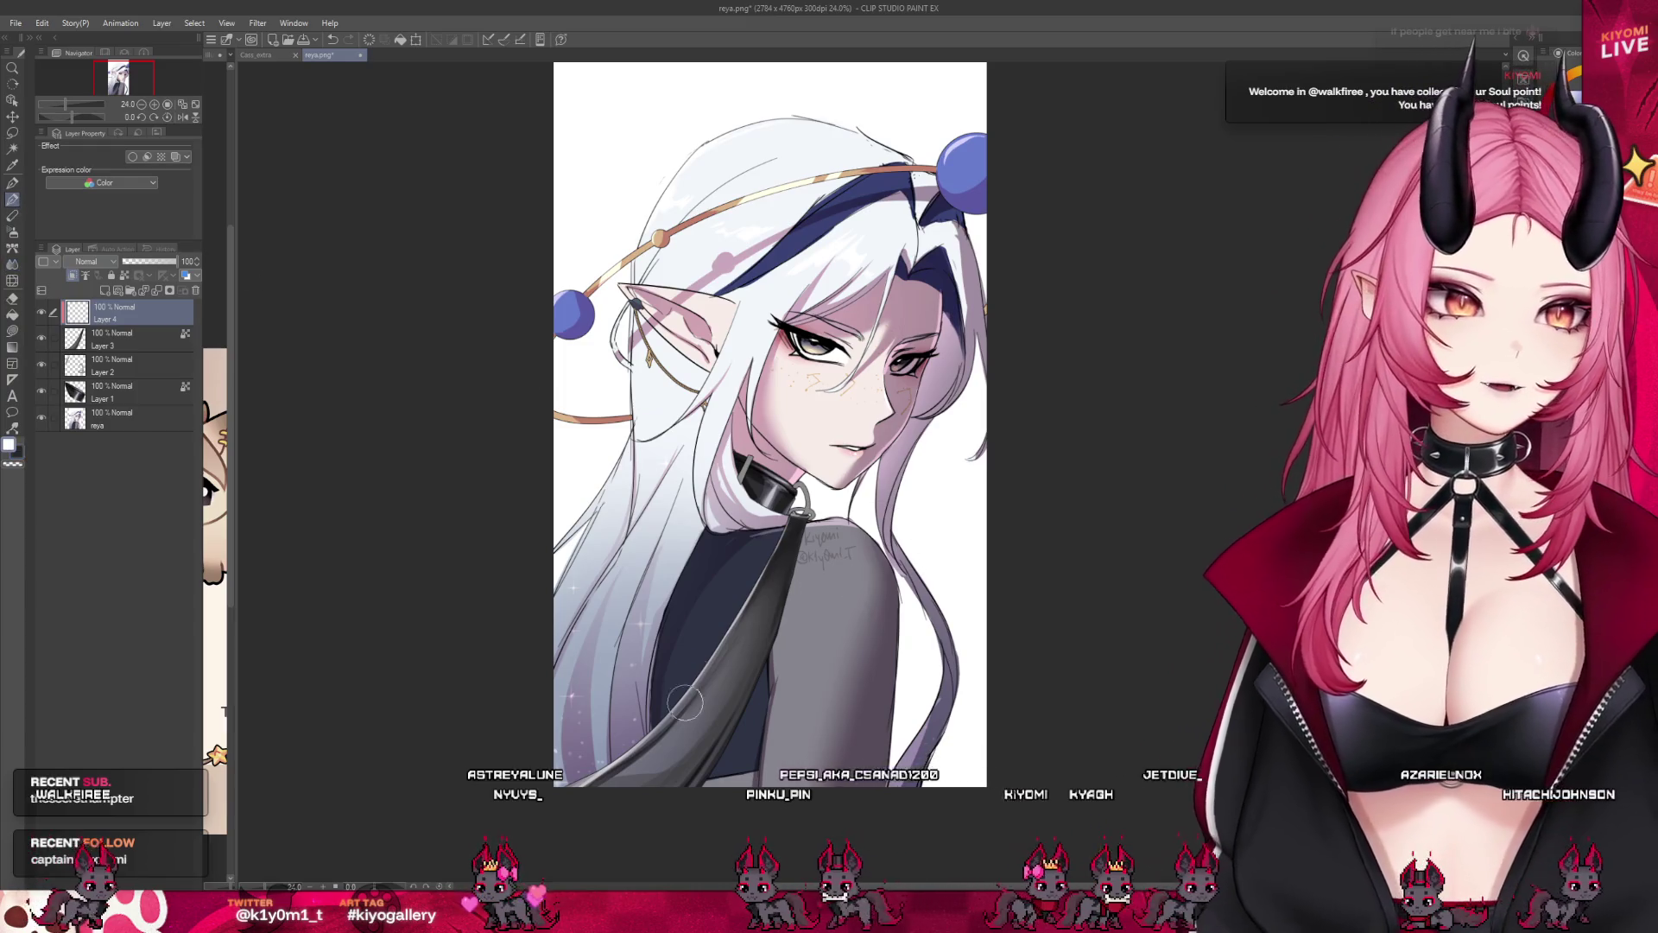
Brush a white highlight streak along the dark shoulder strap on the new layer.
drag(745, 701, 648, 739)
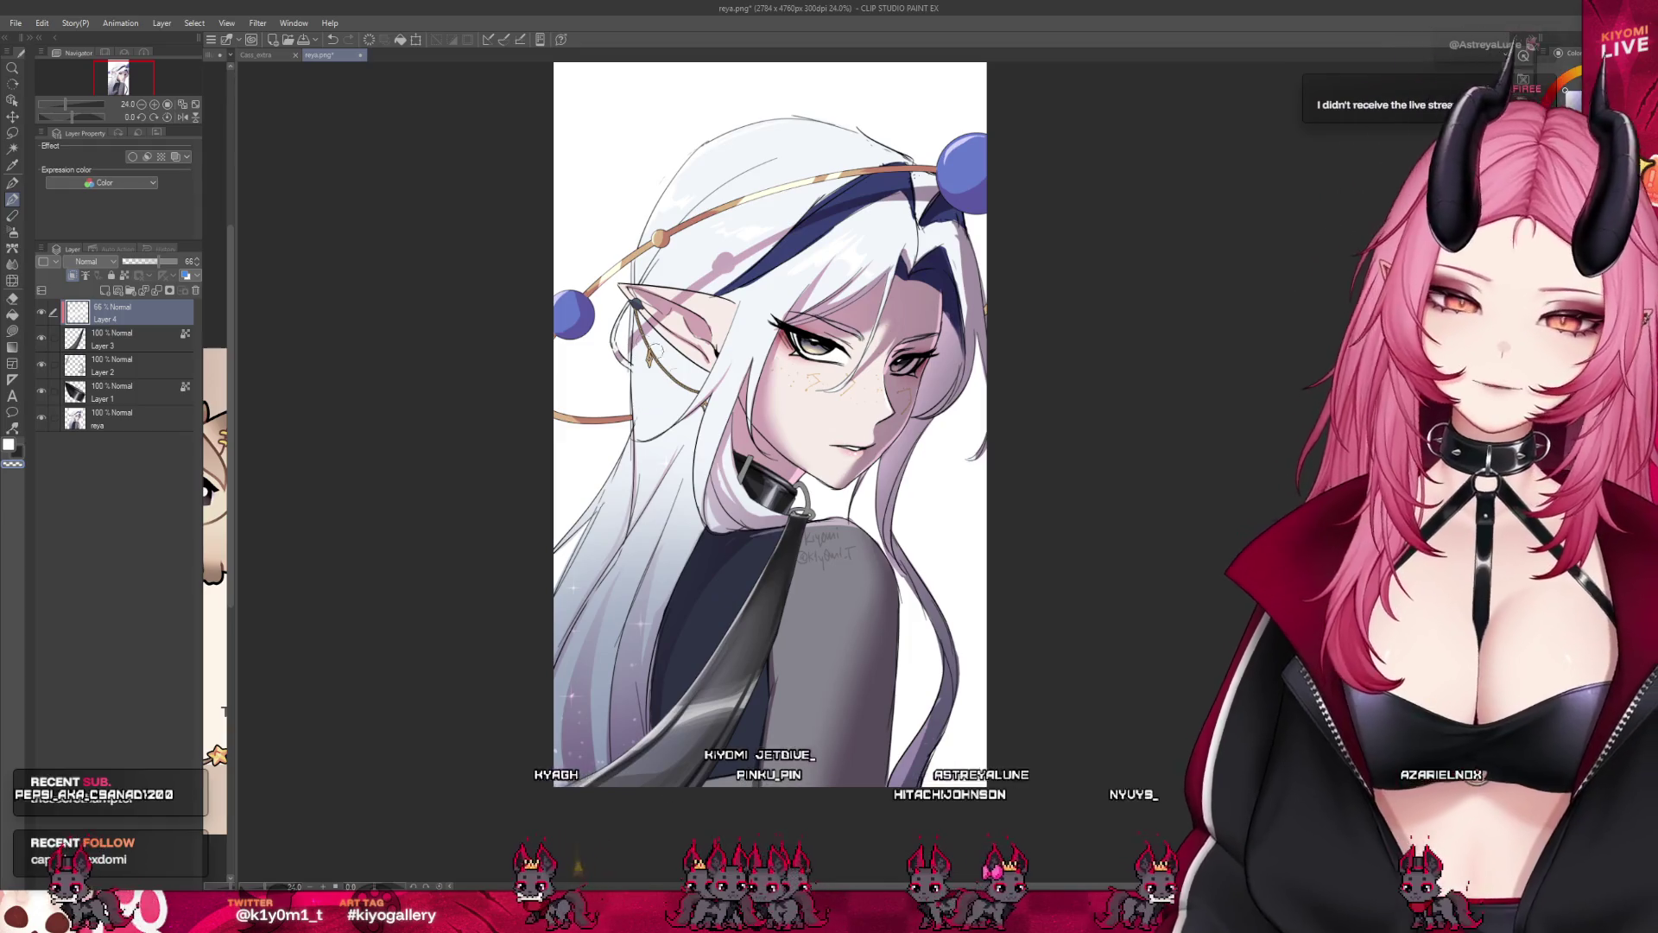
scroll(745, 523, down, 2)
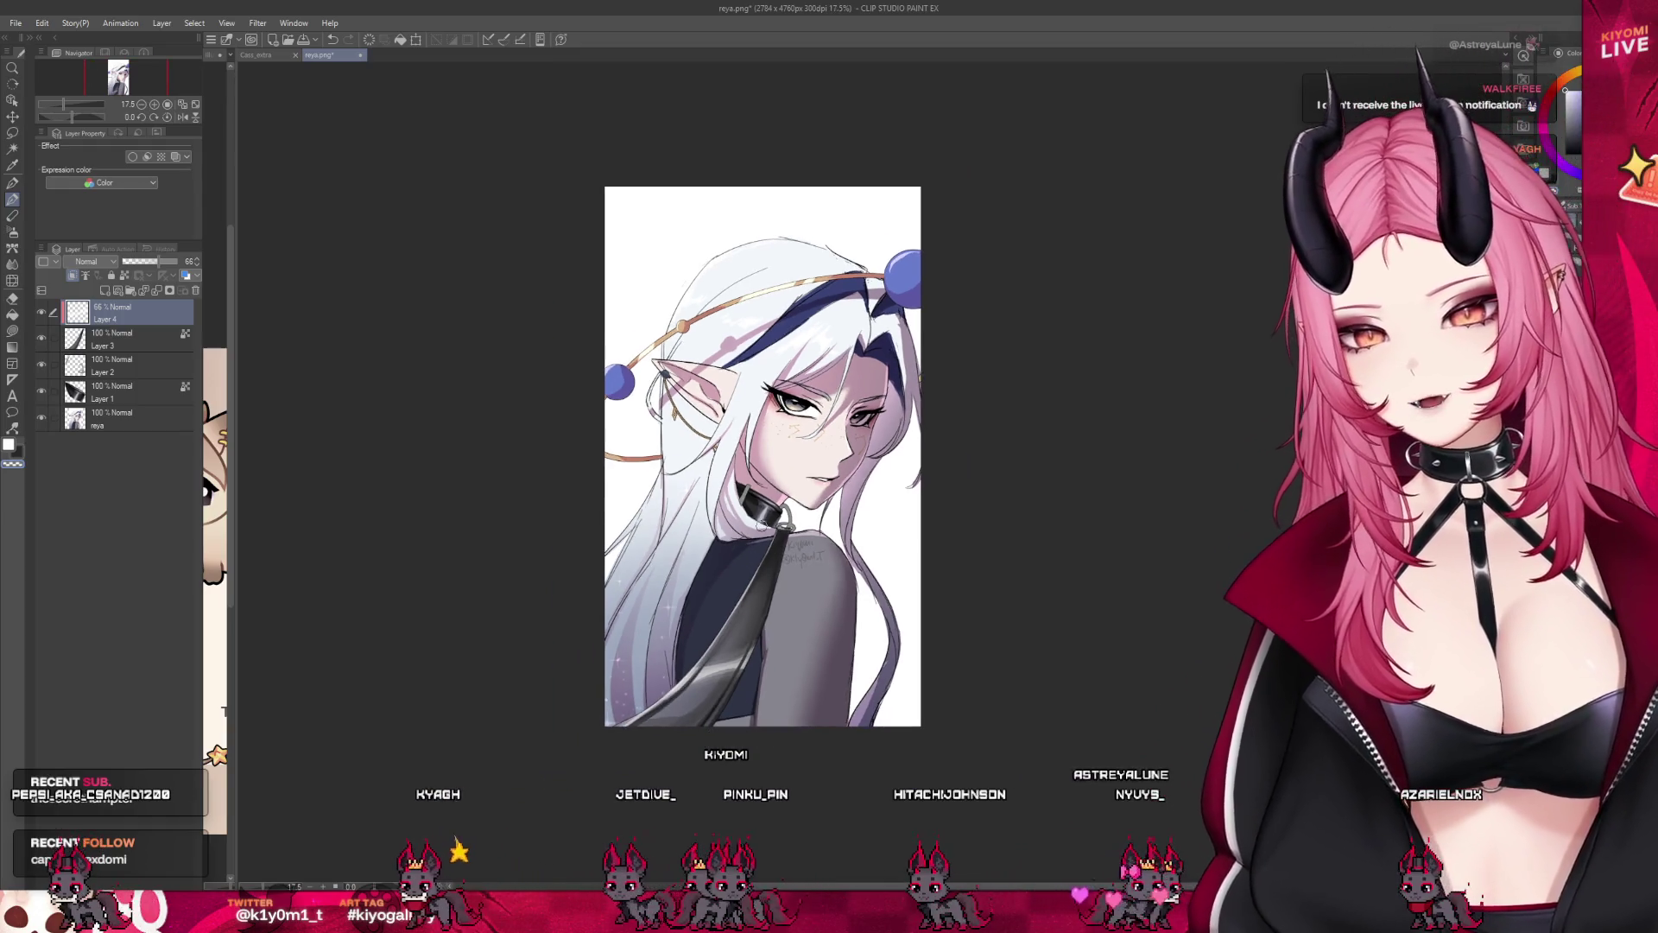
scroll(771, 482, up, 1)
click(131, 363)
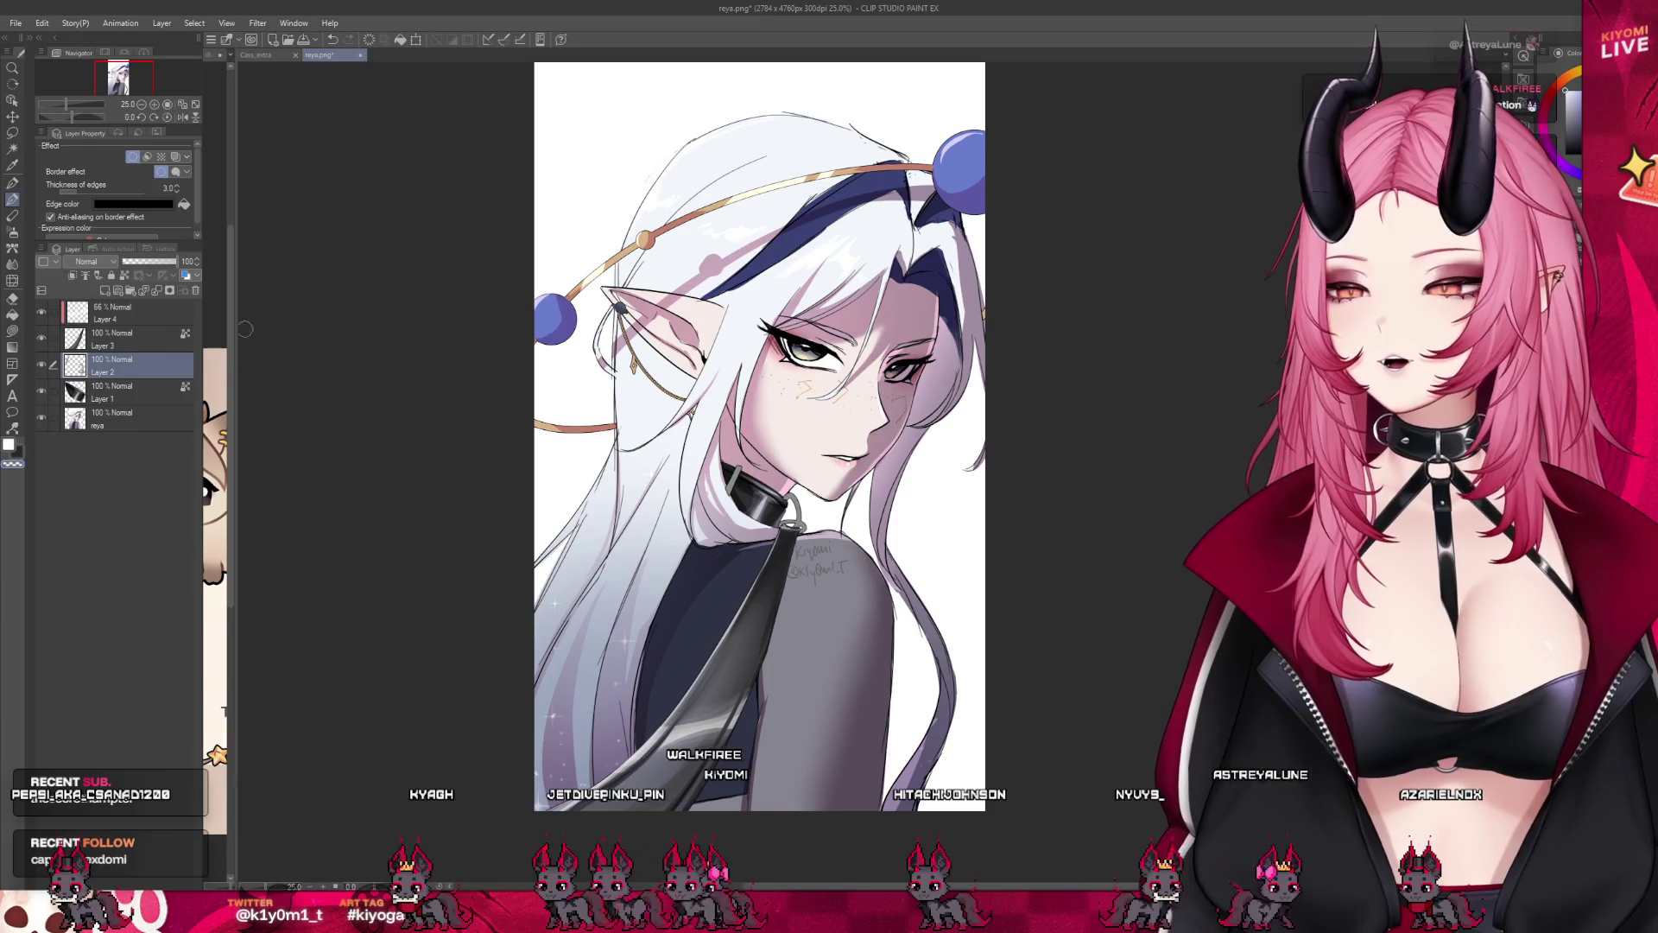
scroll(812, 495, up, 1)
scroll(812, 494, up, 1)
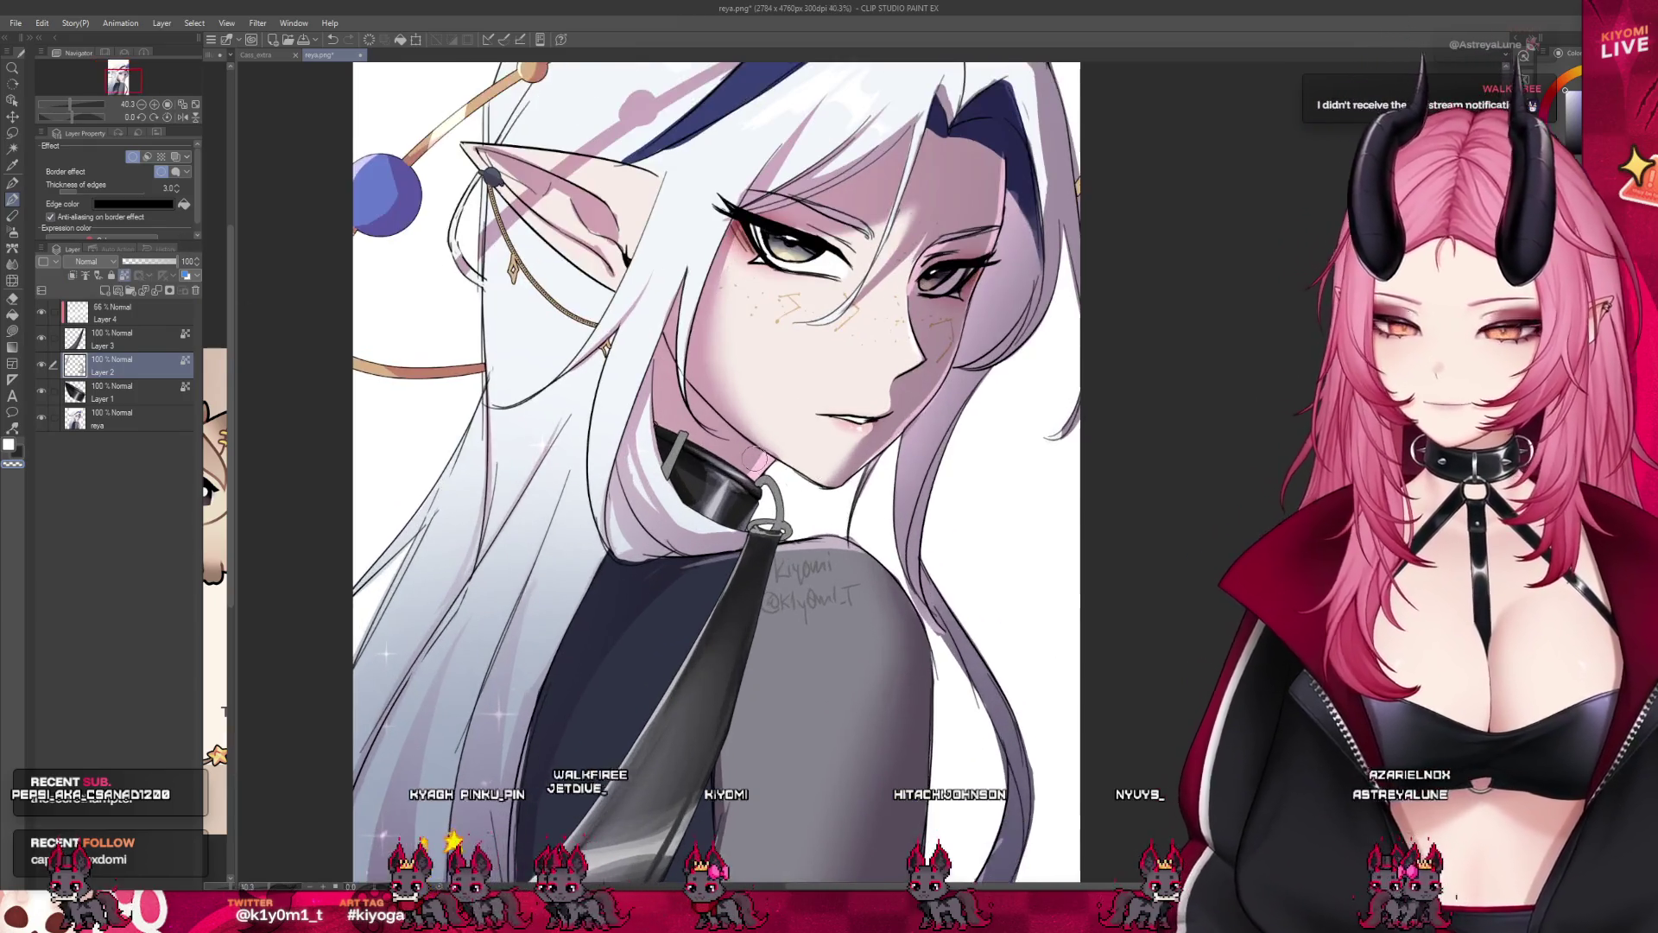
scroll(812, 496, up, 2)
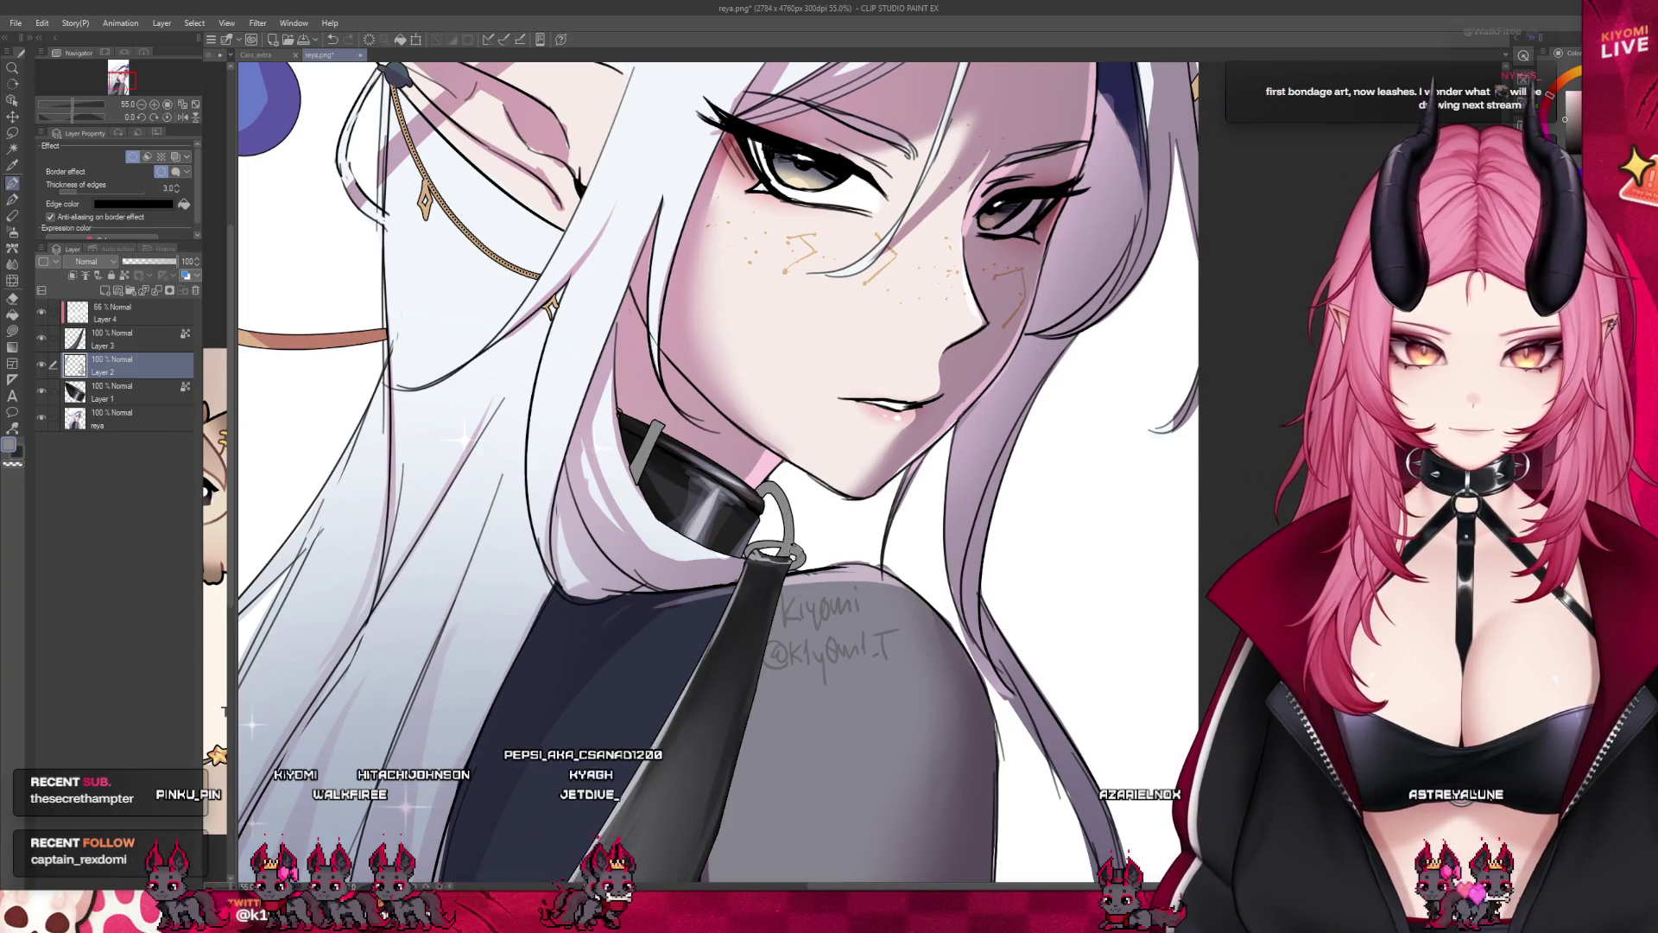
key(alt+bracketright)
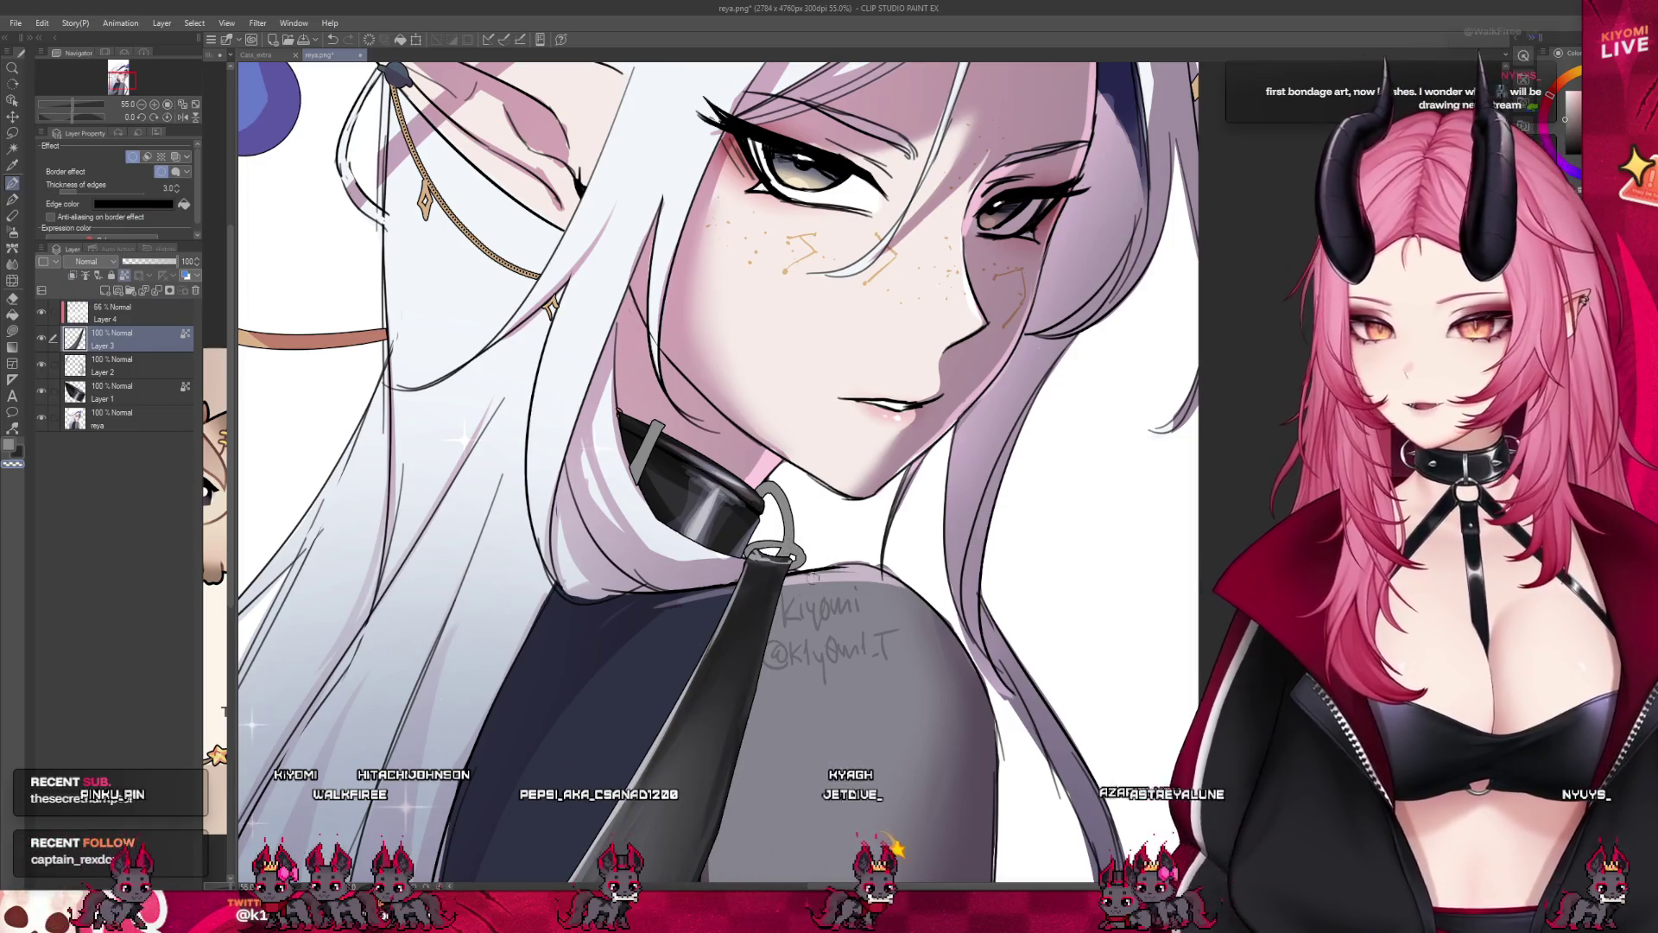
key(alt+bracketleft)
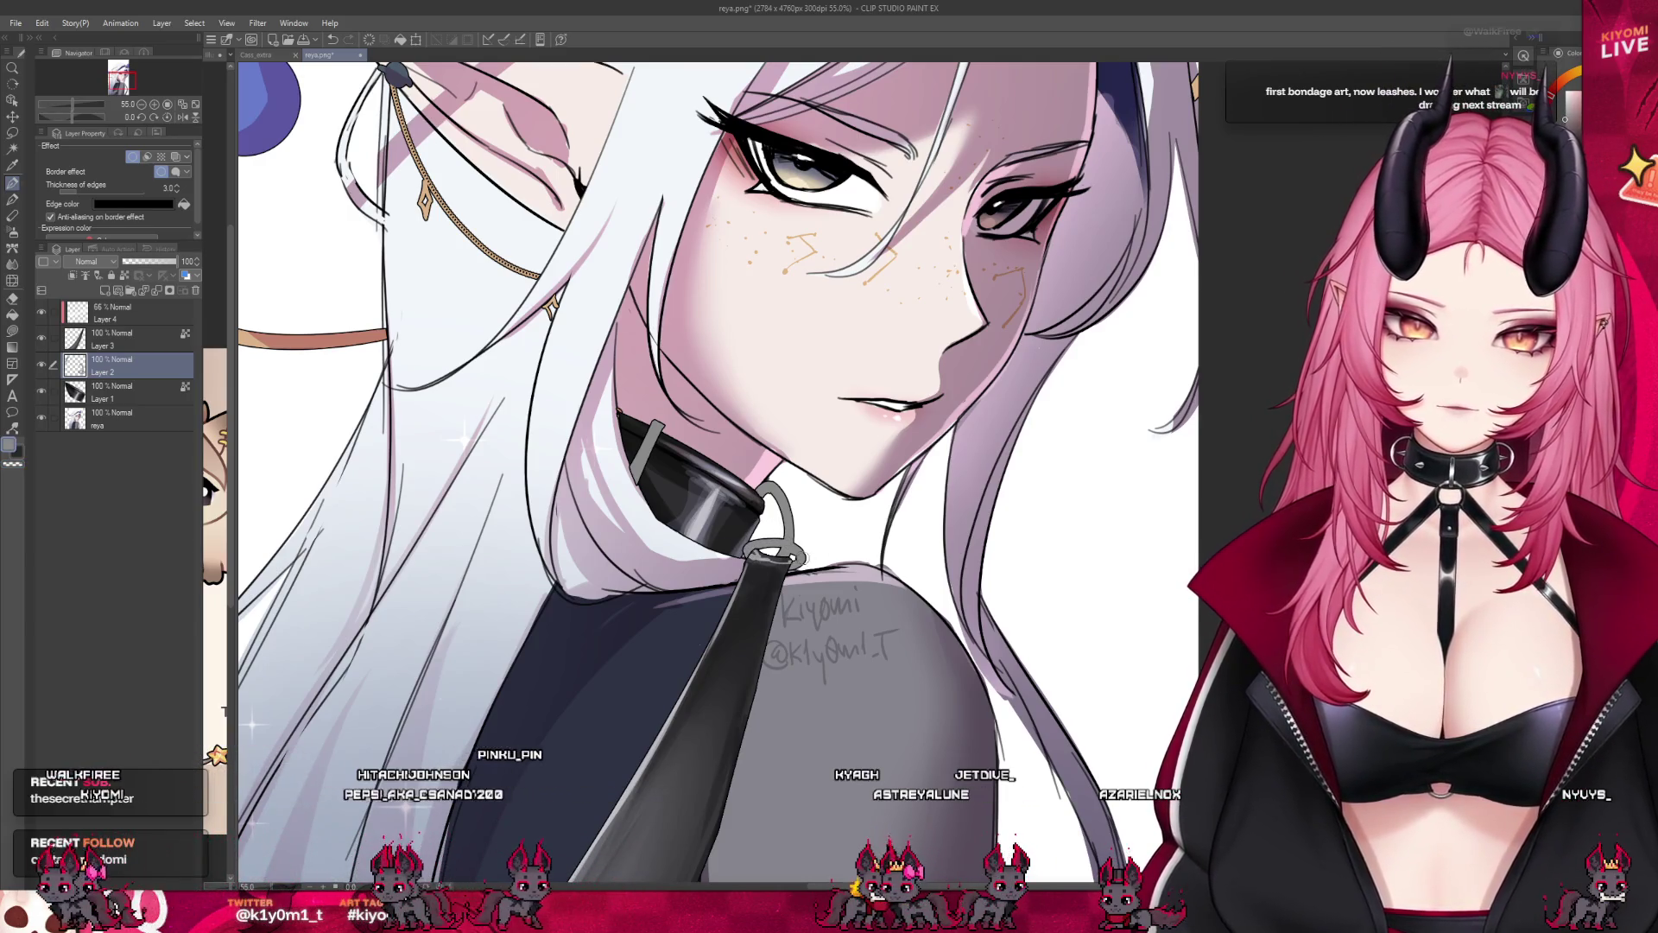
key(ctrl+0)
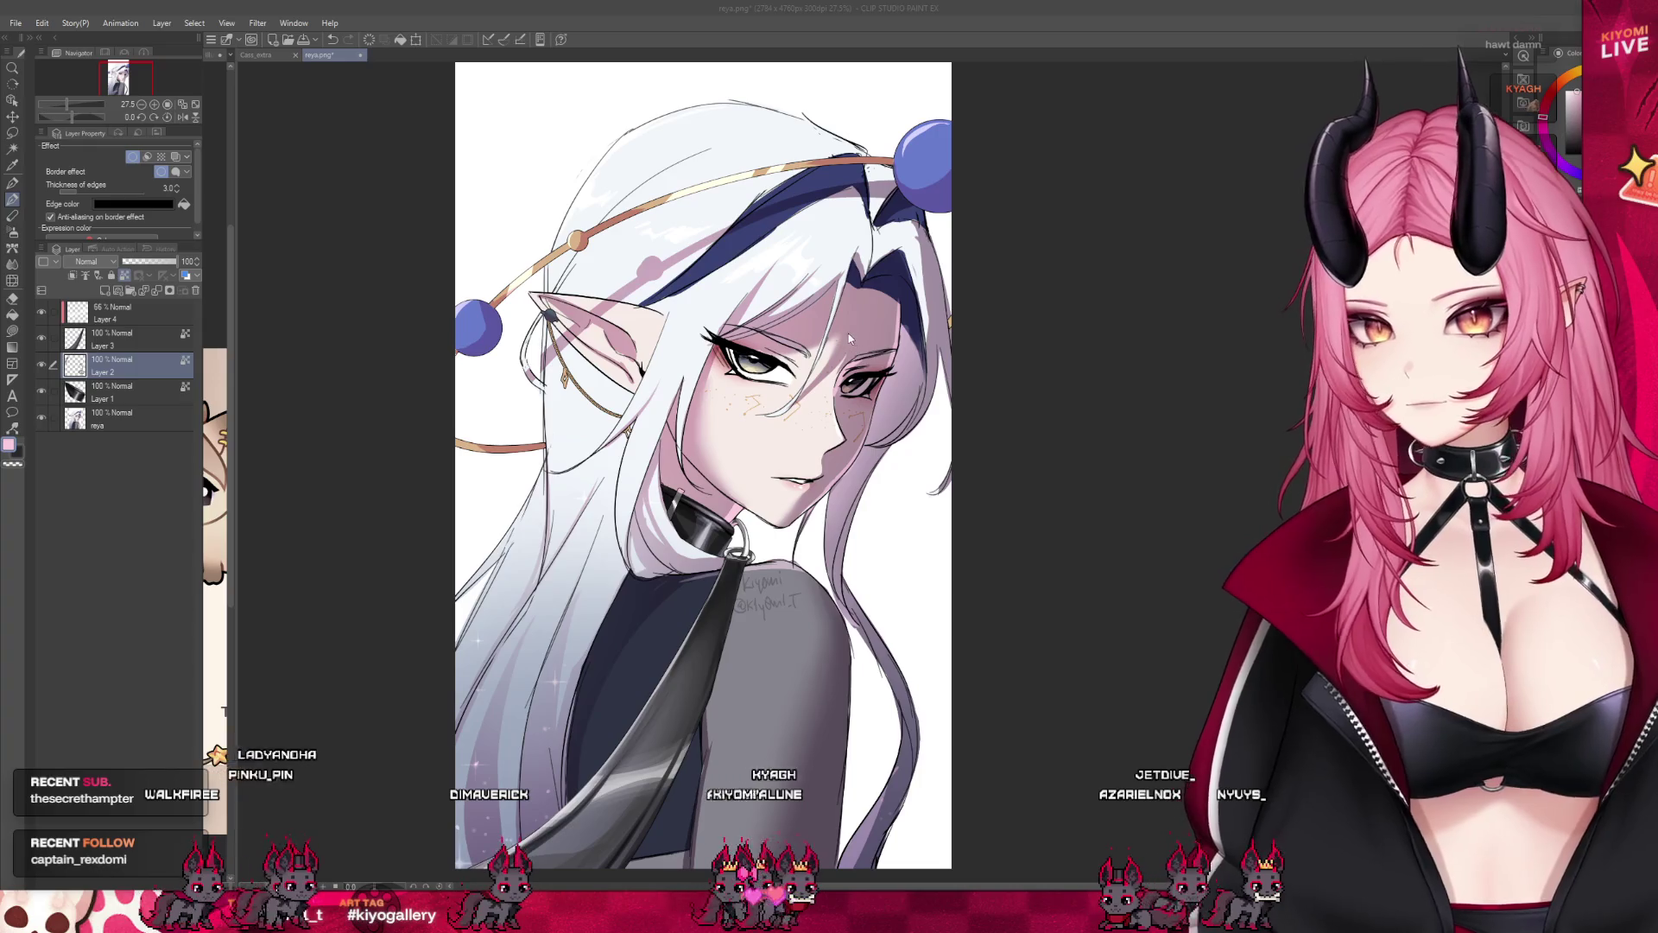
Return to the cat mascot document and zoom out to show the whole drawing.
key(ctrl+Tab)
key(ctrl+minus)
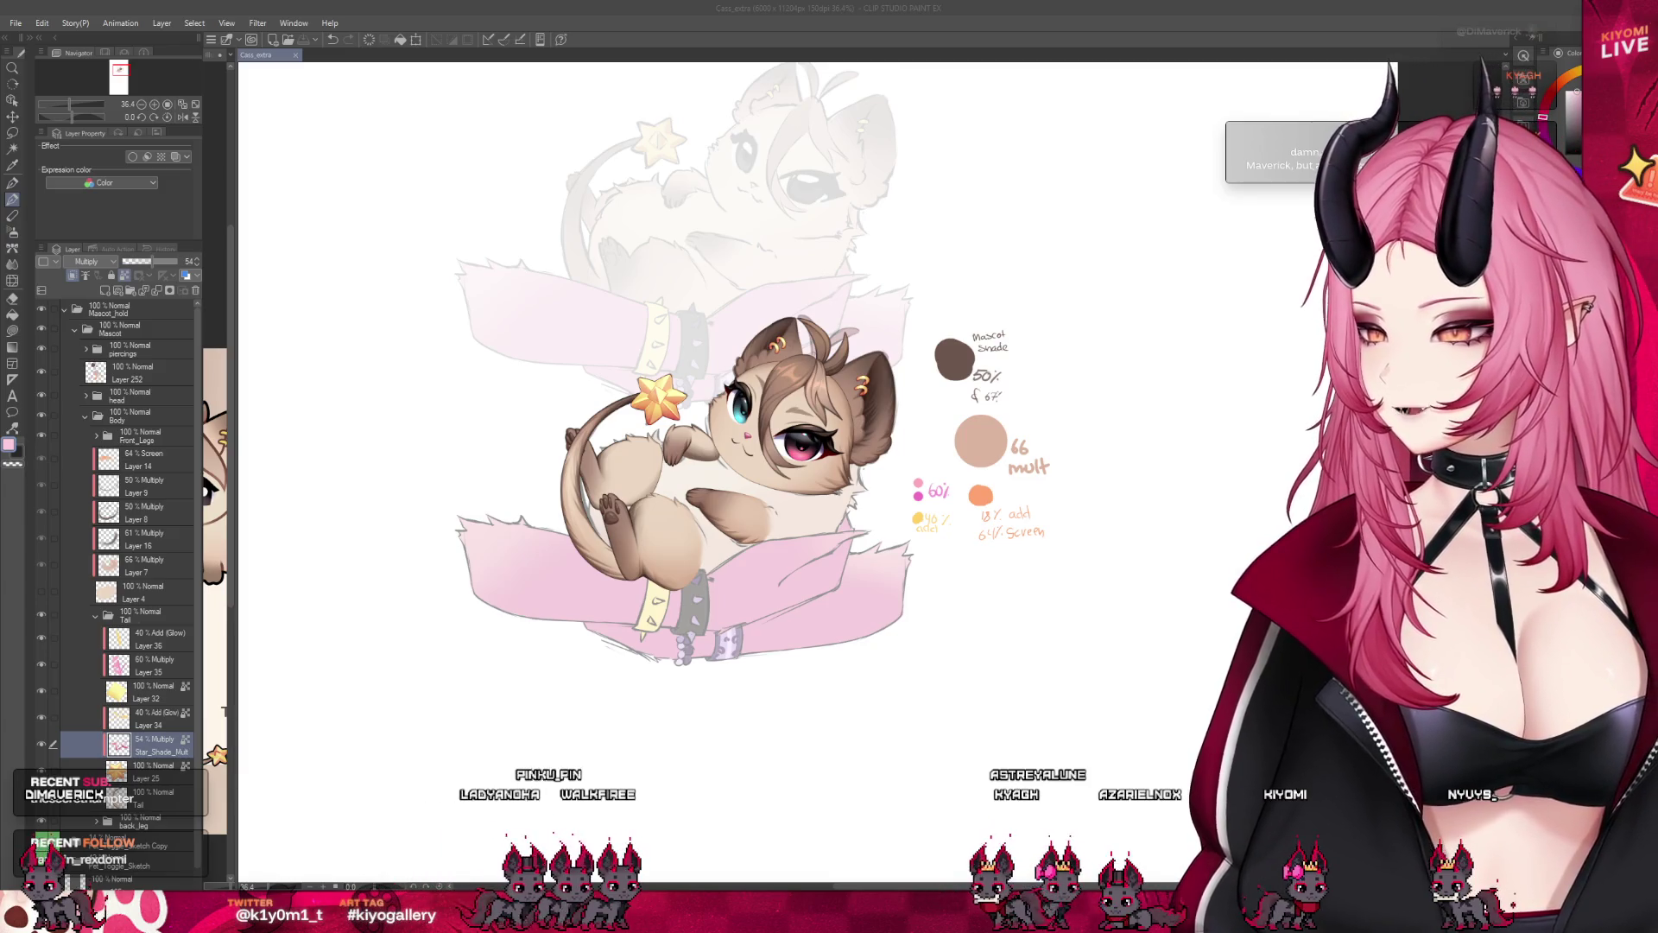
scroll(711, 463, up, 3)
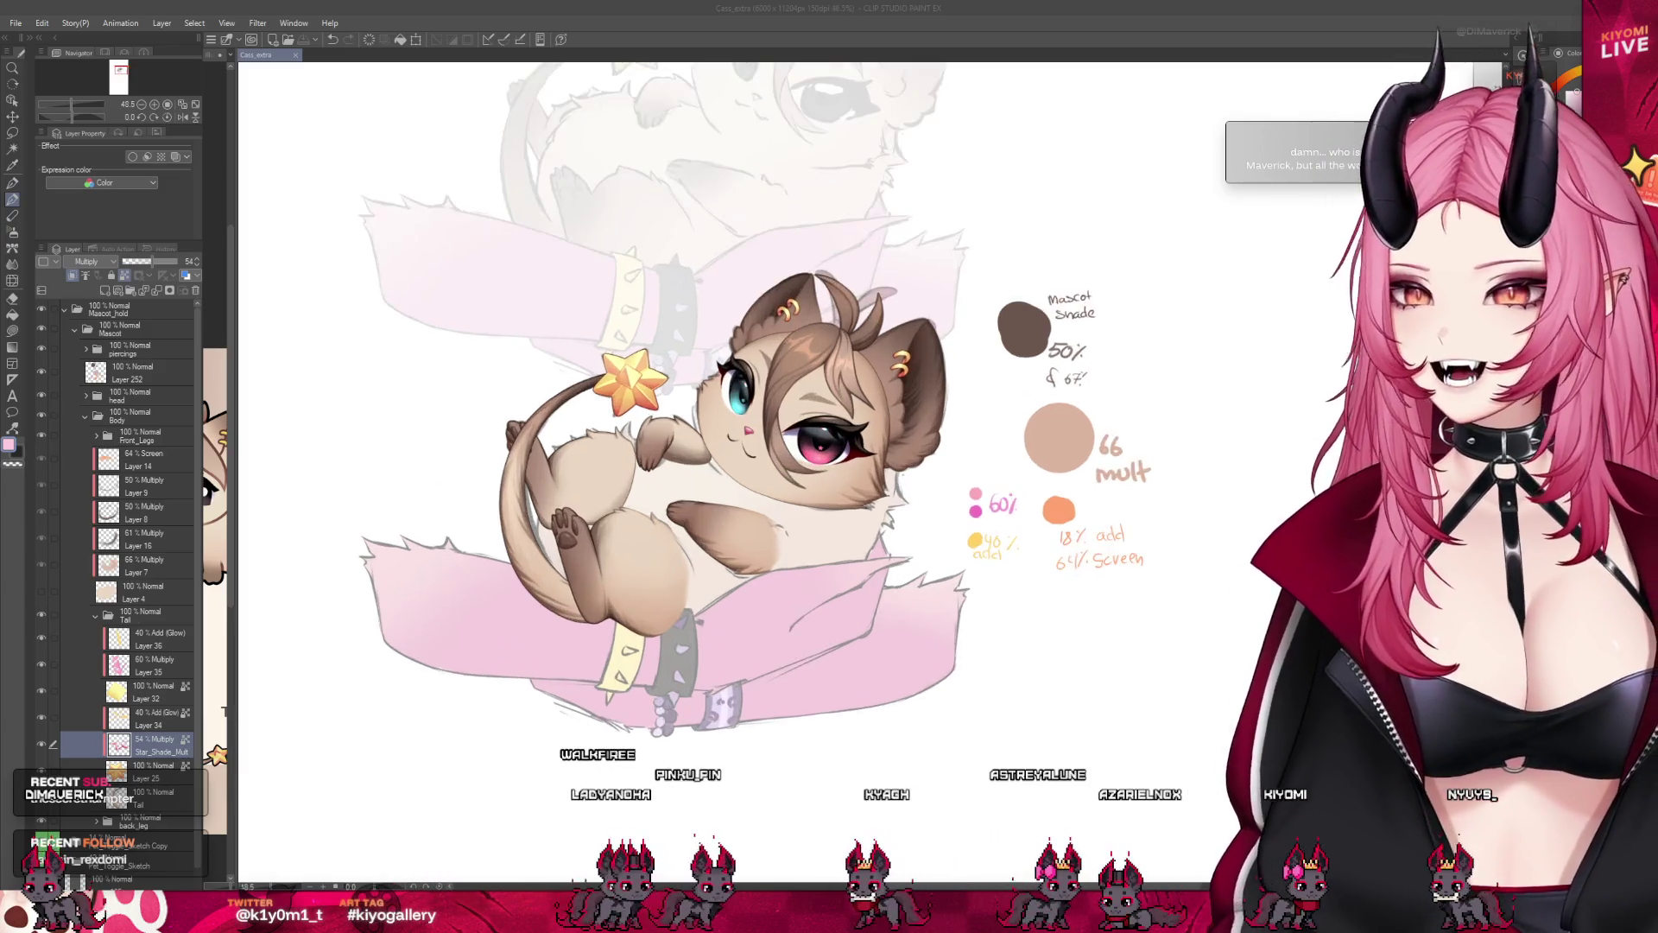
scroll(709, 465, up, 2)
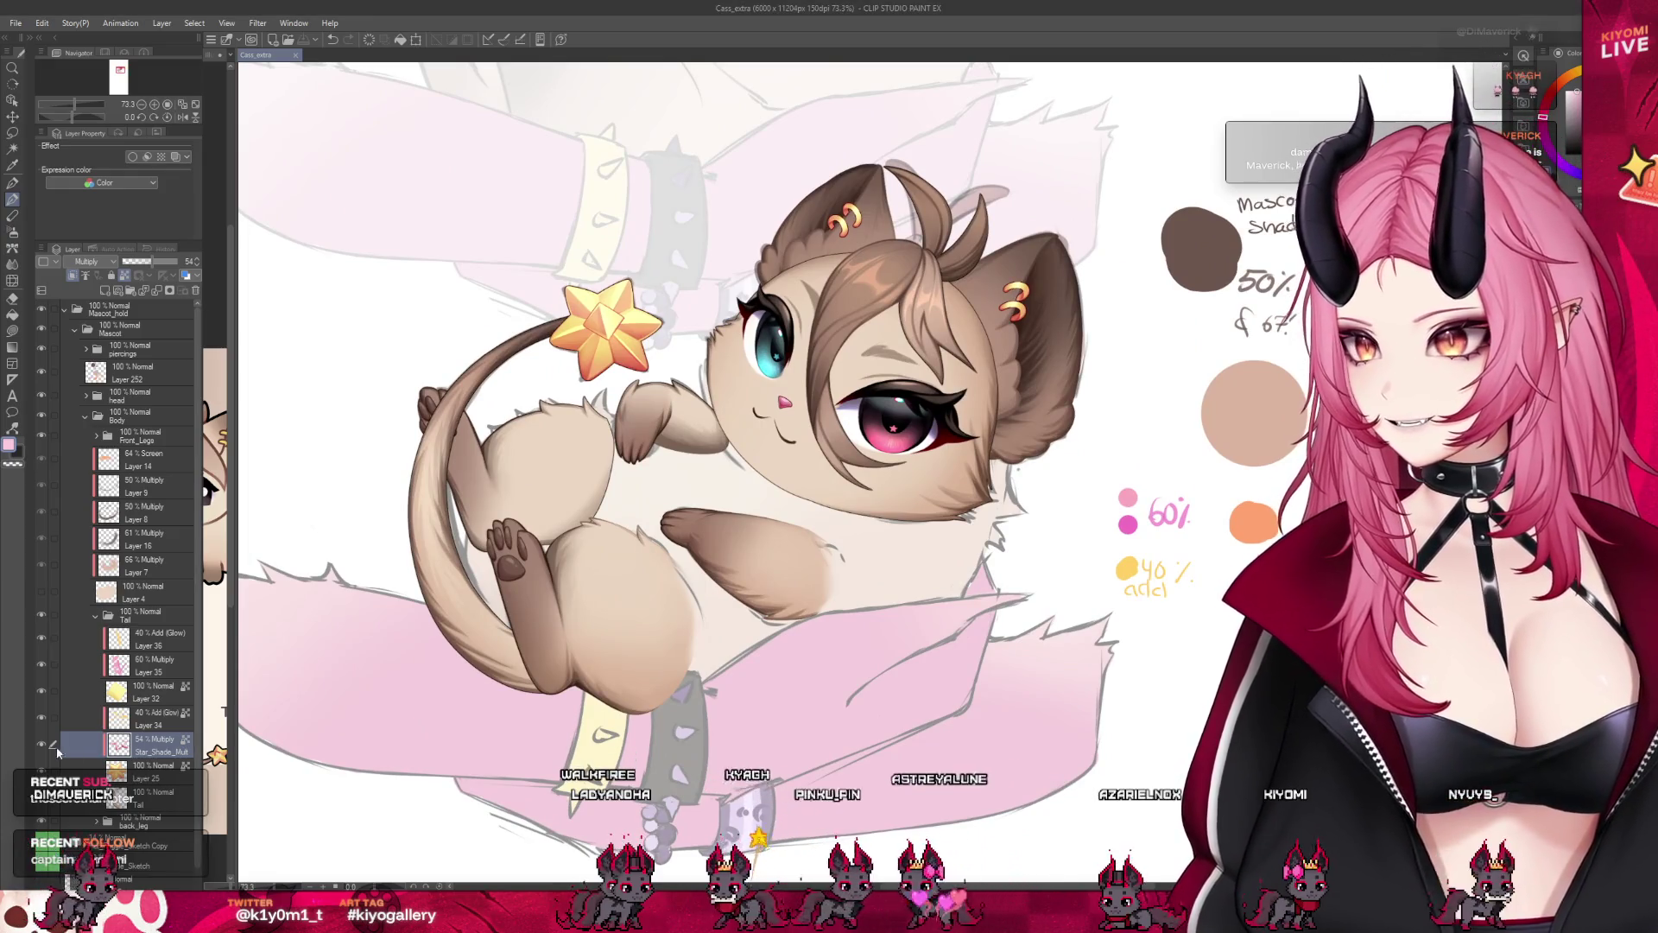
scroll(732, 351, up, 2)
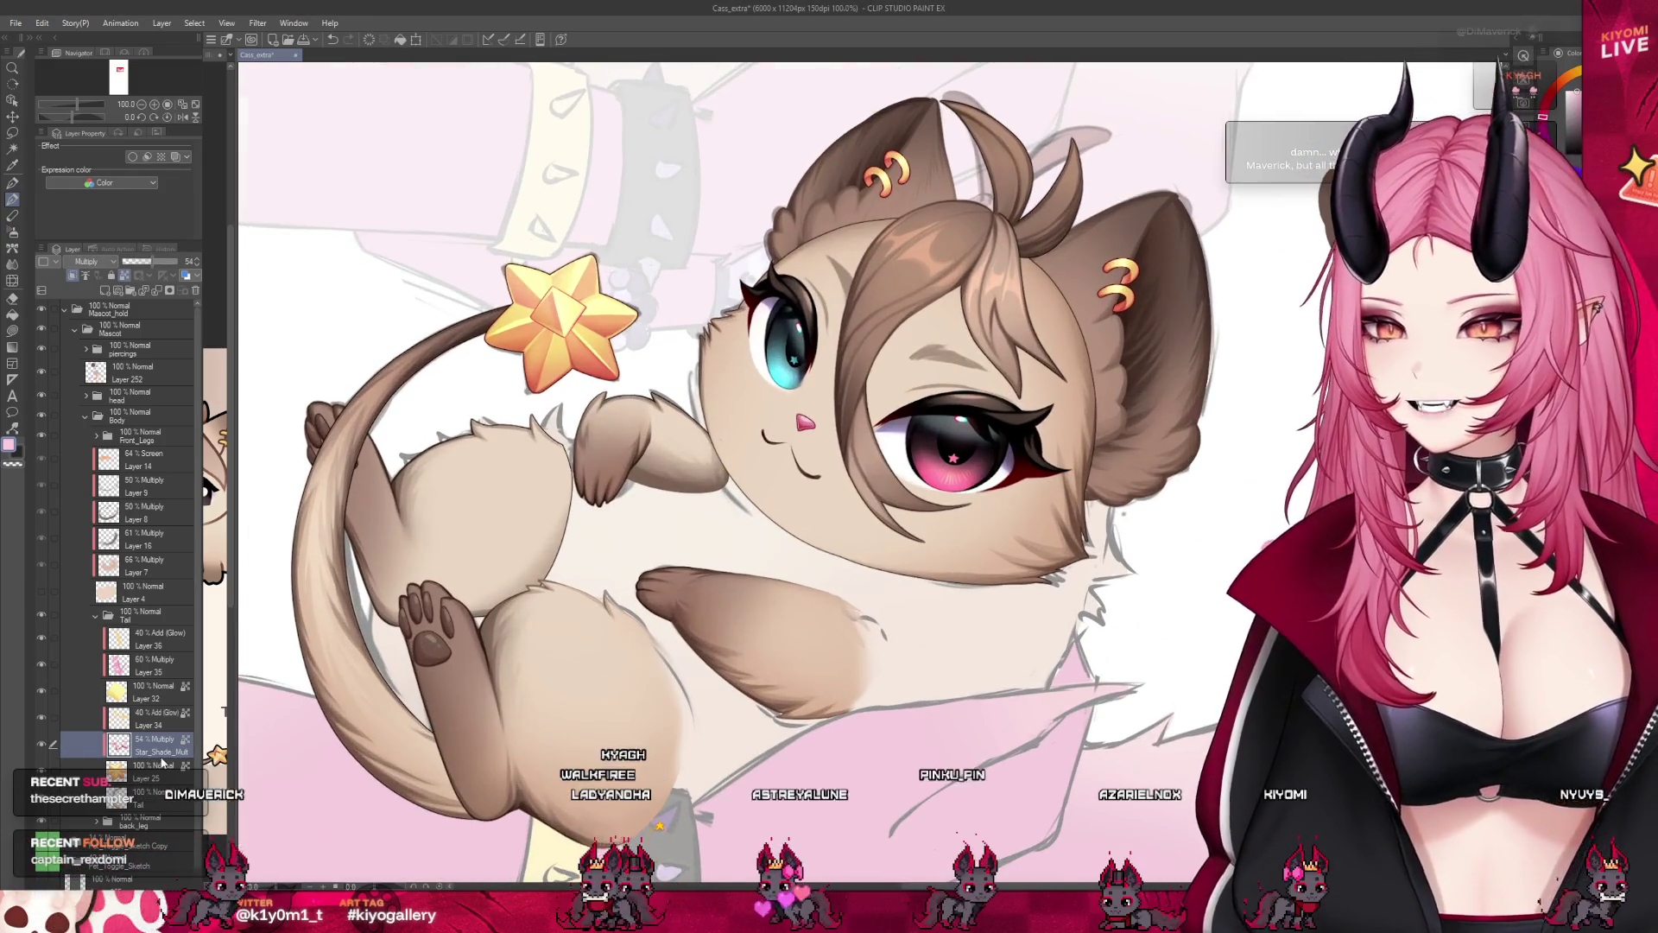
key(alt+bracketright)
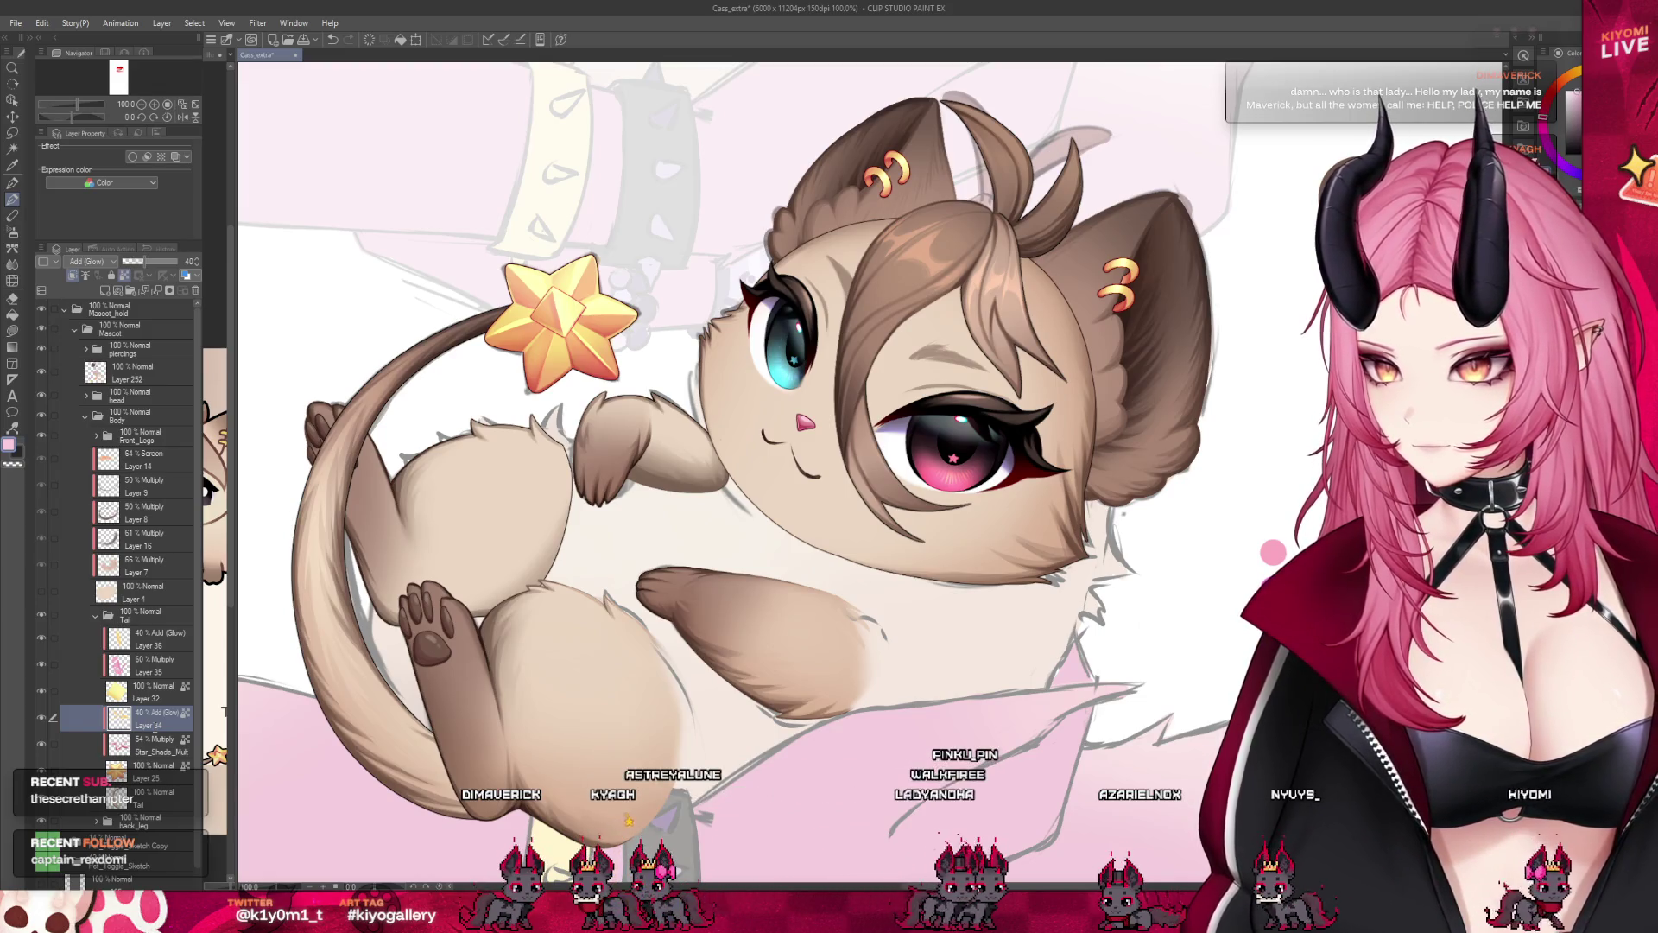
Review the tail's 50% Multiply and Star_Shade_Mult layers and raise the Multiply layer's opacity.
click(152, 663)
scroll(447, 570, down, 2)
scroll(446, 570, down, 2)
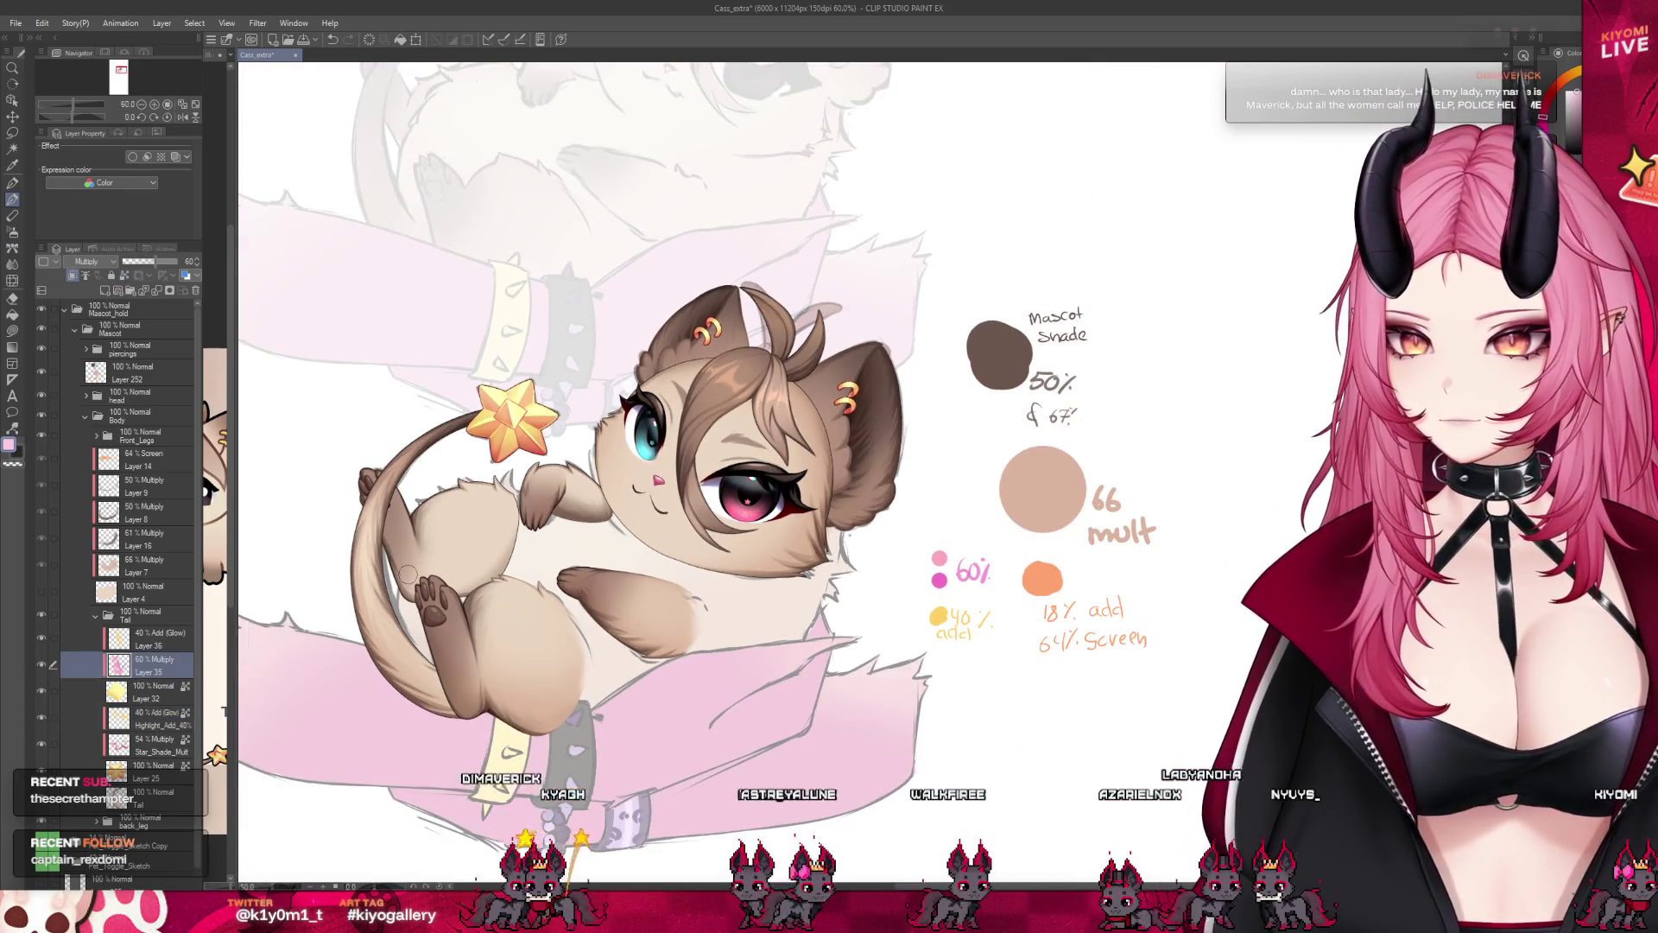
click(153, 747)
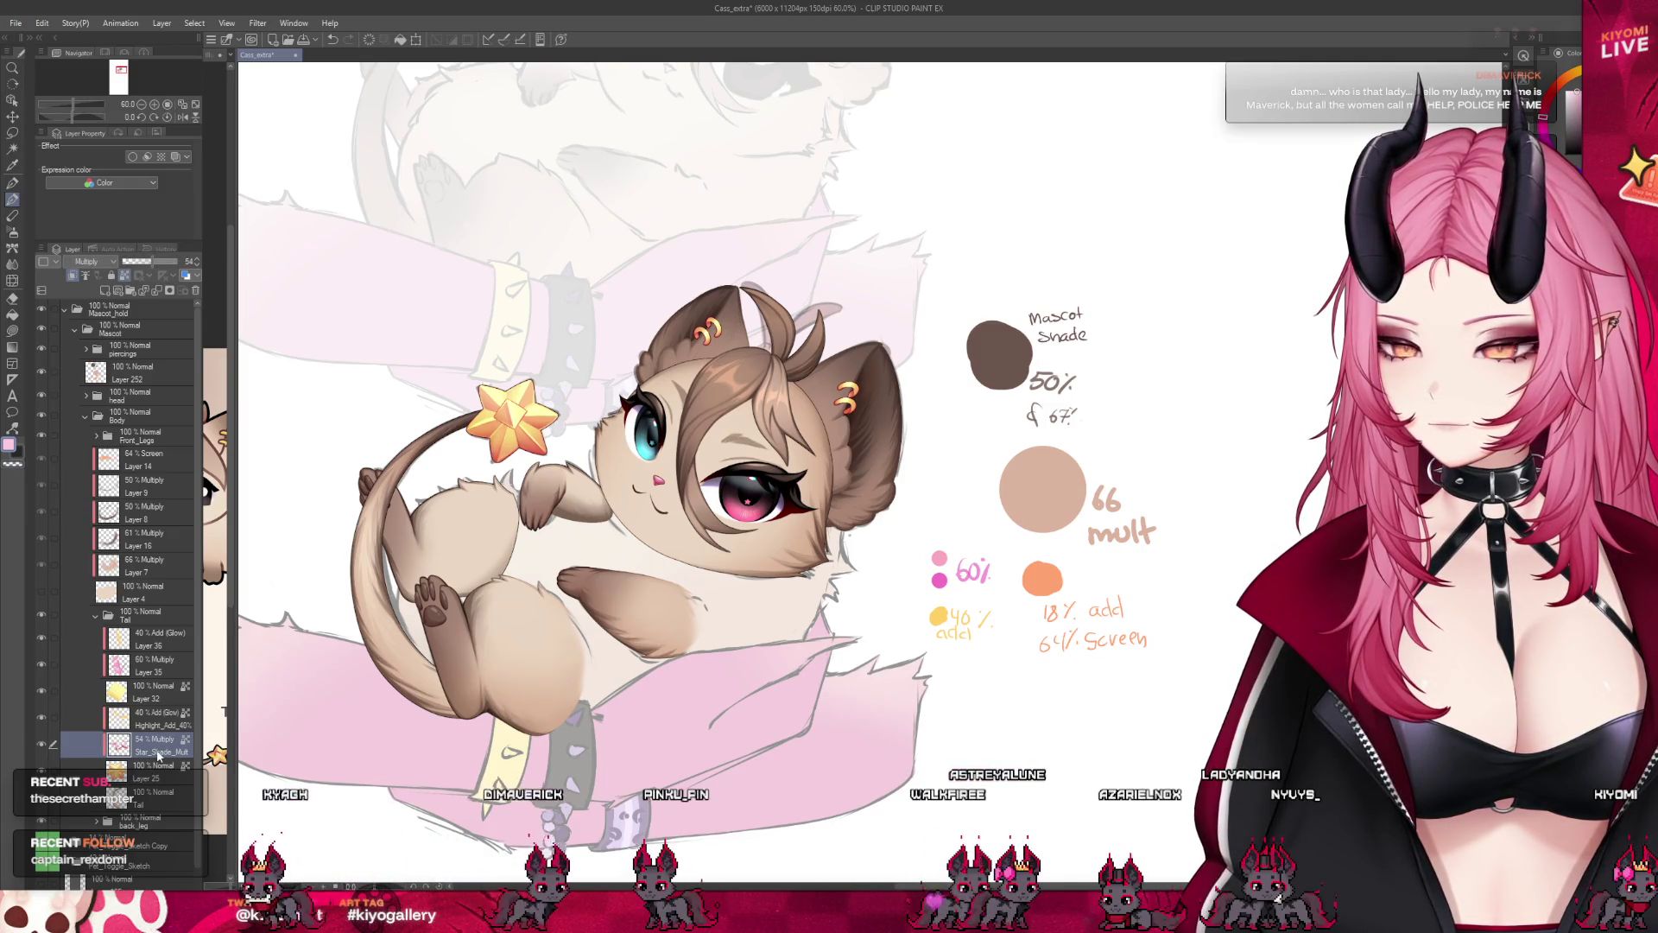
click(42, 664)
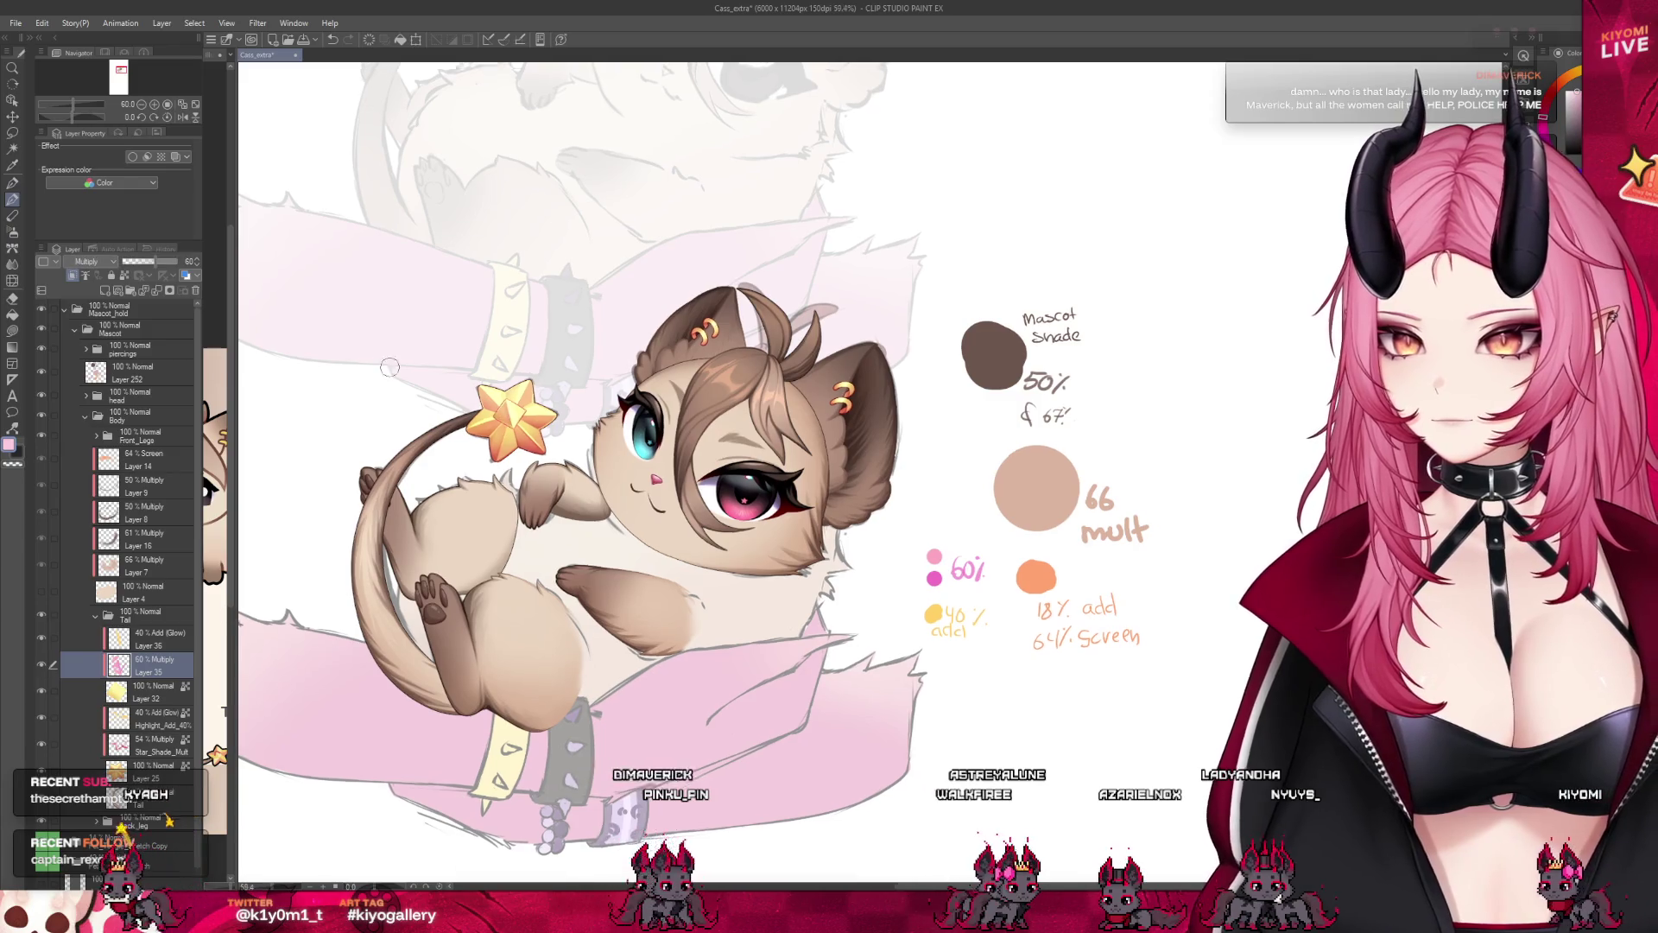
scroll(516, 392, up, 5)
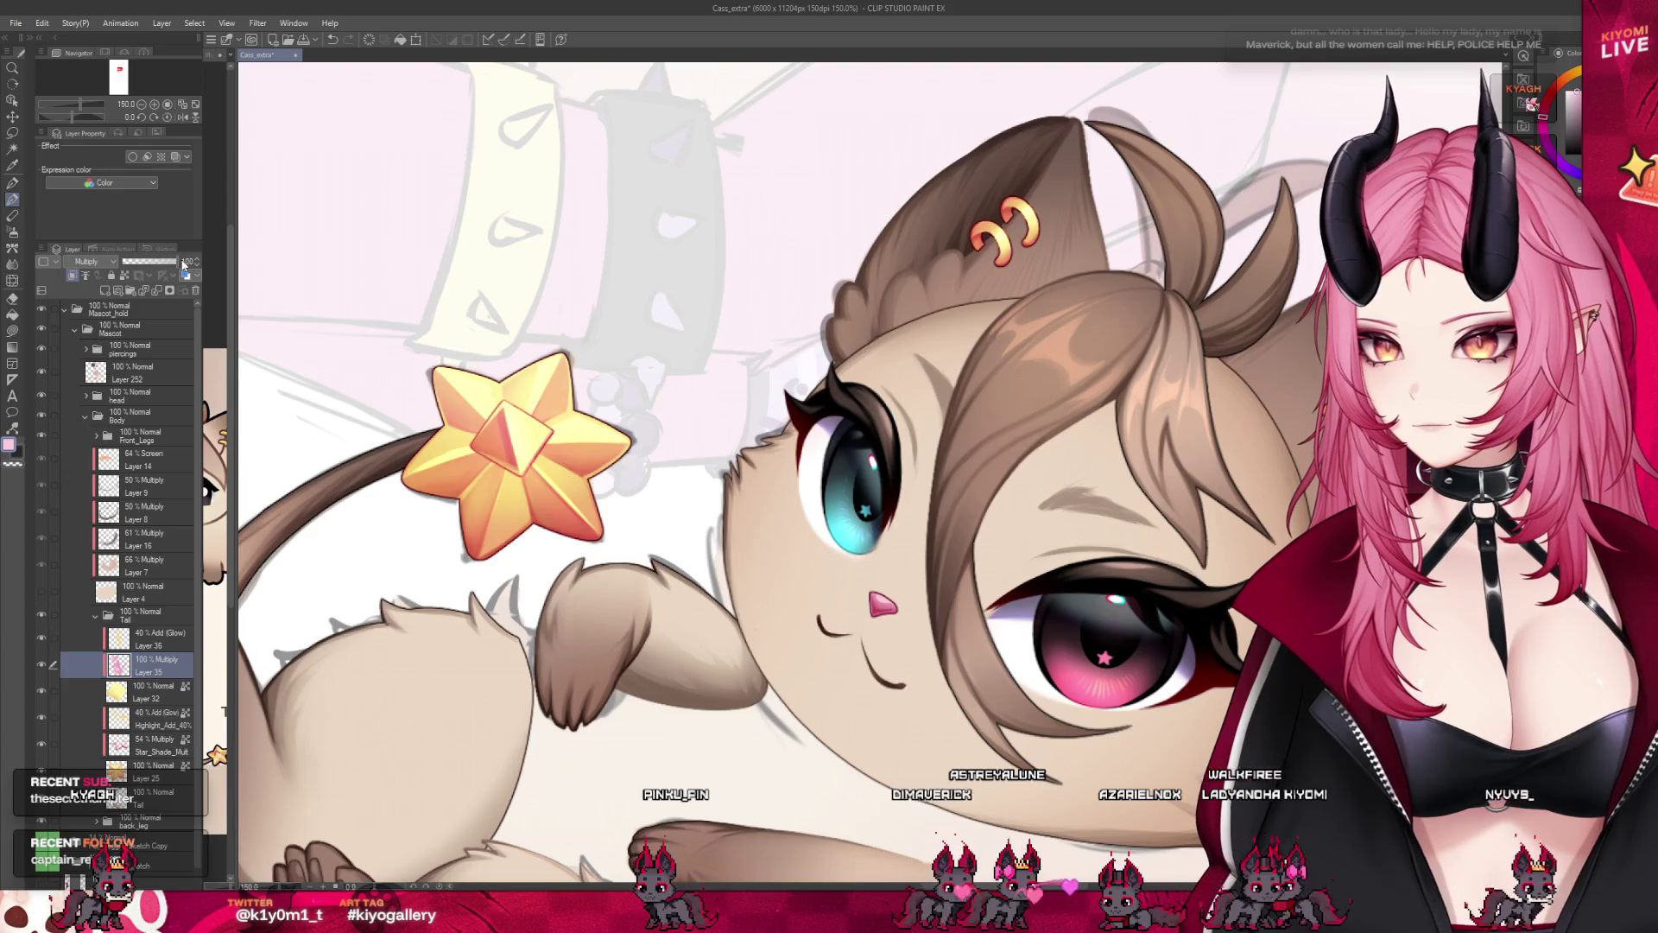
drag(151, 263, 157, 261)
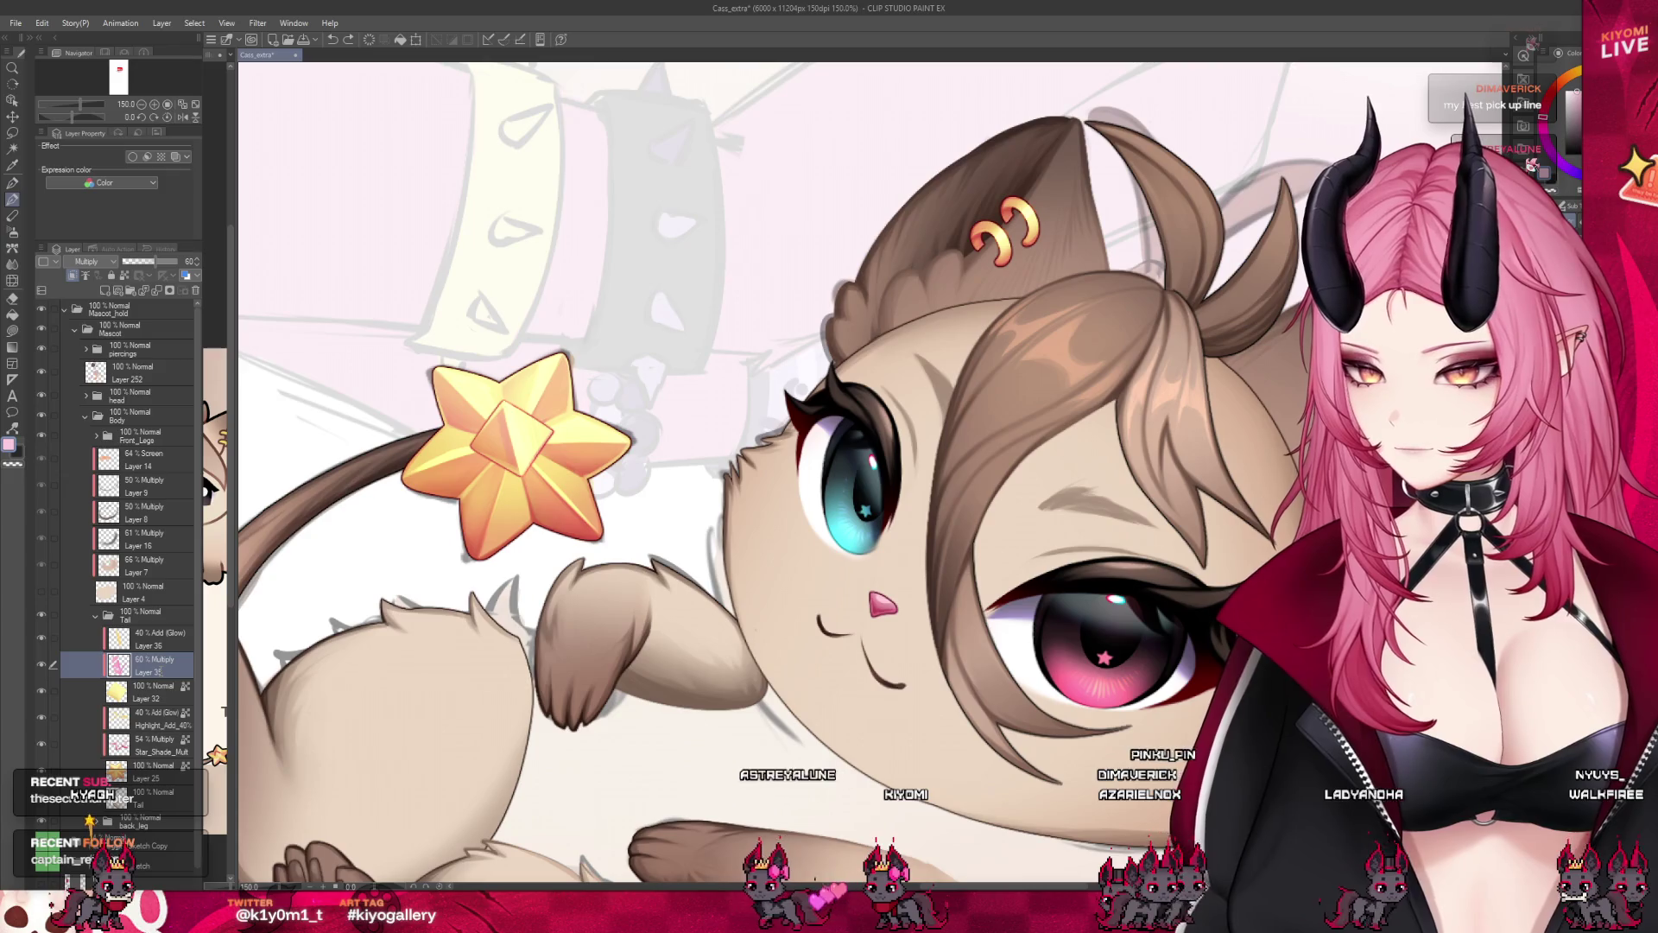
Check the tail's 40% Add (Glow) layer at a wider zoom and collapse the Tail folder.
click(156, 637)
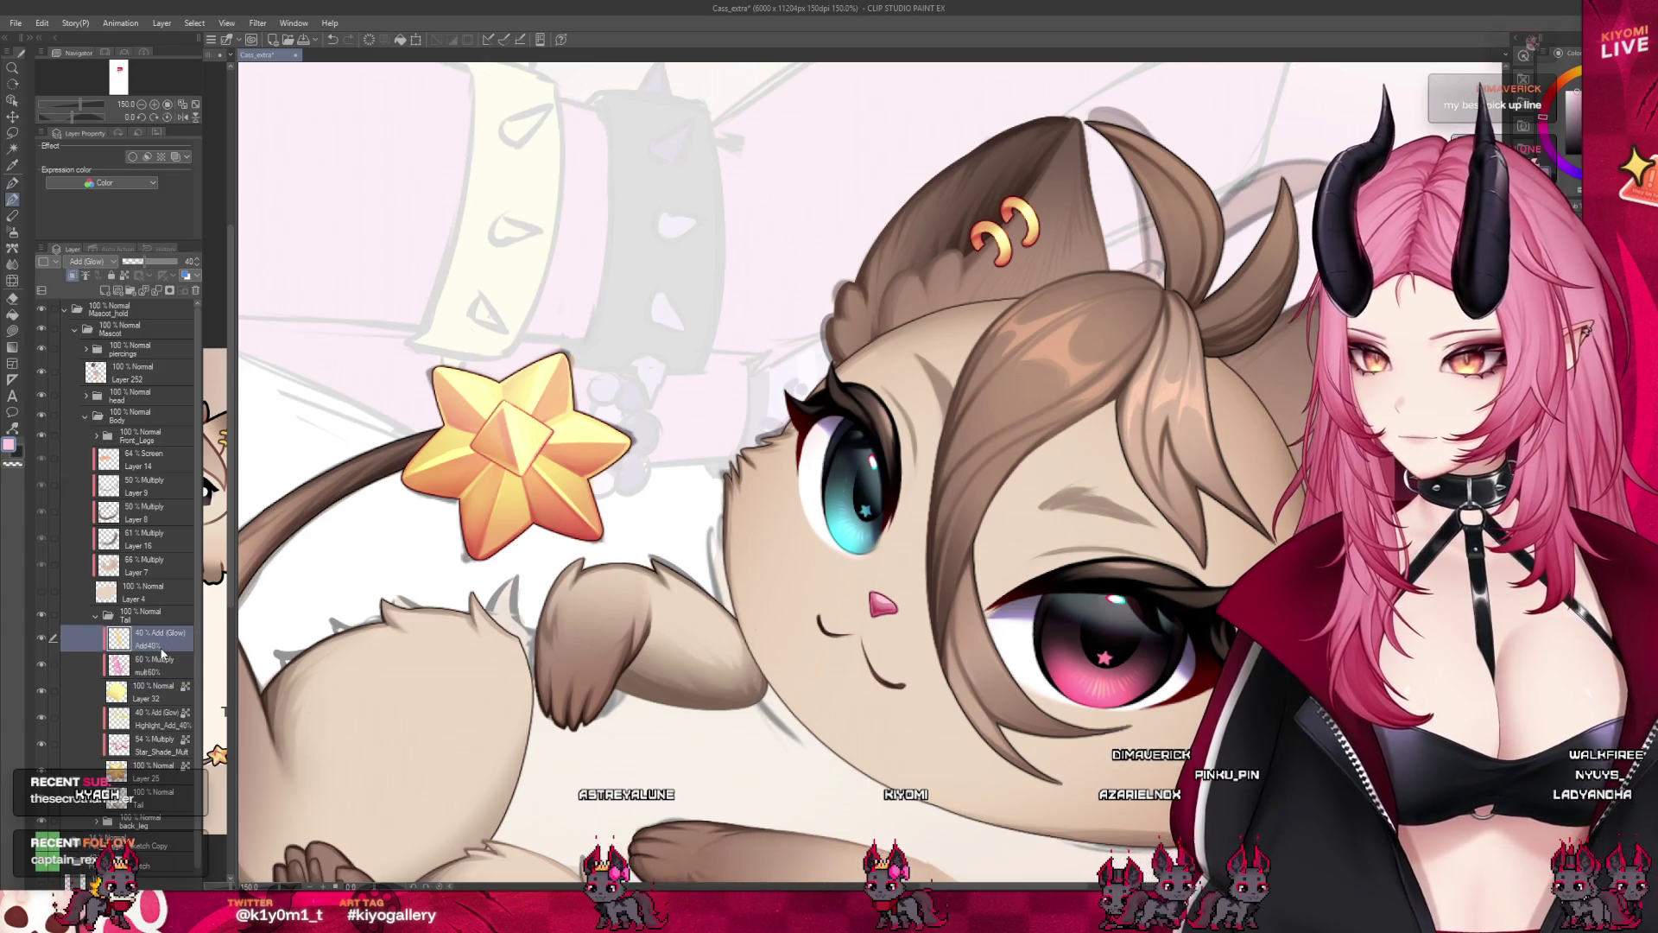
key(ctrl+minus)
key(ctrl+minus)
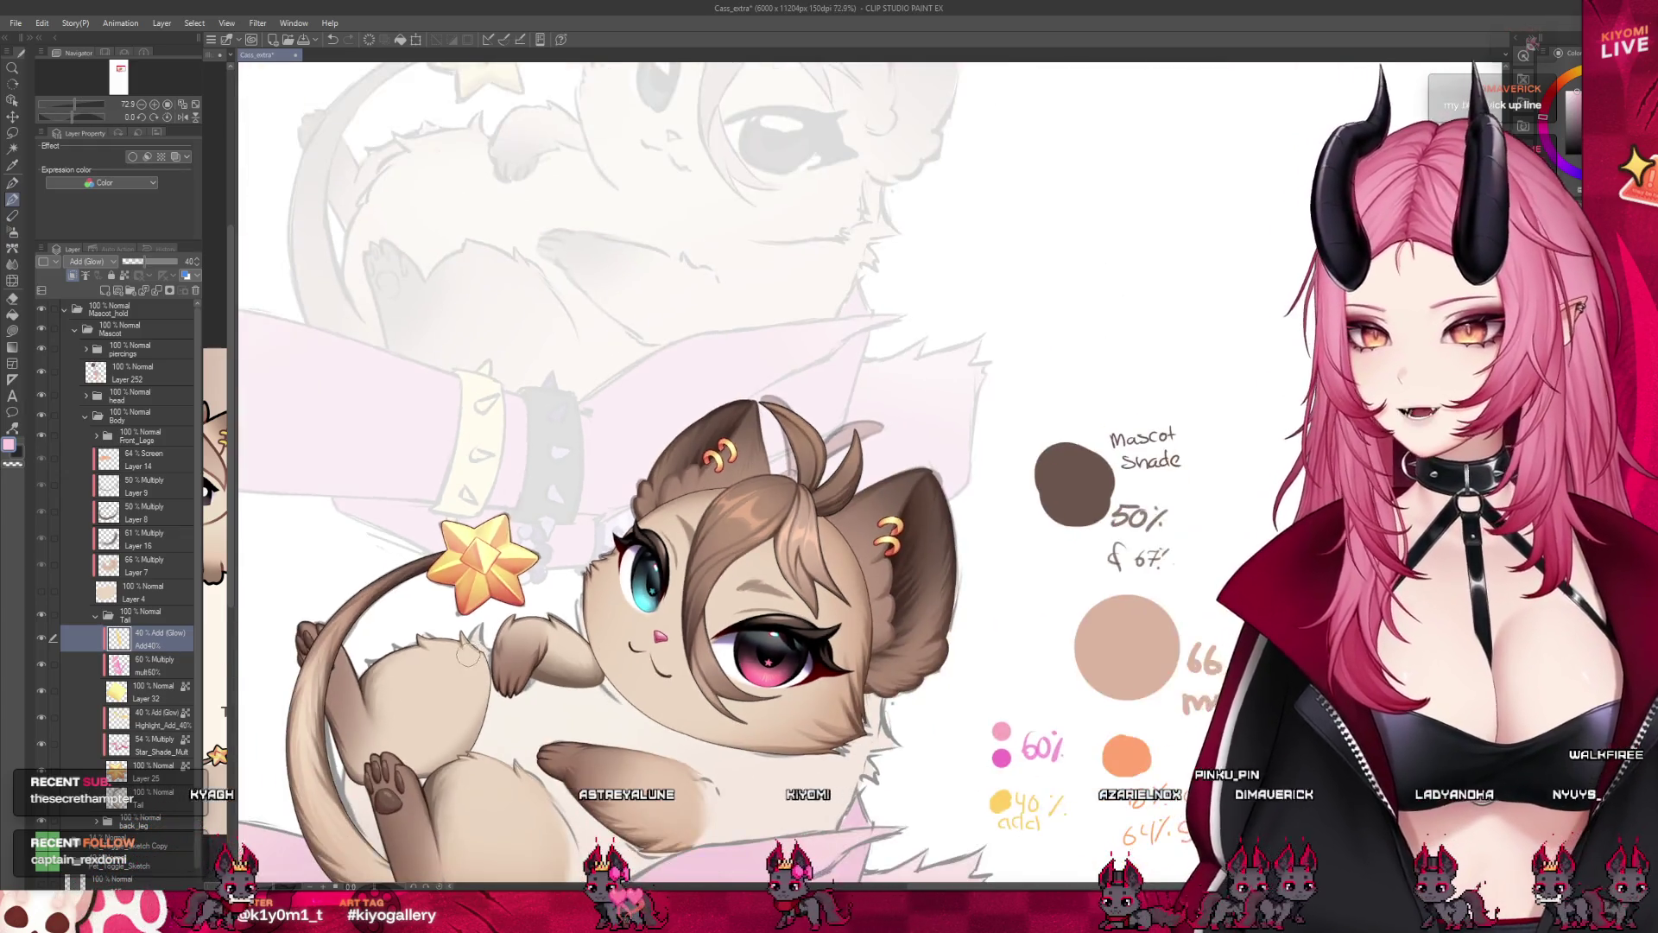
key(ctrl+plus)
click(107, 613)
key(ctrl+minus)
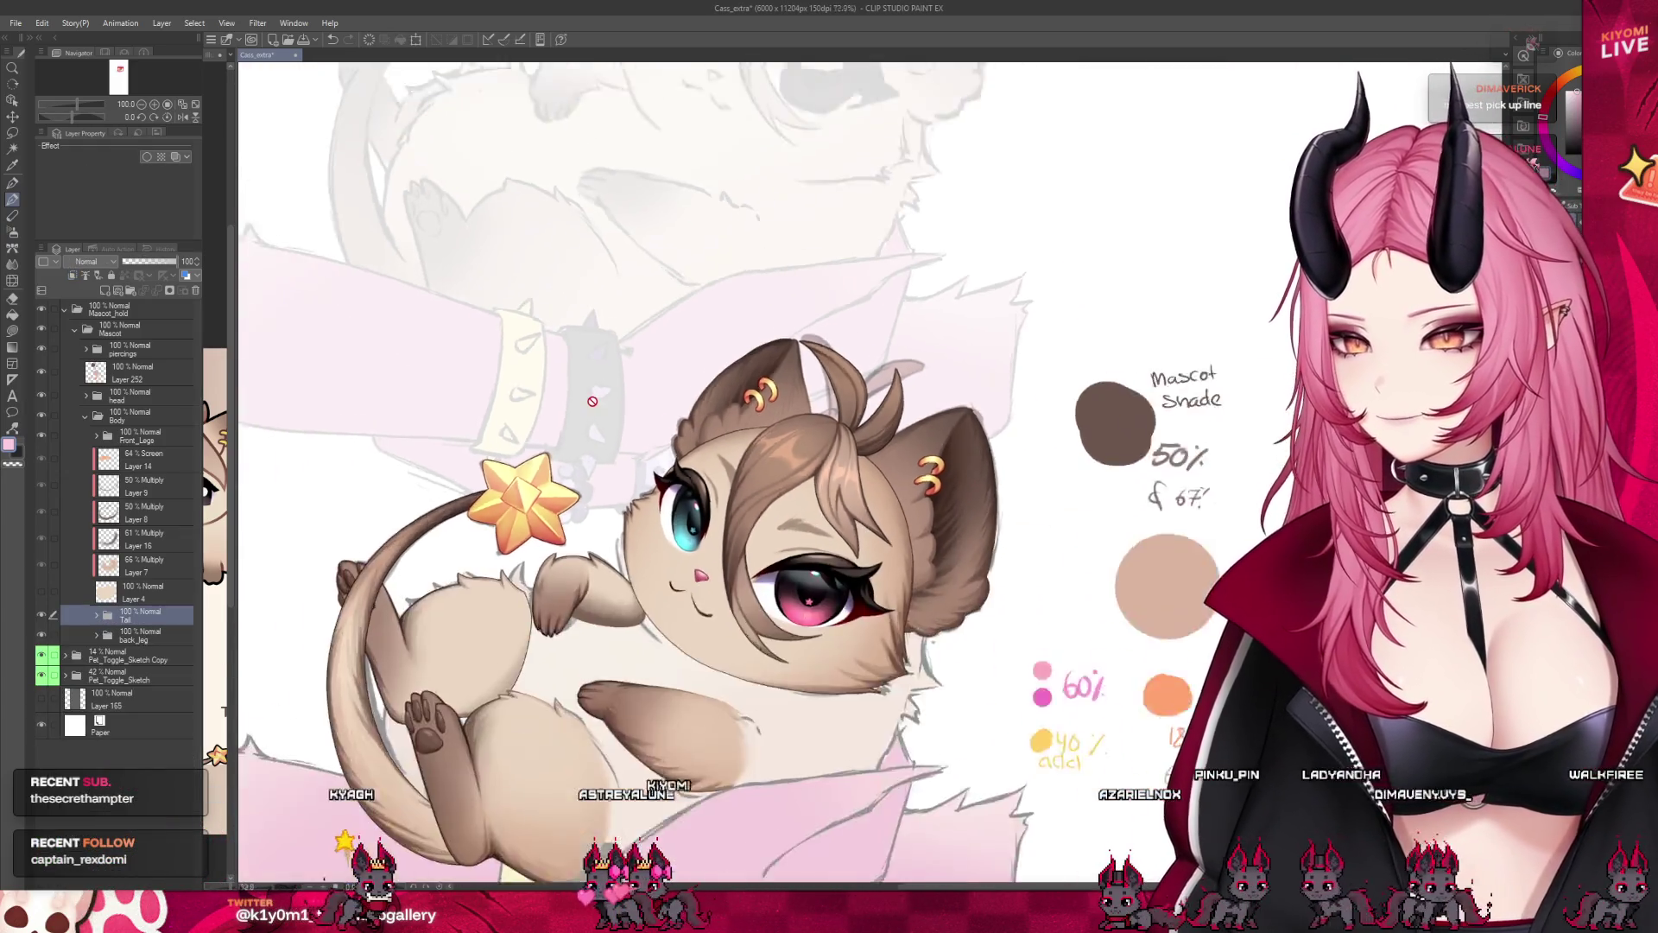
click(142, 590)
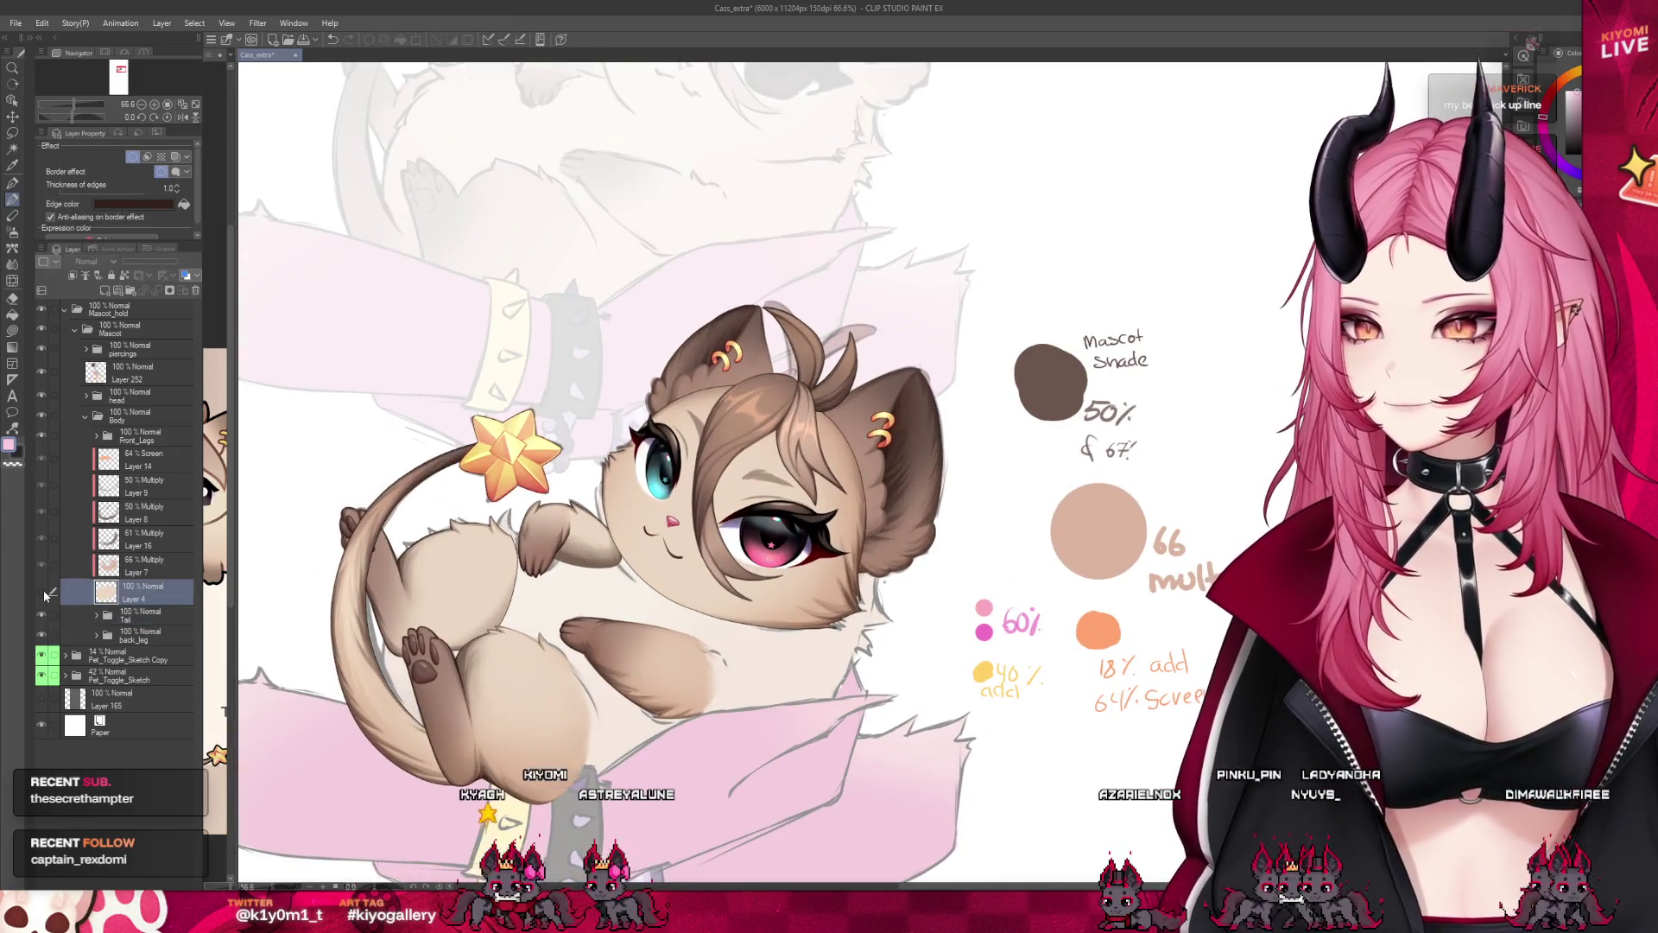
scroll(624, 501, down, 1)
scroll(622, 500, down, 1)
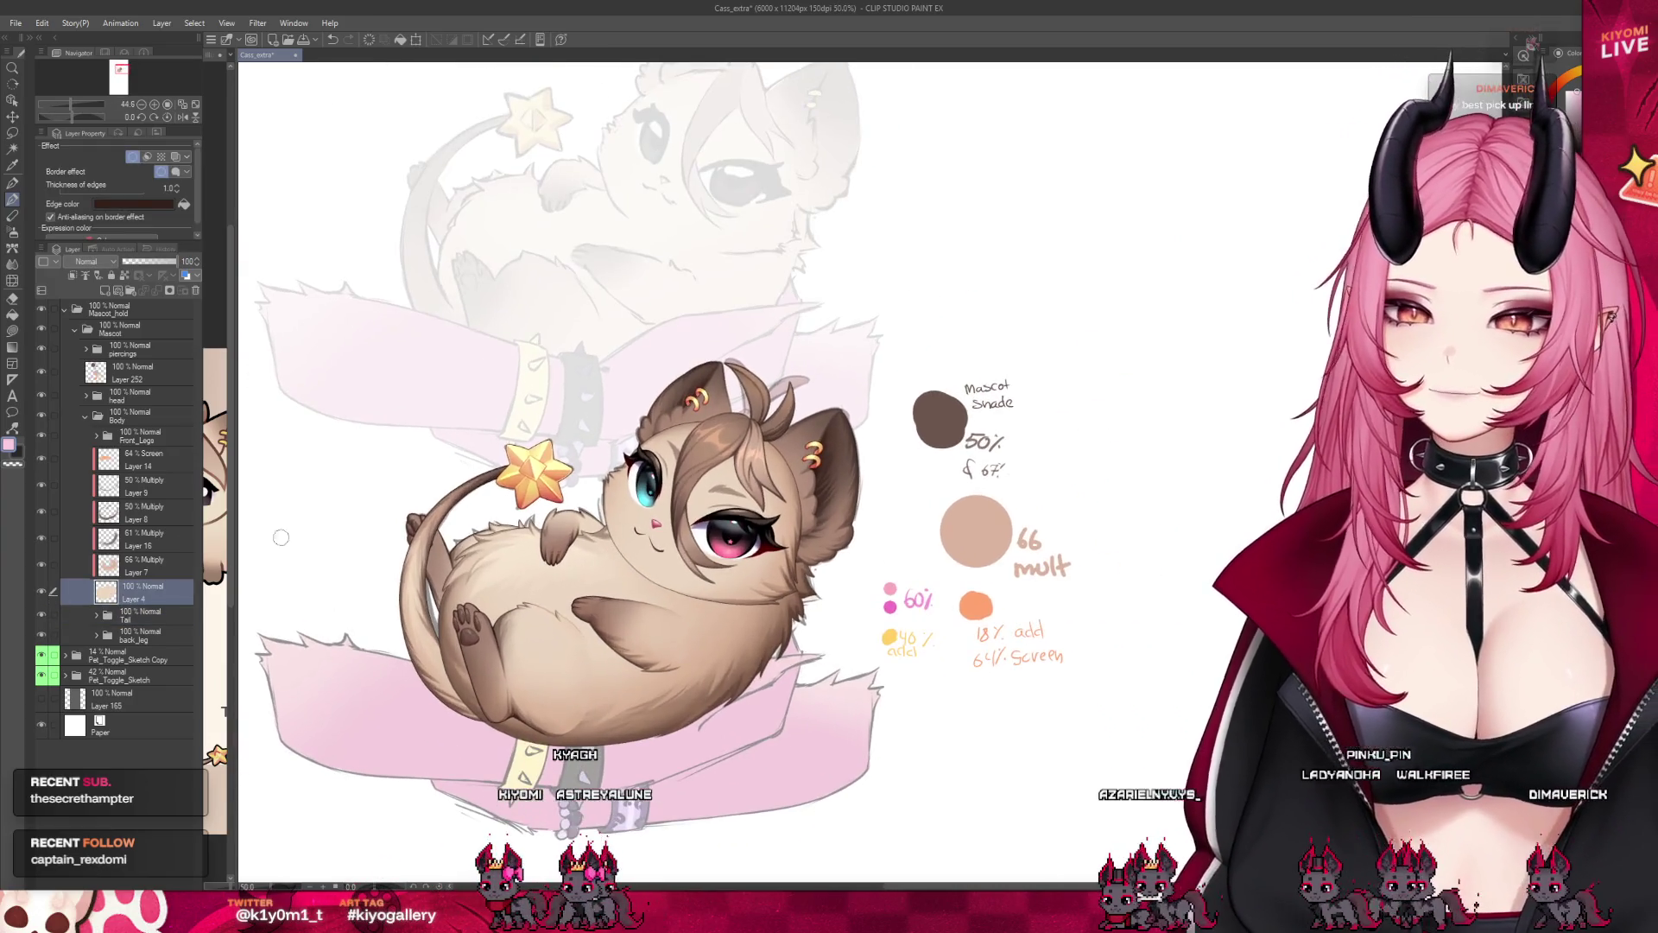
click(157, 422)
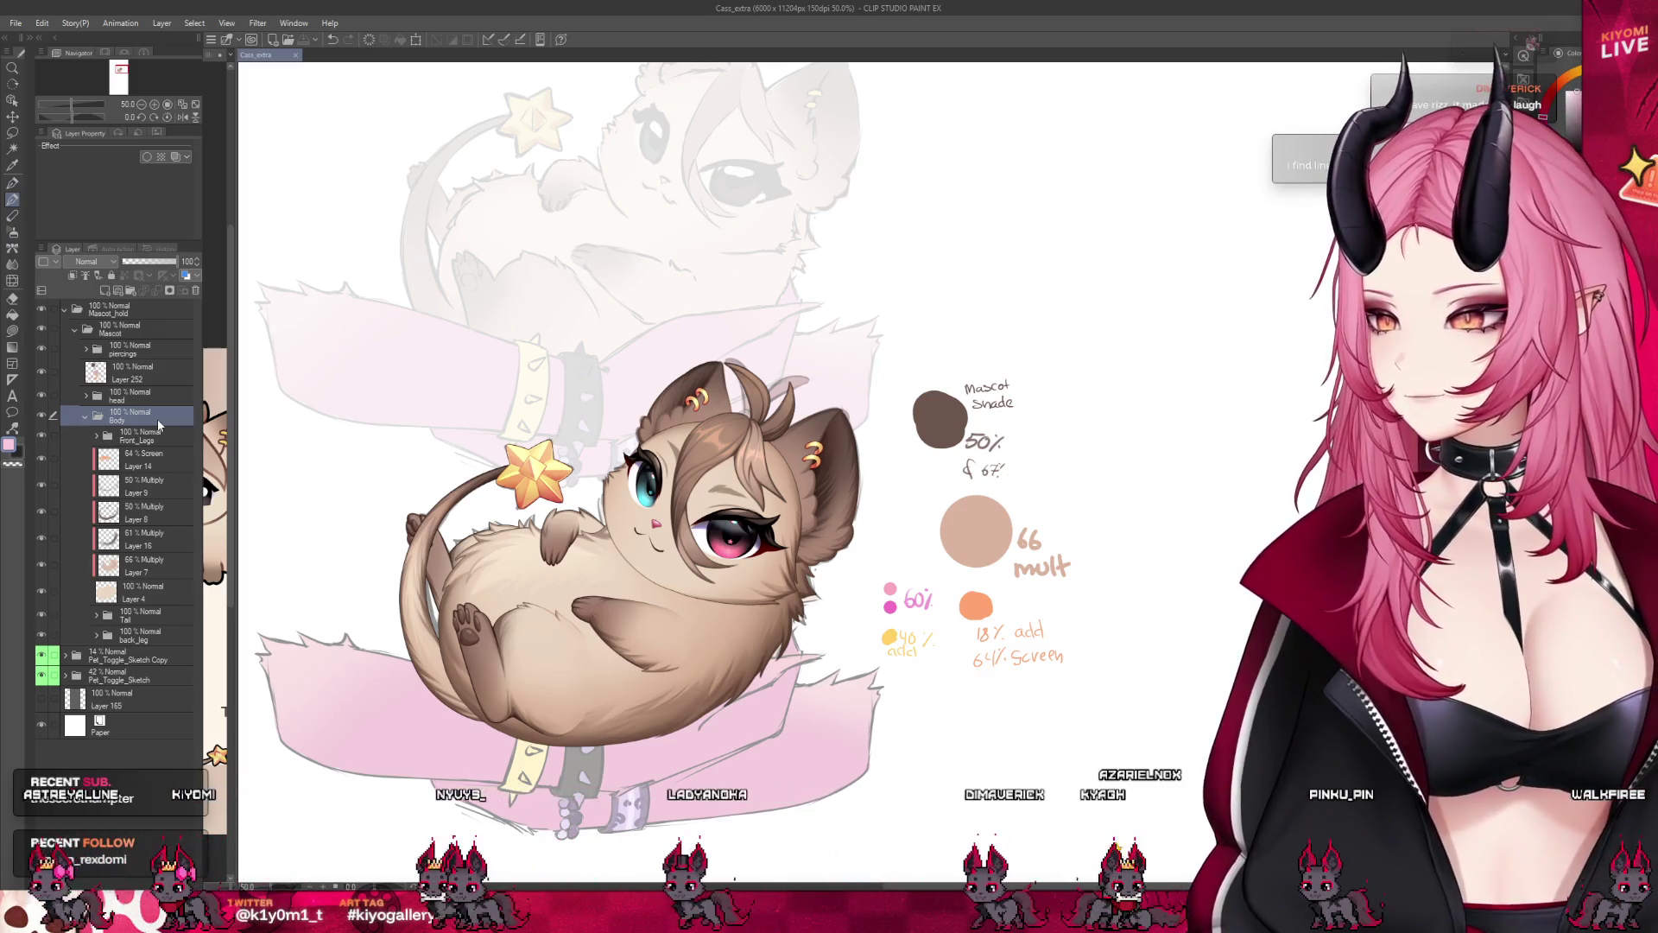
scroll(531, 557, up, 1)
scroll(531, 557, up, 1)
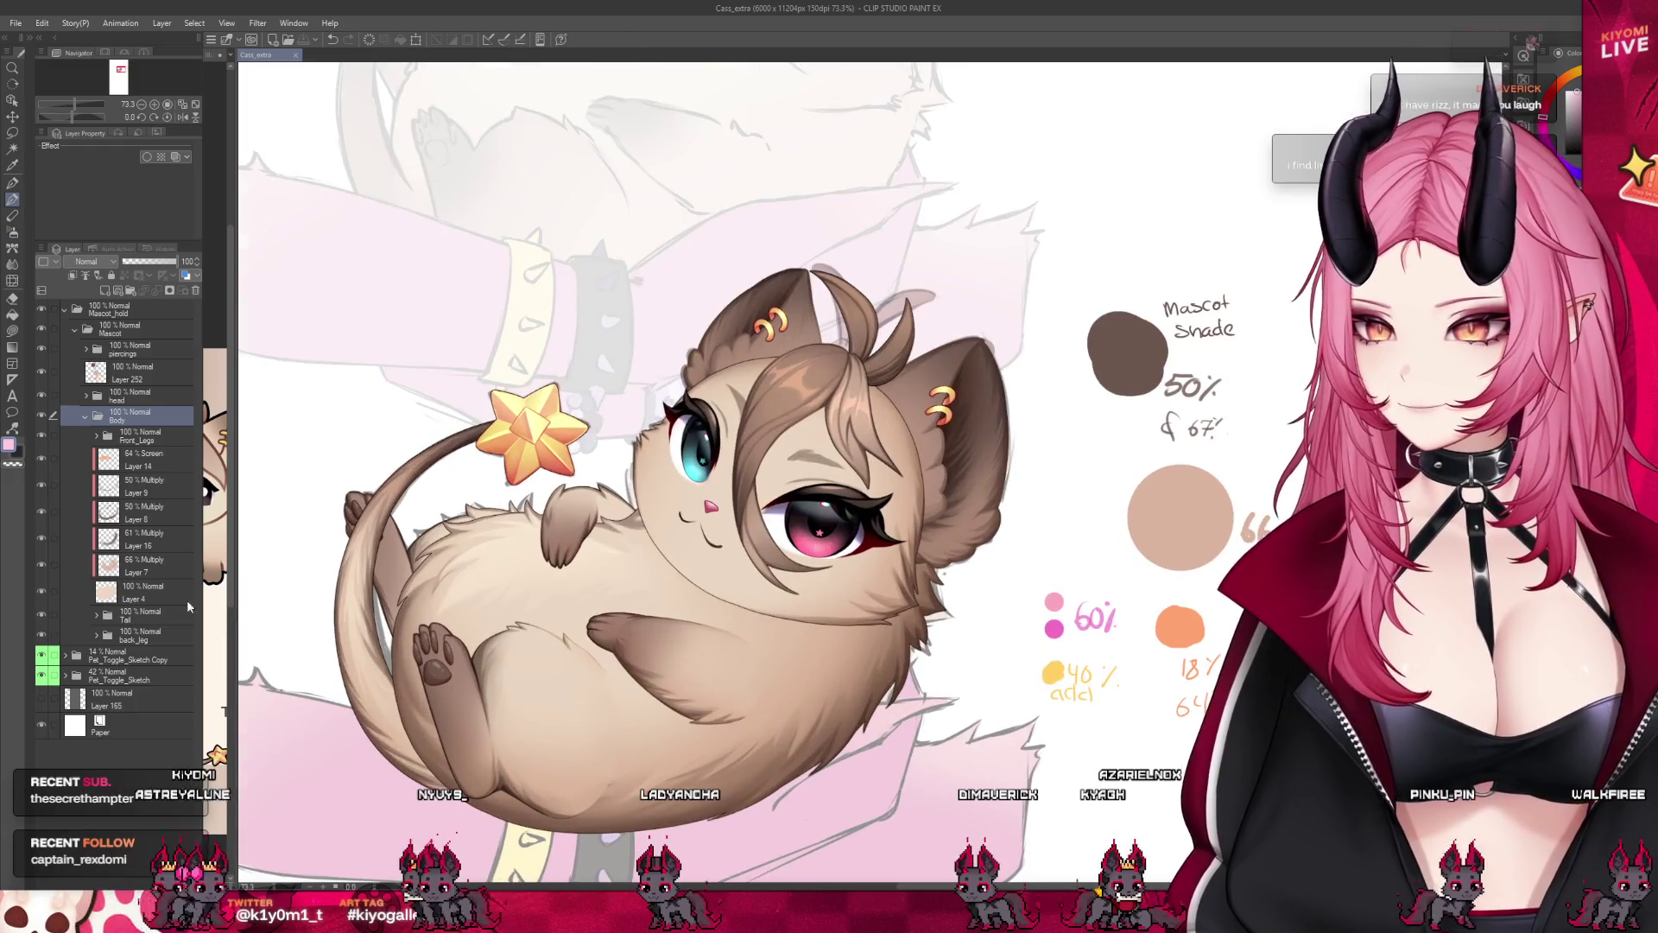
Merge the body's 66% and 61% Multiply shading layers down into the base colour layer.
click(120, 582)
click(152, 566)
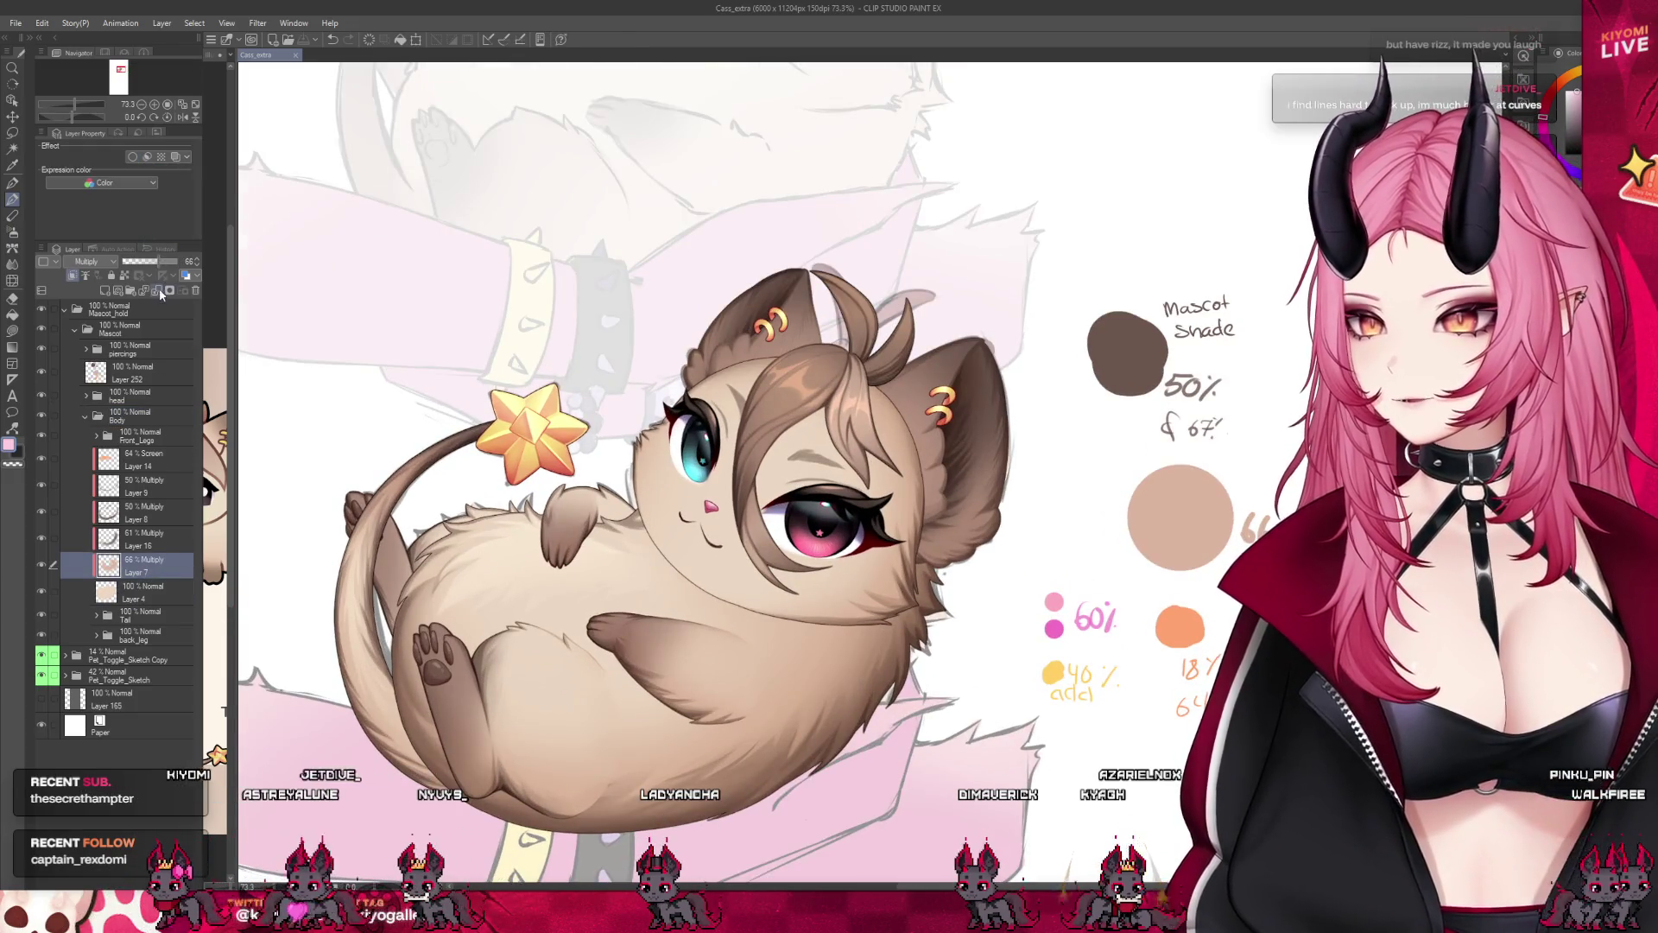
drag(147, 549, 160, 428)
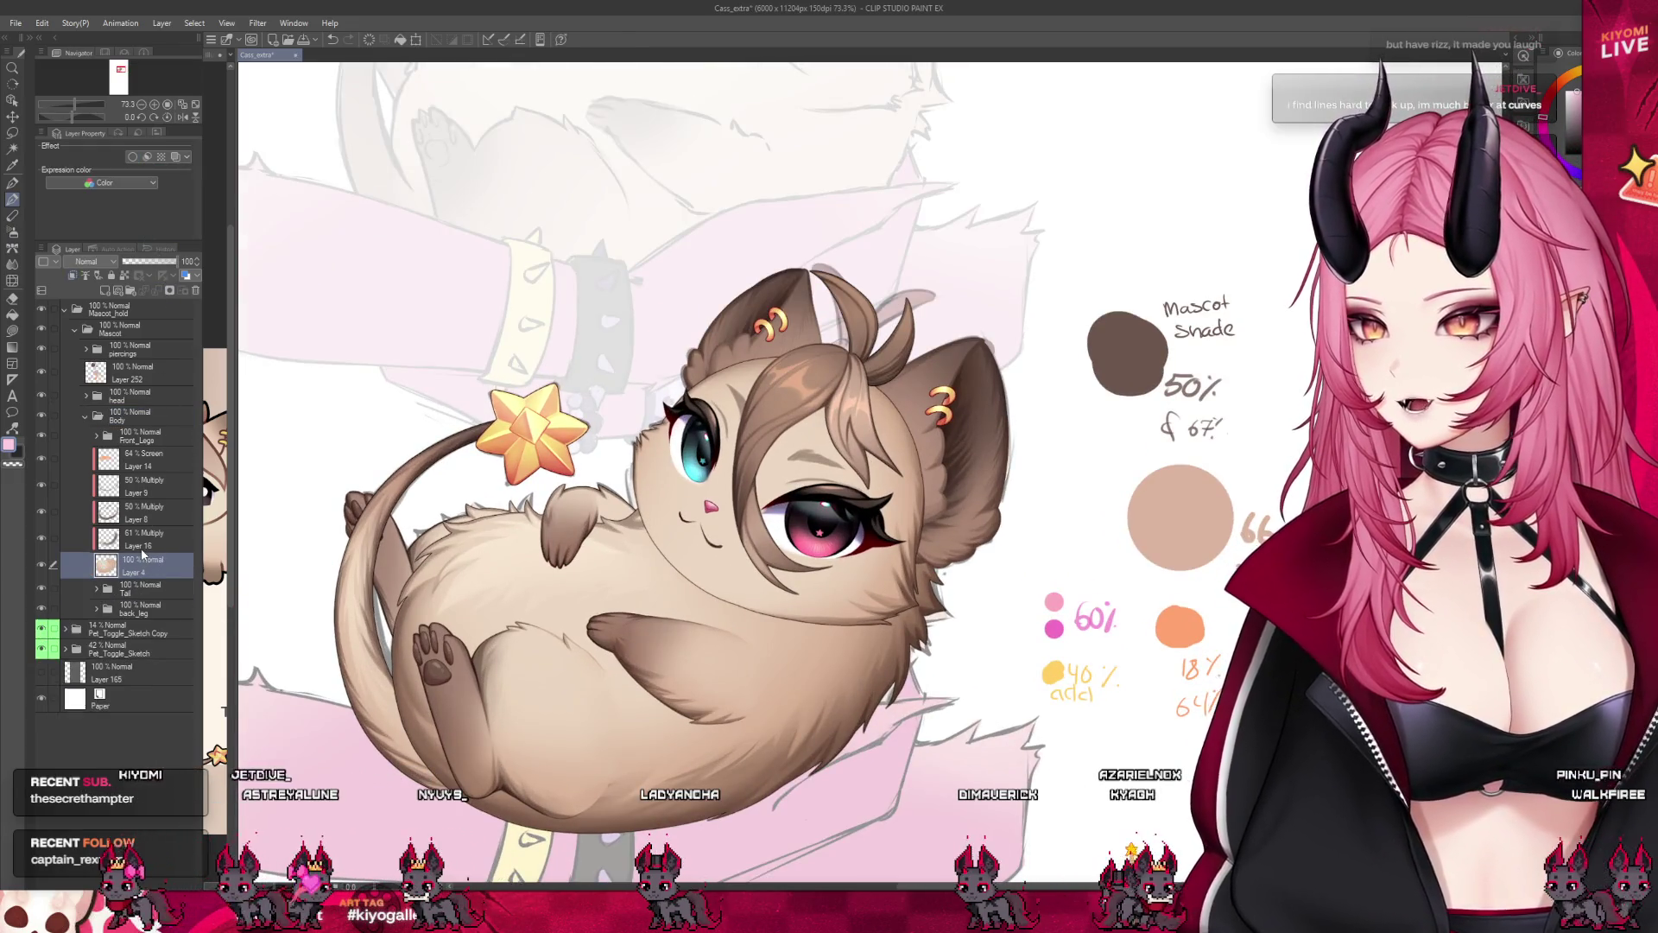
click(158, 294)
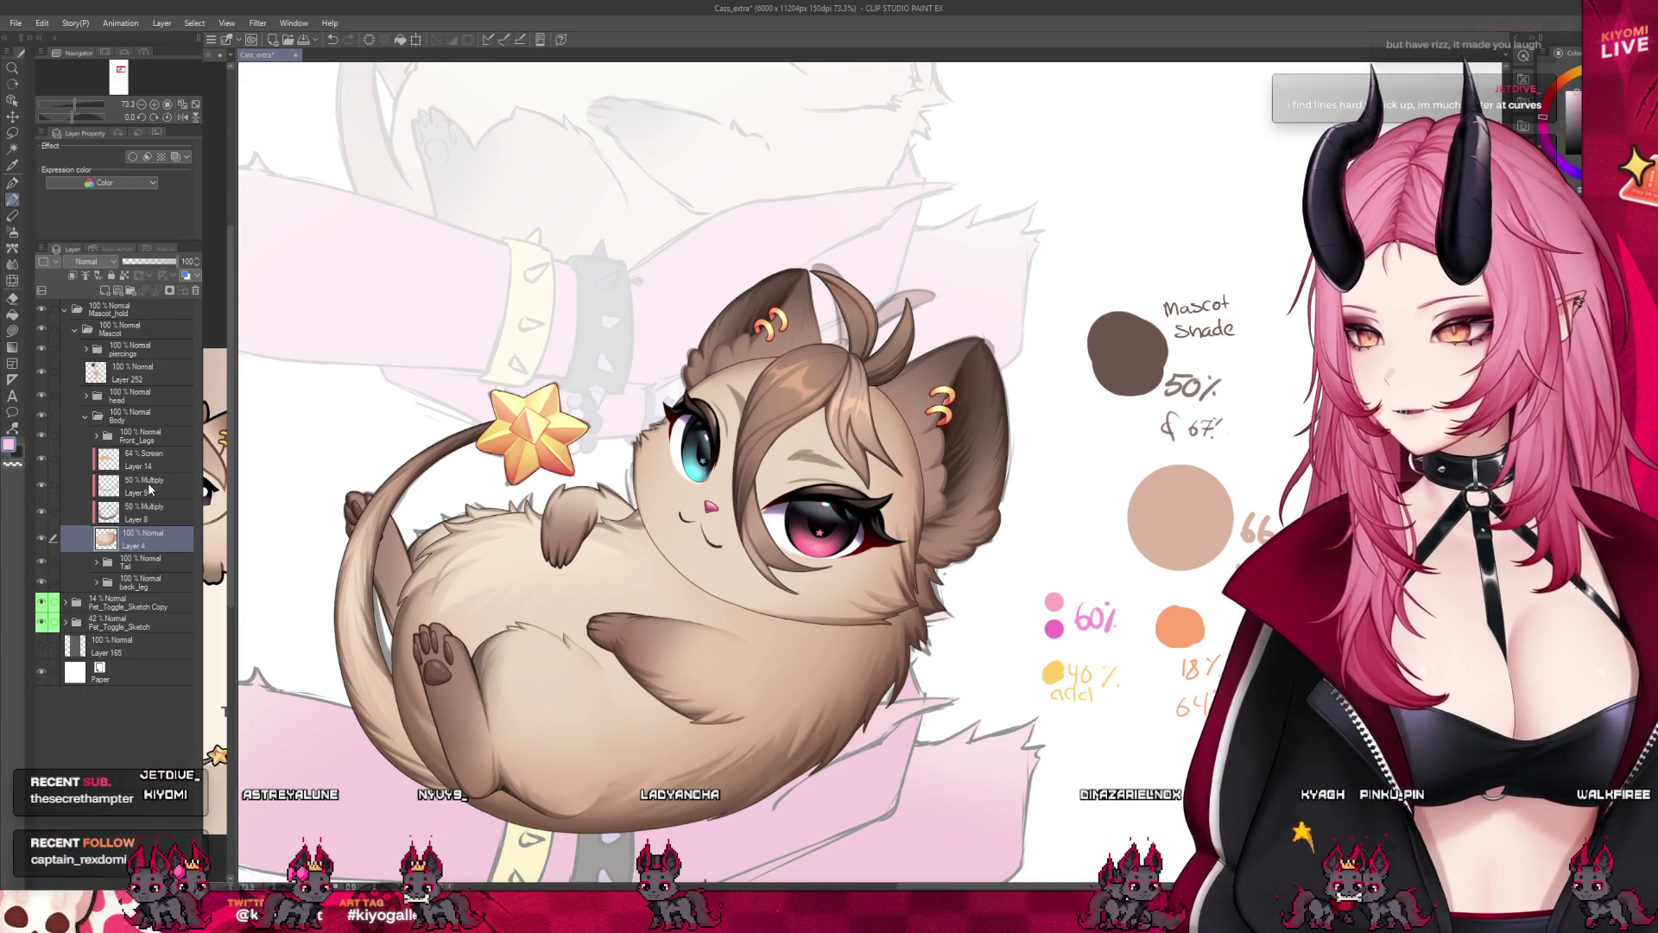
click(40, 512)
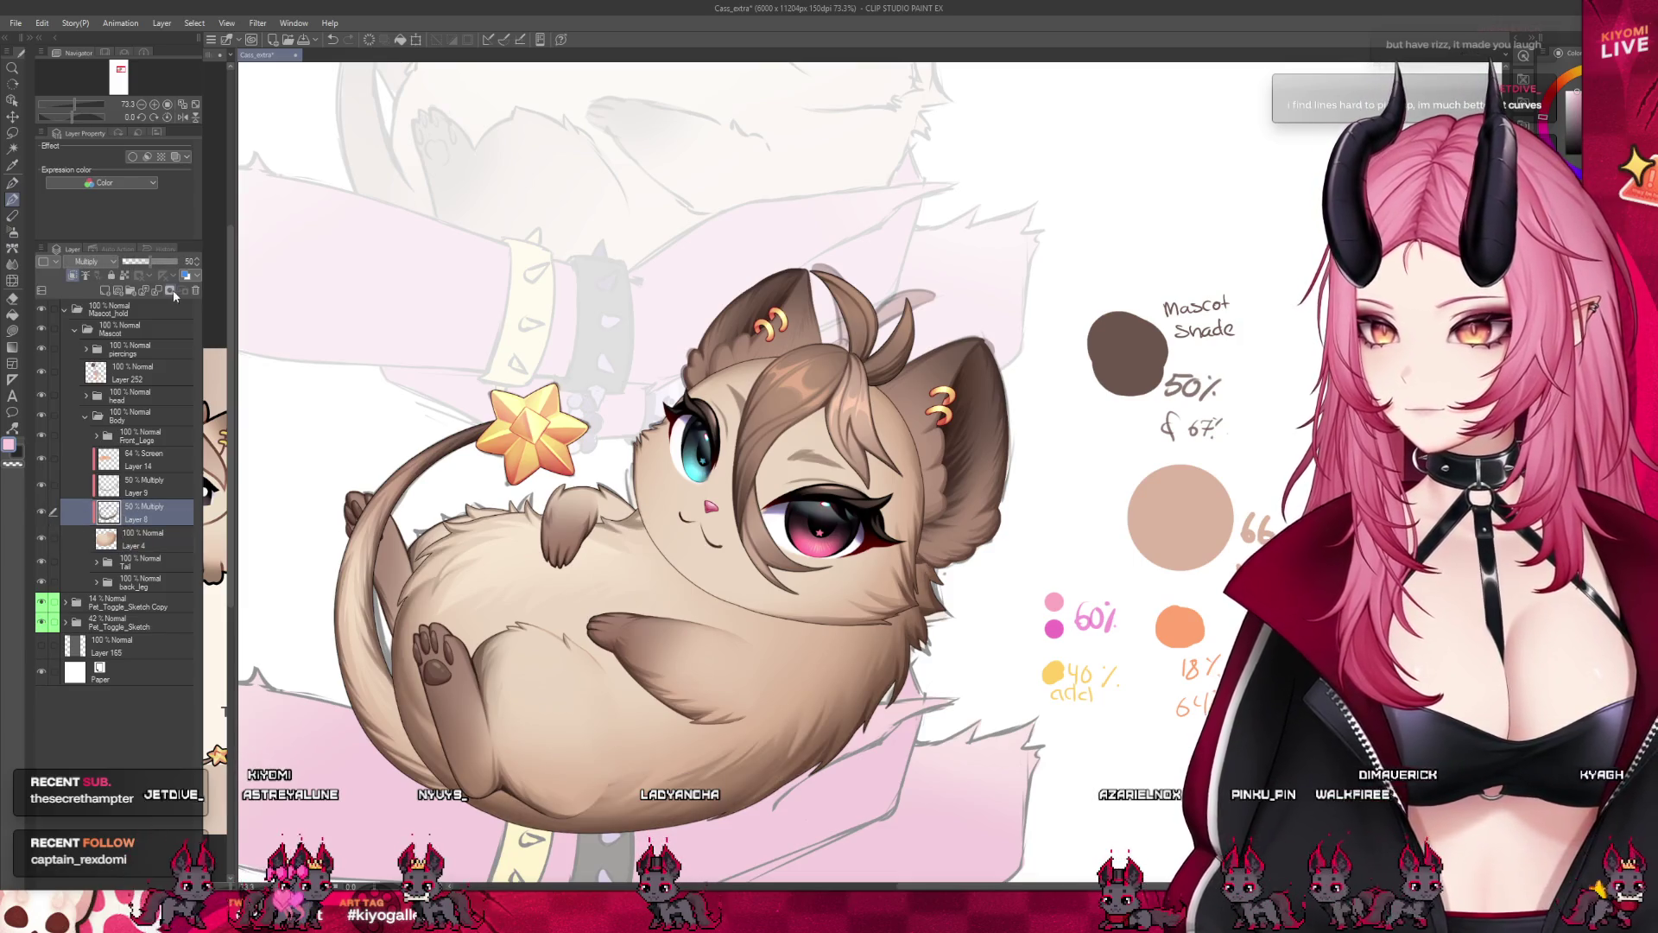
Merge the remaining 50% shading layers down with Ctrl+E, leaving one body layer that looks unchanged.
key(ctrl+e)
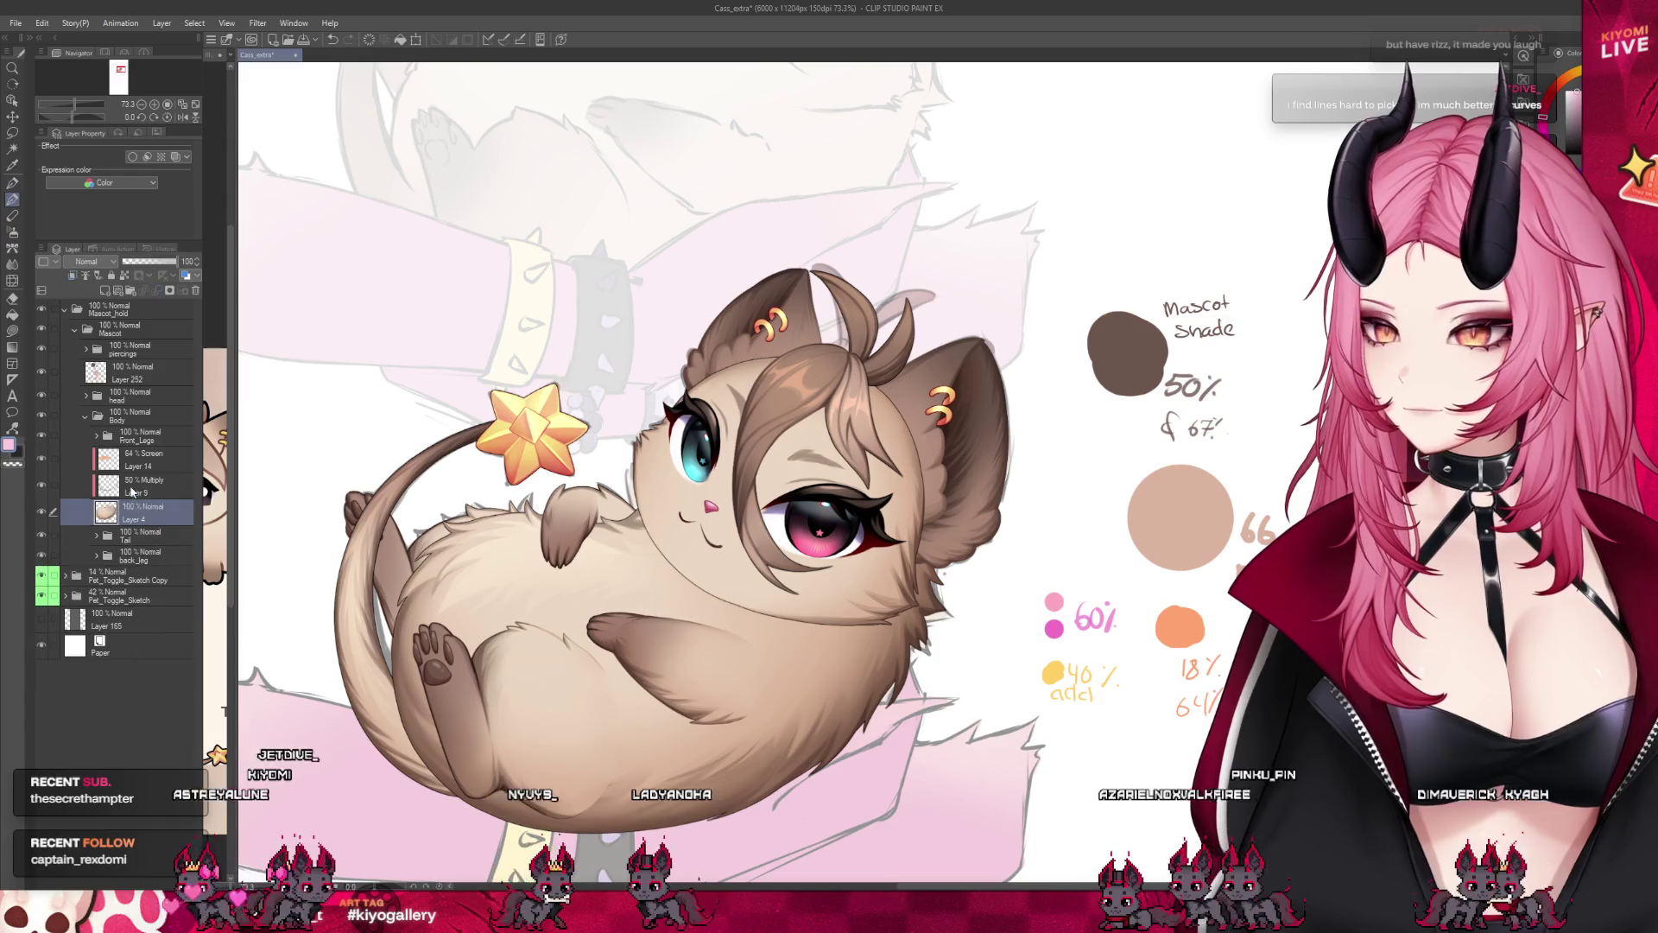
click(148, 485)
key(ctrl+e)
click(153, 459)
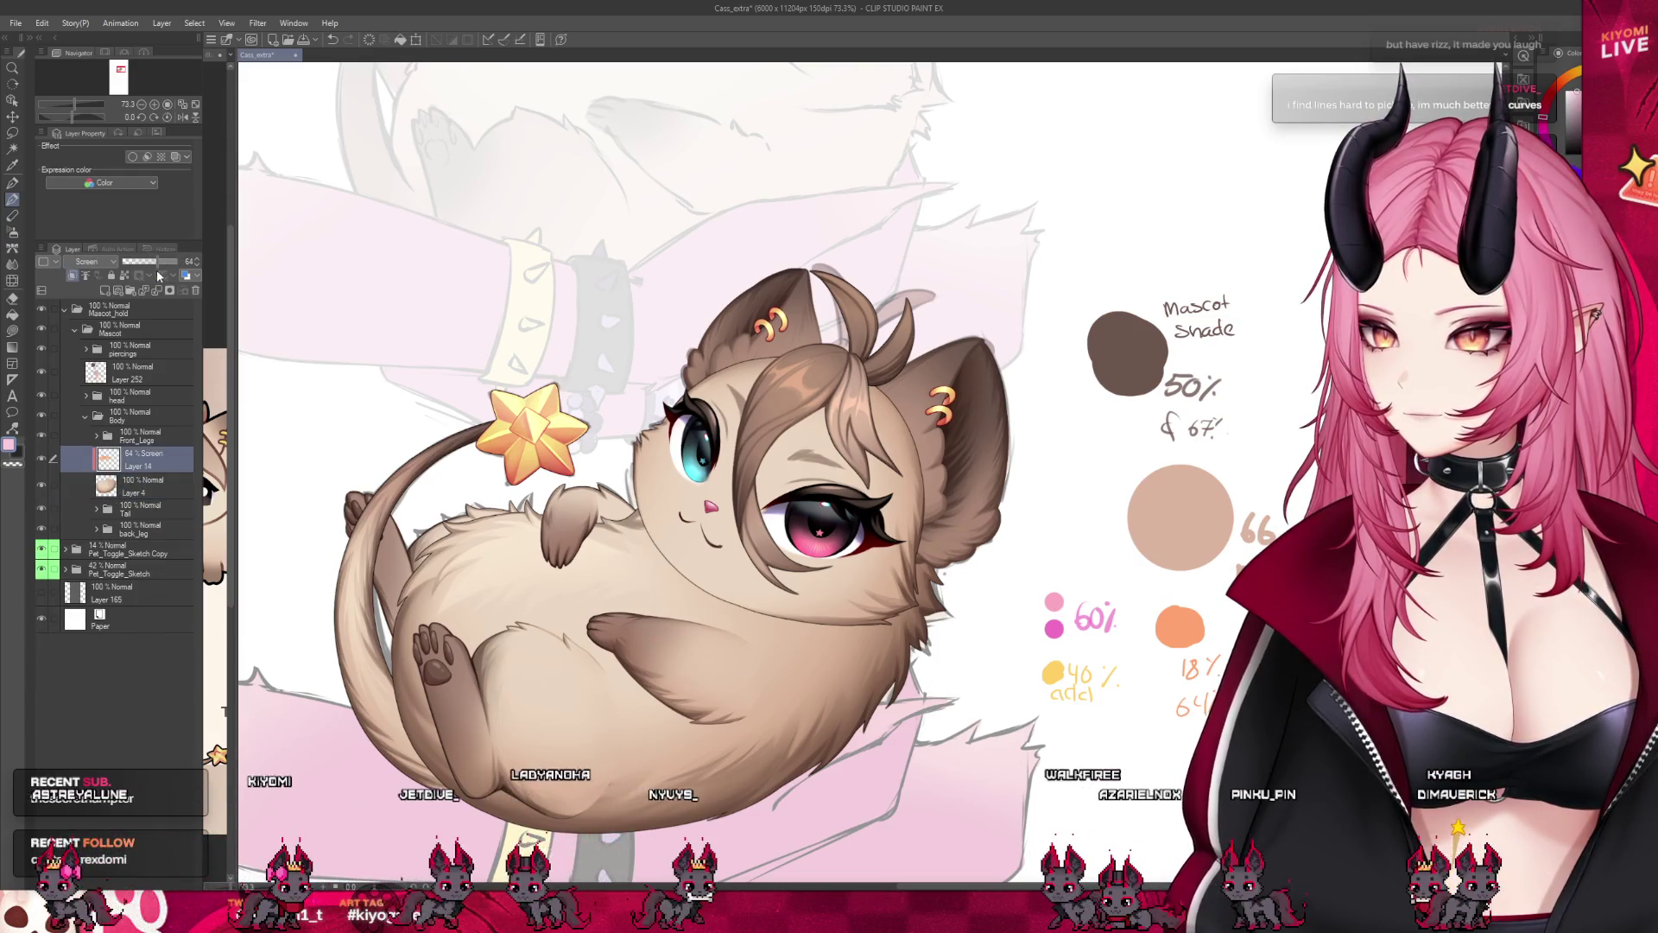
key(ctrl+e)
key(ctrl+z)
key(ctrl+y)
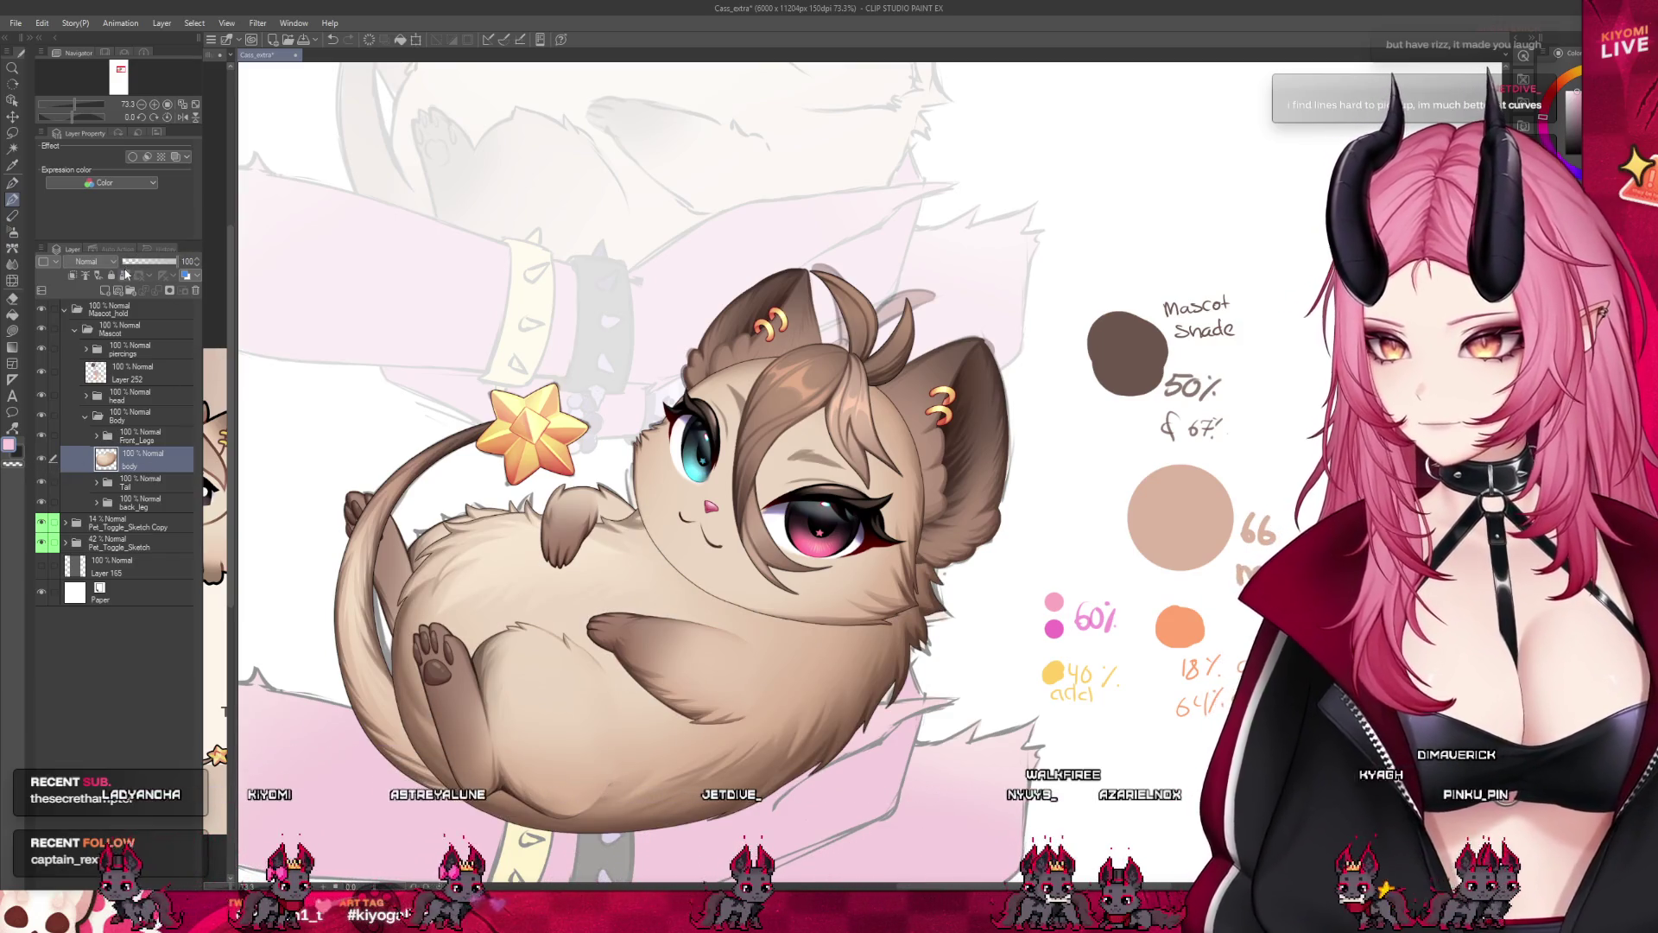
scroll(481, 773, up, 2)
scroll(518, 797, down, 1)
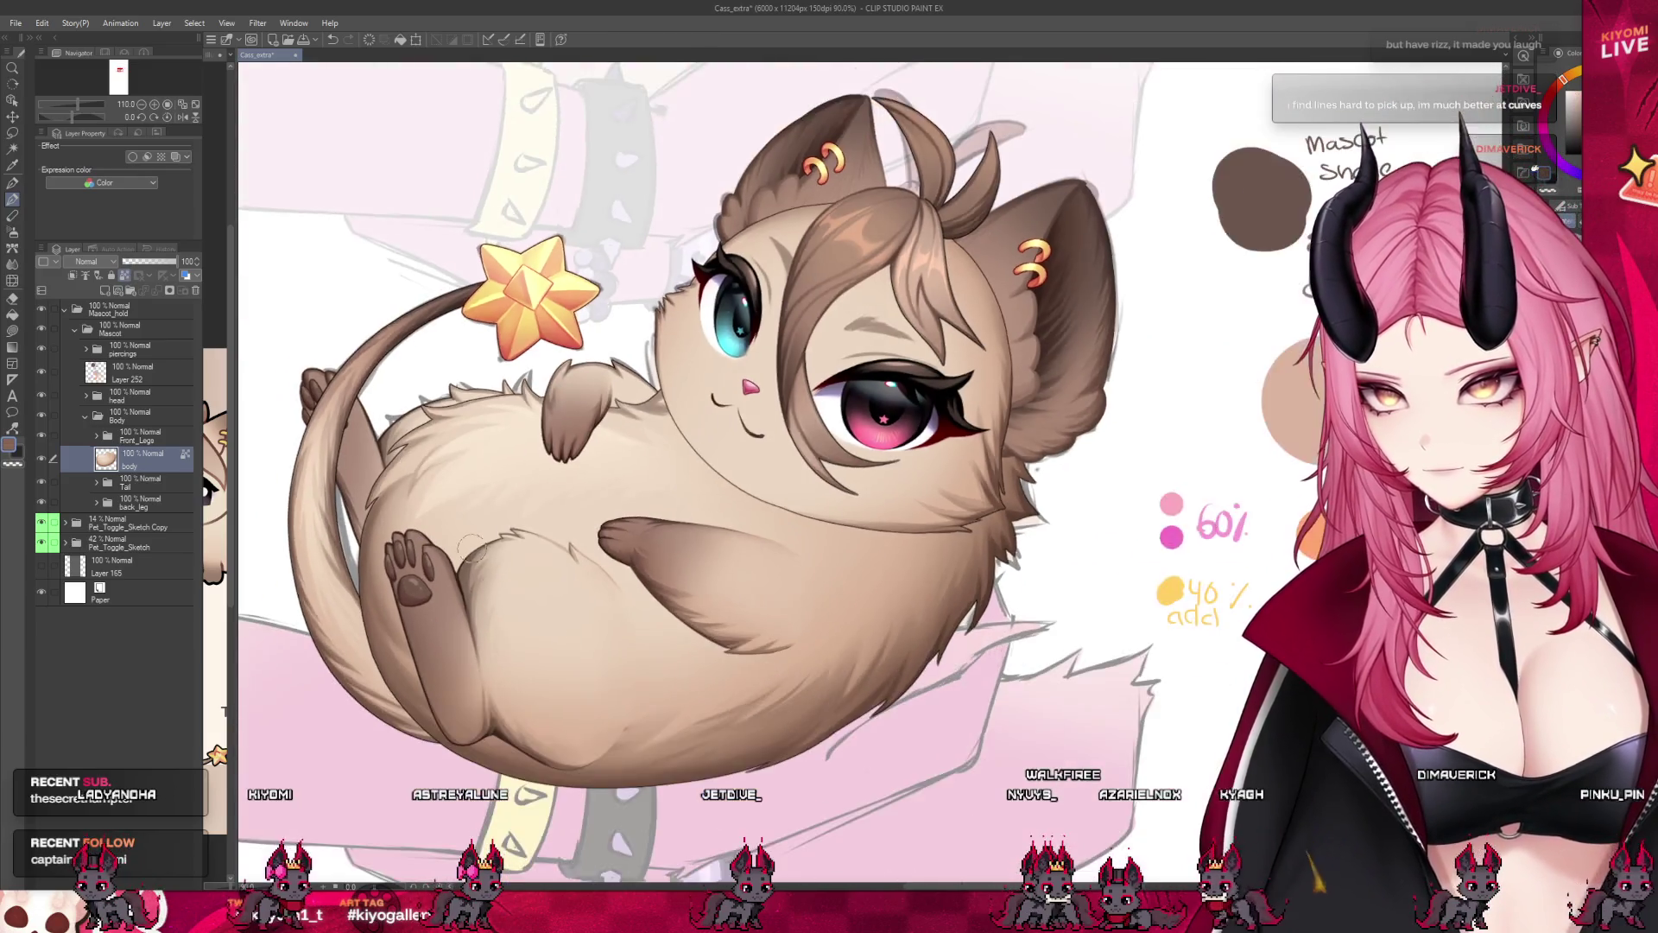
scroll(623, 772, up, 2)
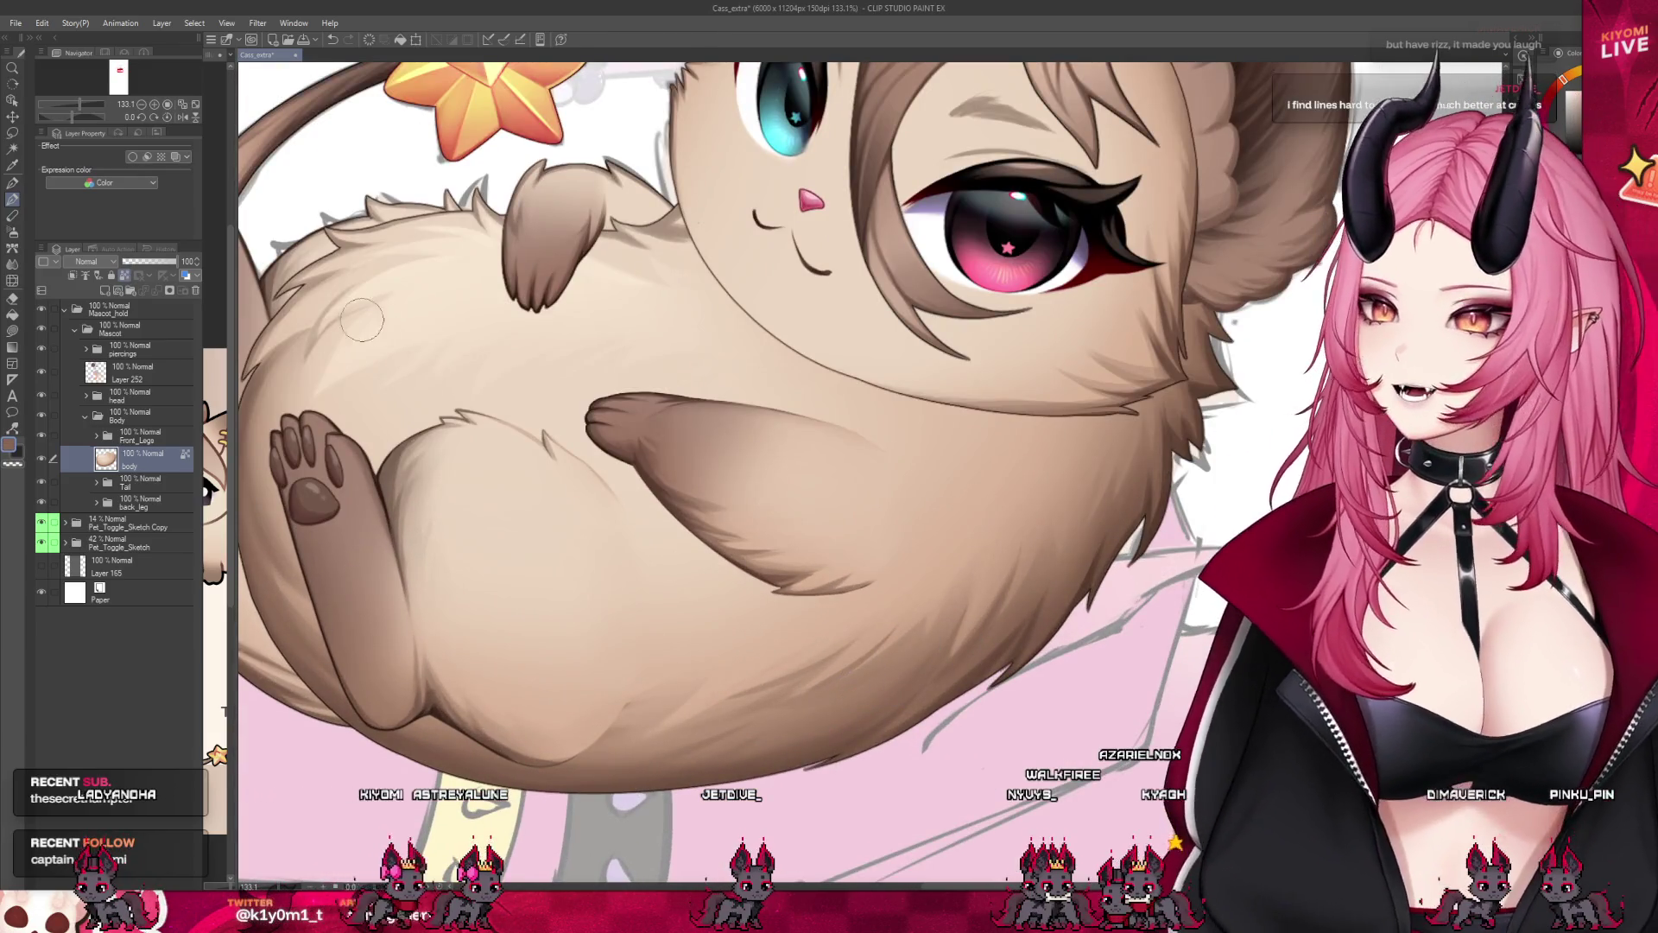
scroll(907, 654, down, 2)
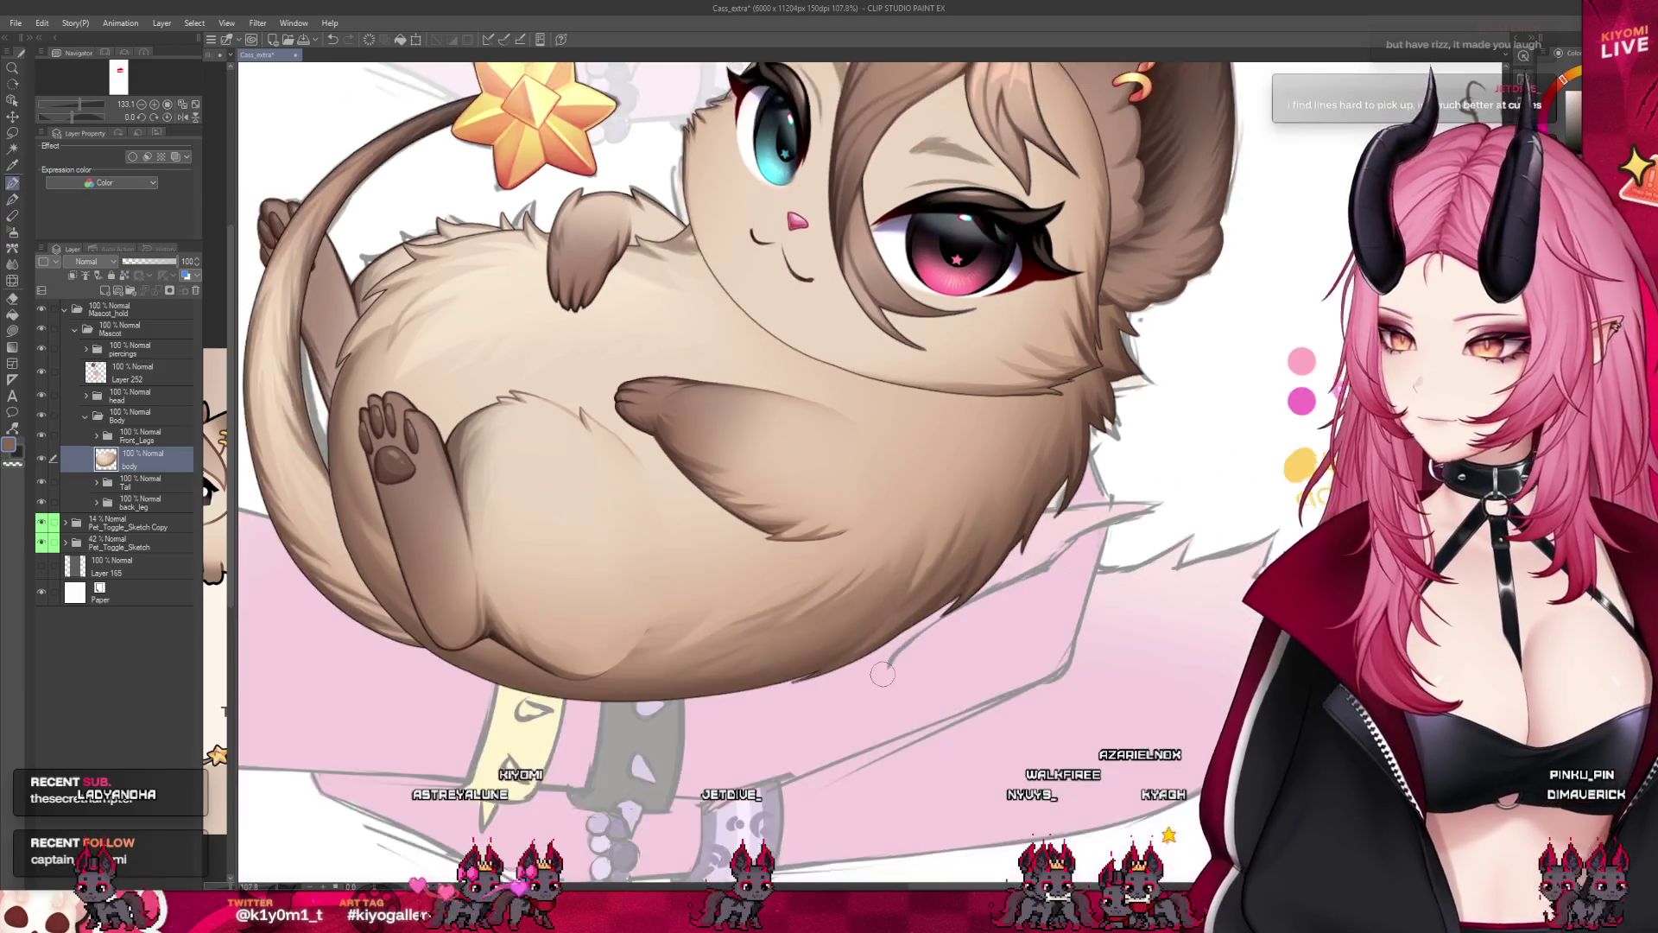
scroll(907, 655, up, 3)
scroll(907, 654, up, 2)
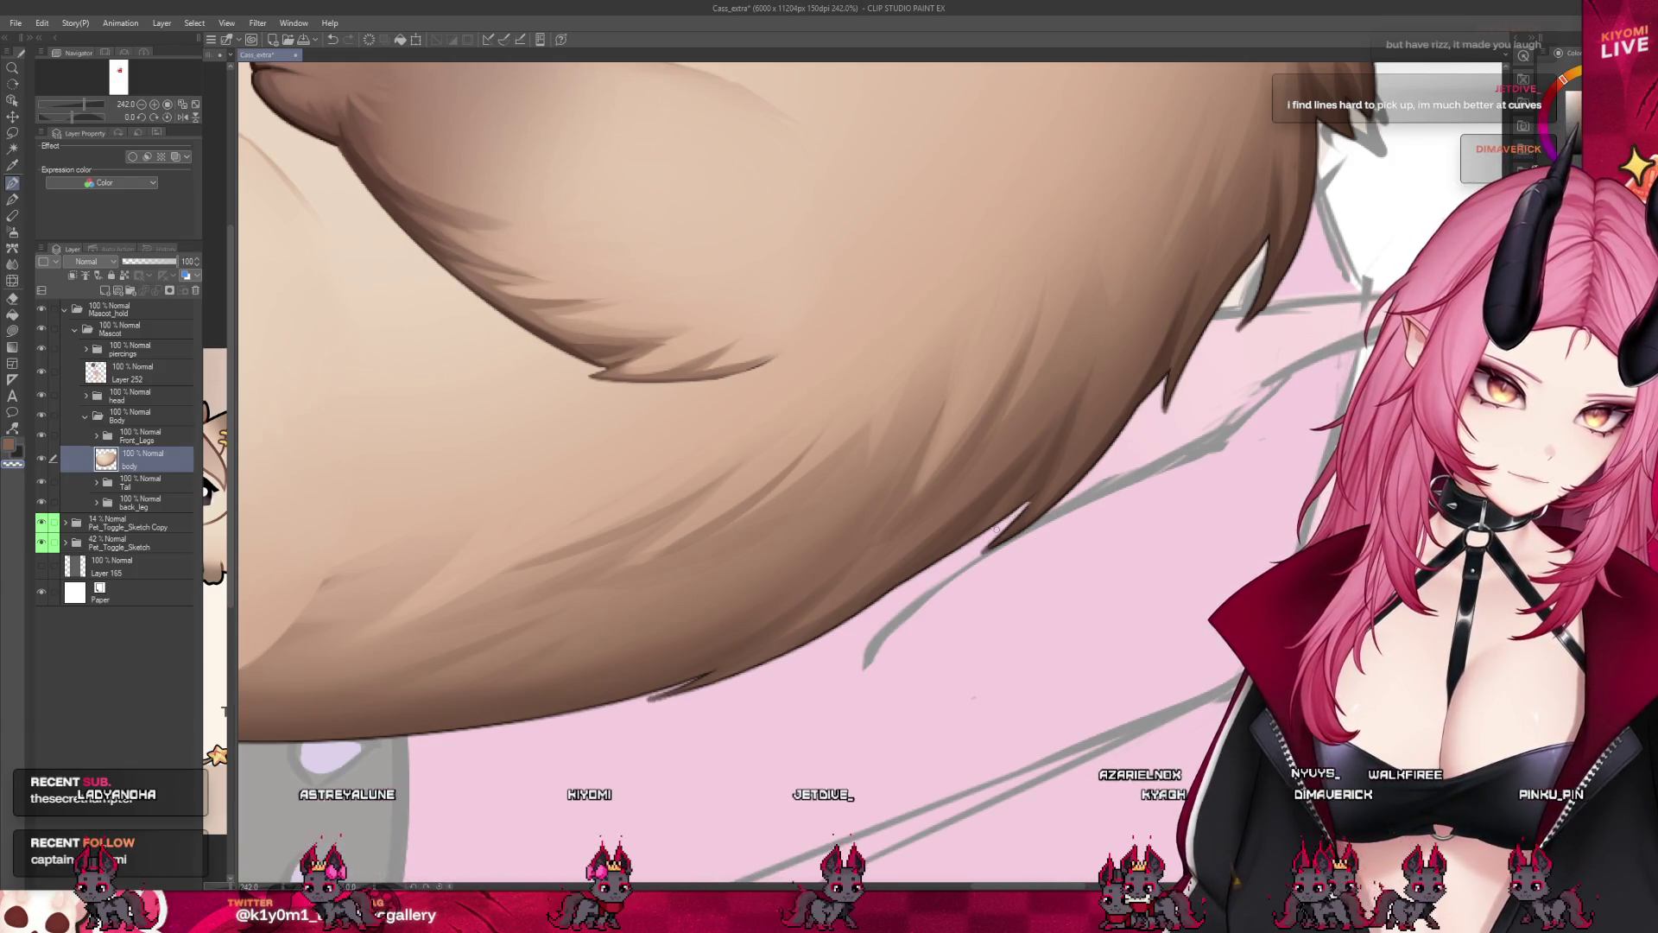
scroll(985, 431, down, 1)
scroll(984, 432, down, 1)
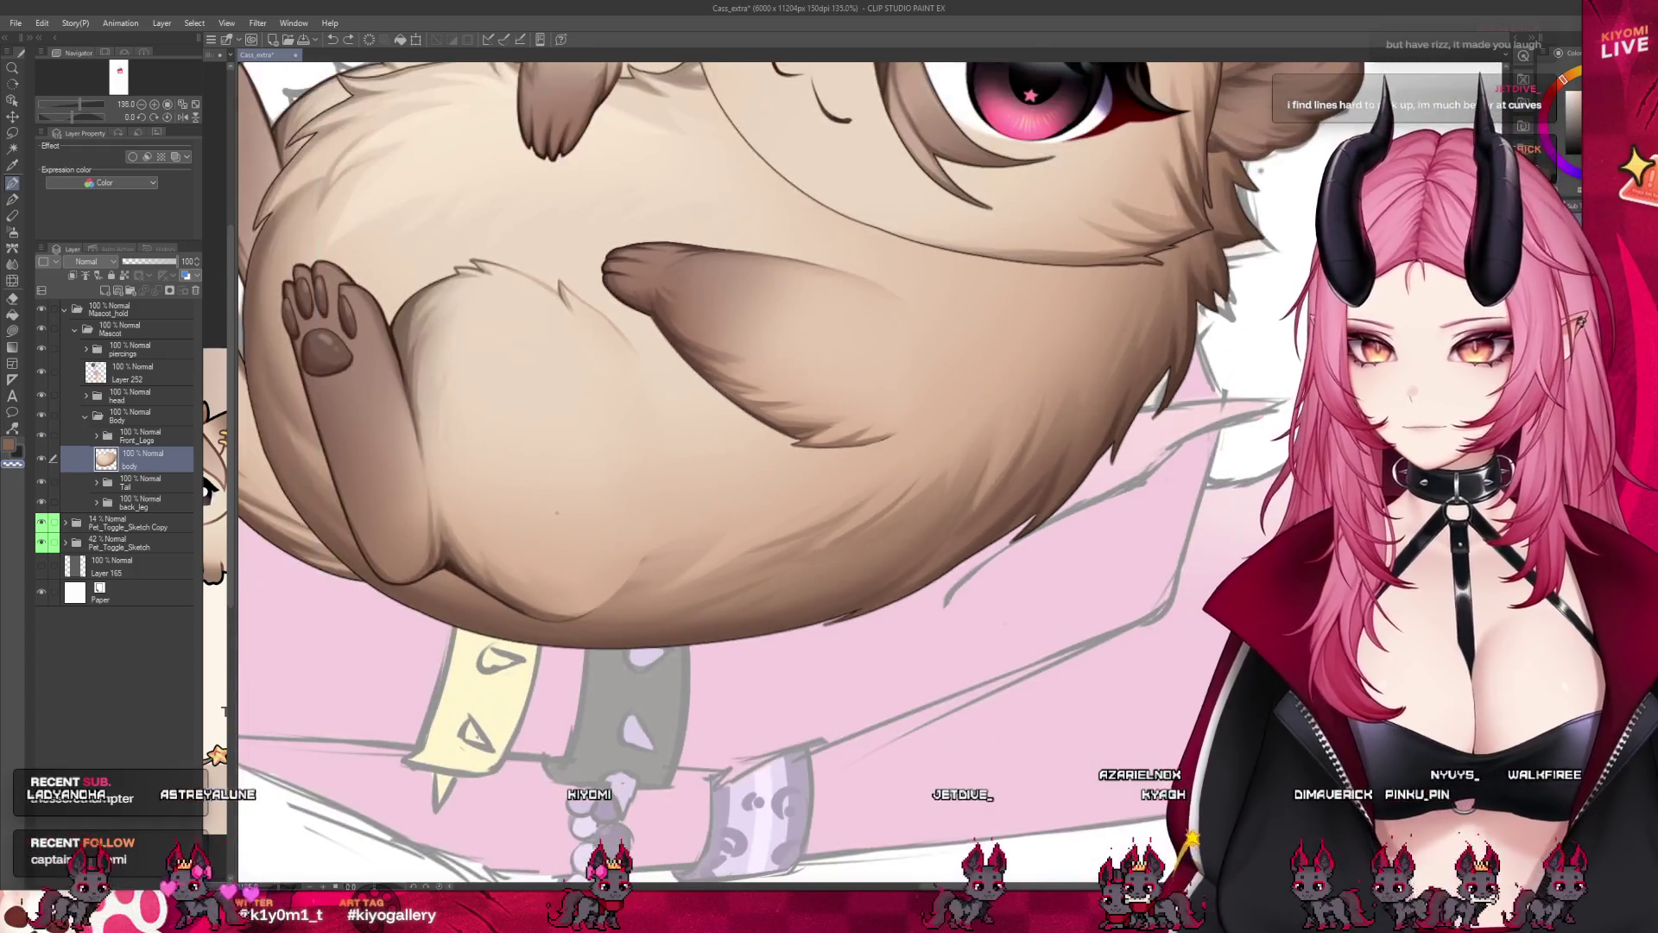
scroll(961, 486, up, 1)
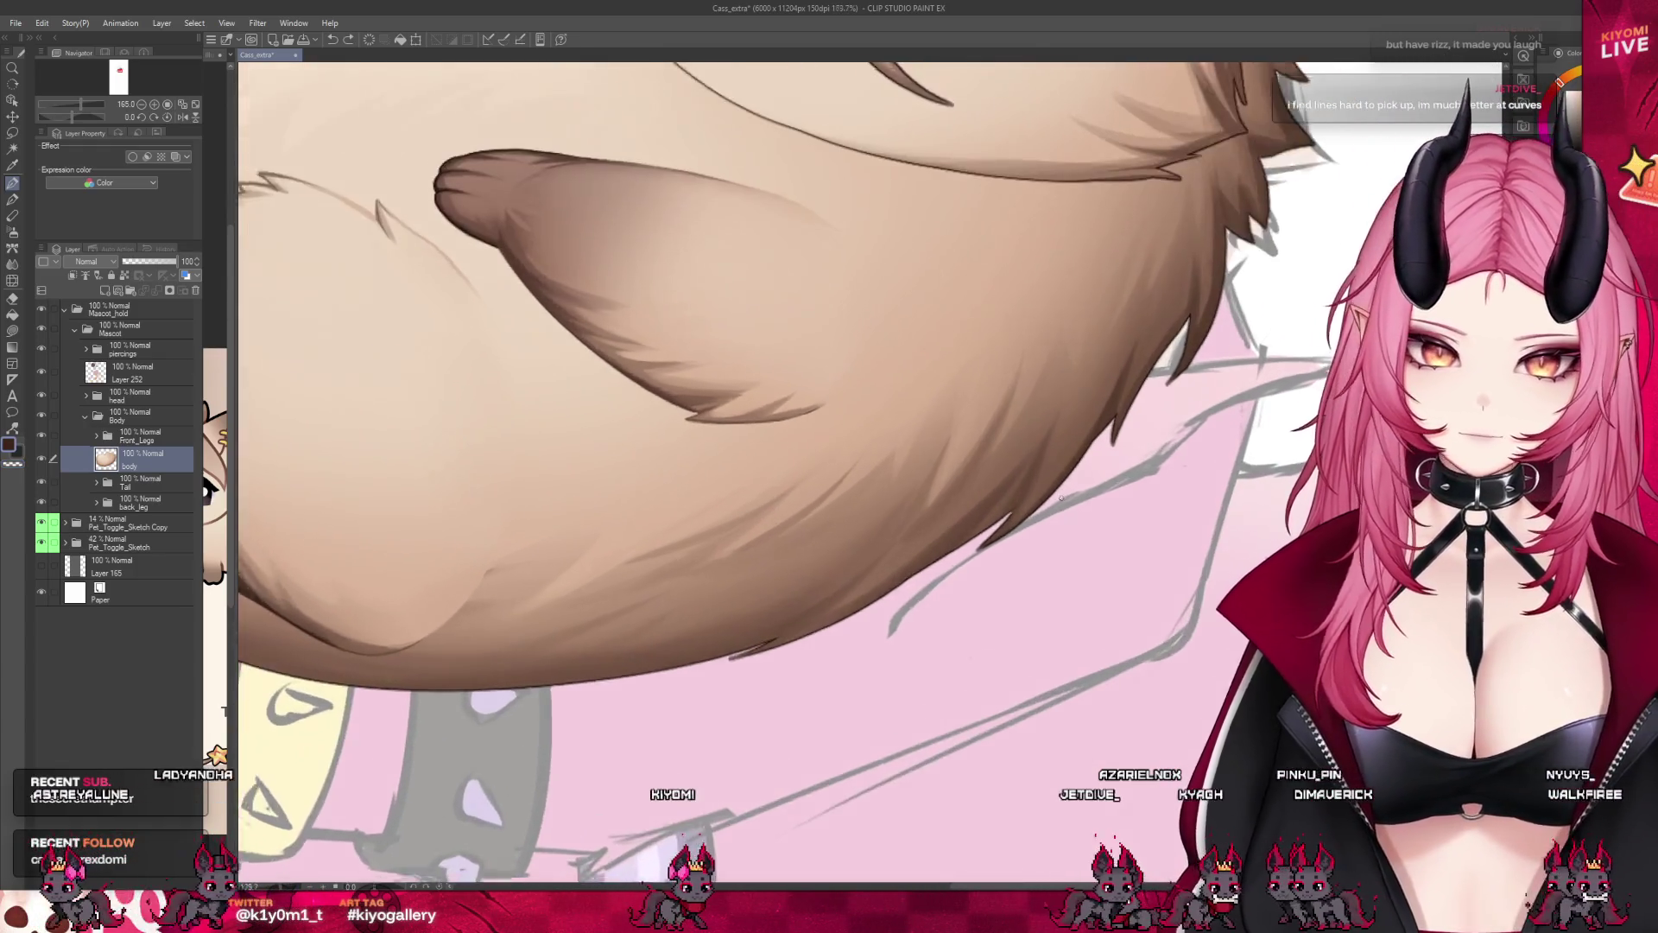
scroll(961, 485, up, 1)
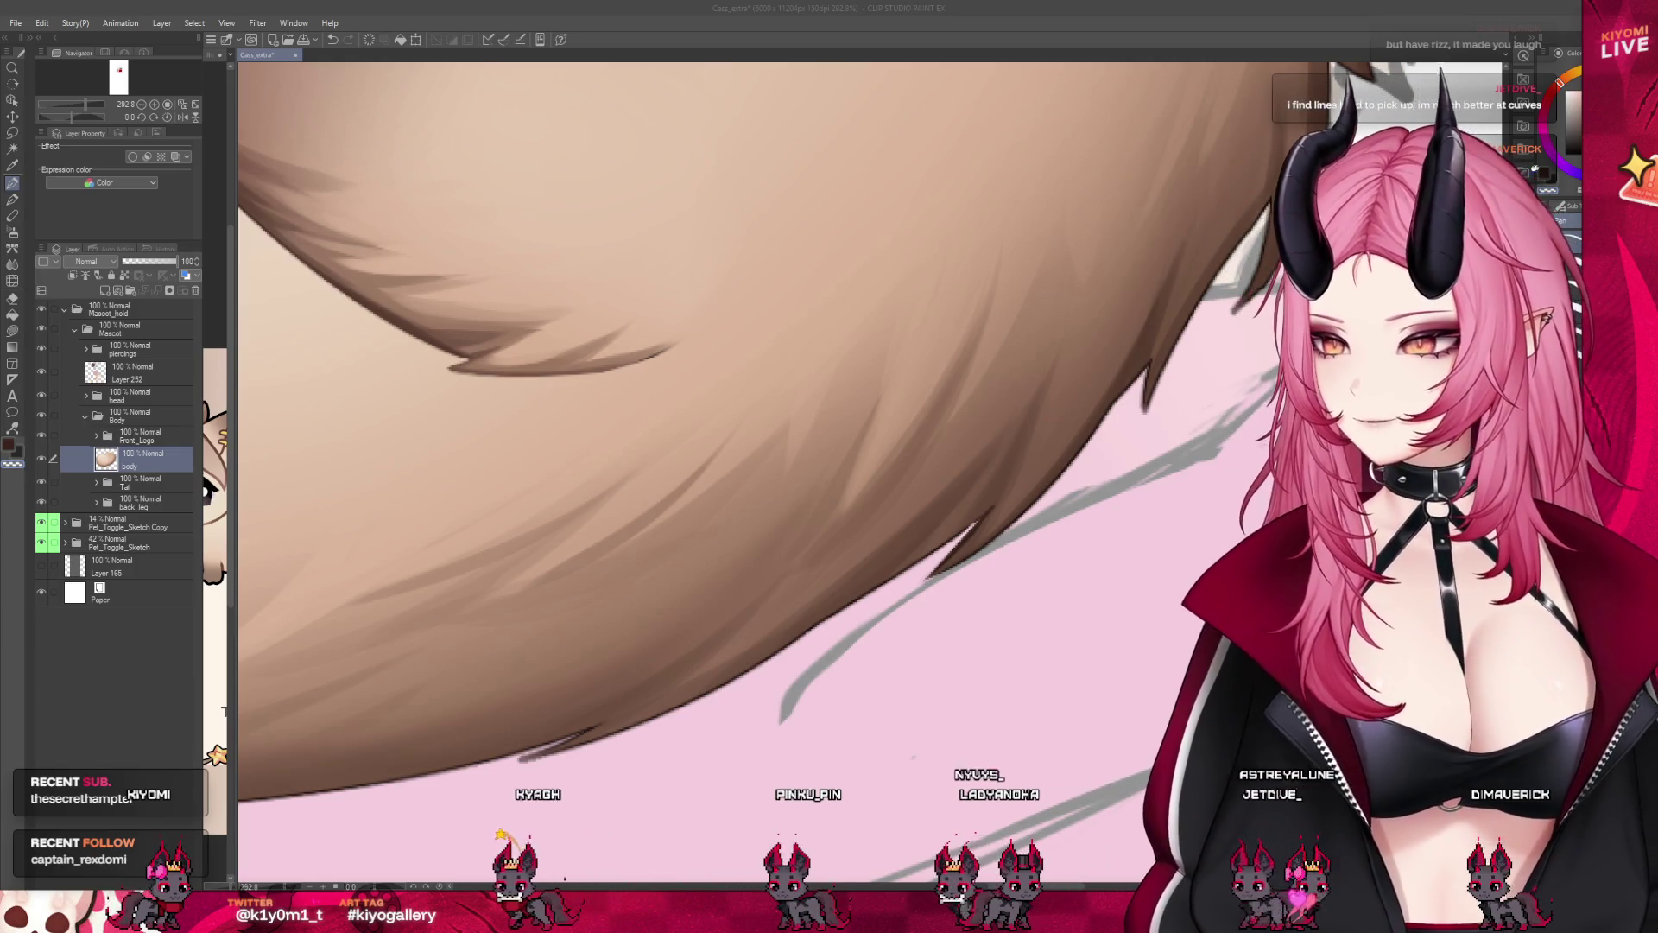
scroll(700, 466, up, 2)
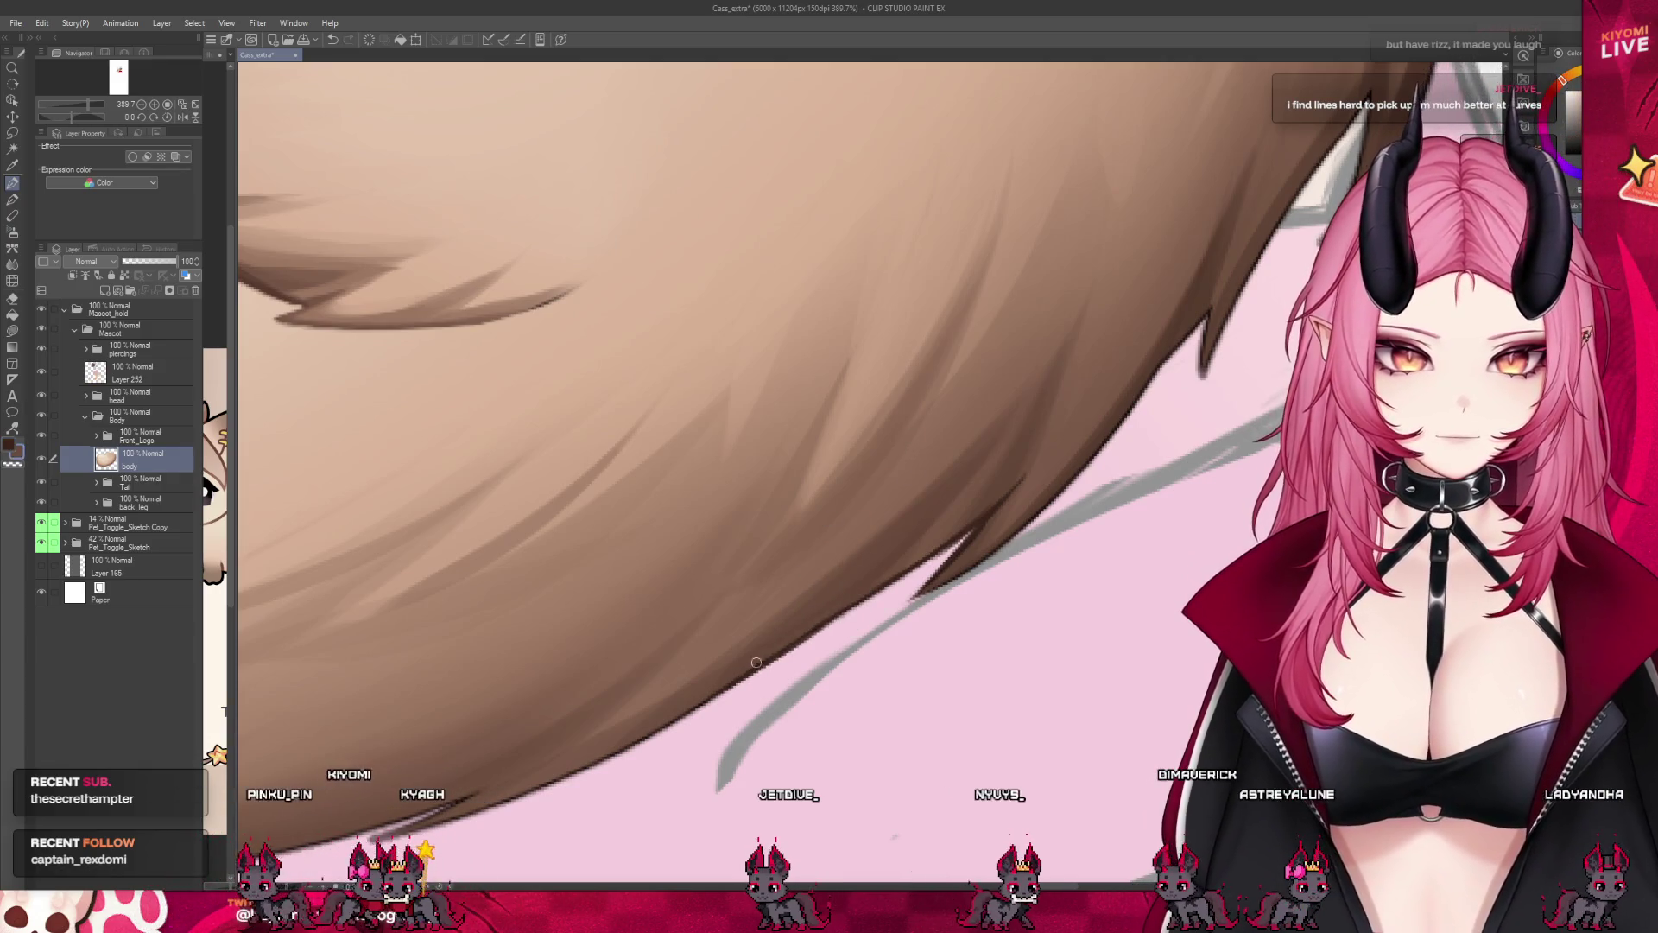
scroll(1139, 395, down, 2)
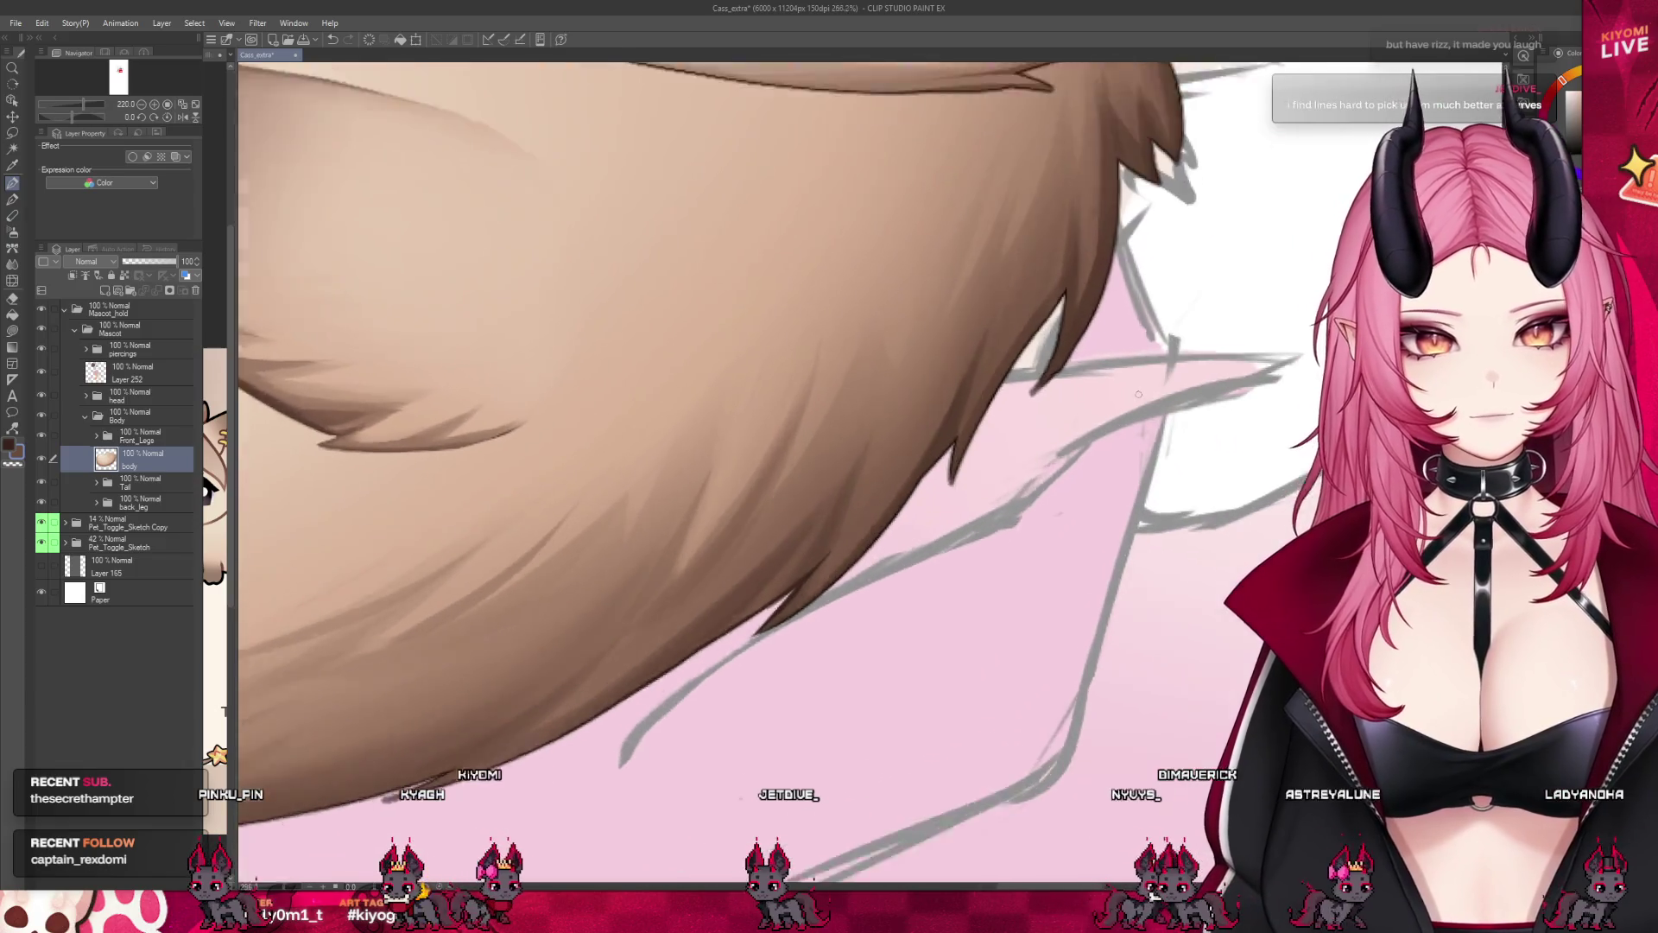
scroll(1138, 393, up, 2)
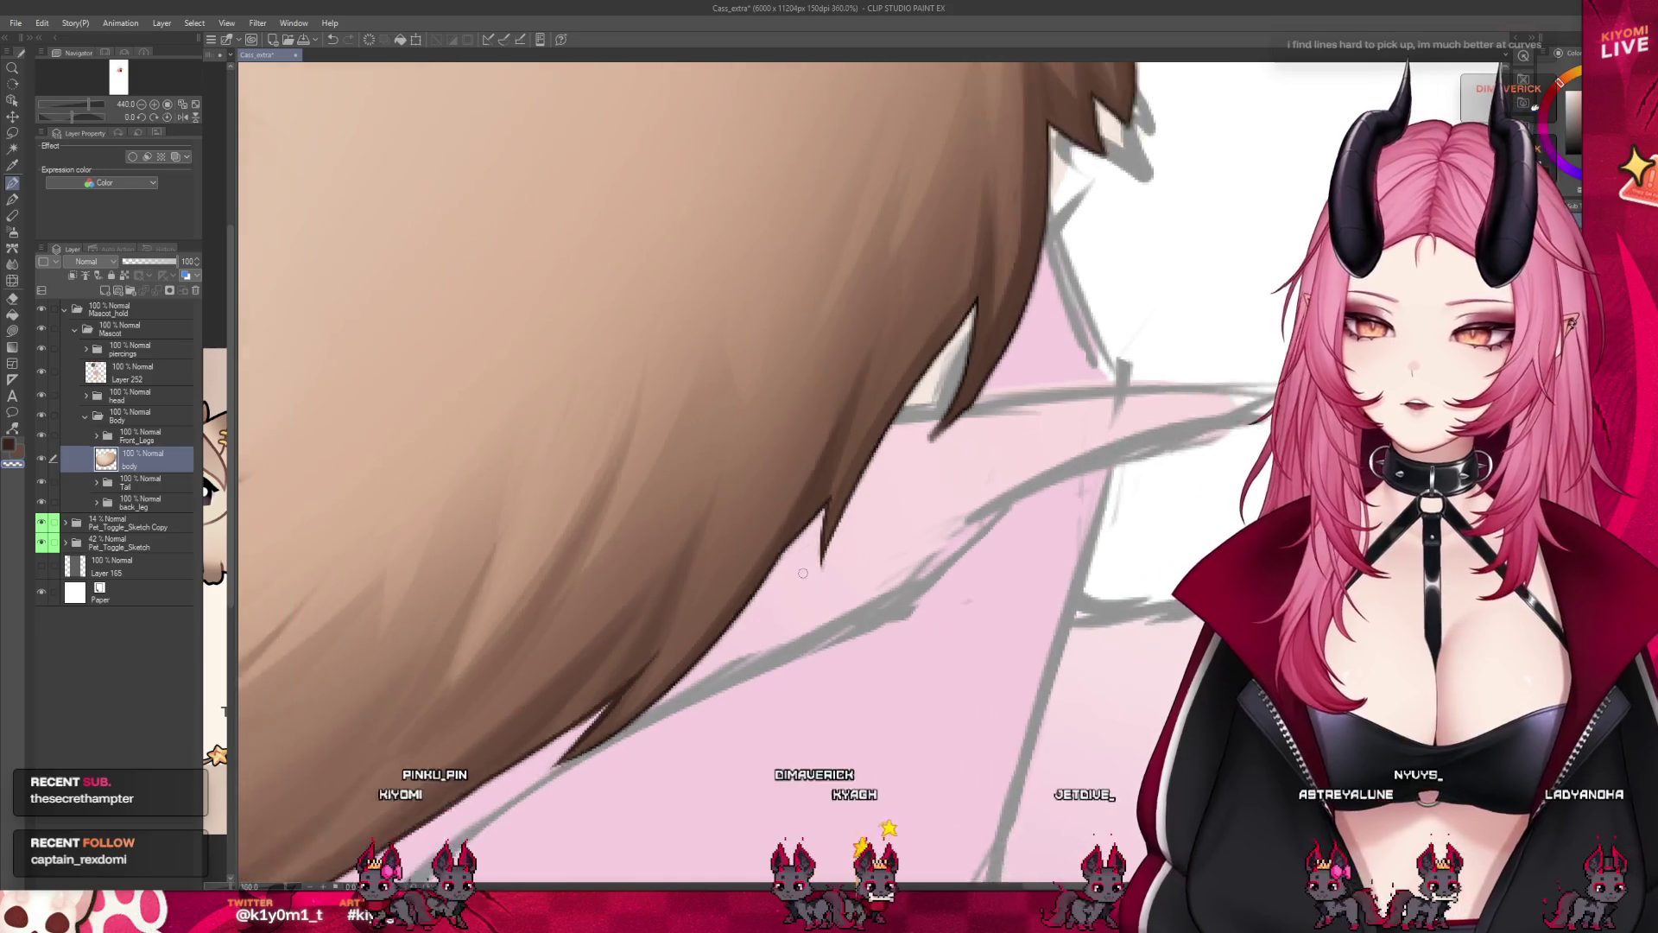
Pan the canvas over to the fur along the cat's edge beside its hair.
drag(818, 592, 915, 363)
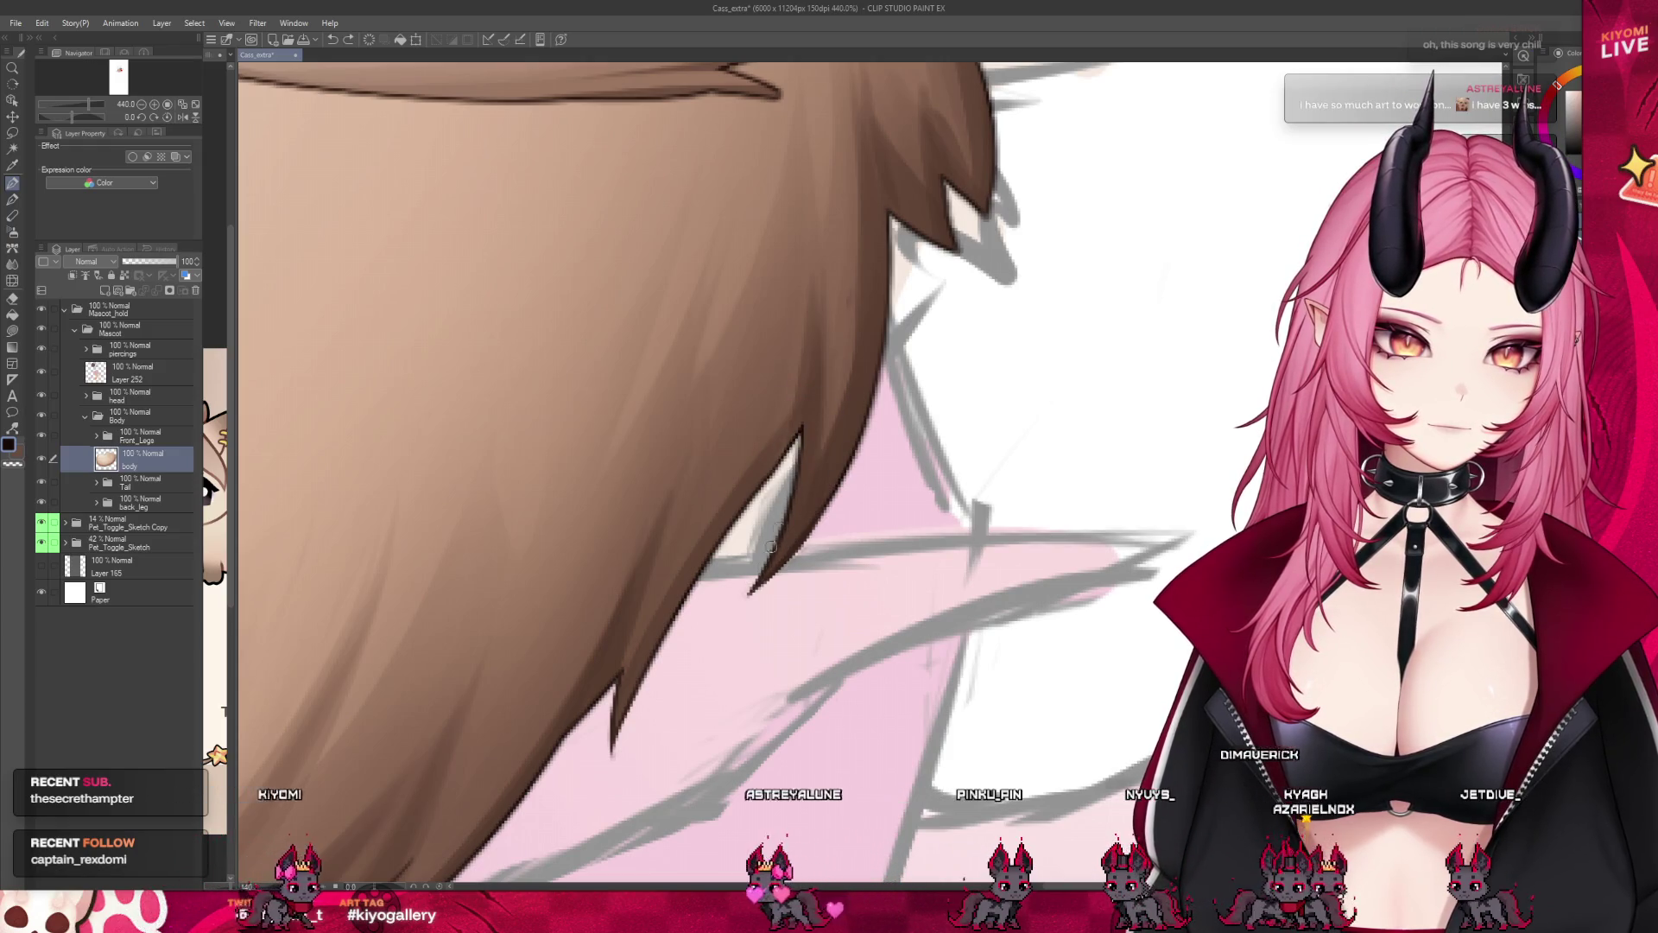
scroll(770, 575, down, 3)
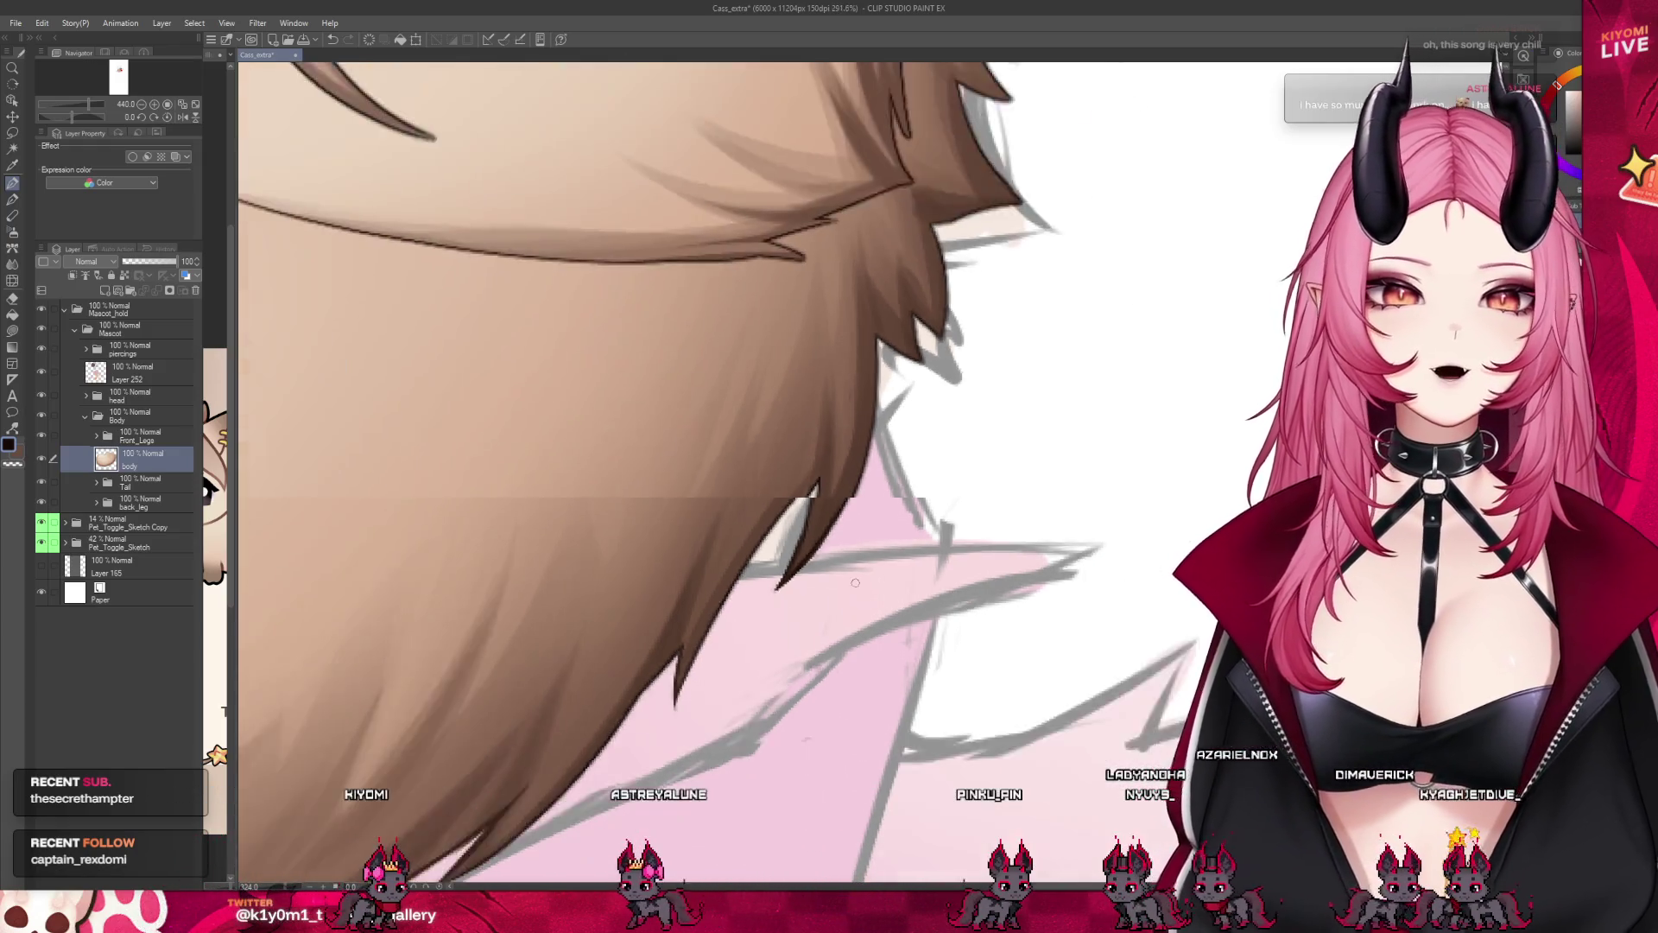
scroll(971, 198, down, 3)
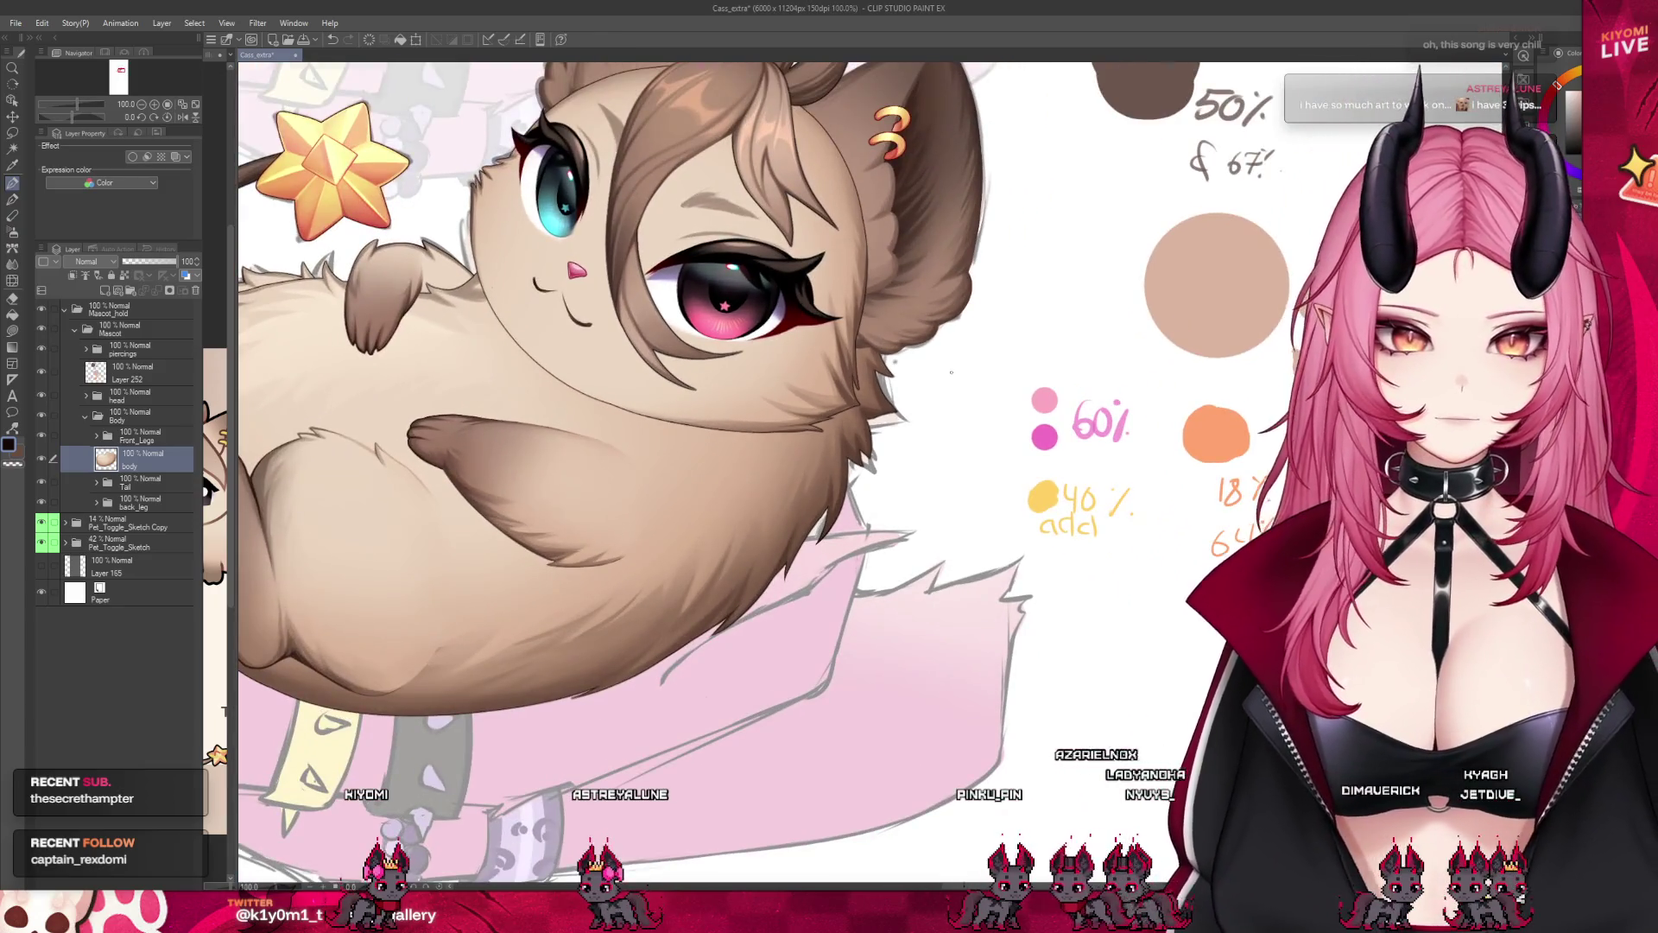
scroll(951, 372, up, 3)
scroll(951, 373, up, 2)
scroll(961, 390, up, 2)
scroll(972, 409, up, 1)
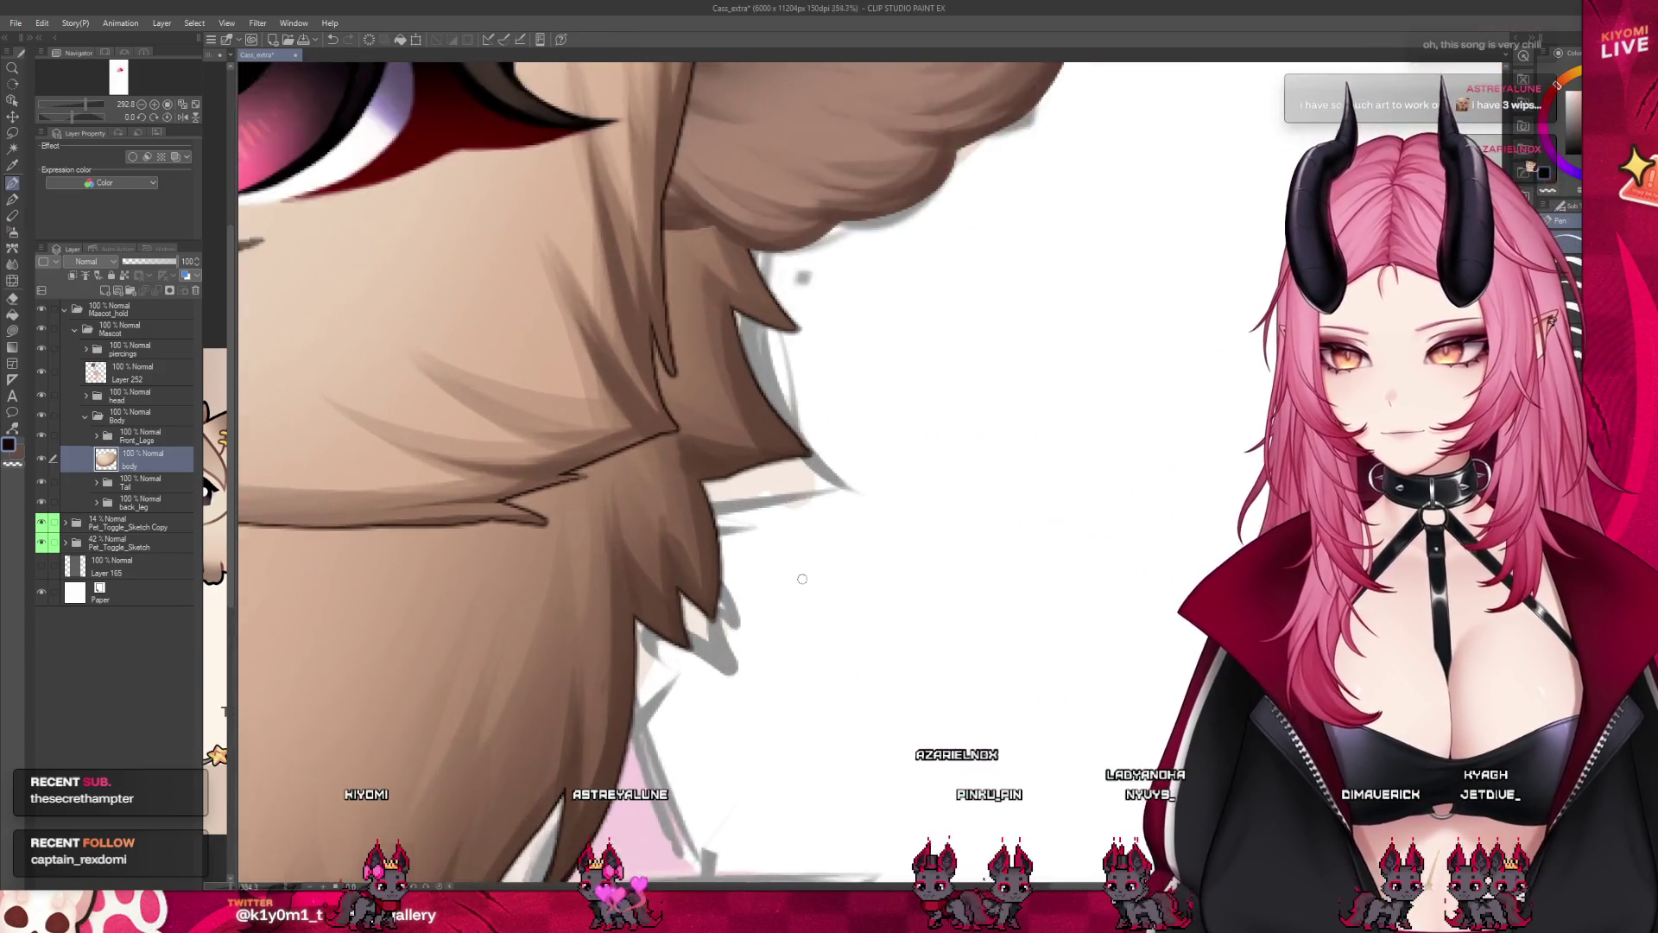
scroll(982, 426, up, 2)
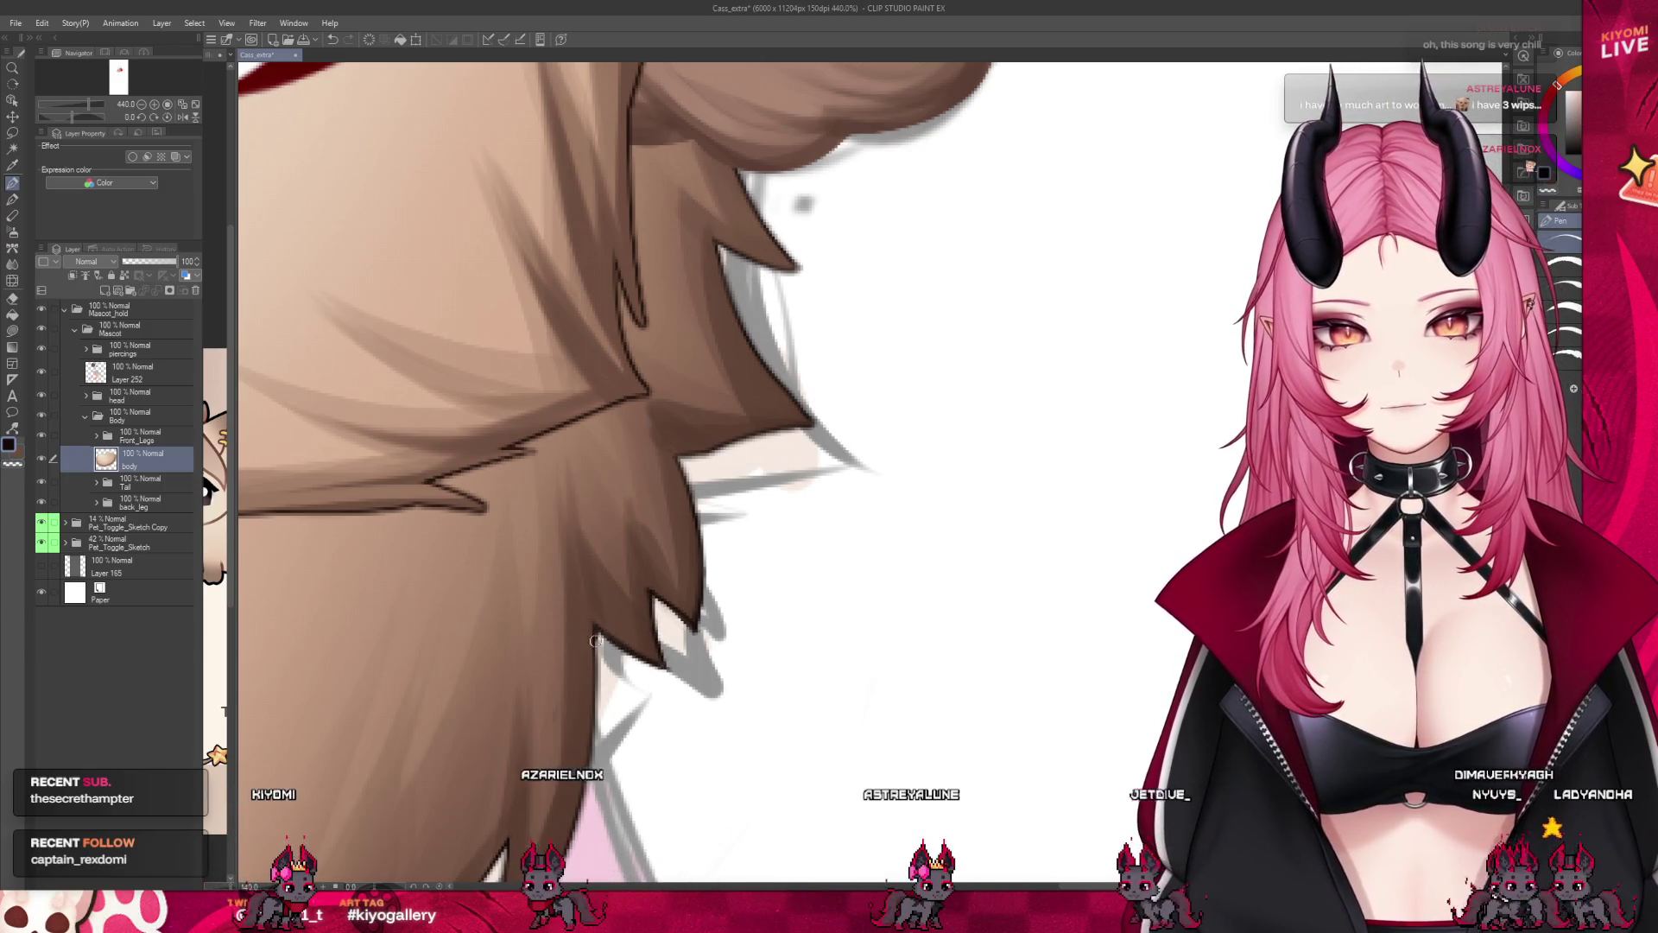
scroll(908, 269, up, 2)
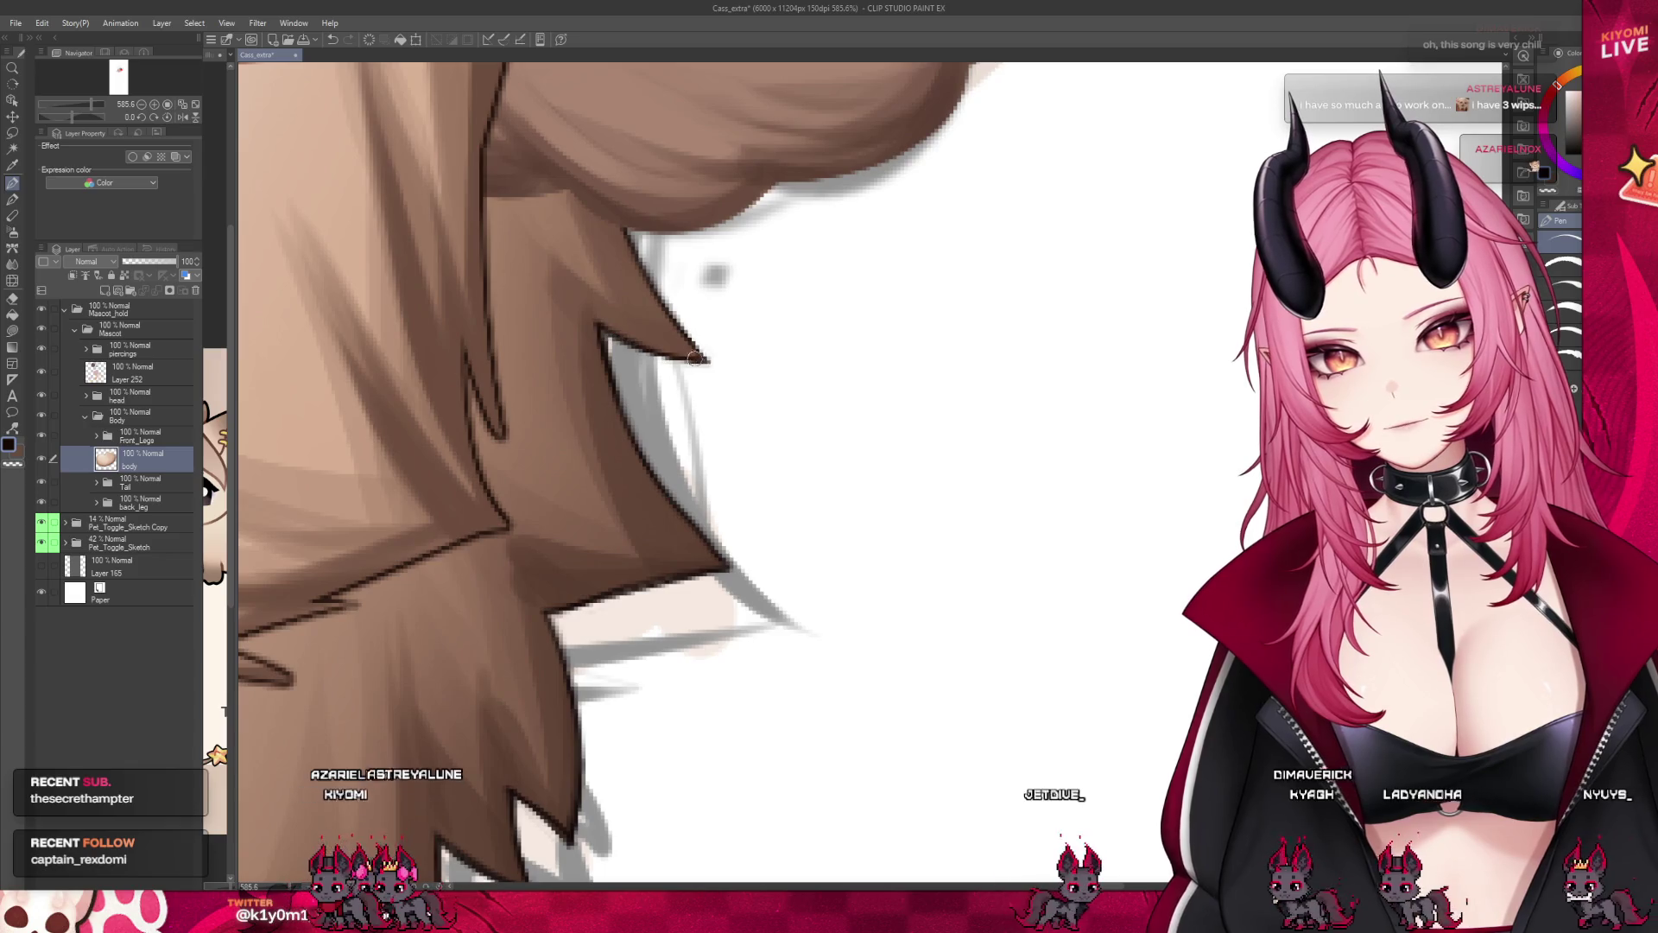
scroll(855, 513, down, 3)
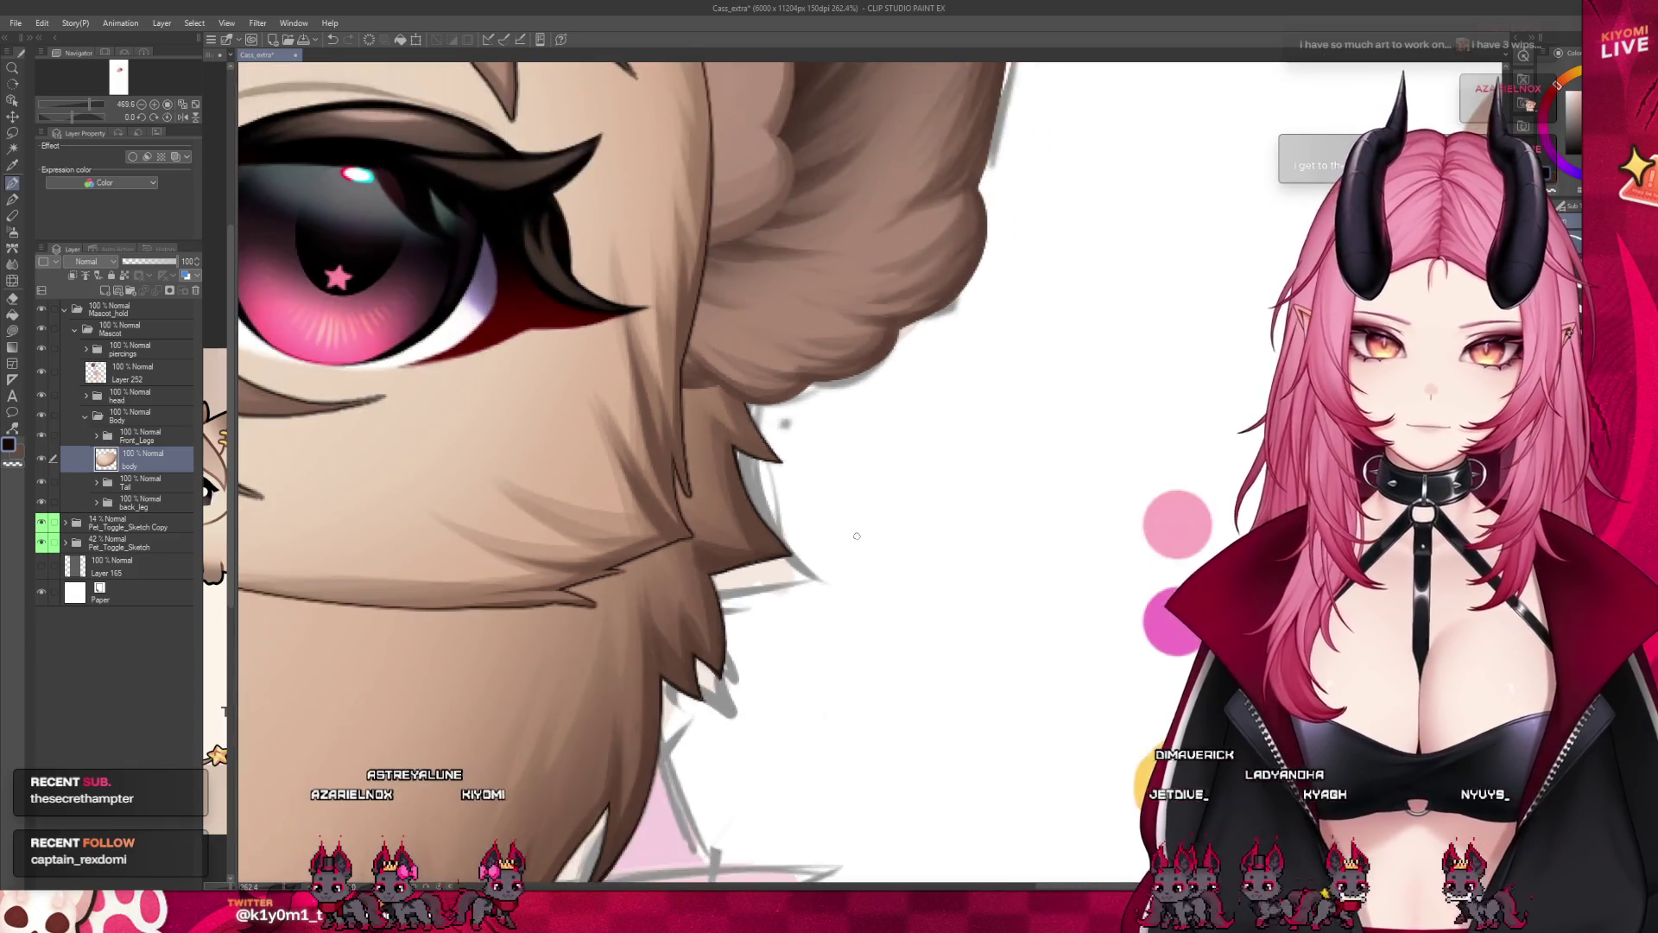
scroll(855, 515, down, 3)
scroll(854, 514, down, 3)
scroll(856, 514, down, 3)
scroll(856, 515, down, 2)
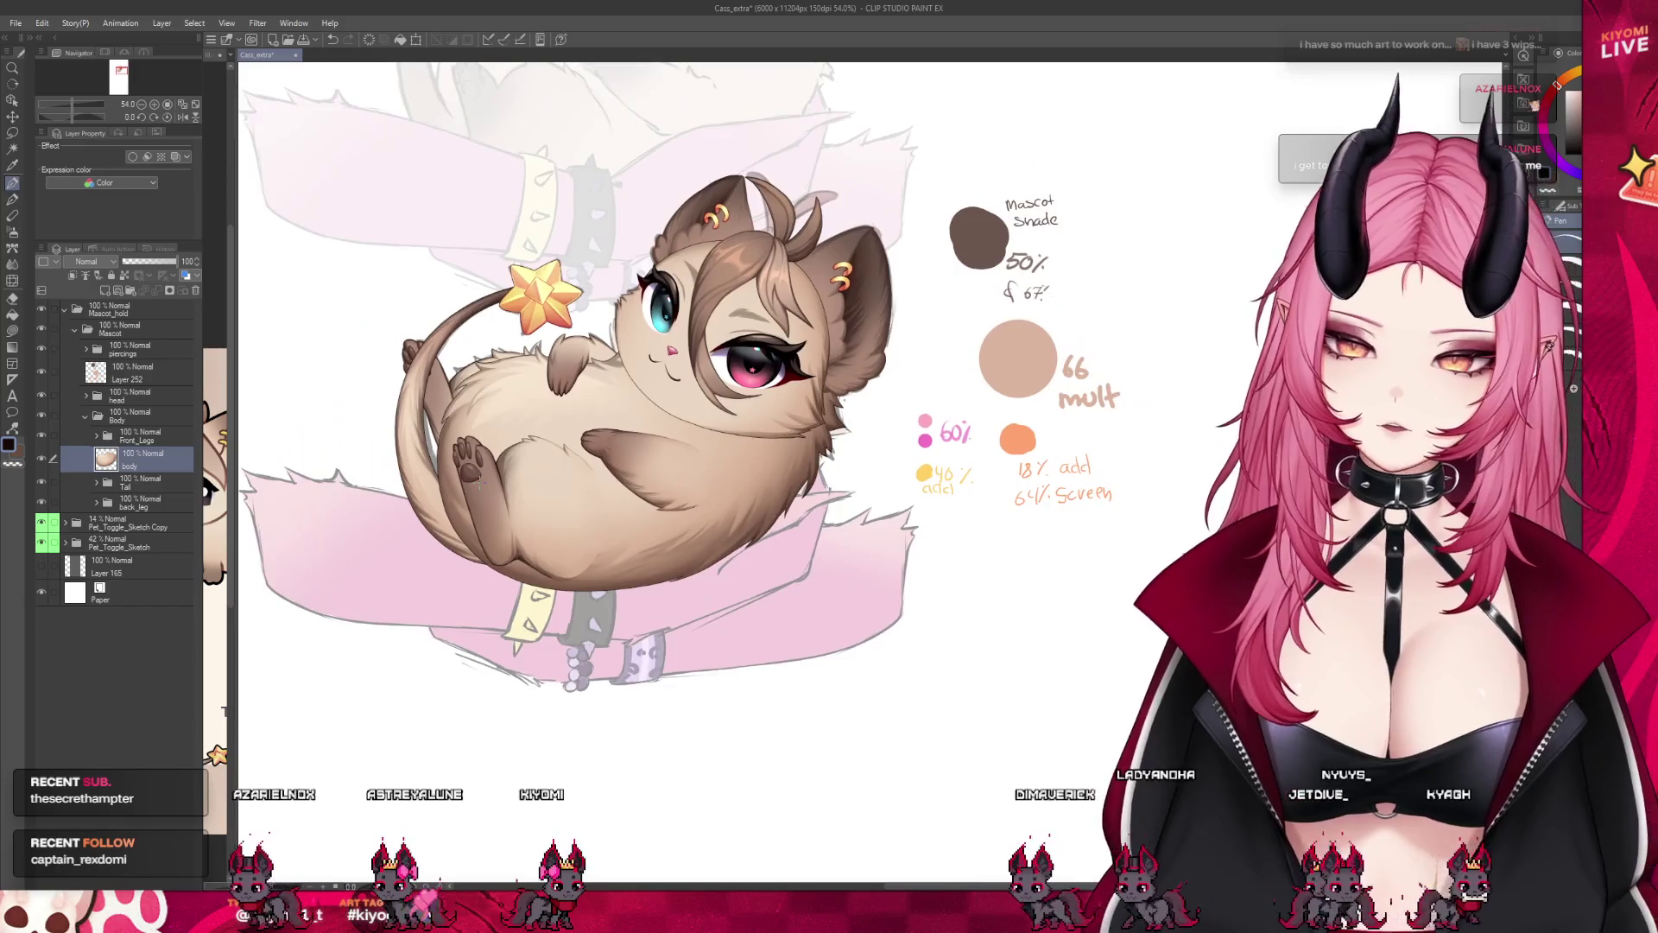
scroll(855, 513, up, 1)
scroll(958, 640, up, 2)
scroll(959, 639, up, 2)
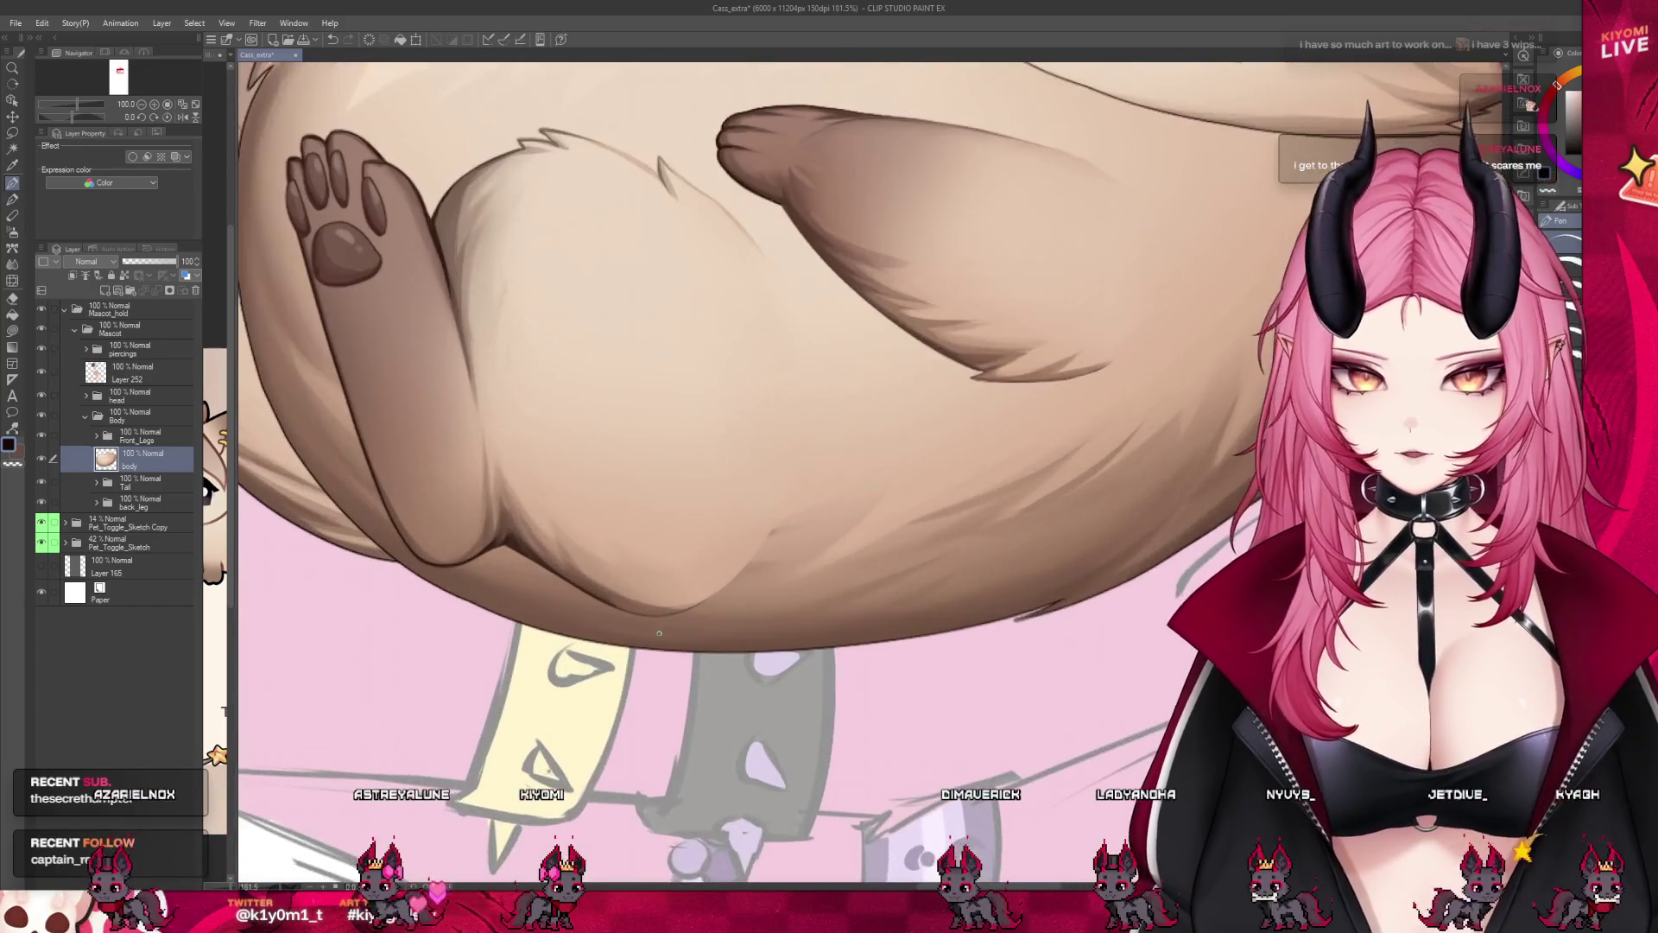
scroll(959, 640, up, 2)
scroll(959, 640, up, 1)
scroll(959, 640, up, 1)
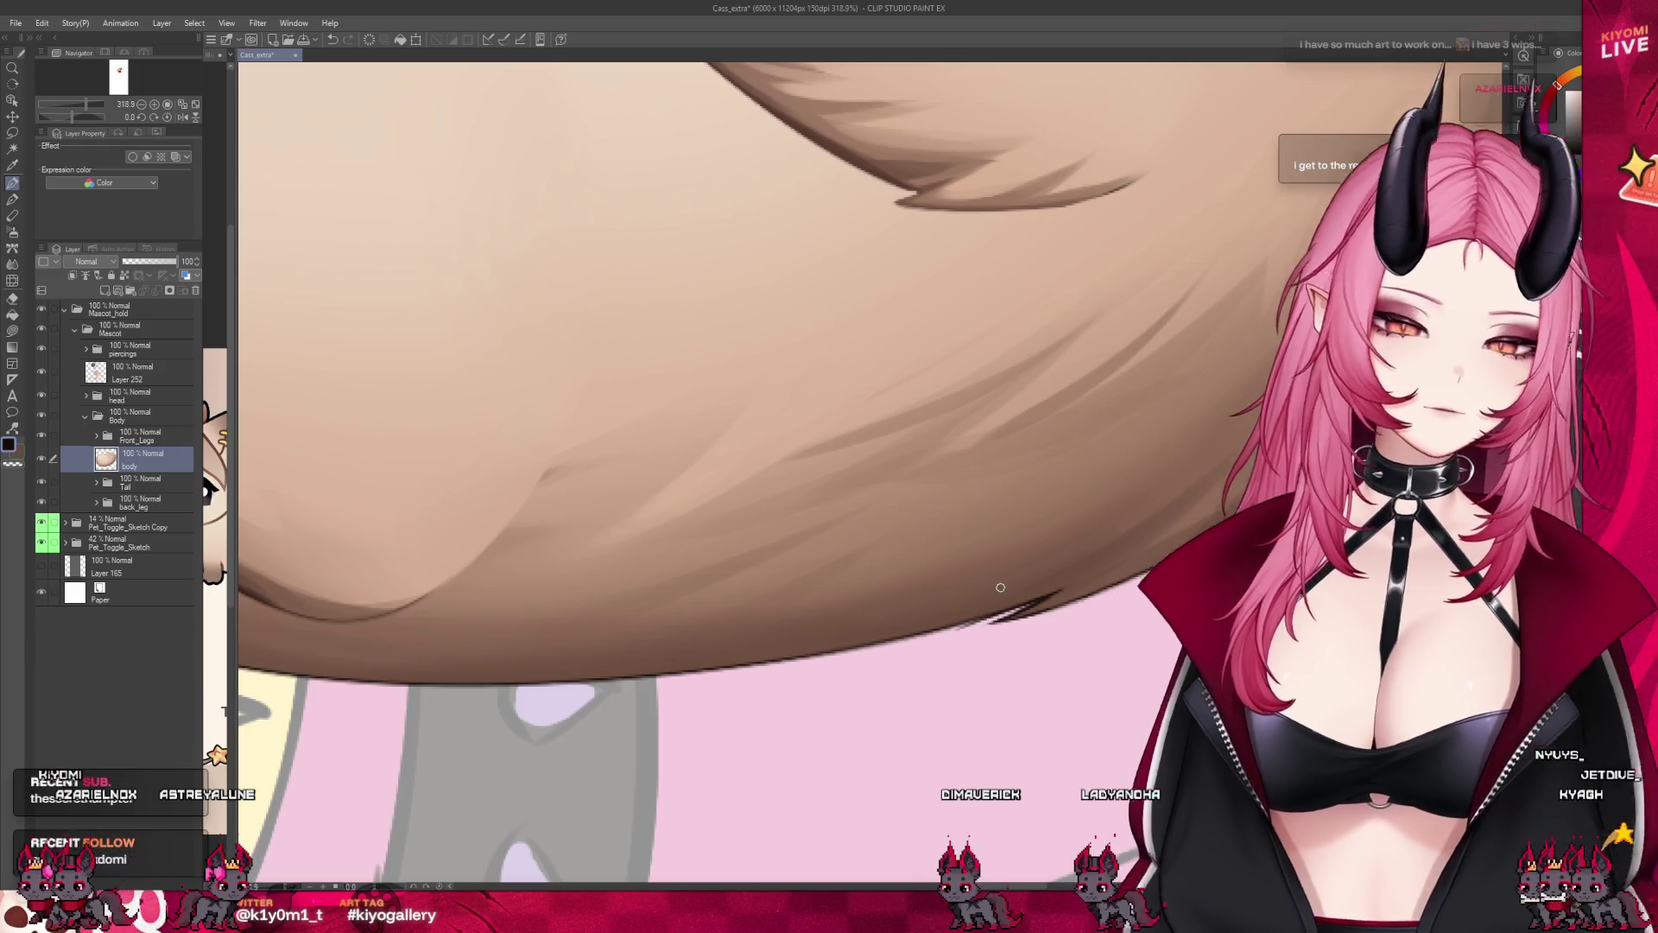
scroll(1000, 587, down, 2)
scroll(906, 441, down, 2)
scroll(834, 305, down, 2)
scroll(833, 306, up, 2)
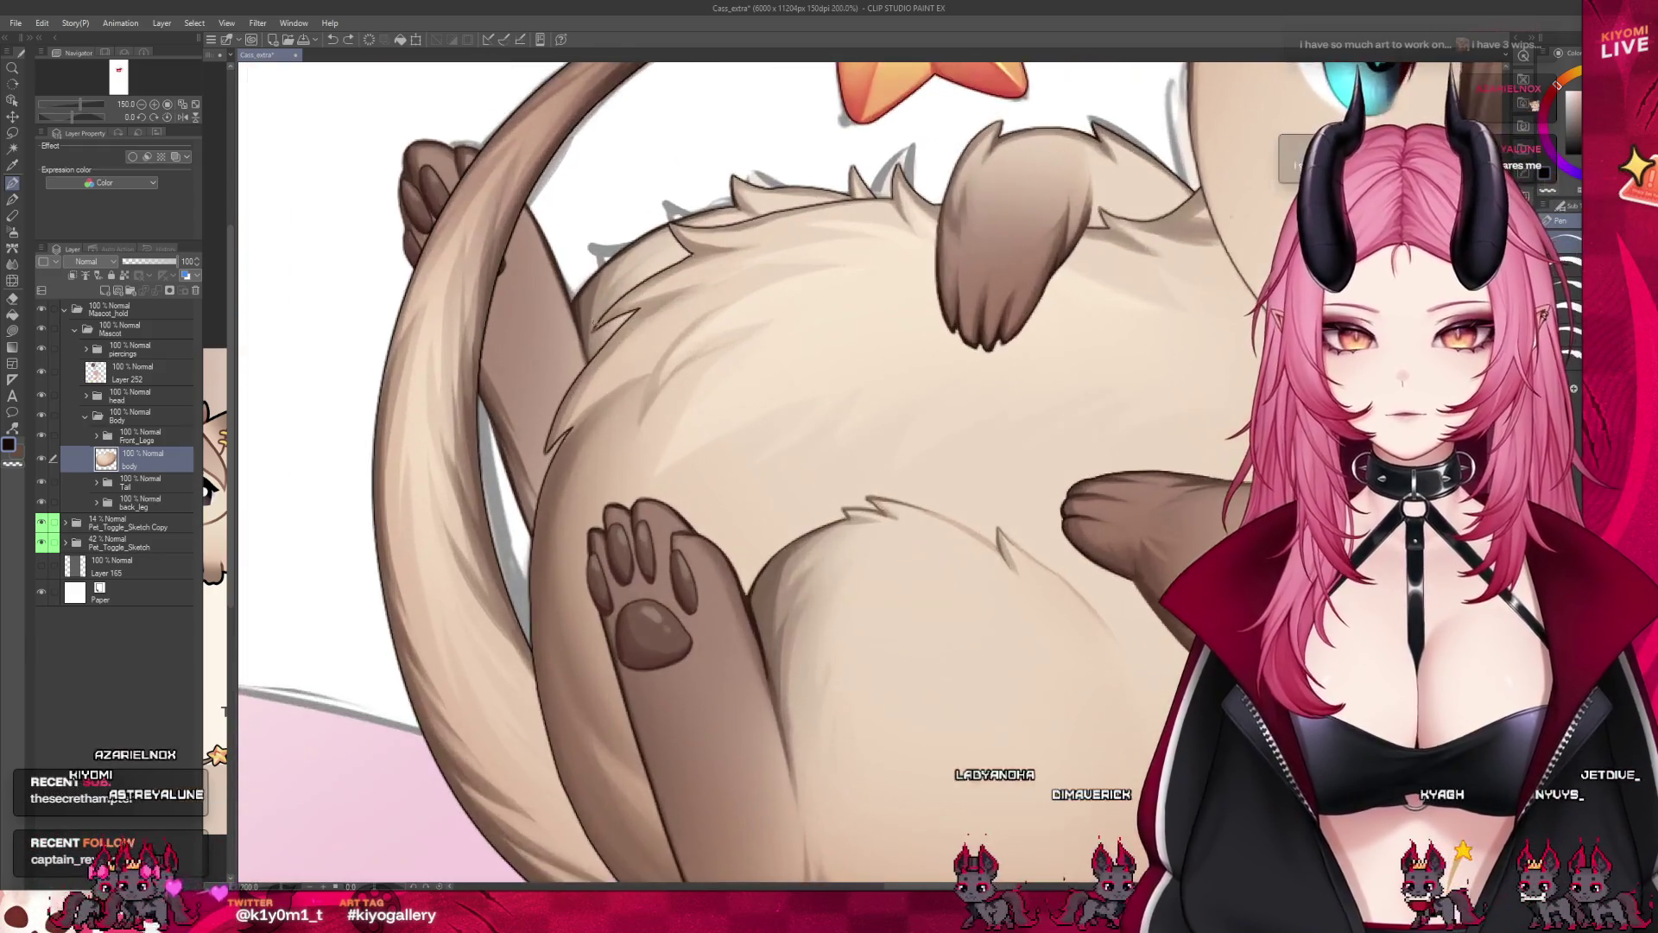
scroll(726, 363, up, 2)
scroll(543, 434, up, 2)
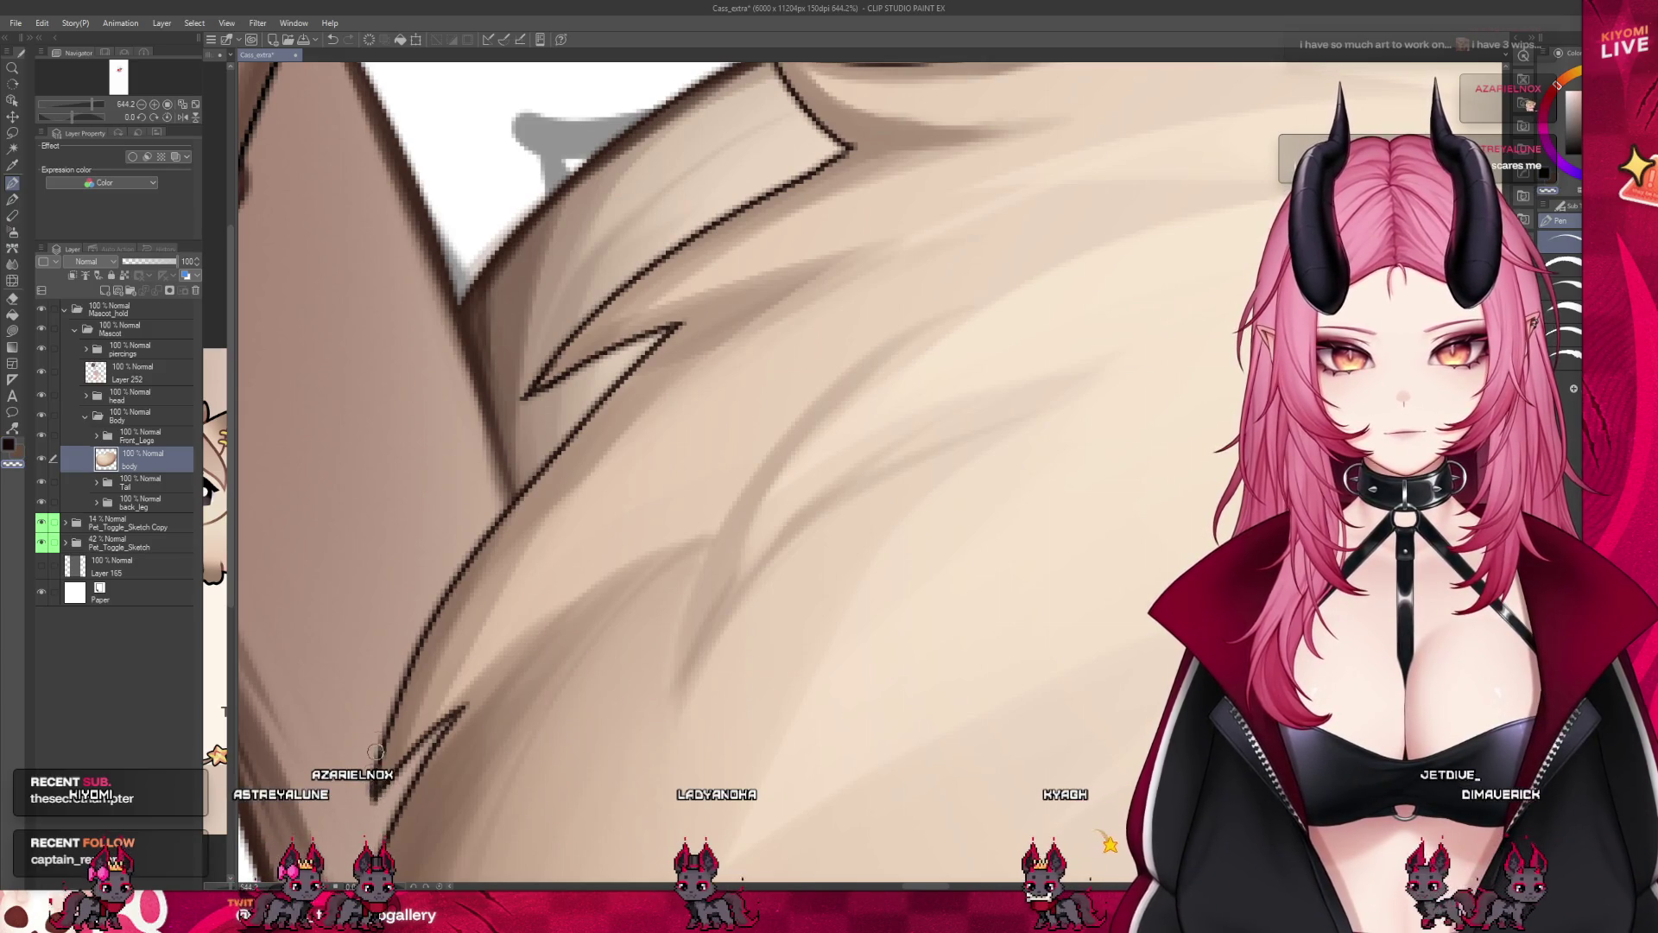
scroll(466, 693, down, 2)
scroll(725, 480, down, 1)
scroll(994, 264, down, 1)
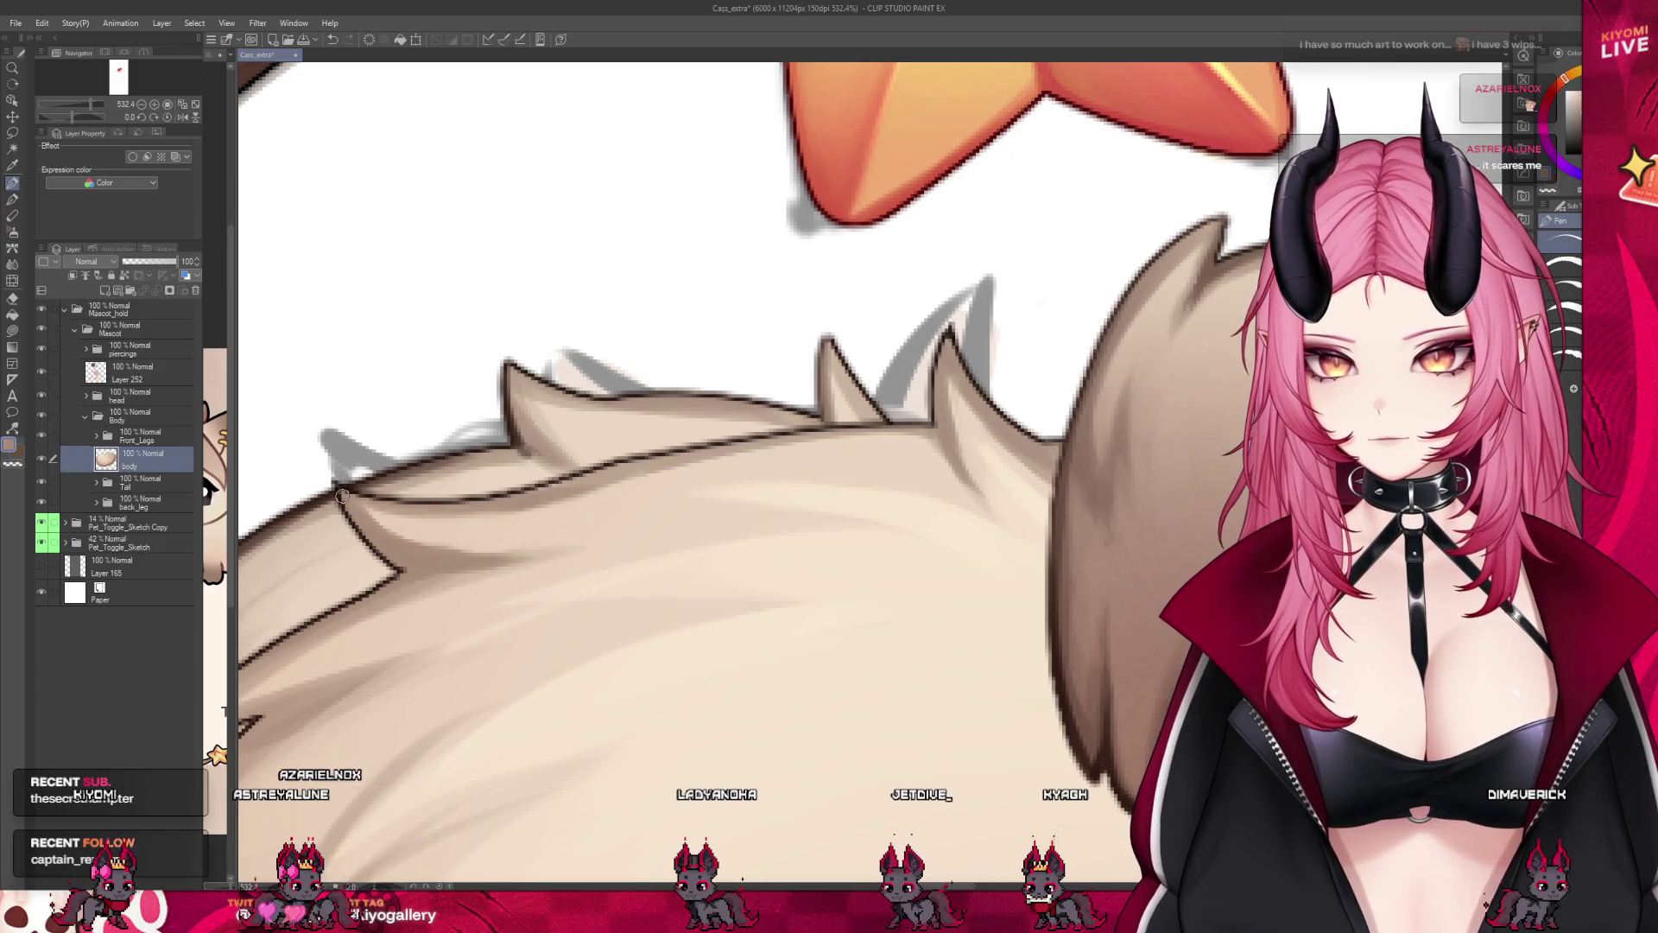
Centre the brown front paw in view and hide the front paws to see the belly fur beneath.
drag(400, 503, 152, 541)
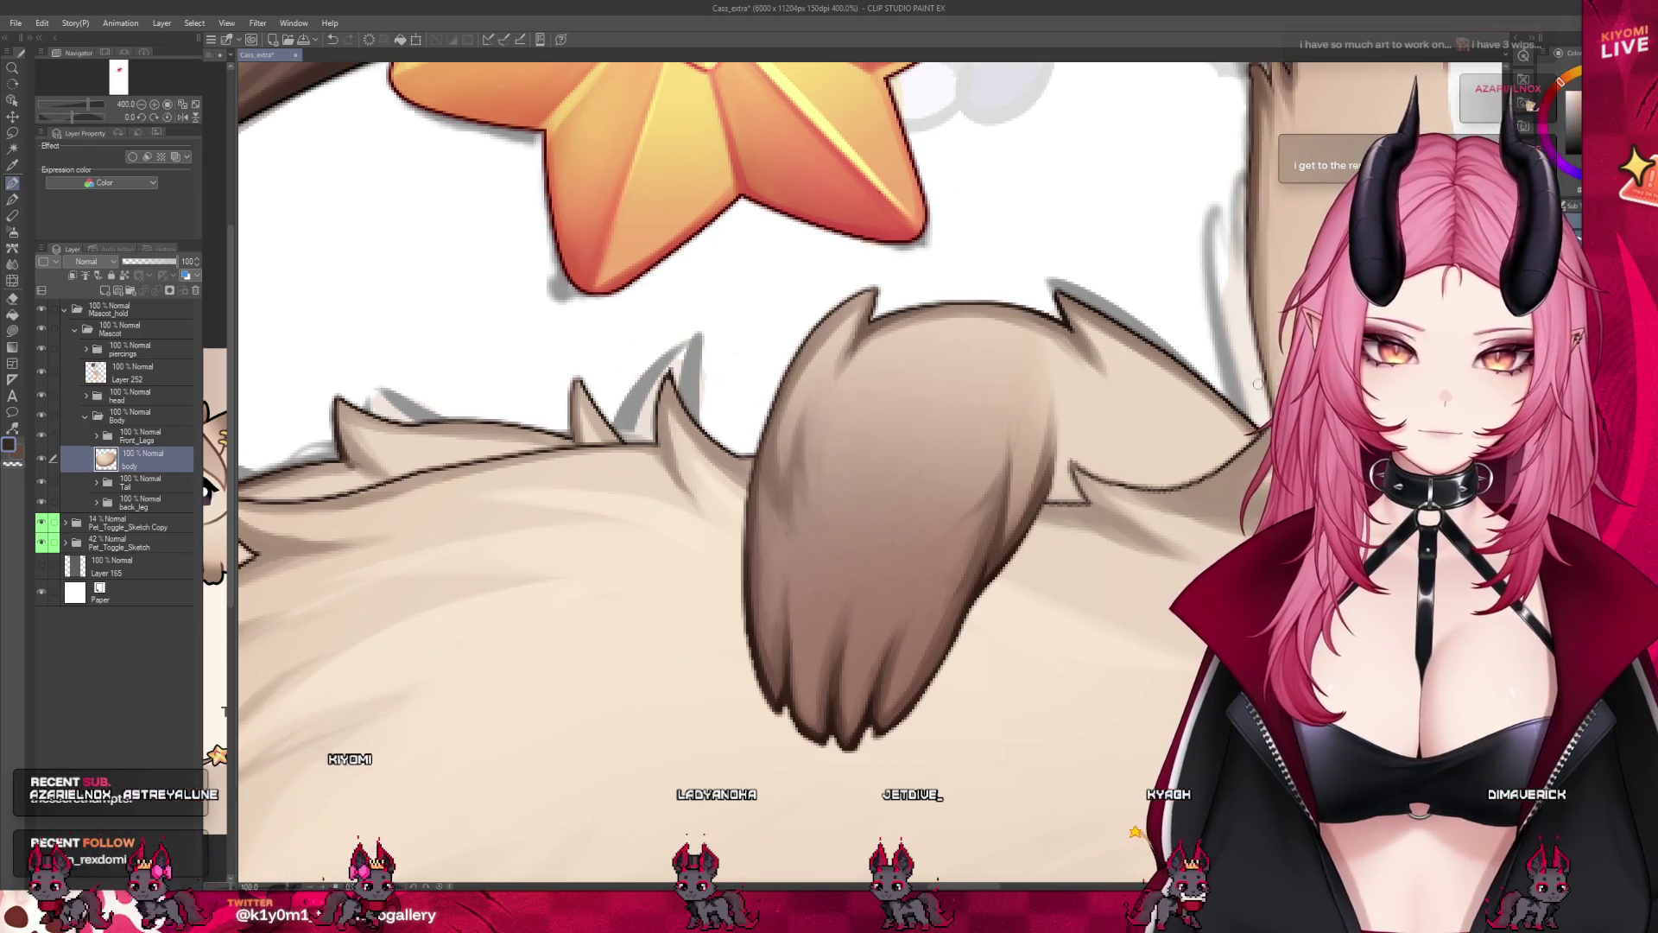
scroll(1170, 508, up, 1)
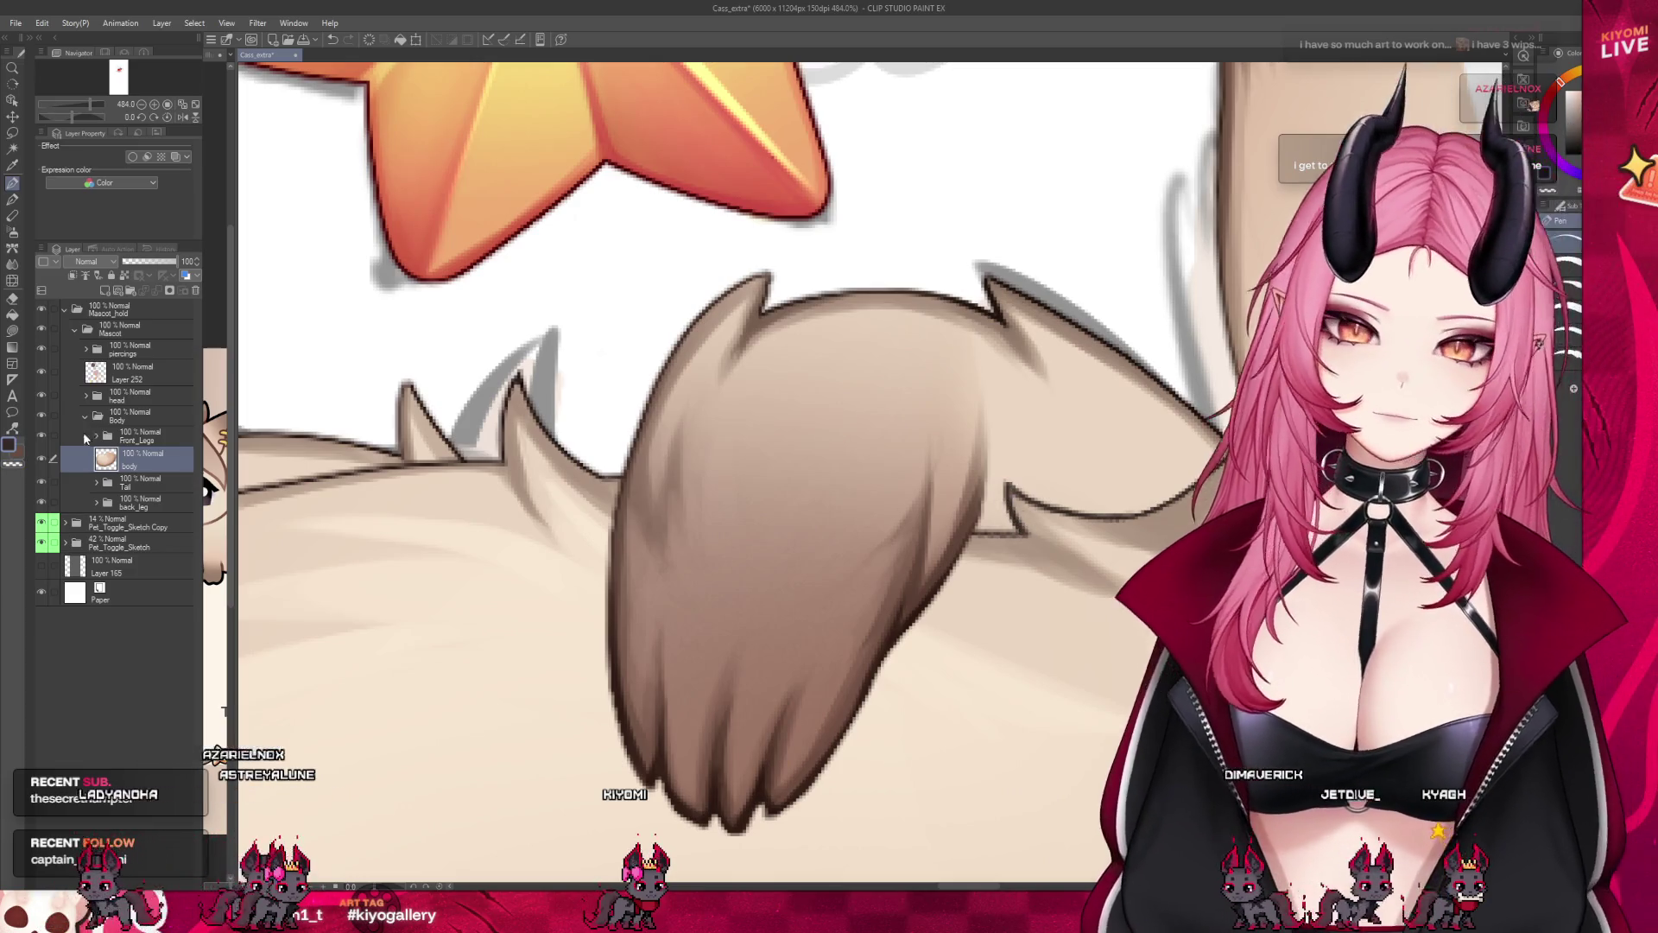
key(ctrl+z)
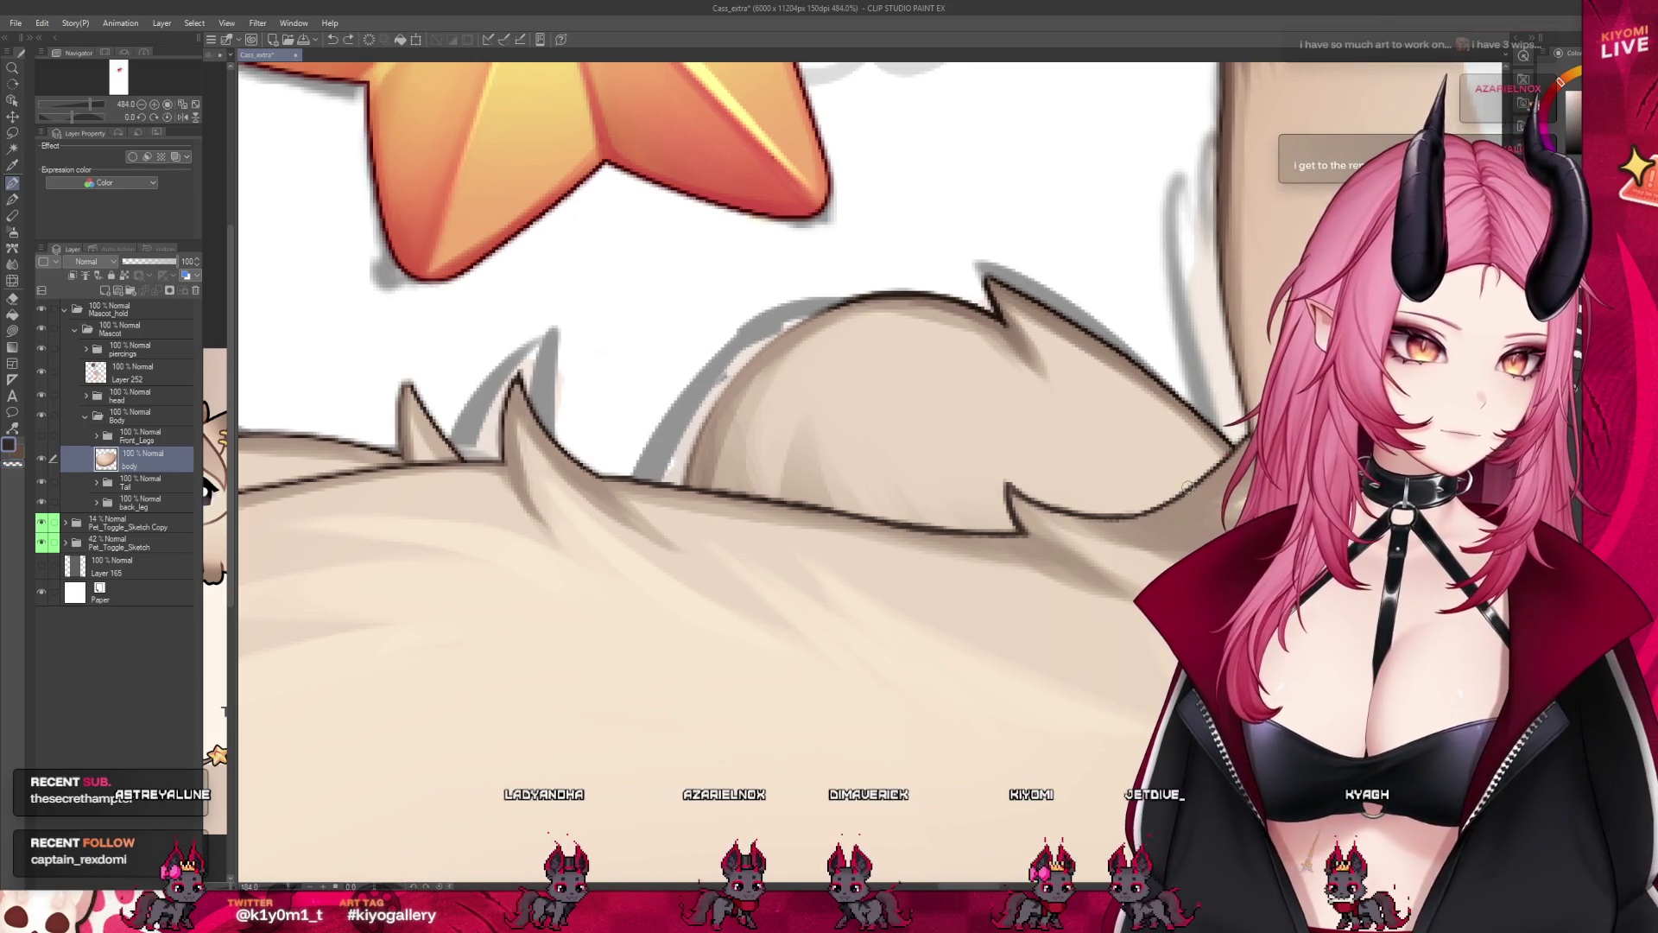
scroll(777, 432, down, 1)
scroll(777, 431, down, 1)
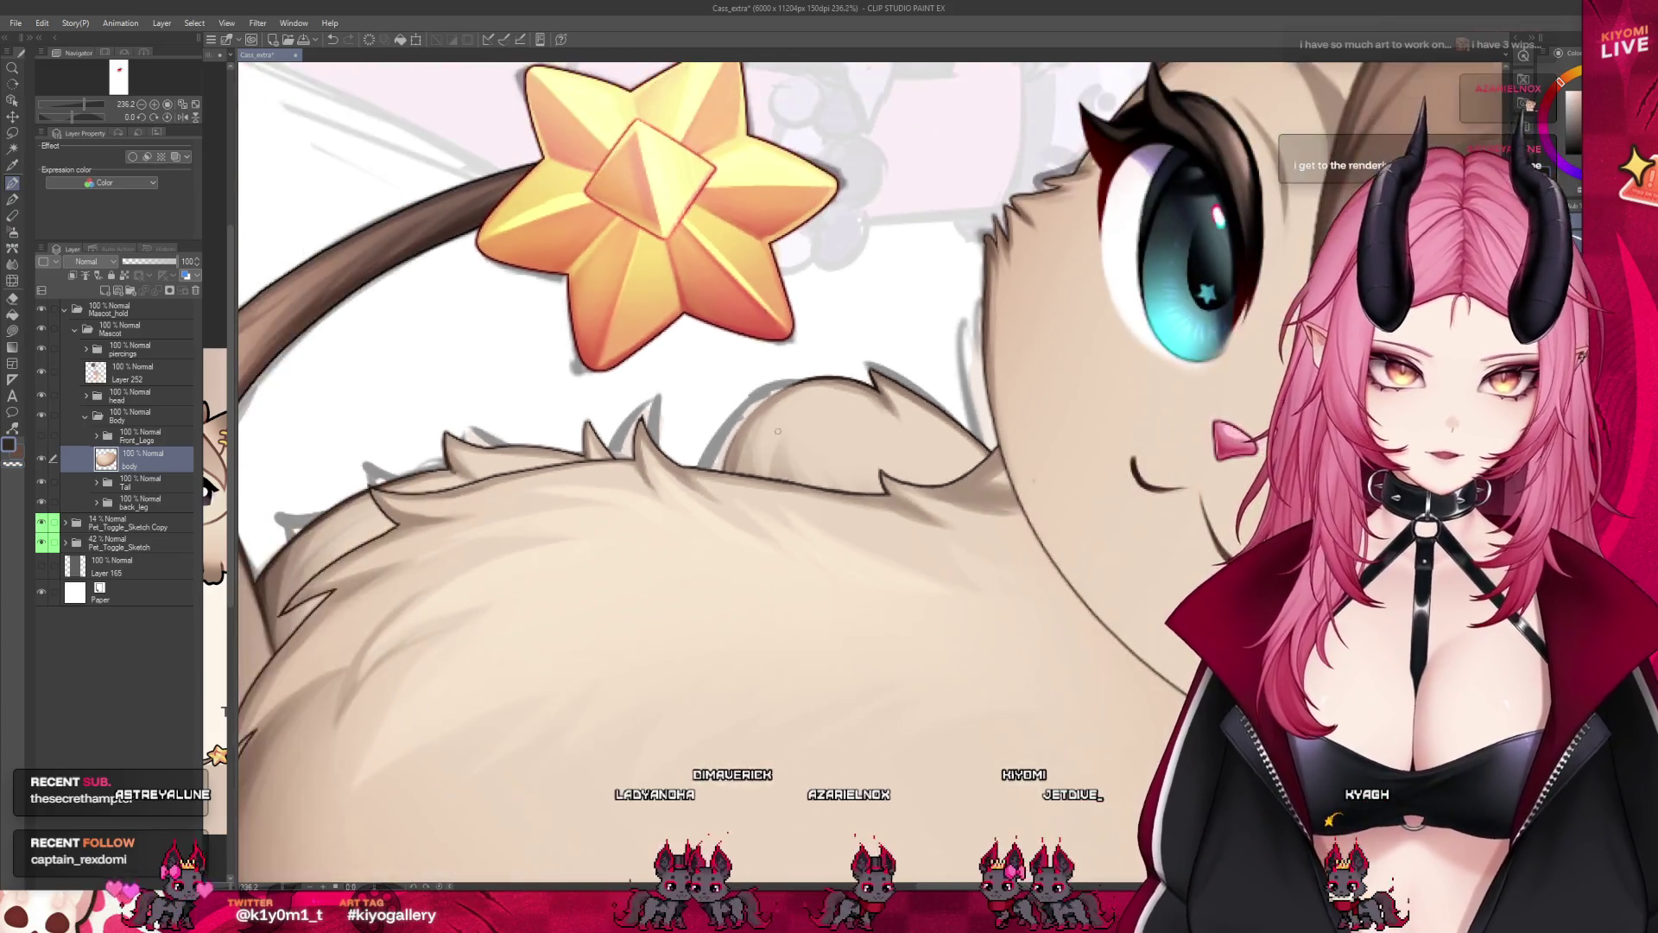
scroll(778, 432, down, 2)
scroll(777, 431, down, 1)
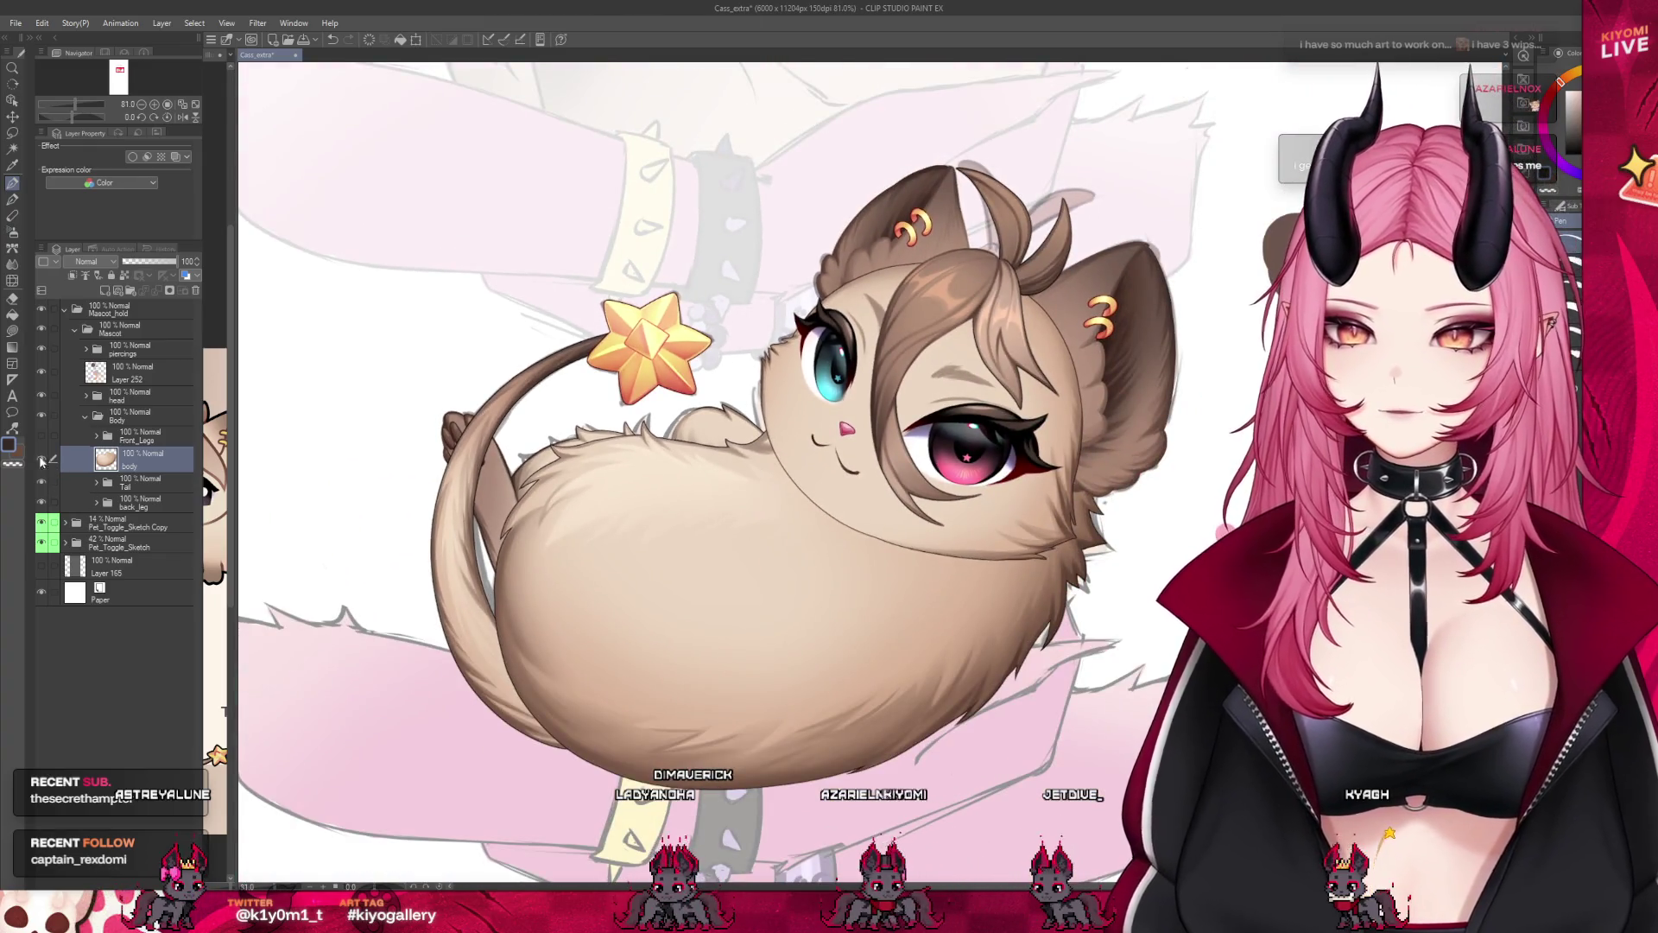
Show the Front_Legs folder, check which of its layers carries the border effect, then collapse Front_Legs and Body.
click(42, 440)
scroll(777, 431, down, 1)
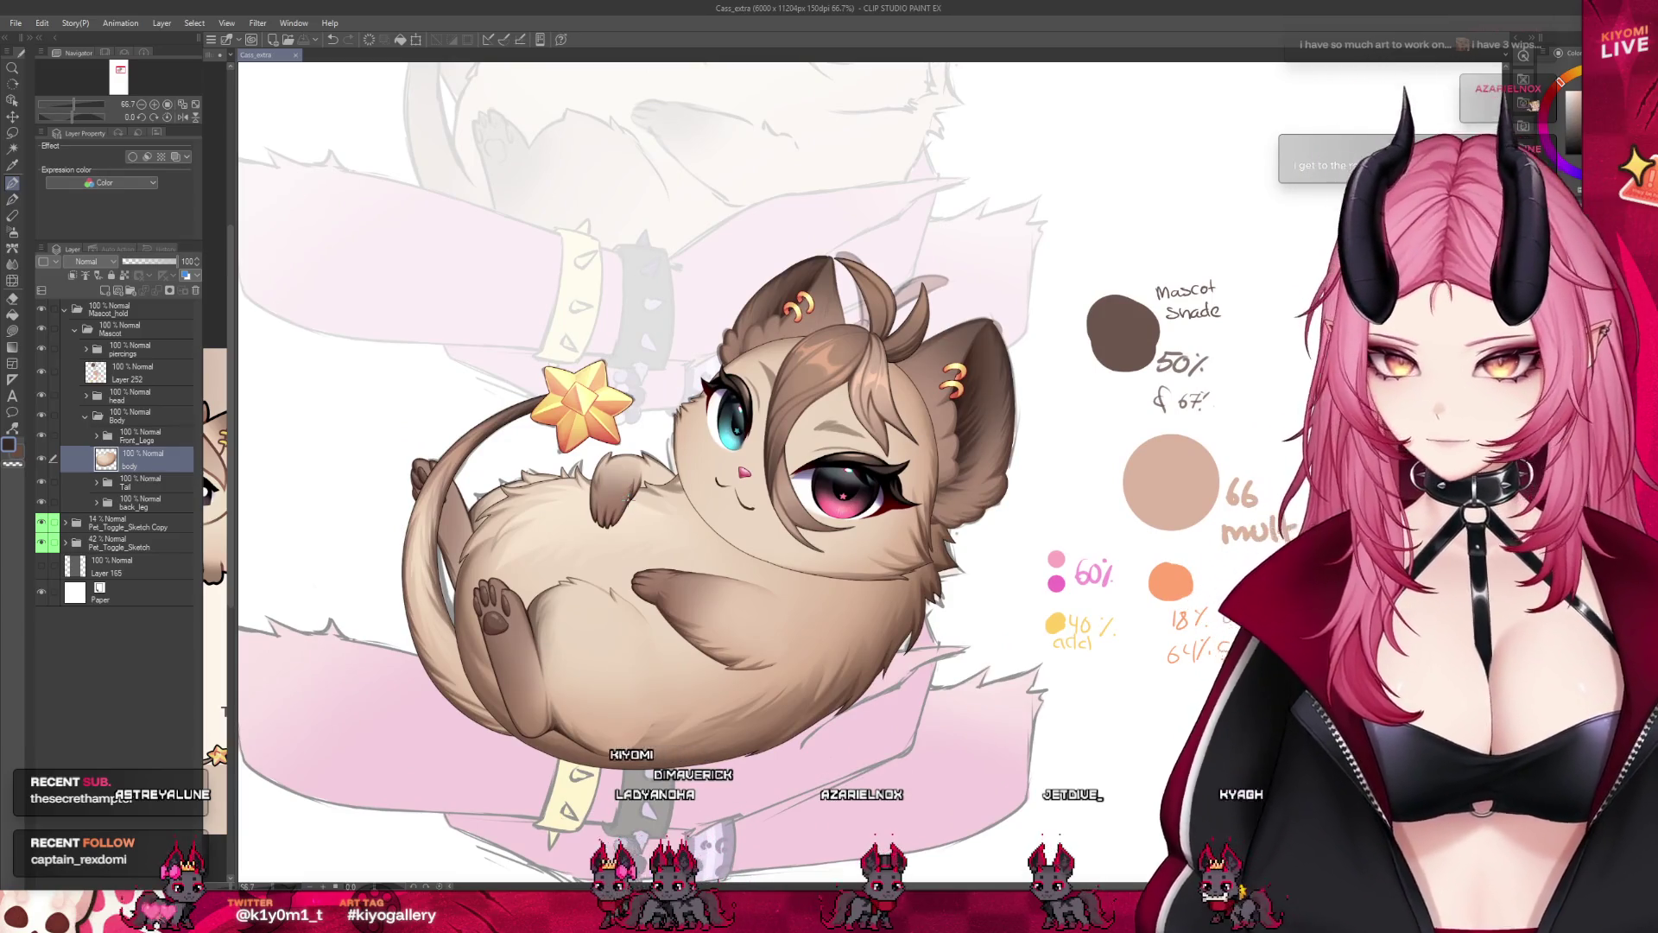
click(98, 437)
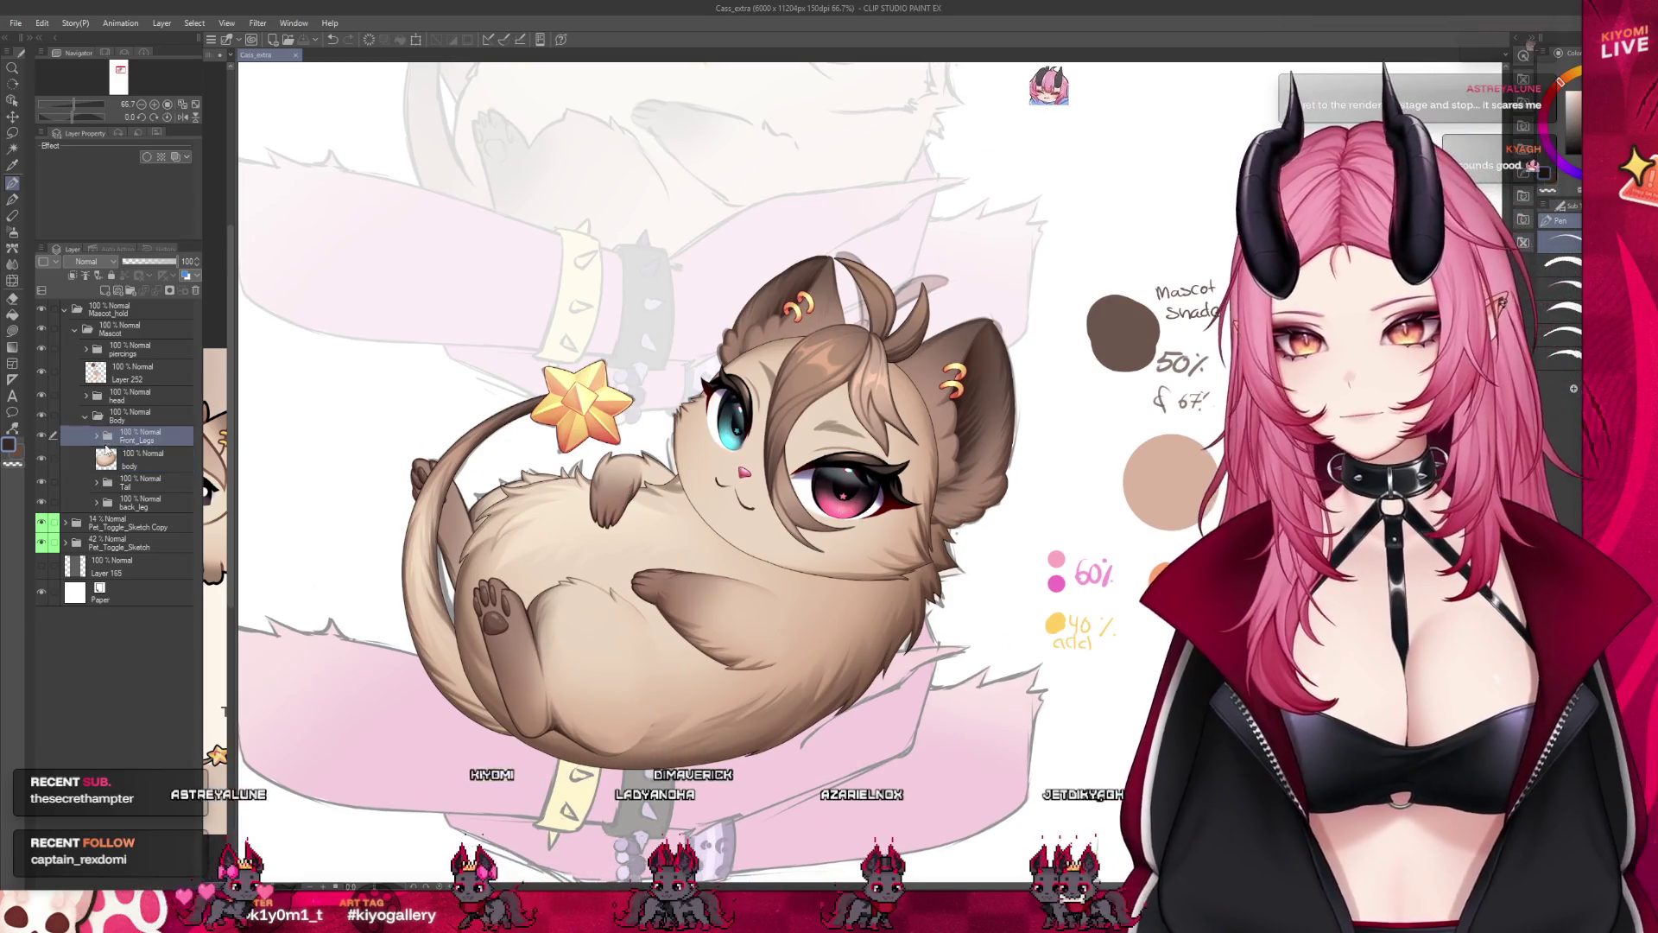
click(139, 542)
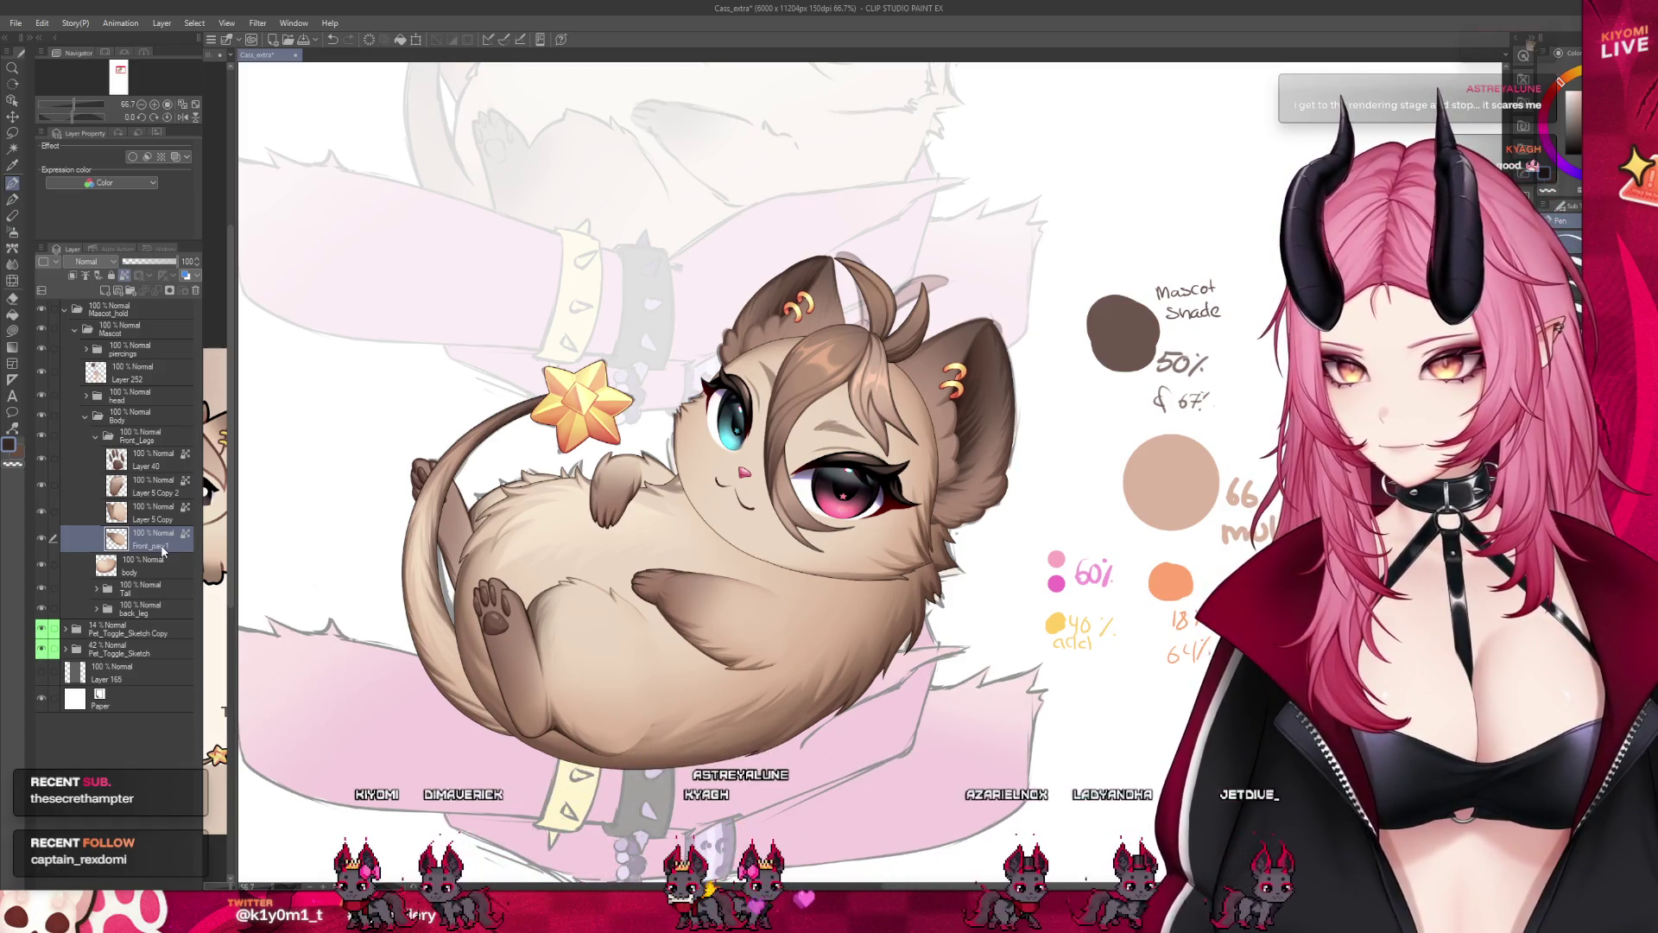
click(156, 511)
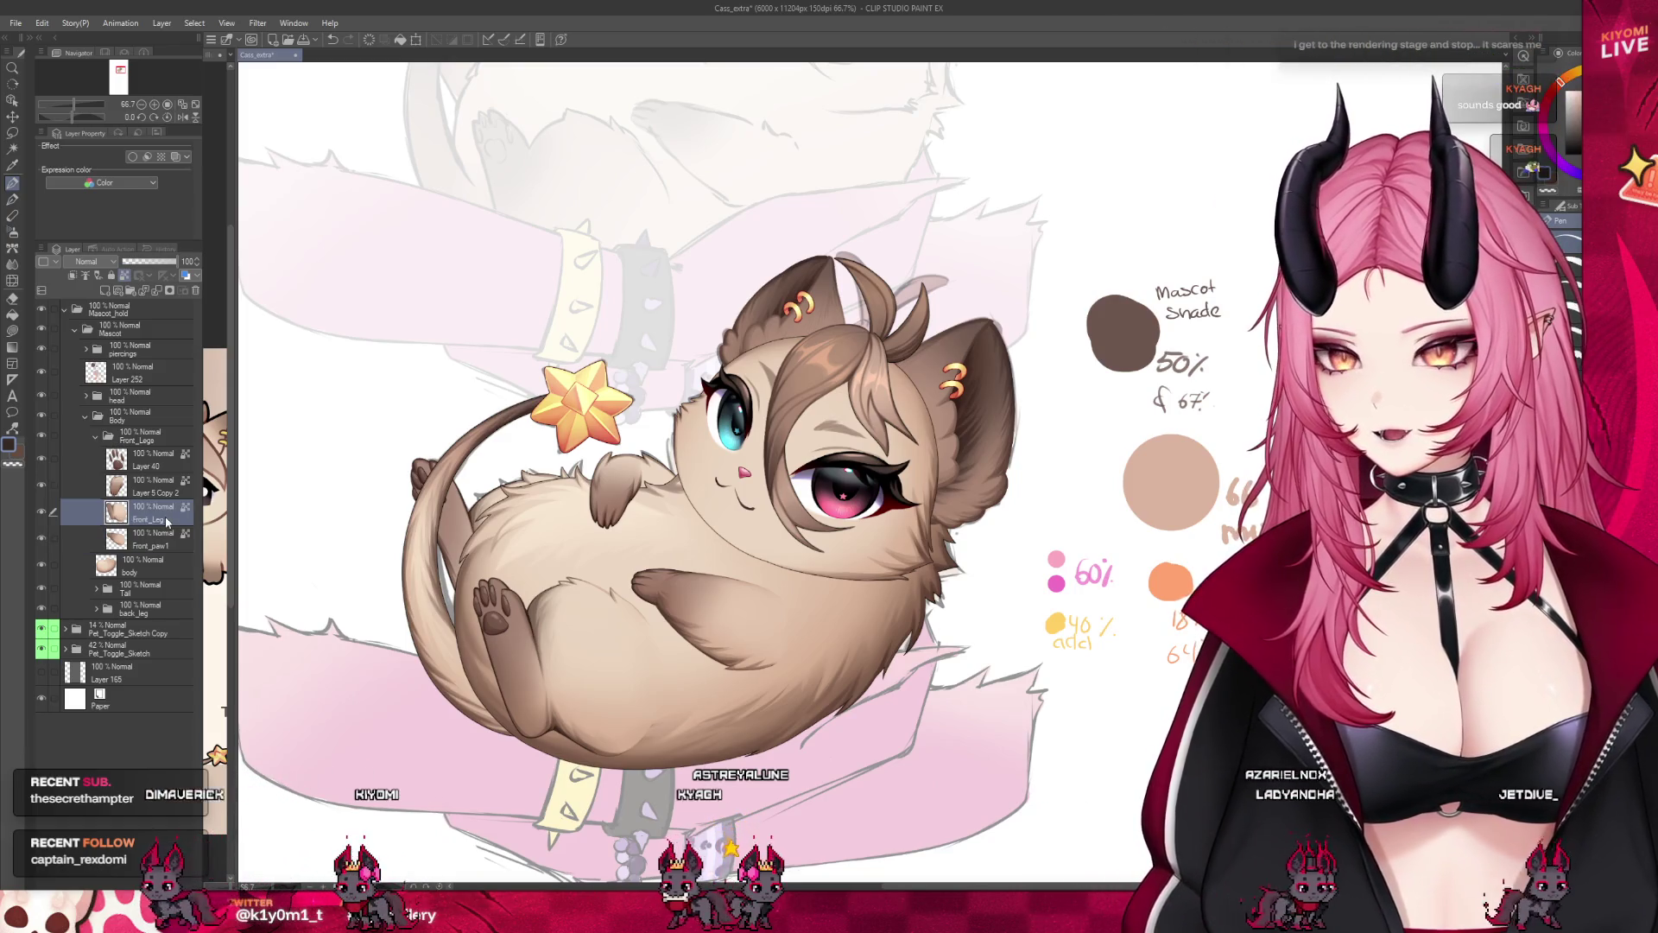
click(195, 487)
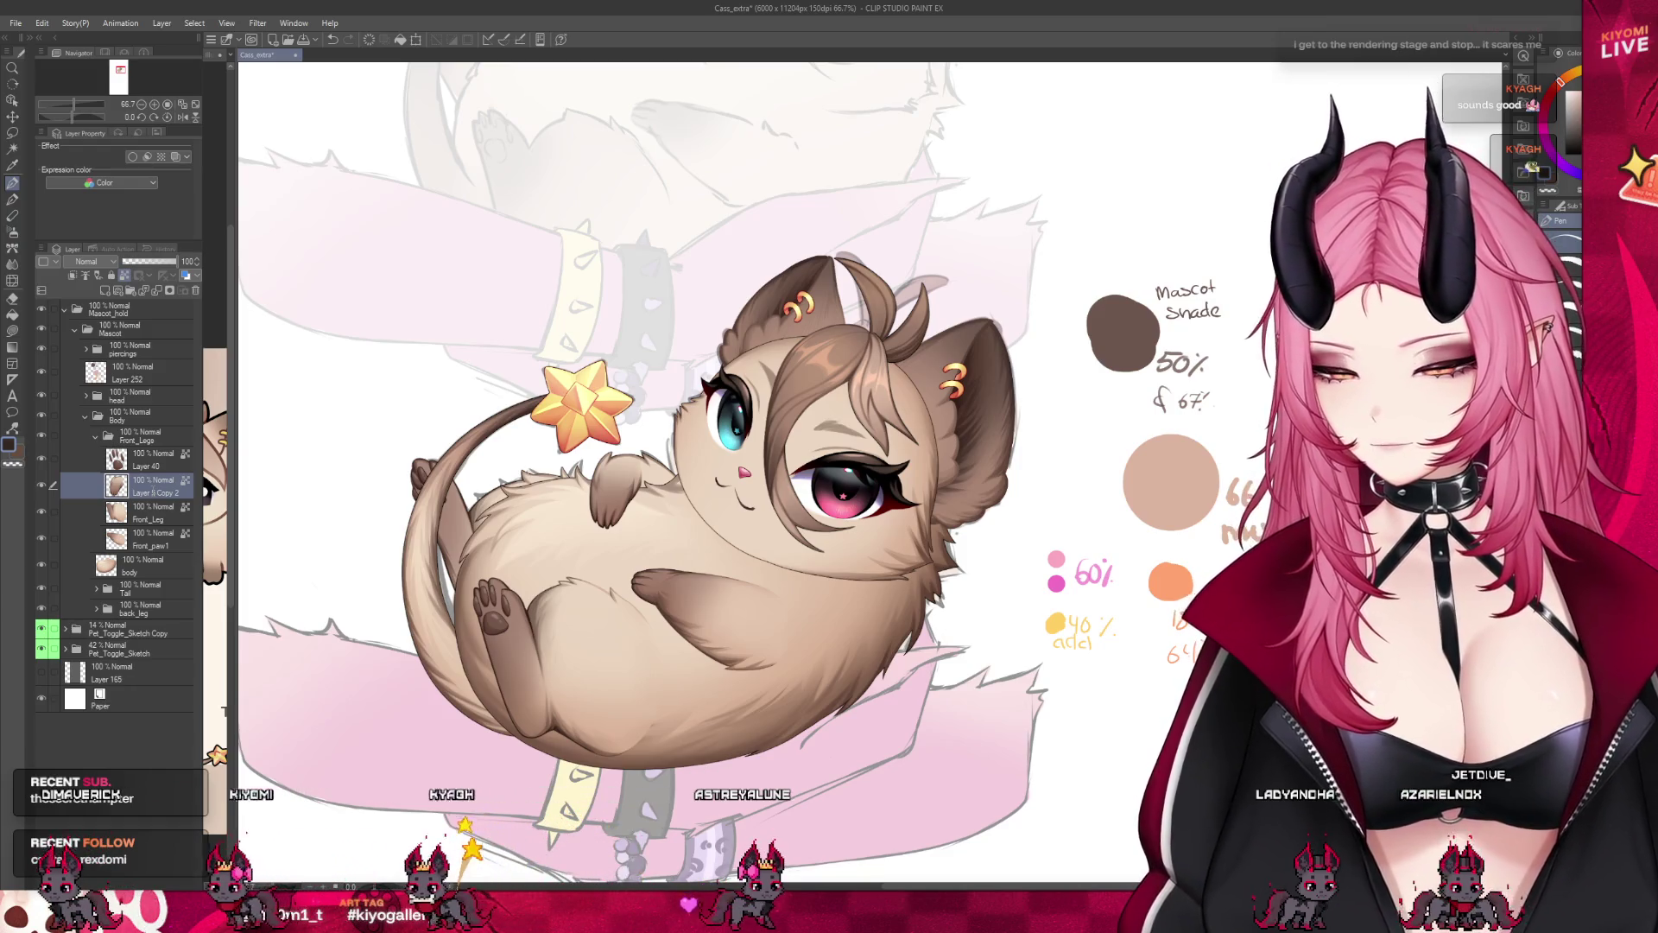
click(156, 496)
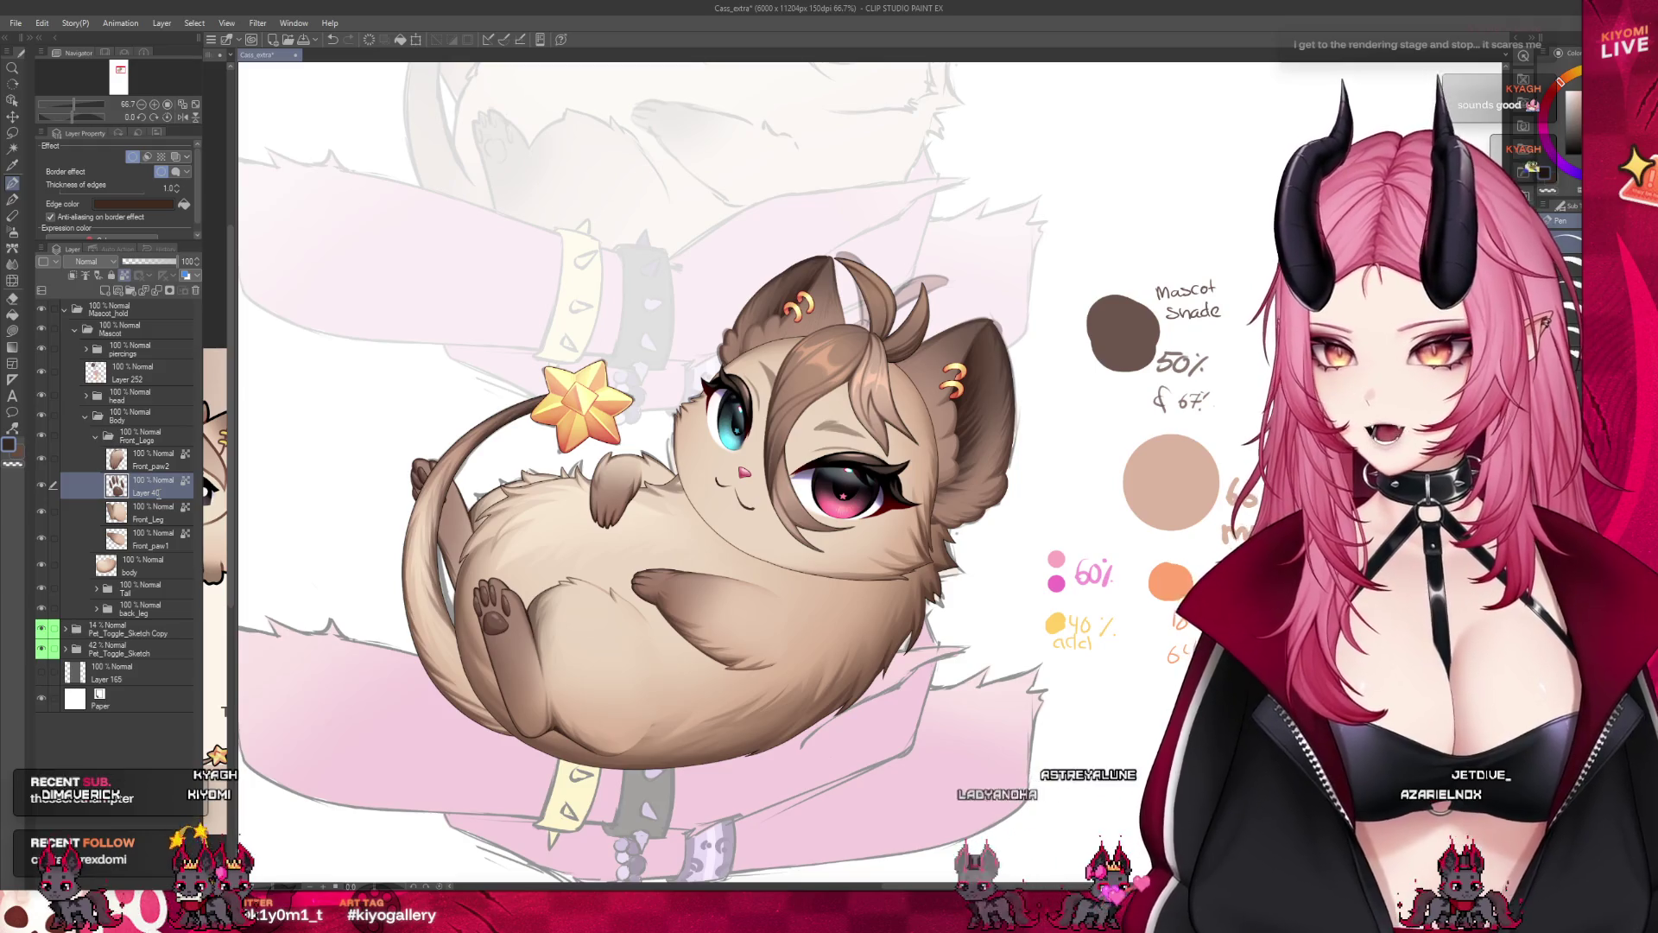
click(100, 444)
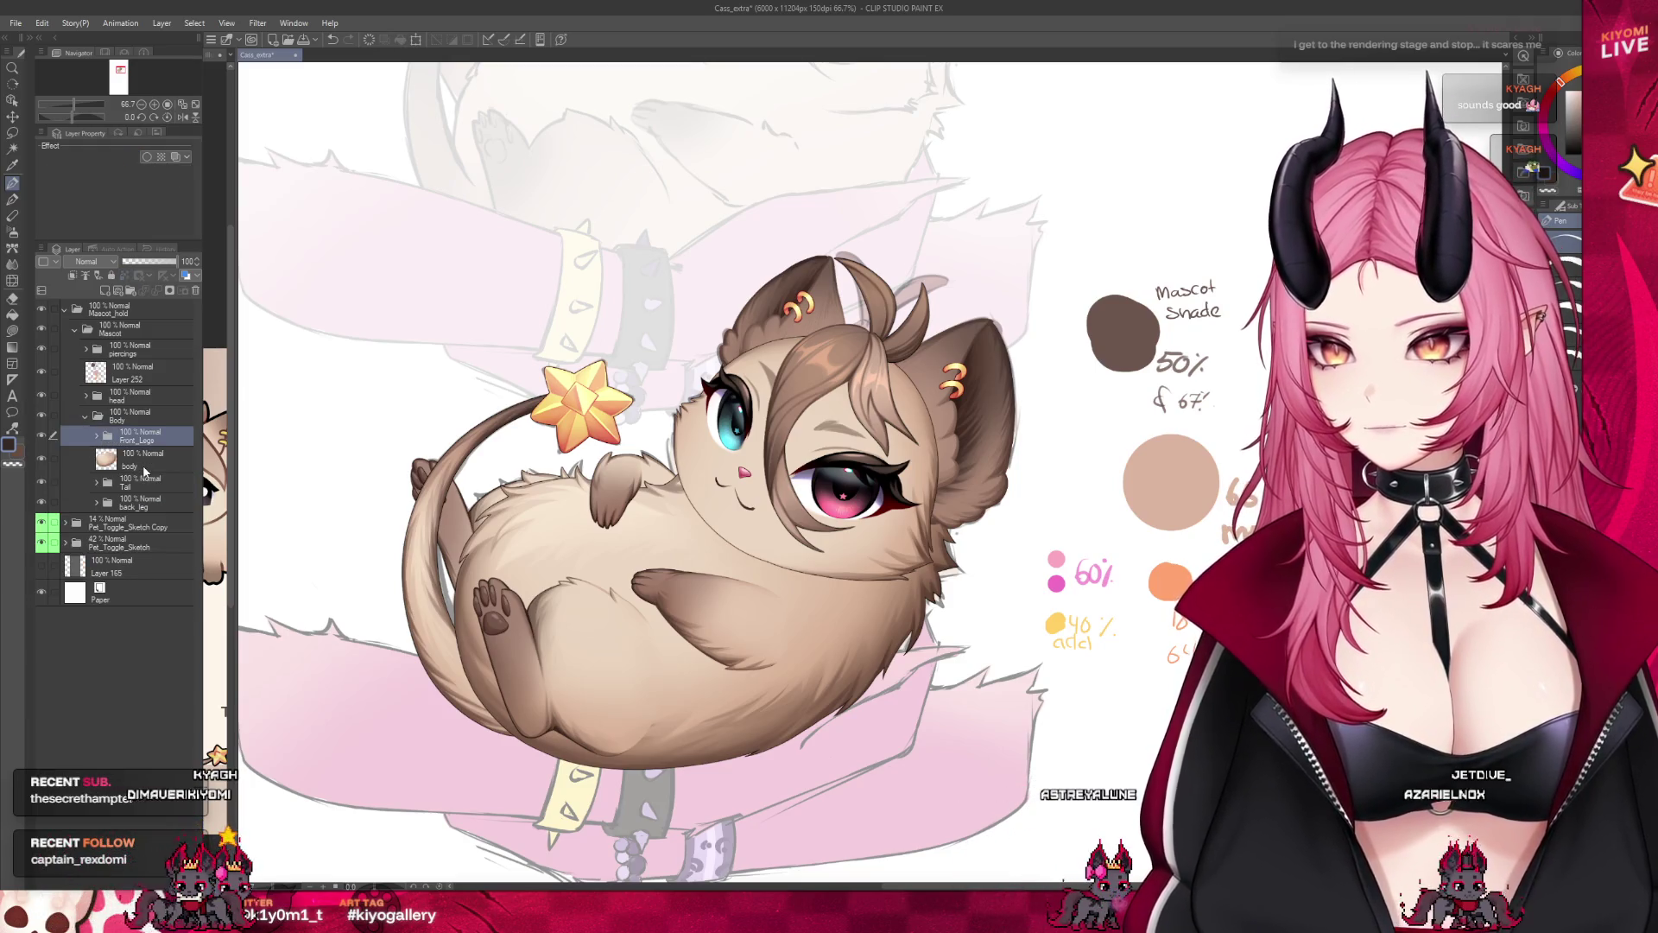
click(93, 416)
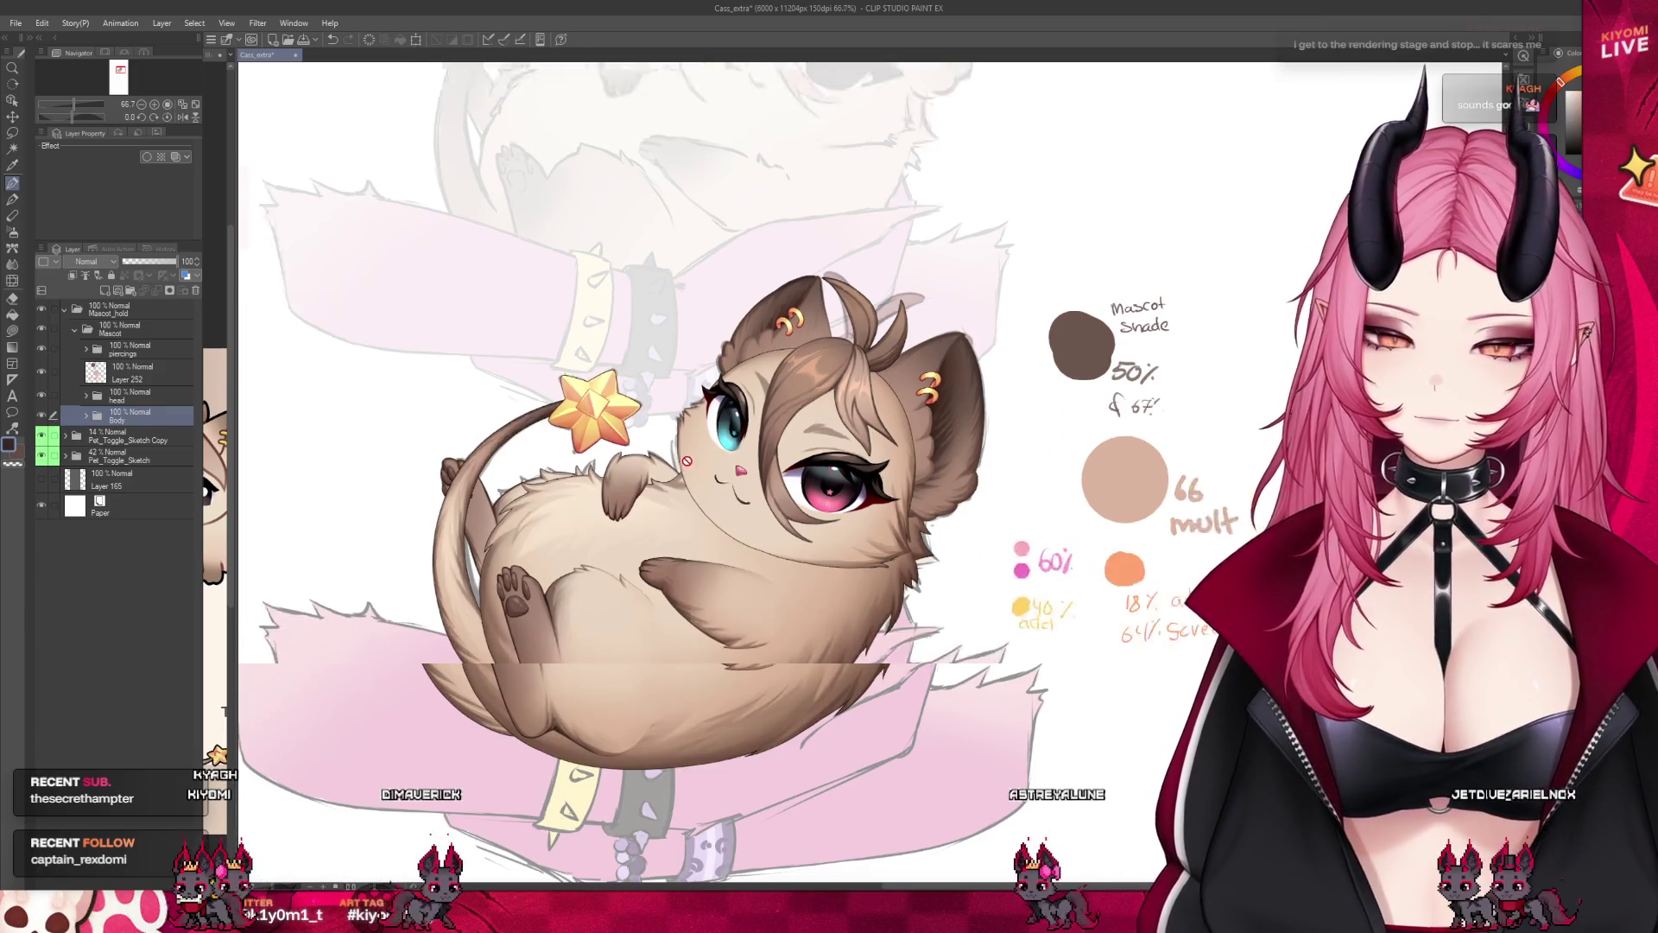
Expand the head group above the body and browse through its layers.
drag(648, 519, 572, 505)
scroll(699, 515, up, 2)
click(130, 392)
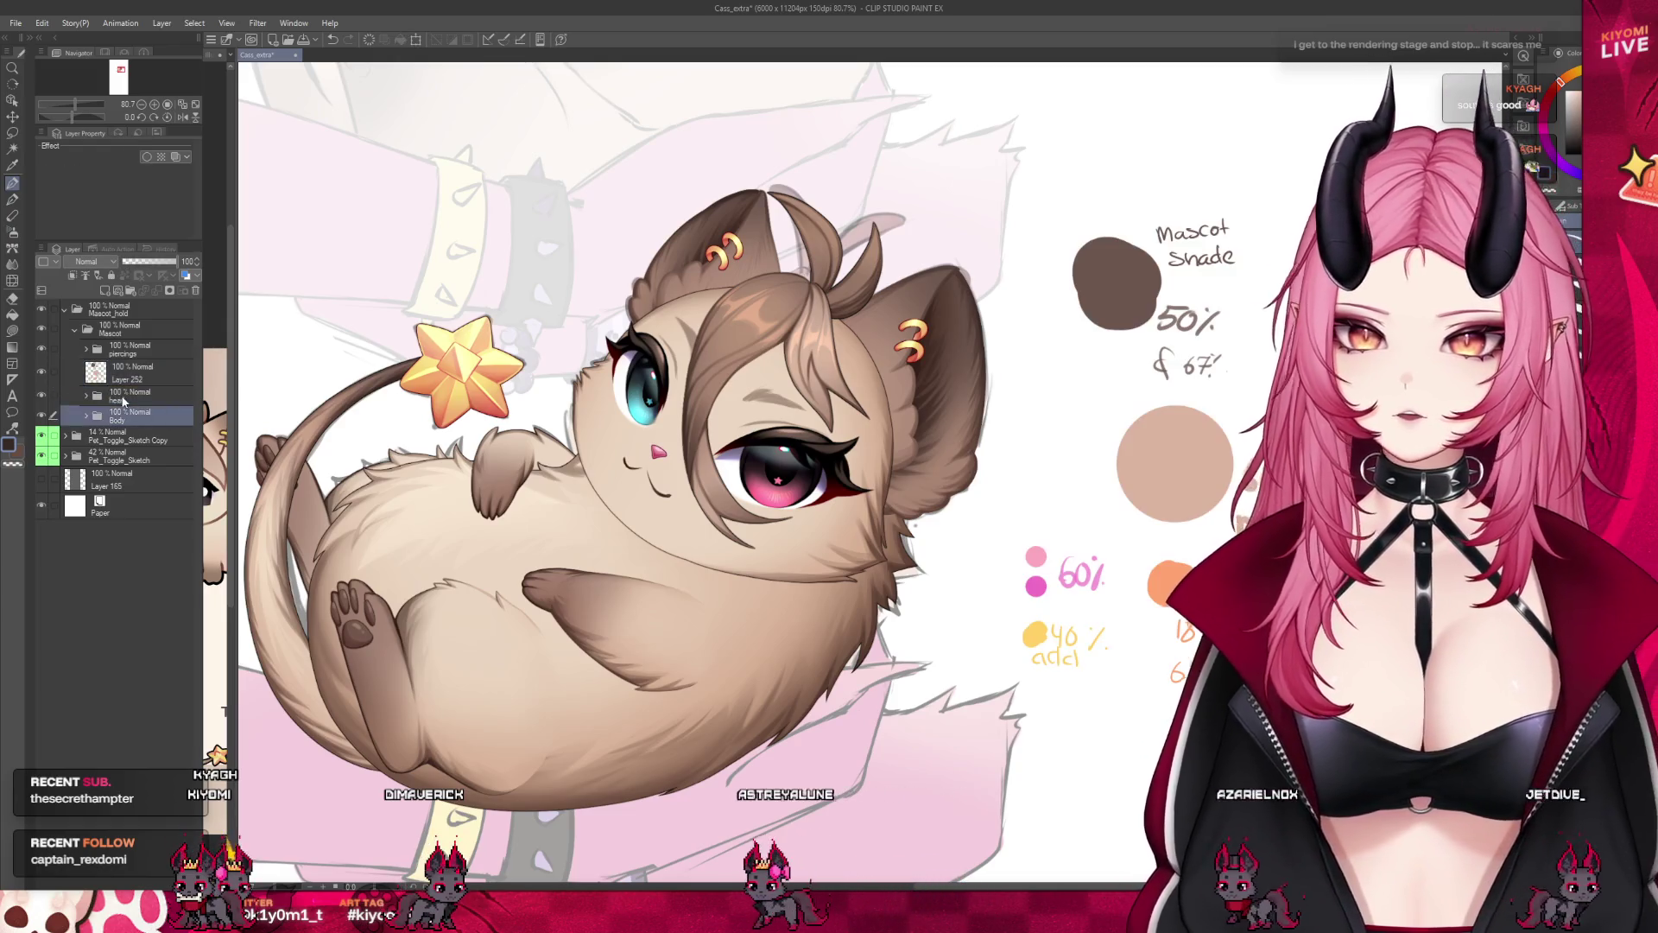
click(85, 398)
scroll(151, 488, down, 3)
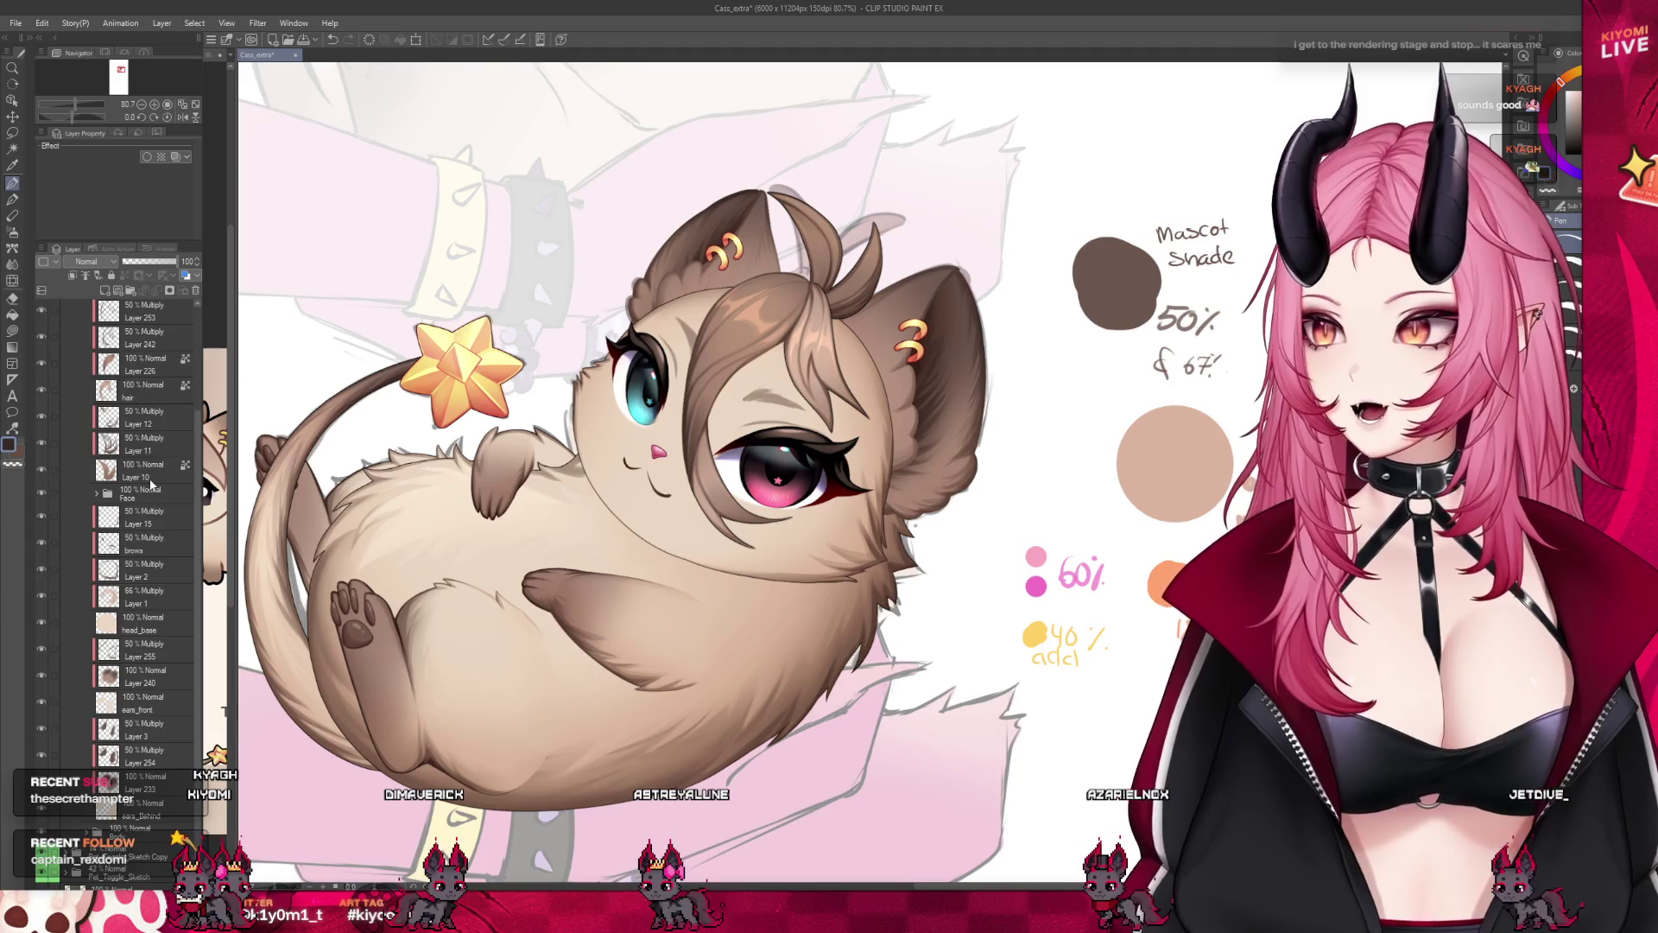
scroll(152, 488, up, 1)
key(ctrl+minus)
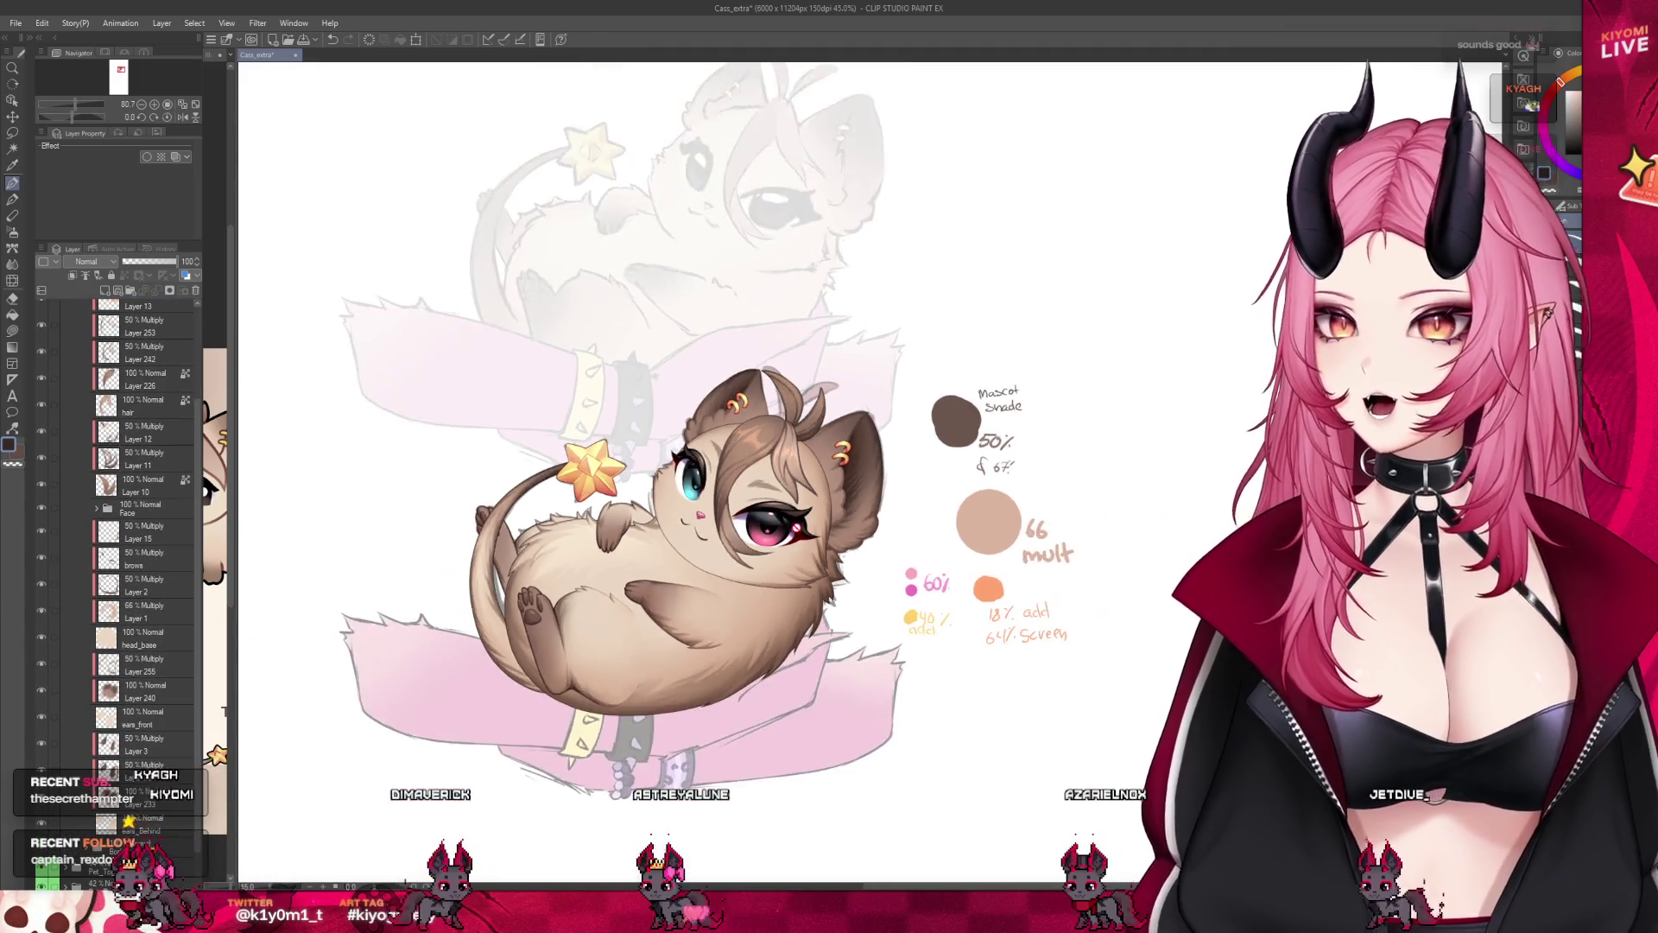
key(ctrl+plus)
scroll(137, 683, down, 1)
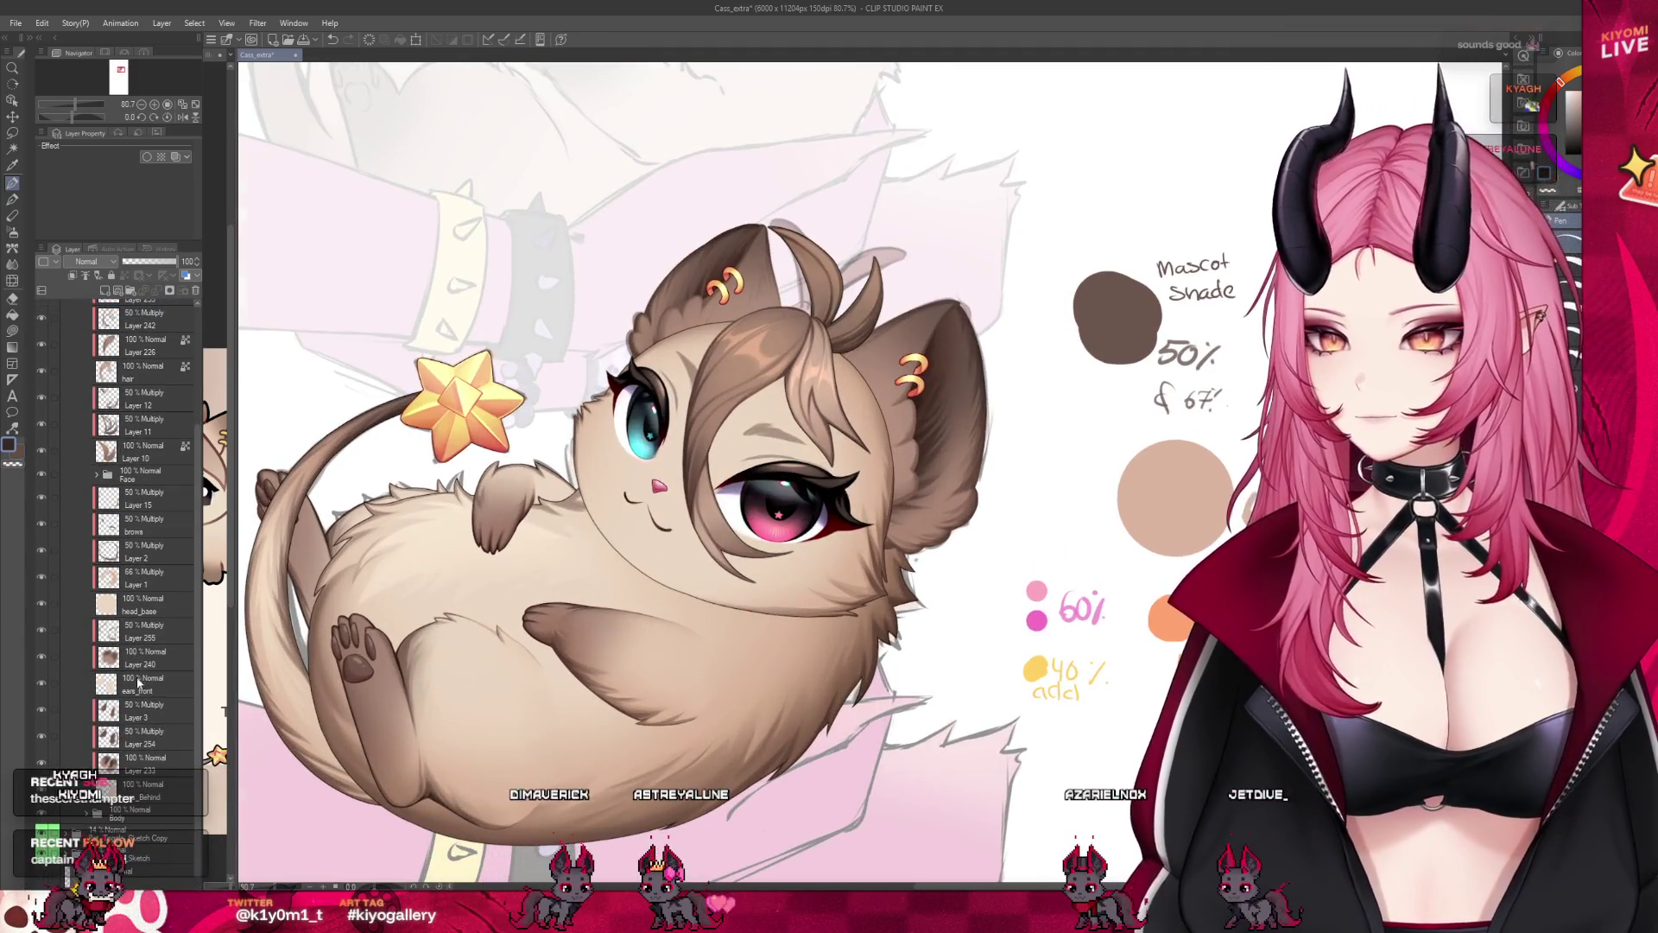
click(137, 682)
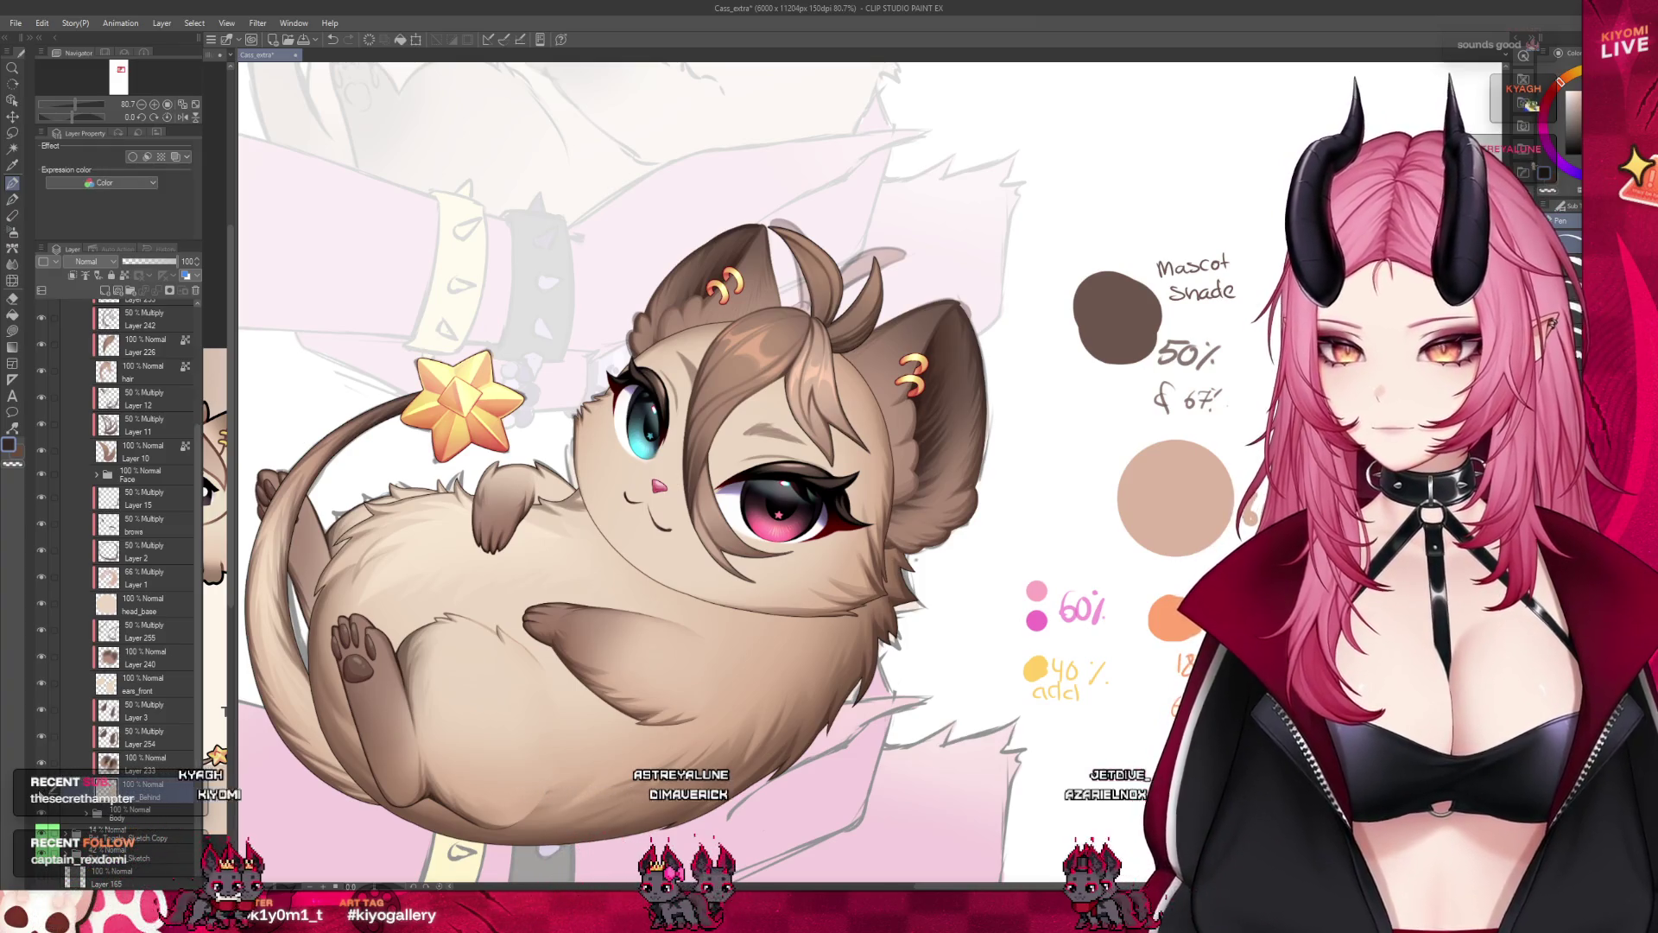
click(130, 819)
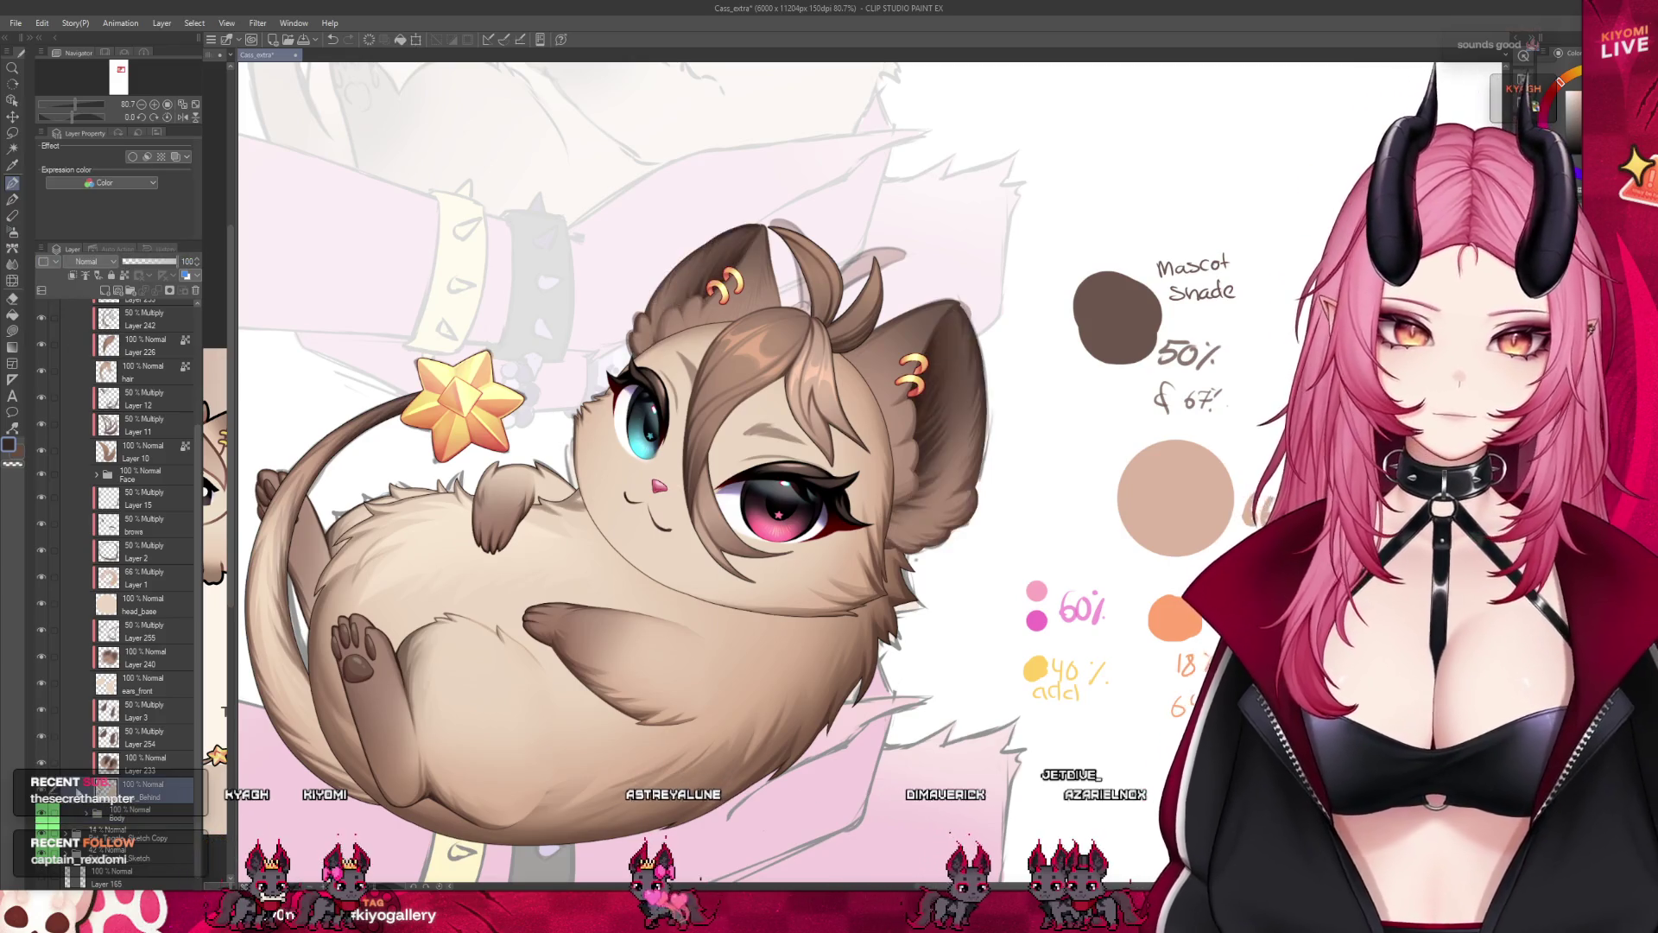
click(125, 759)
scroll(144, 584, up, 5)
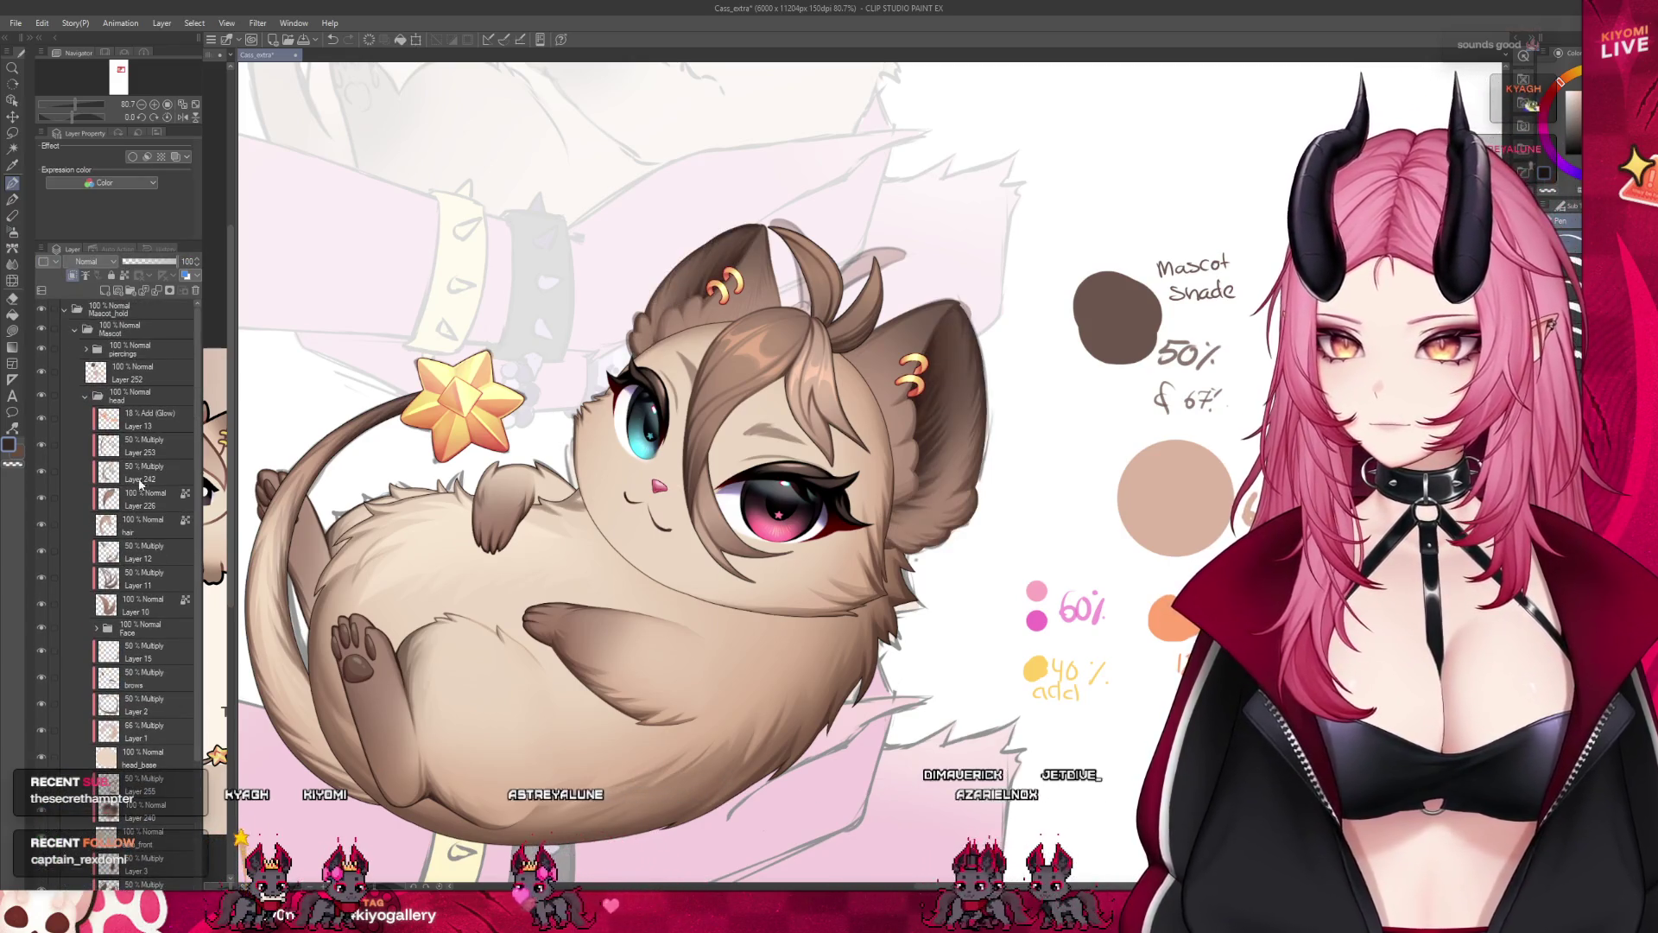
Hide the Face folder and select the ears_front layer for a close look at the ears.
click(127, 631)
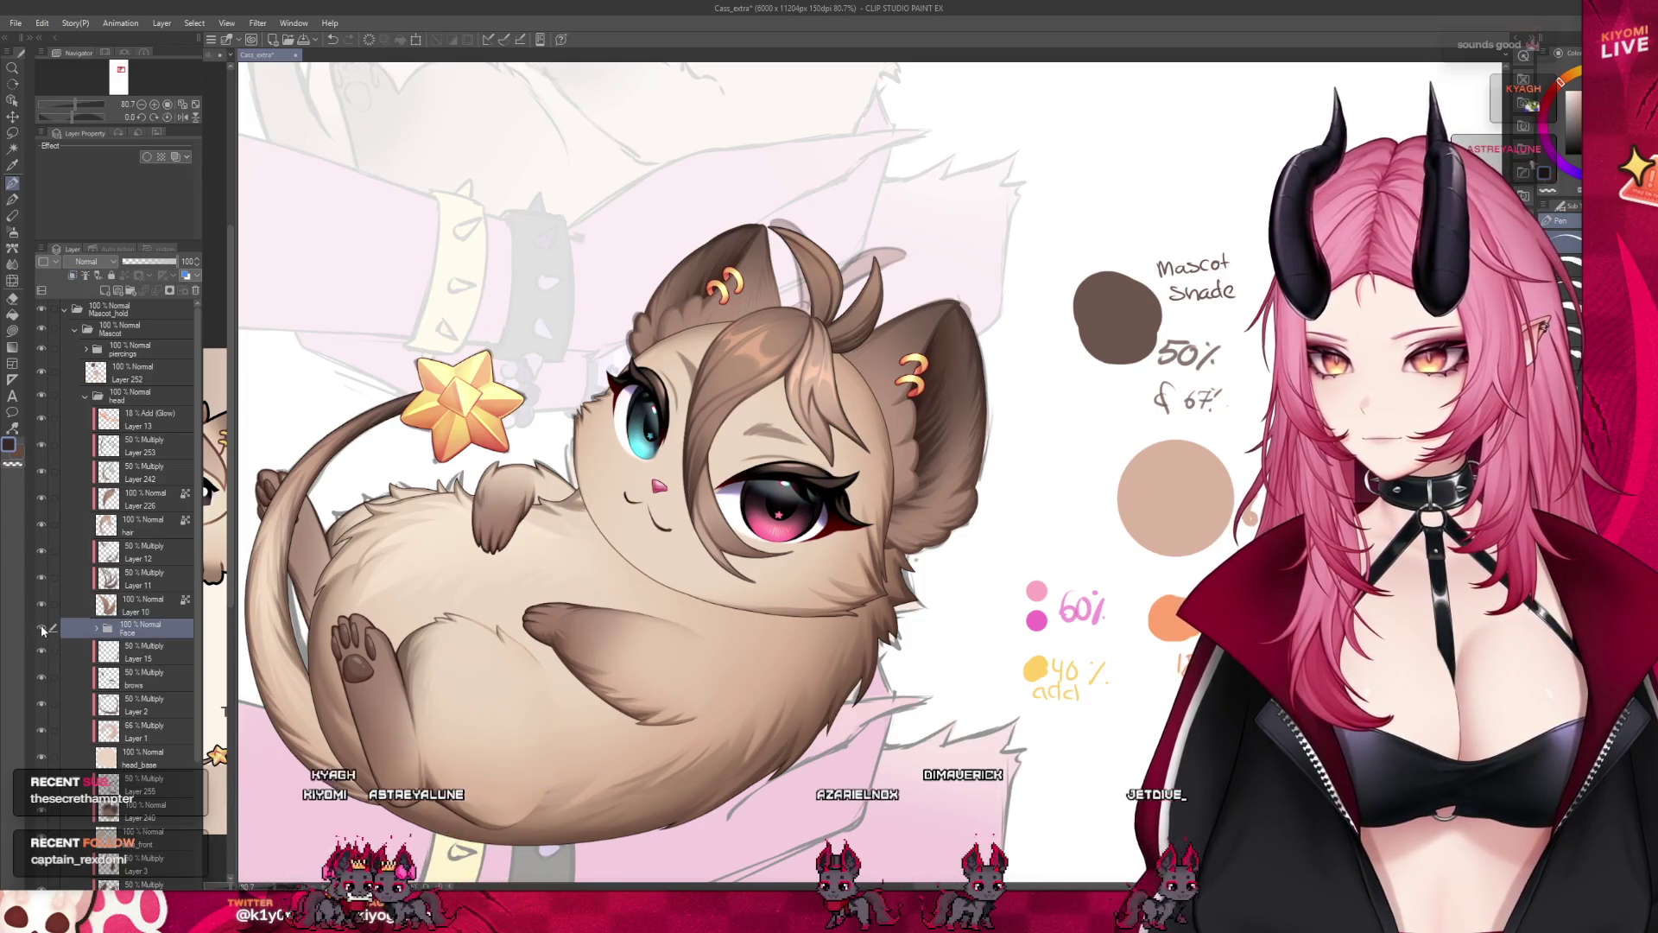
click(41, 630)
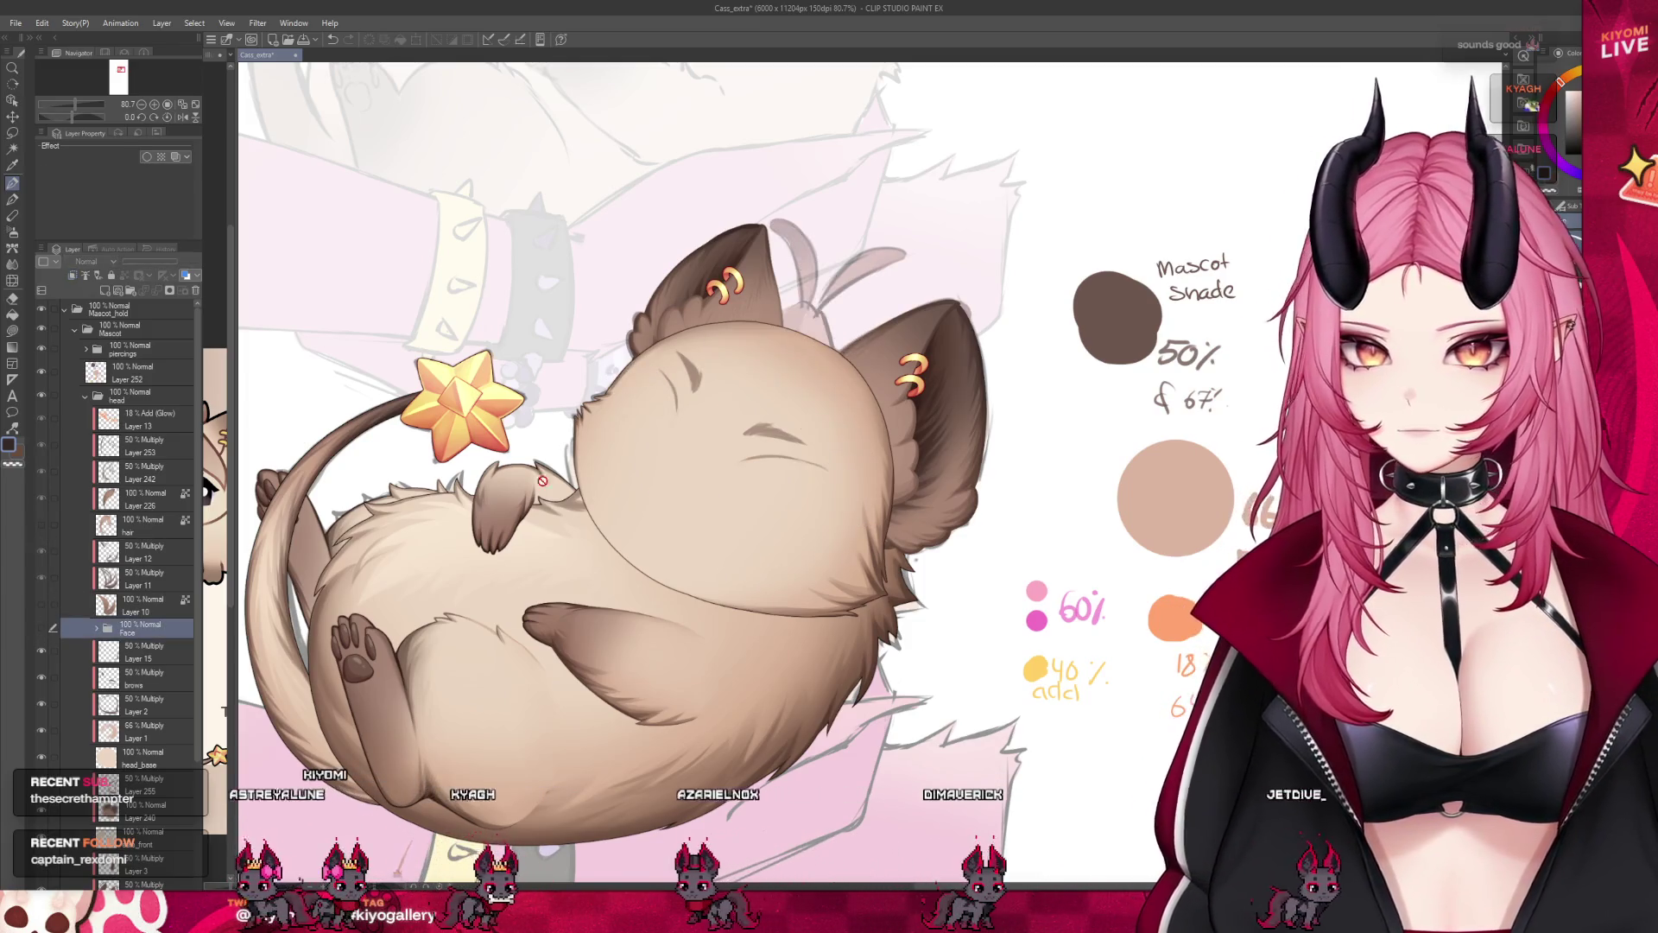
scroll(542, 480, down, 2)
scroll(190, 690, down, 3)
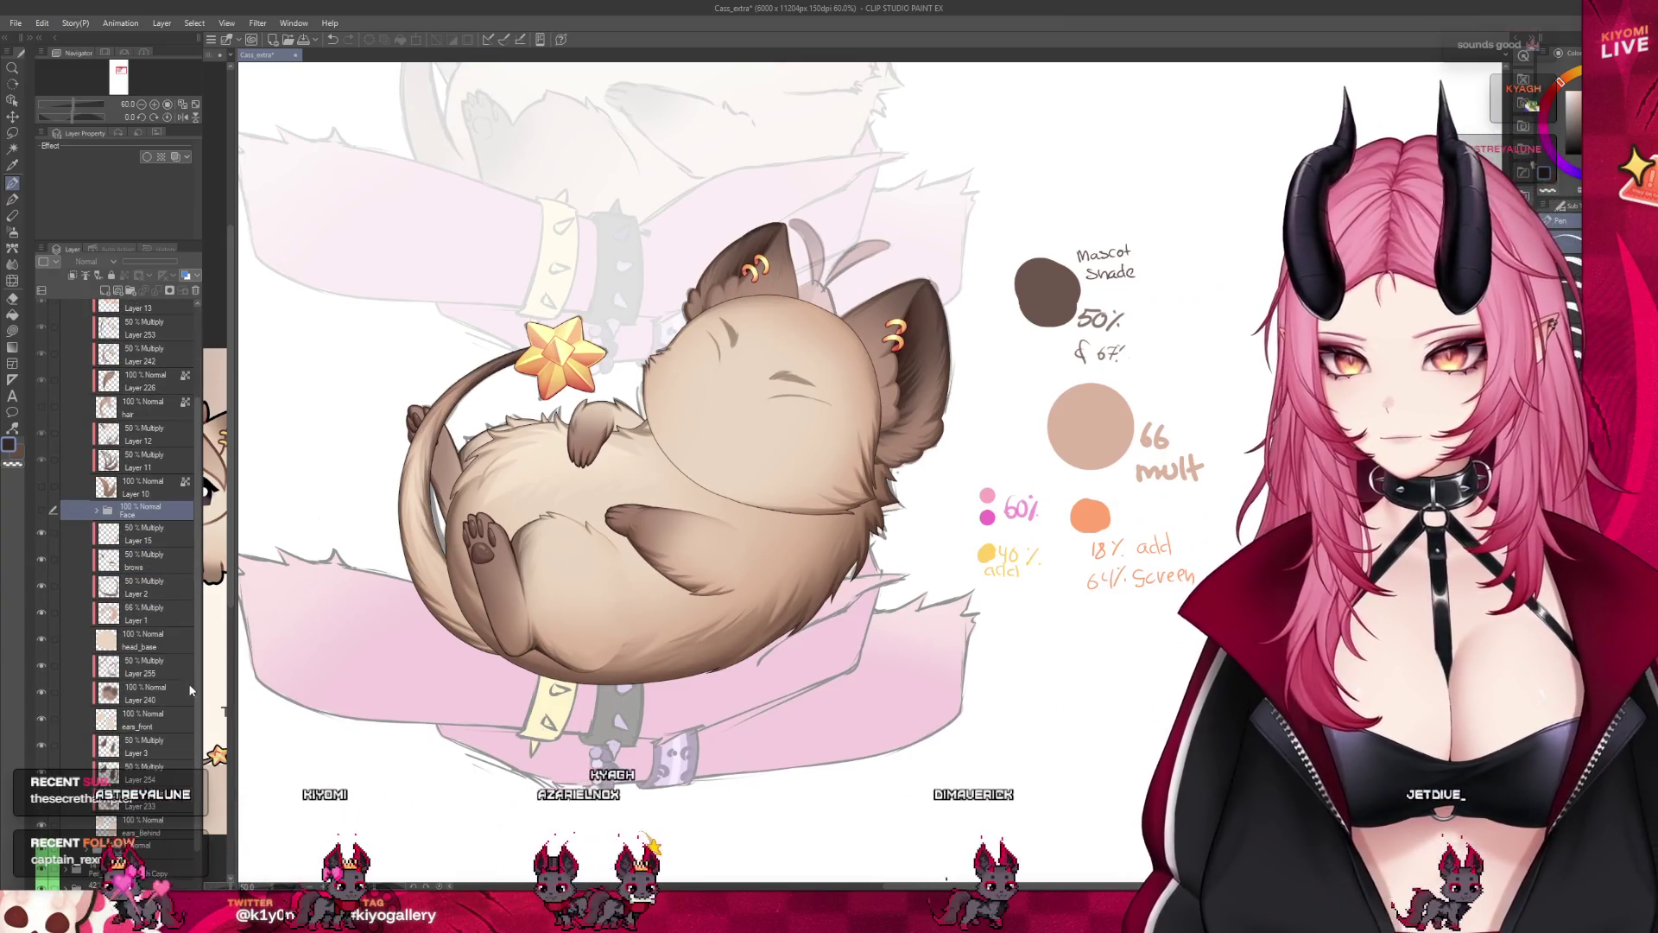
click(130, 637)
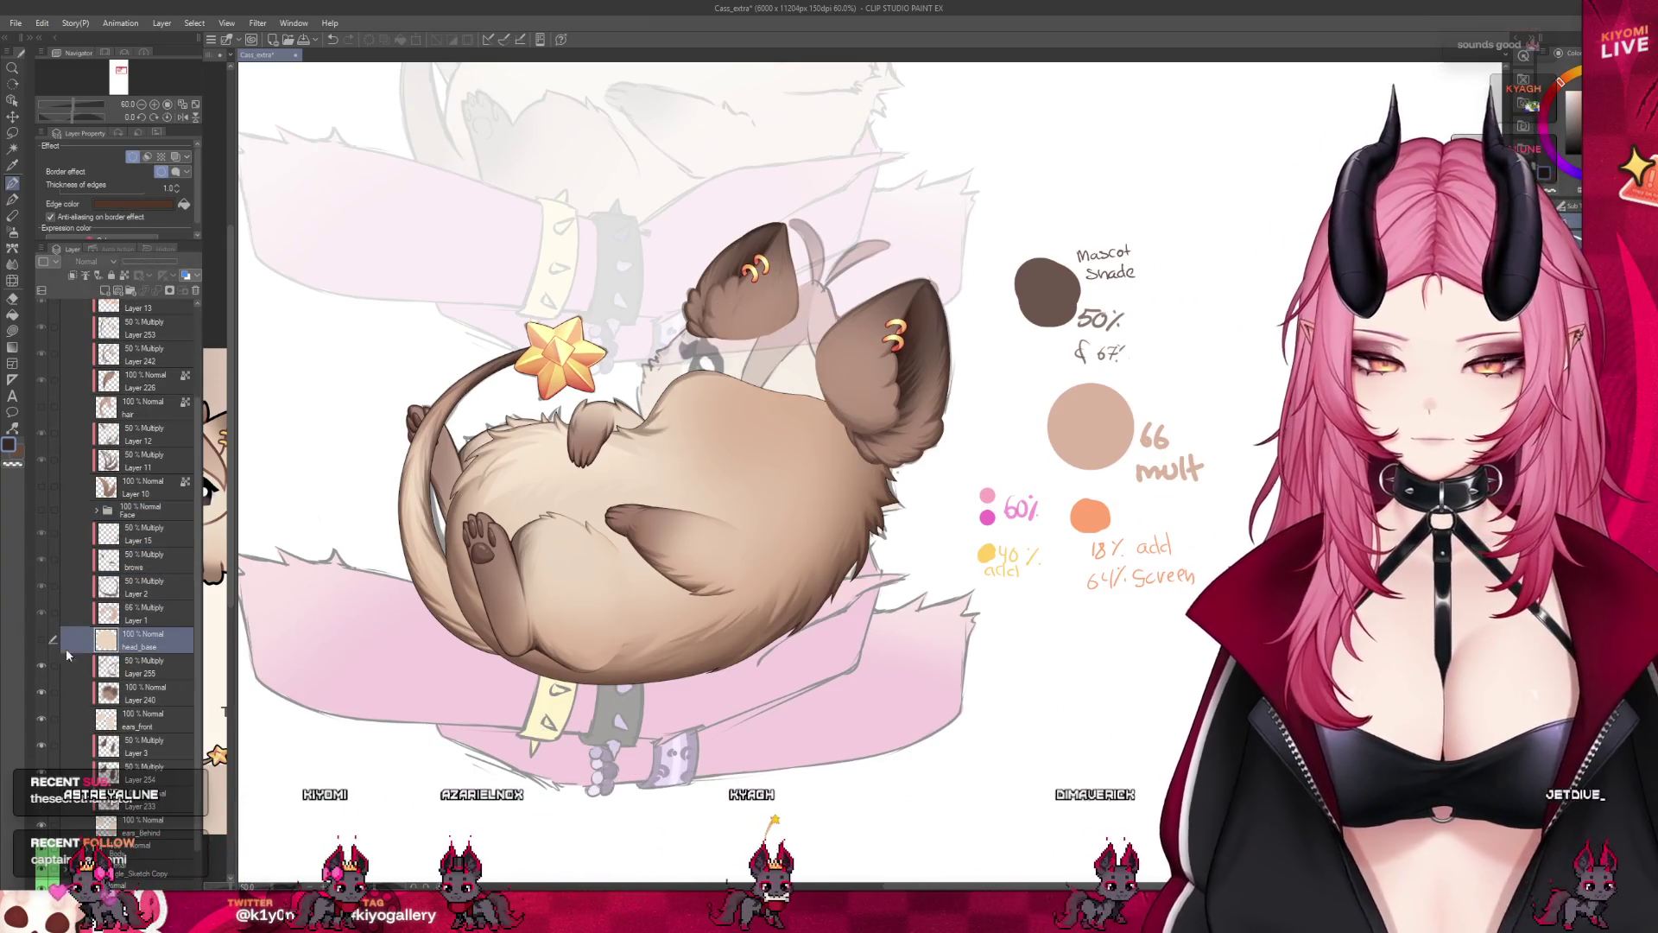
click(137, 719)
scroll(787, 314, up, 2)
scroll(788, 314, up, 2)
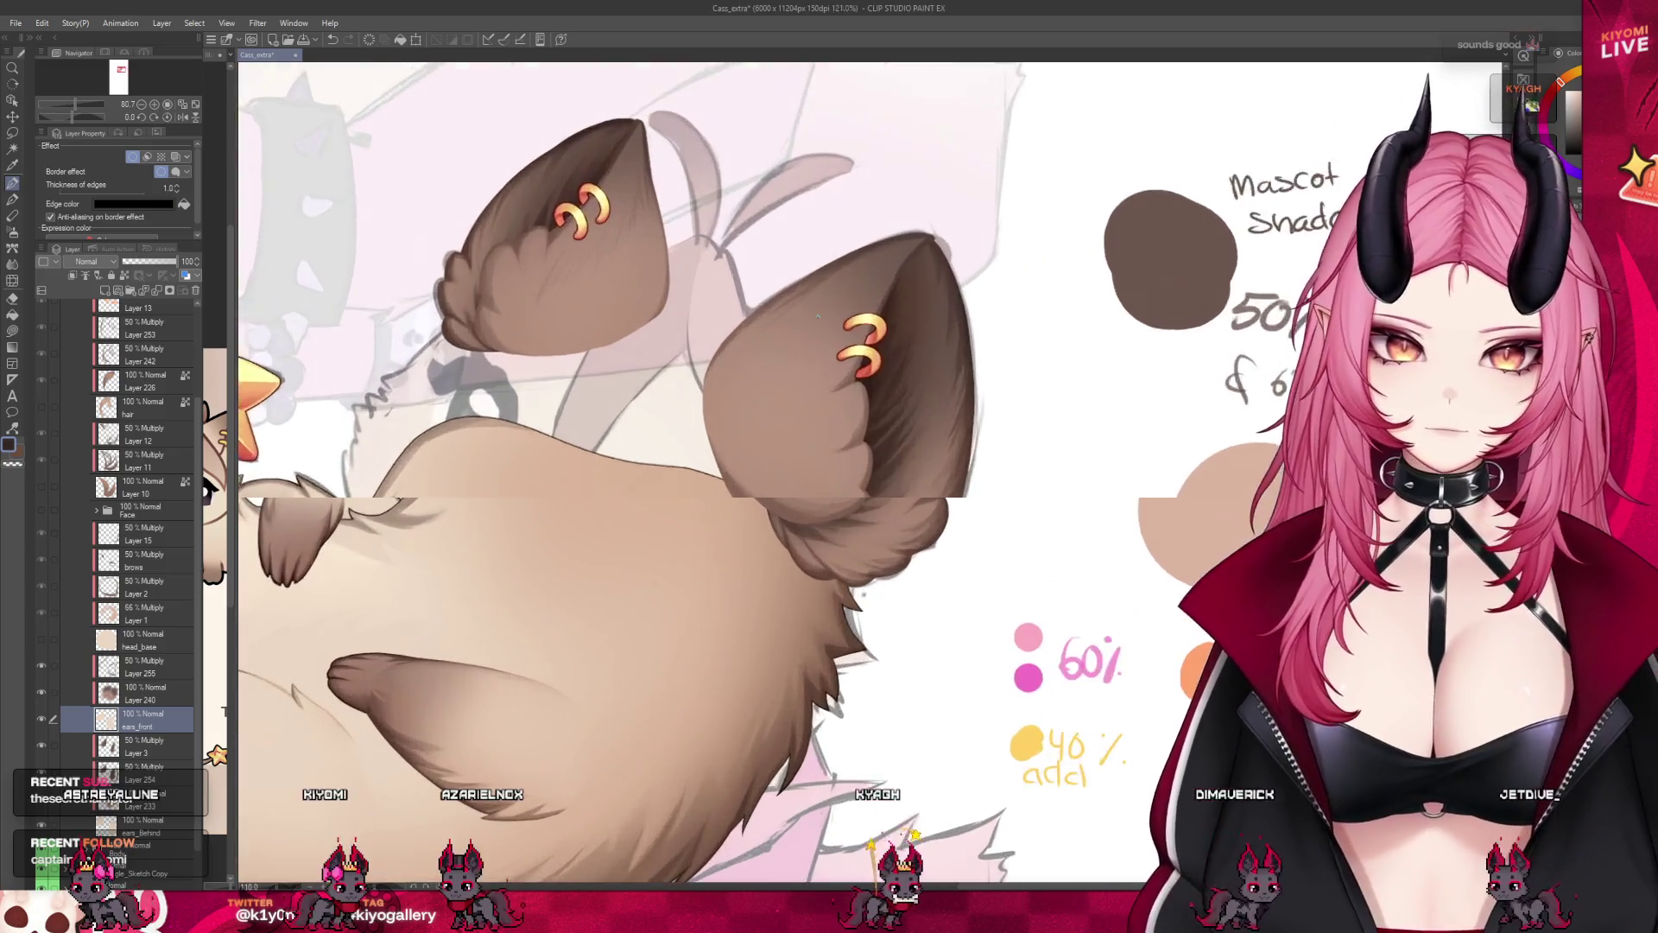
scroll(787, 315, up, 2)
Add a new raster layer above Layer 255 set to Multiply at about 50% opacity for ear shading.
click(142, 665)
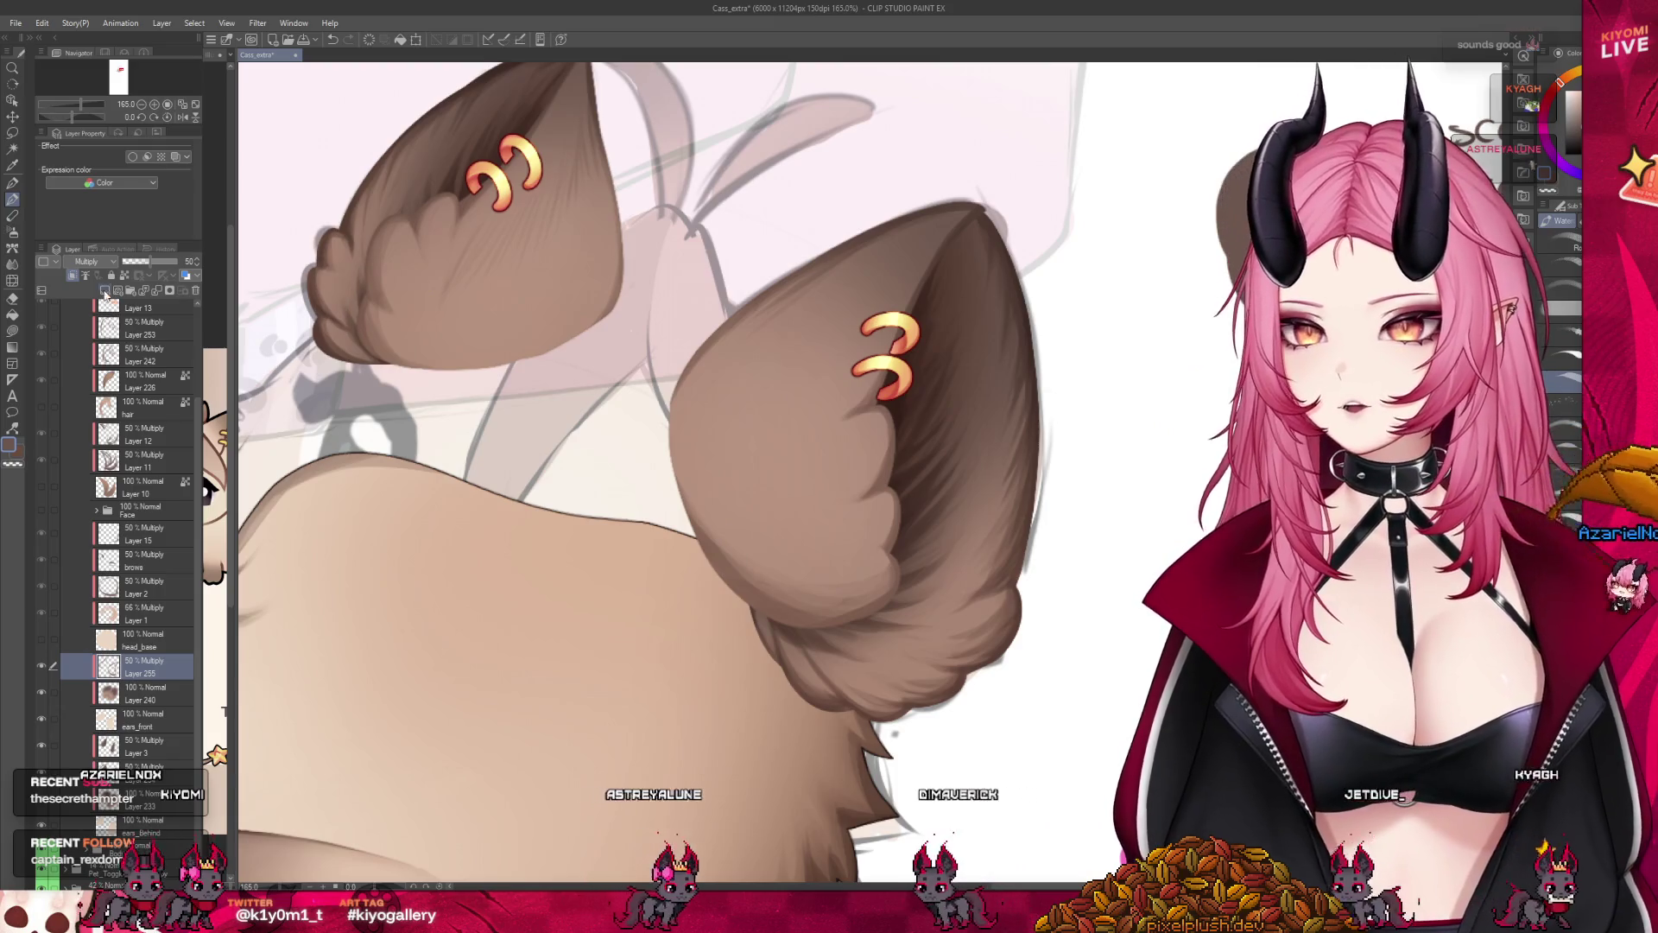
click(87, 269)
click(87, 324)
drag(179, 261, 153, 261)
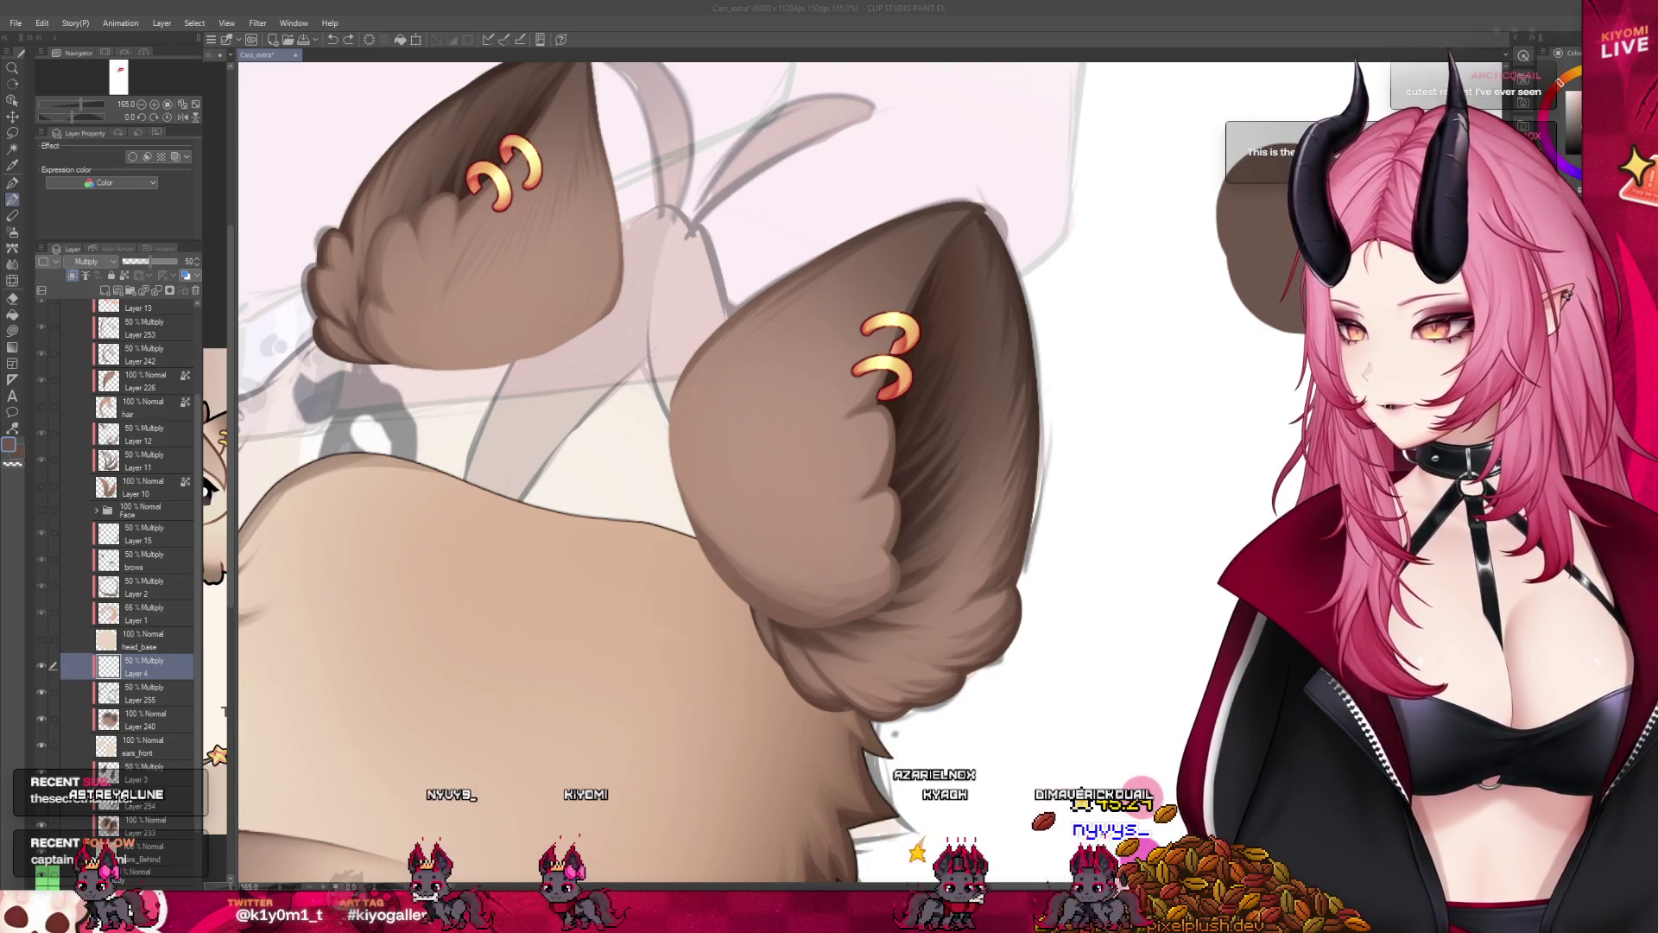
scroll(647, 466, down, 5)
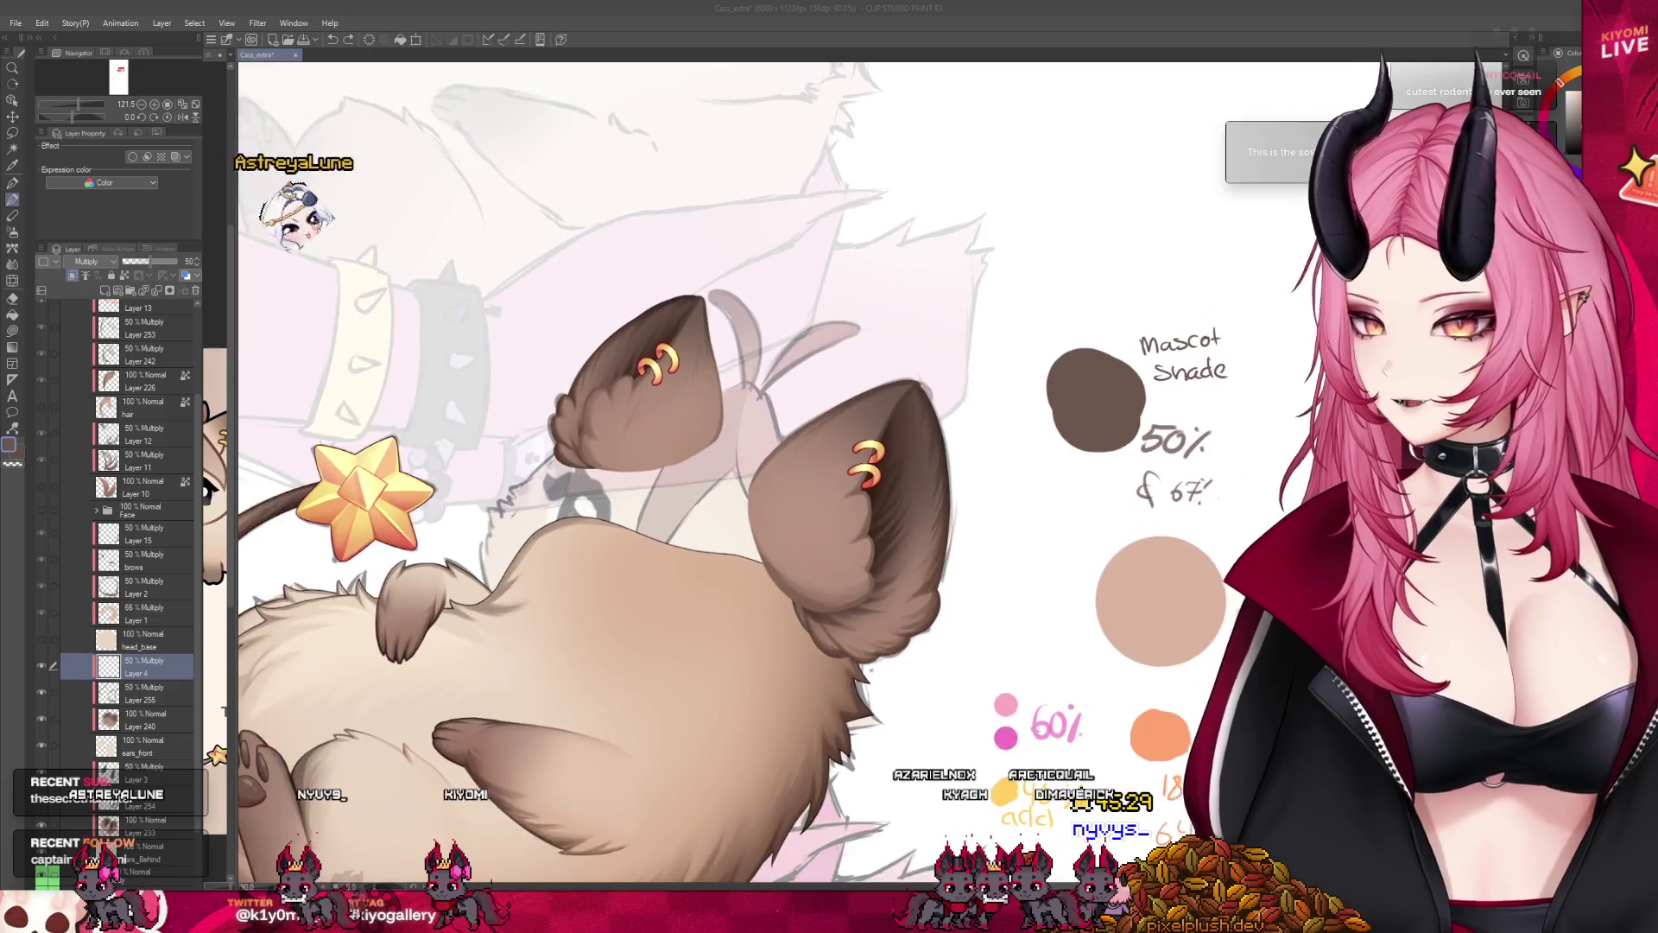
scroll(647, 467, up, 3)
scroll(856, 388, up, 2)
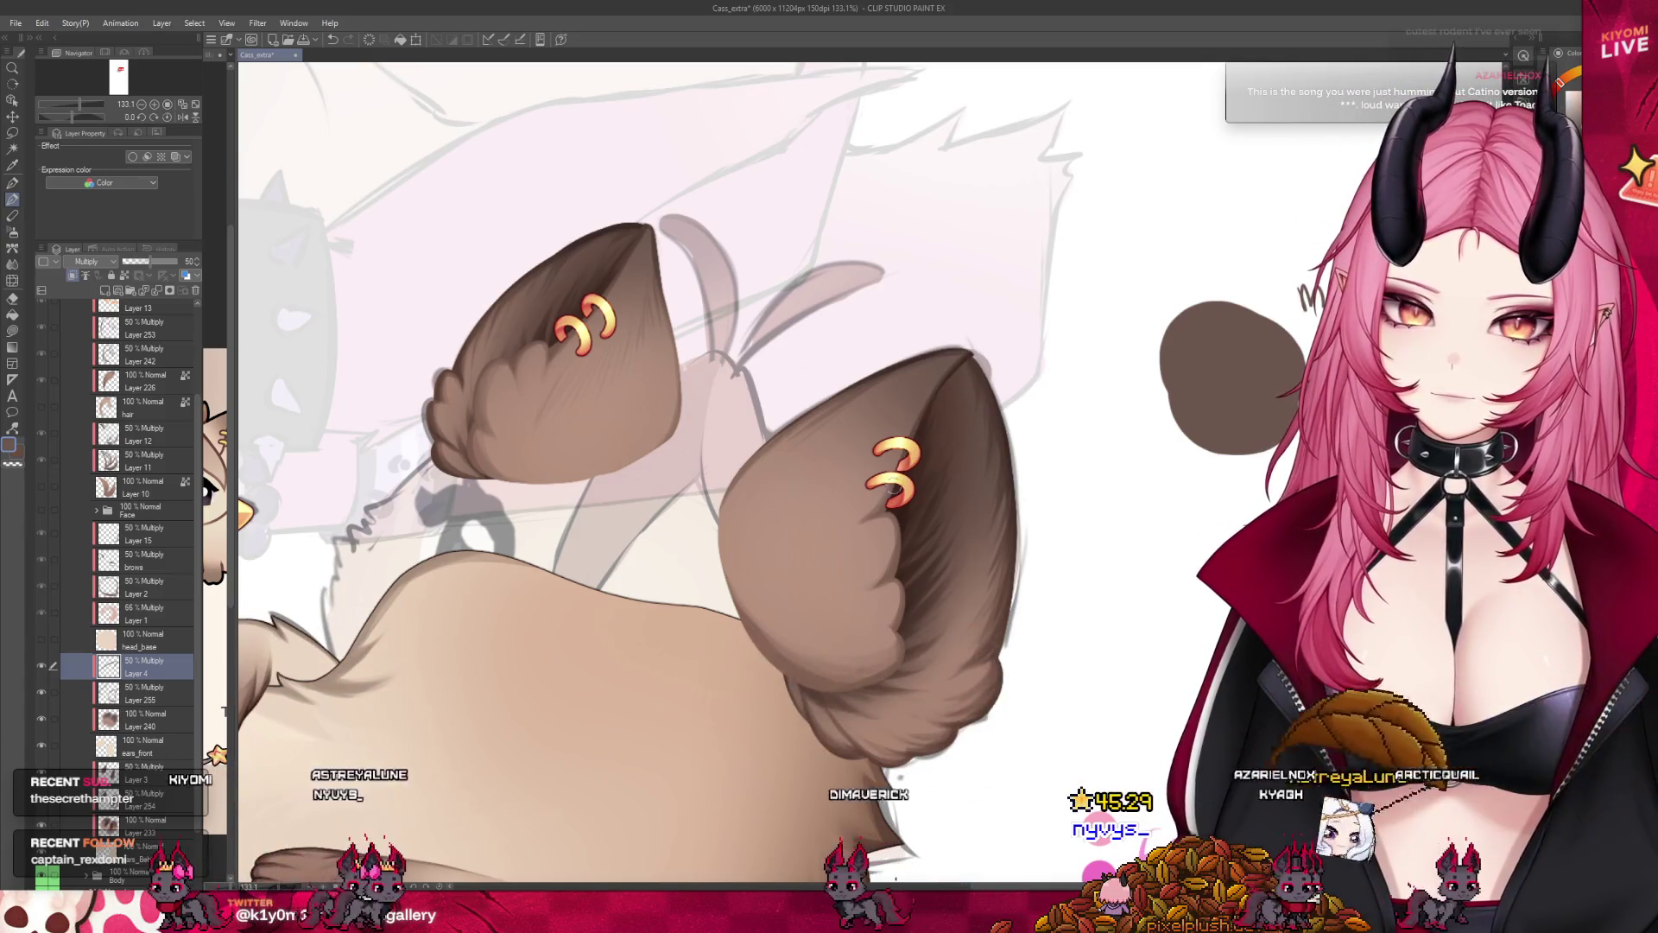
scroll(129, 518, up, 2)
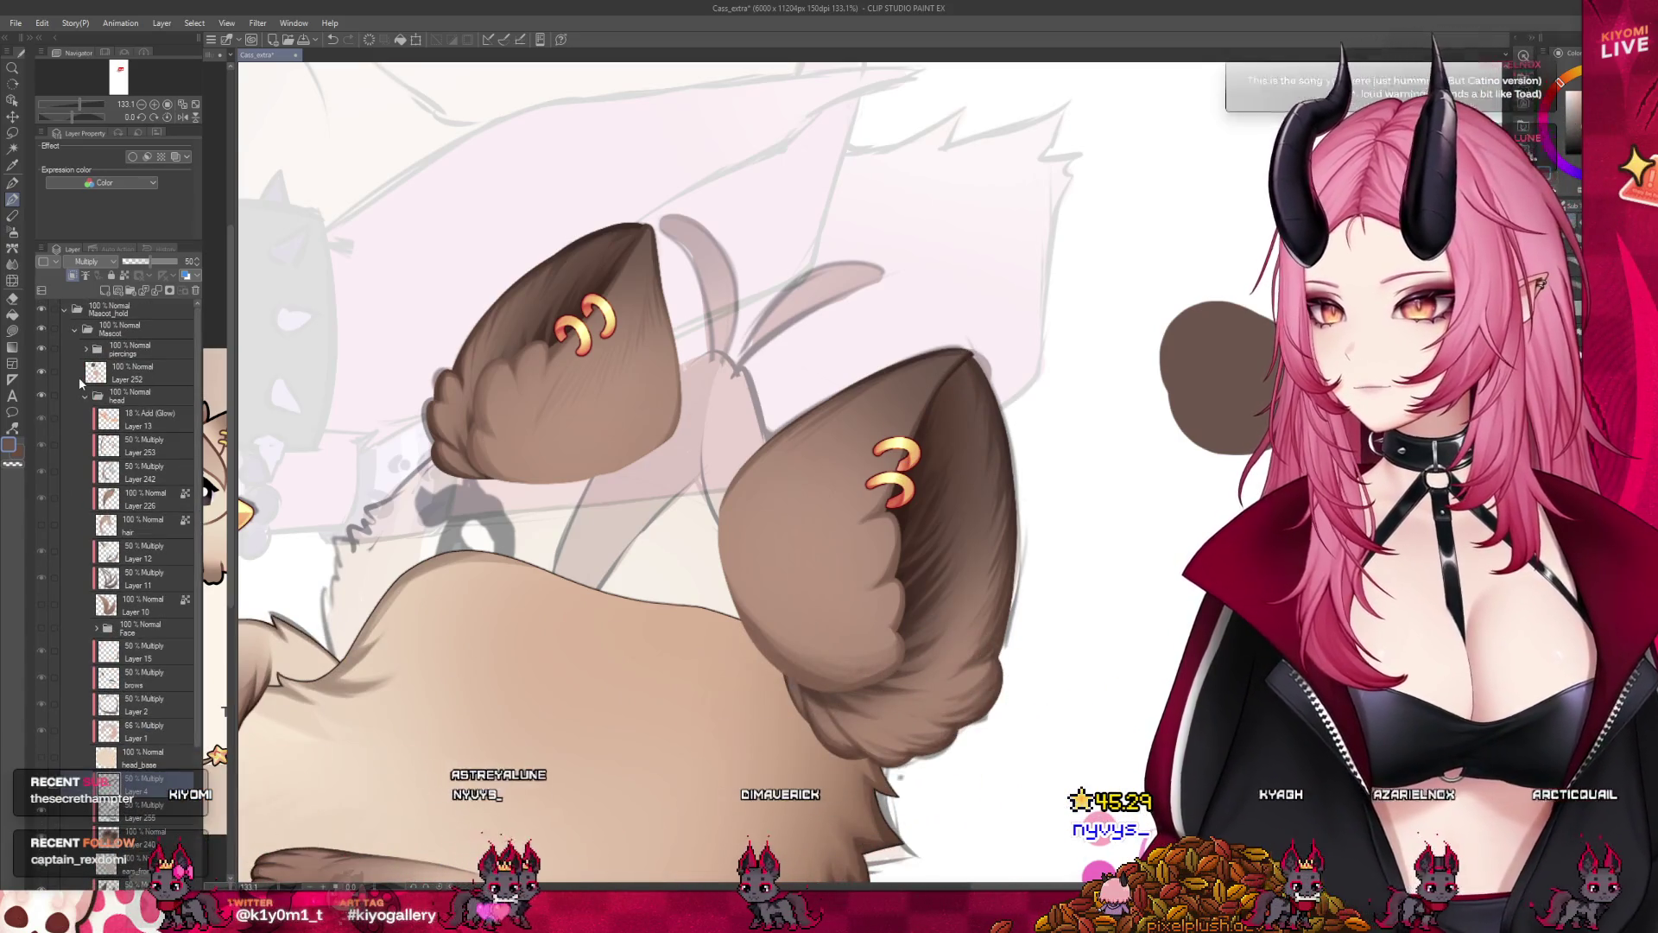
Hide the ear ring piercings folder so the ear shading shows on its own.
click(42, 350)
scroll(129, 545, down, 3)
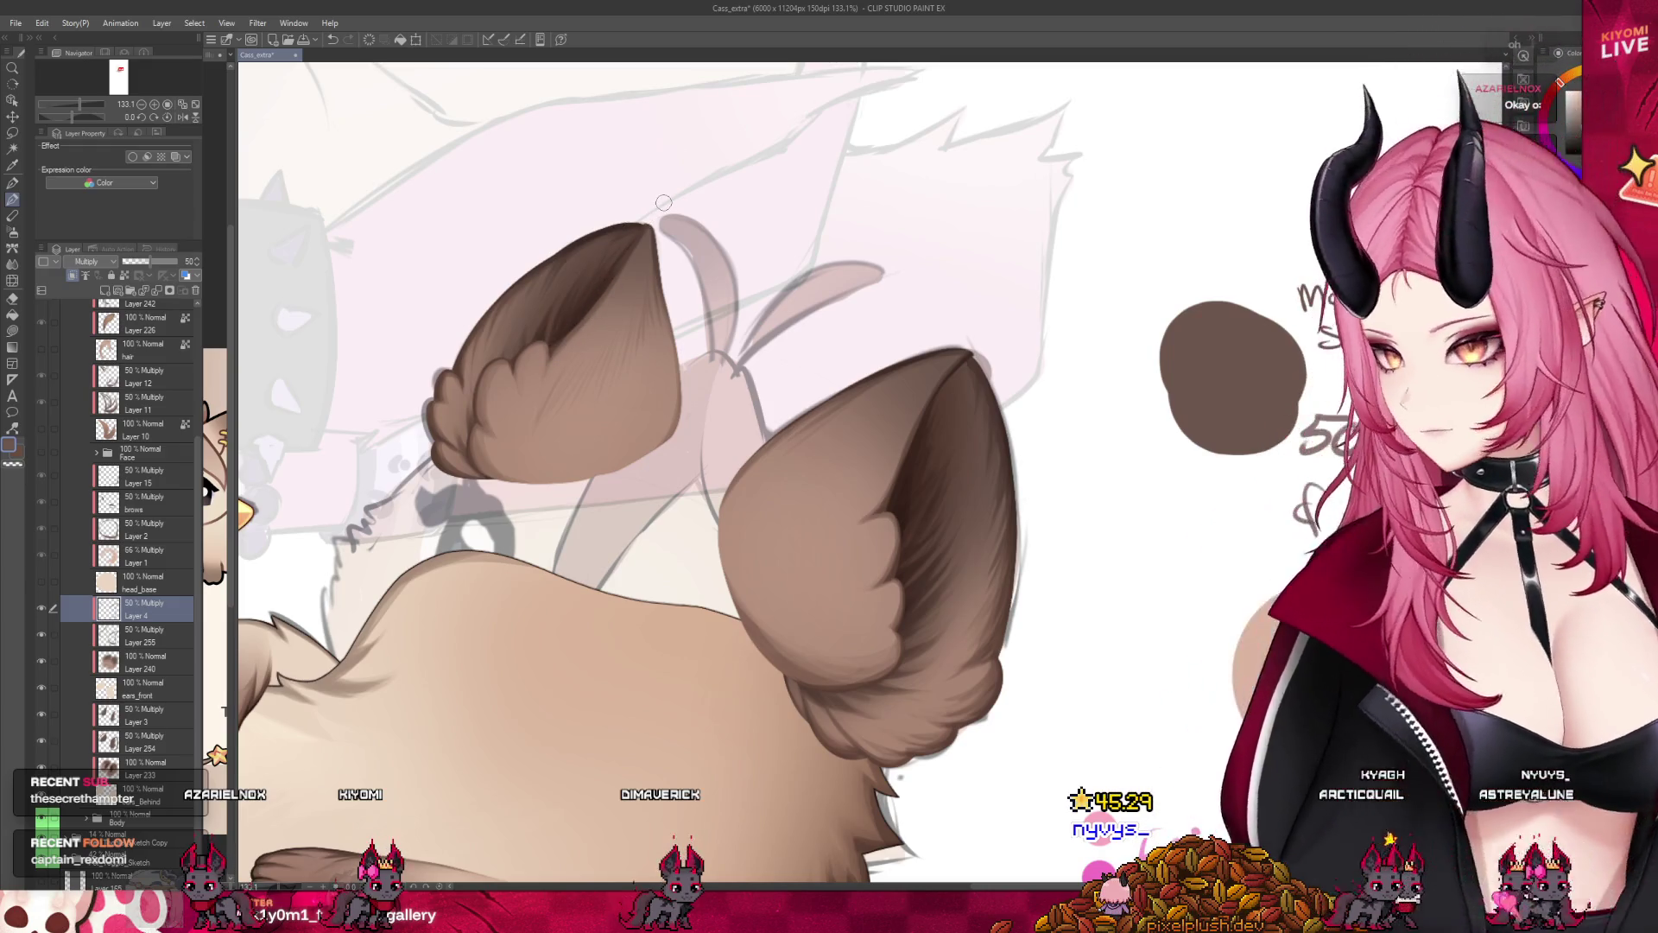
scroll(726, 285, down, 2)
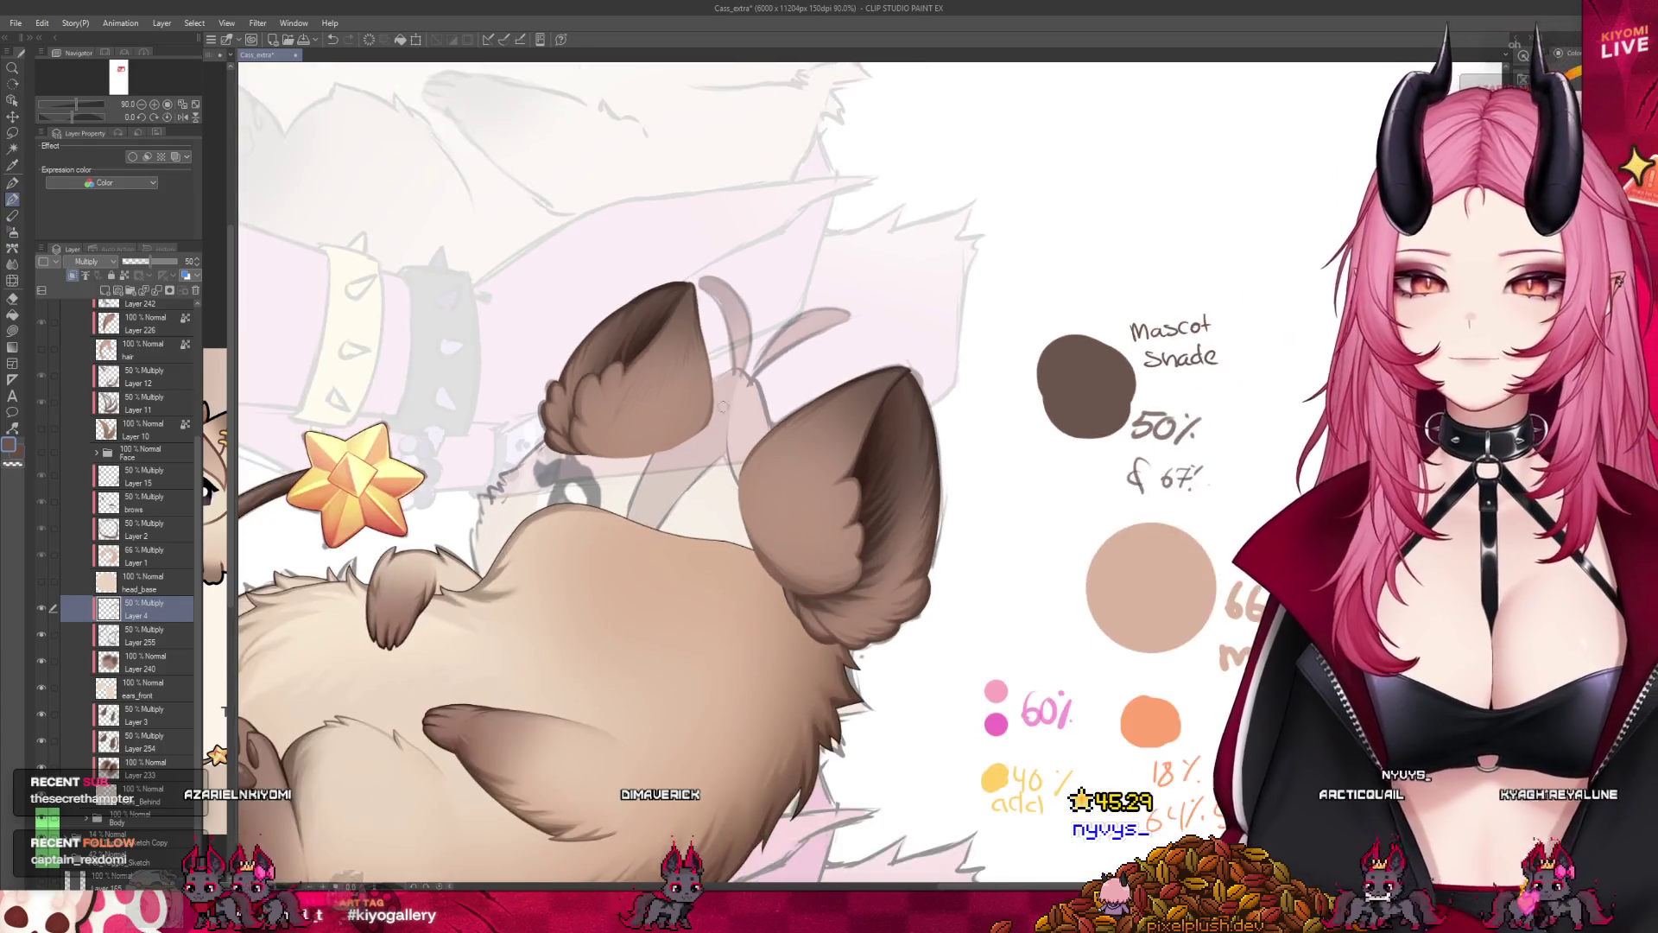
scroll(790, 363, down, 1)
scroll(845, 418, down, 1)
scroll(846, 418, down, 2)
scroll(817, 427, up, 1)
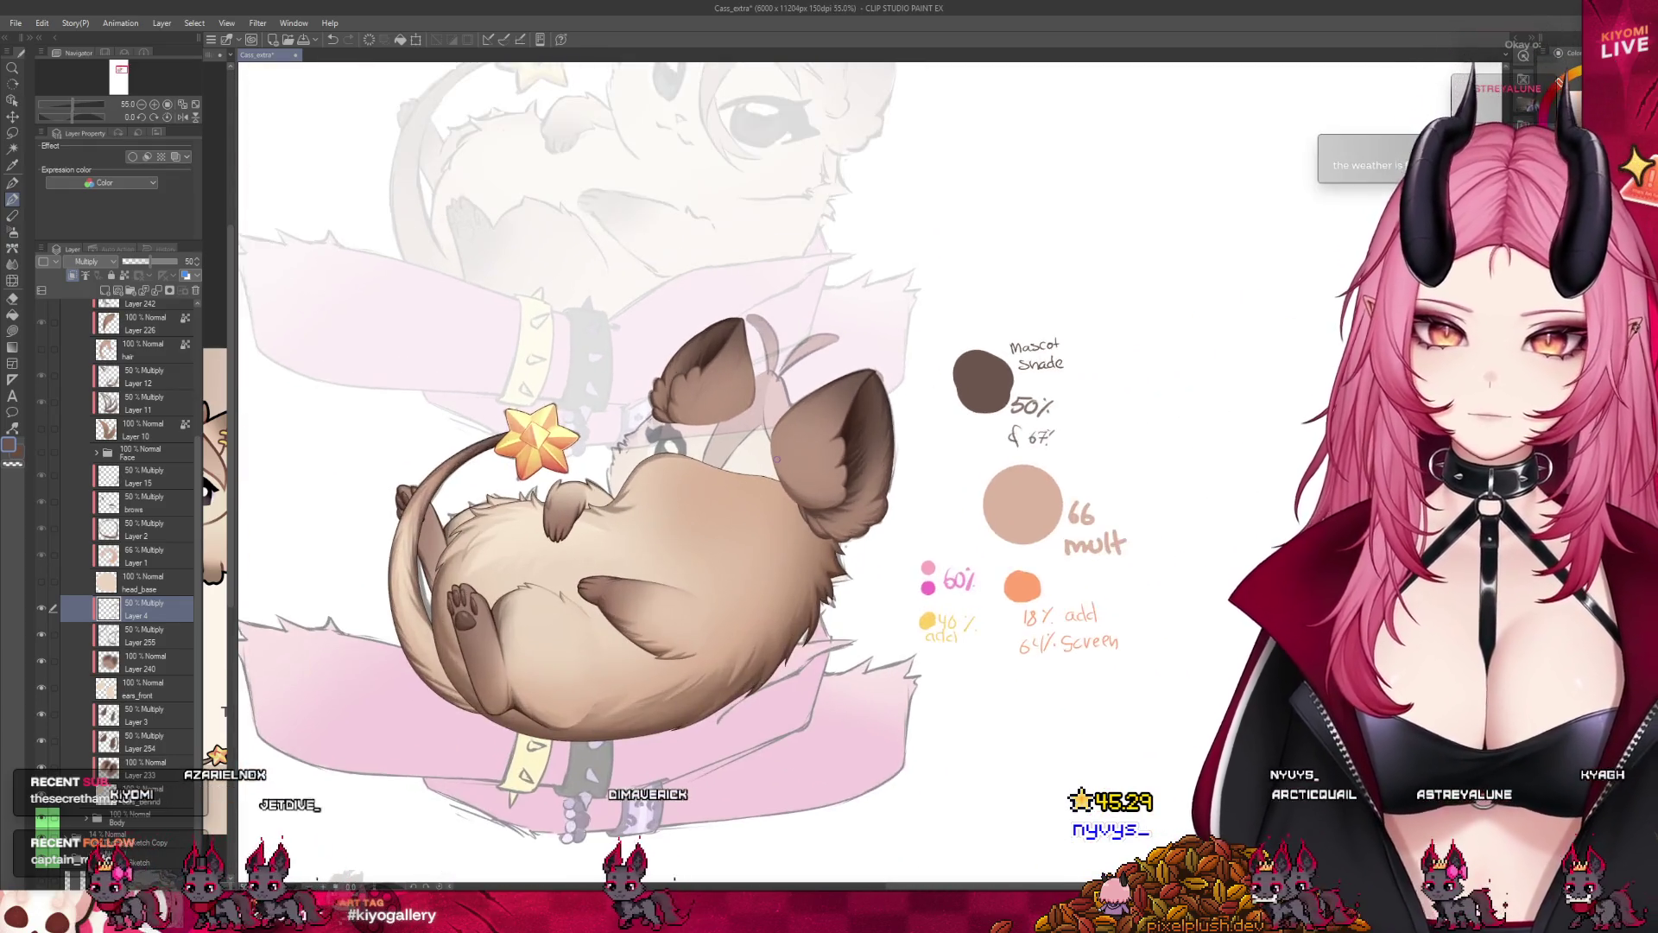
scroll(803, 433, up, 1)
scroll(785, 438, up, 1)
scroll(785, 438, up, 1)
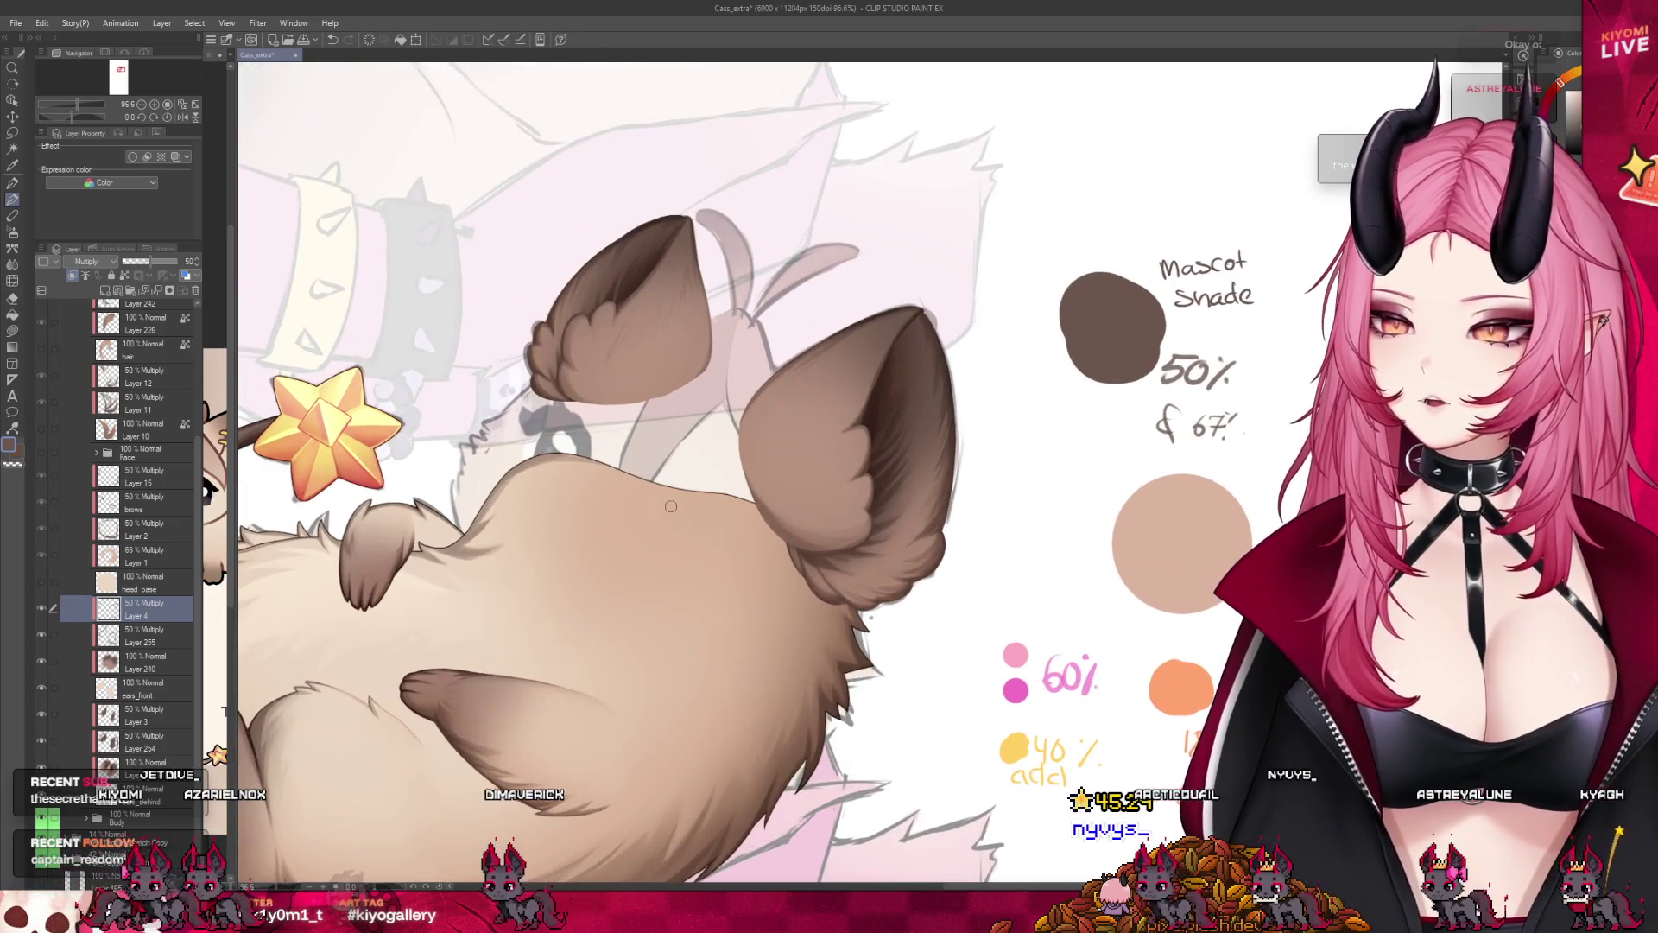
scroll(670, 505, down, 1)
scroll(681, 441, up, 1)
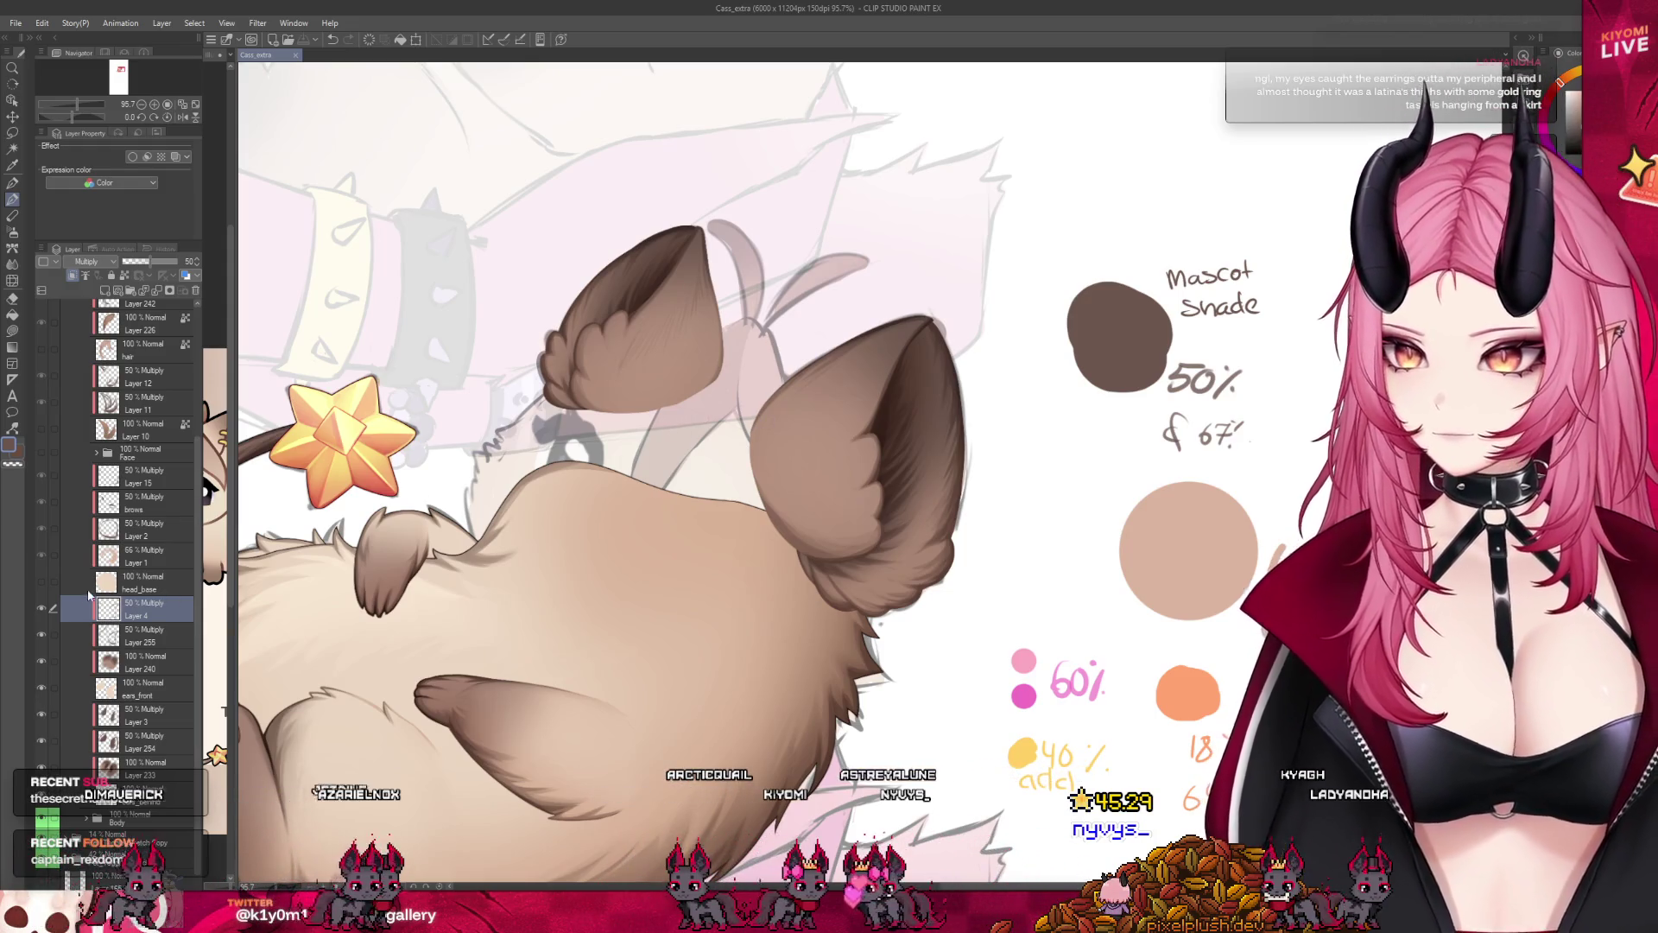
Toggle the ears and 50% Multiply layers to compare, then merge the shading down into ears_front.
click(58, 662)
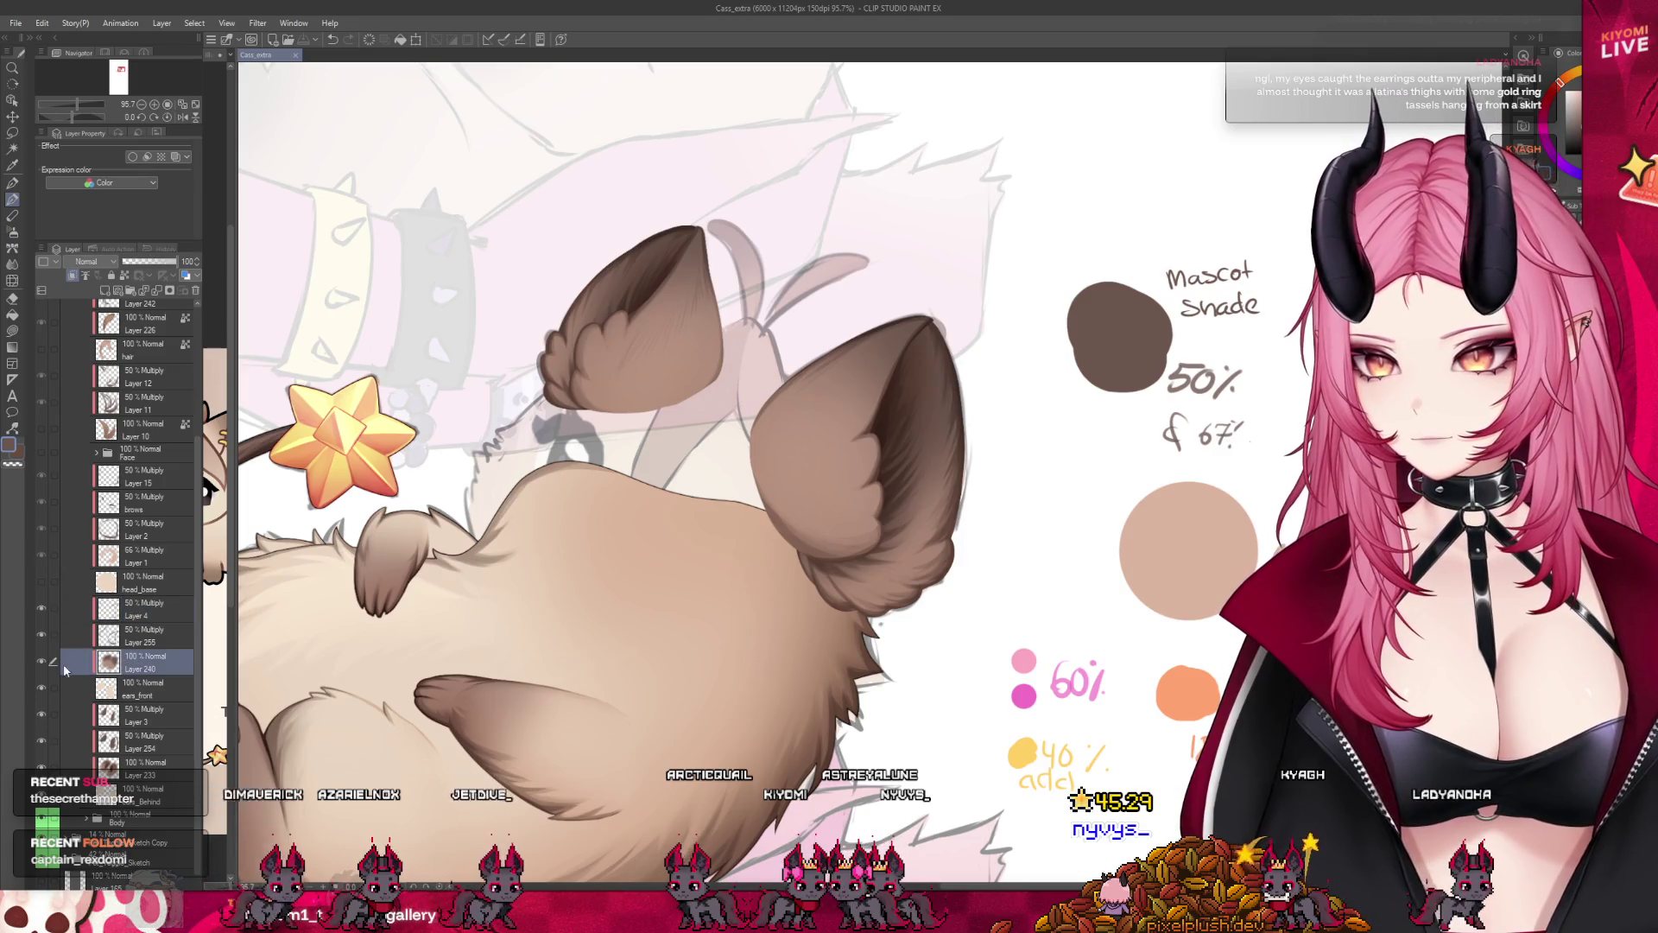
double_click(40, 658)
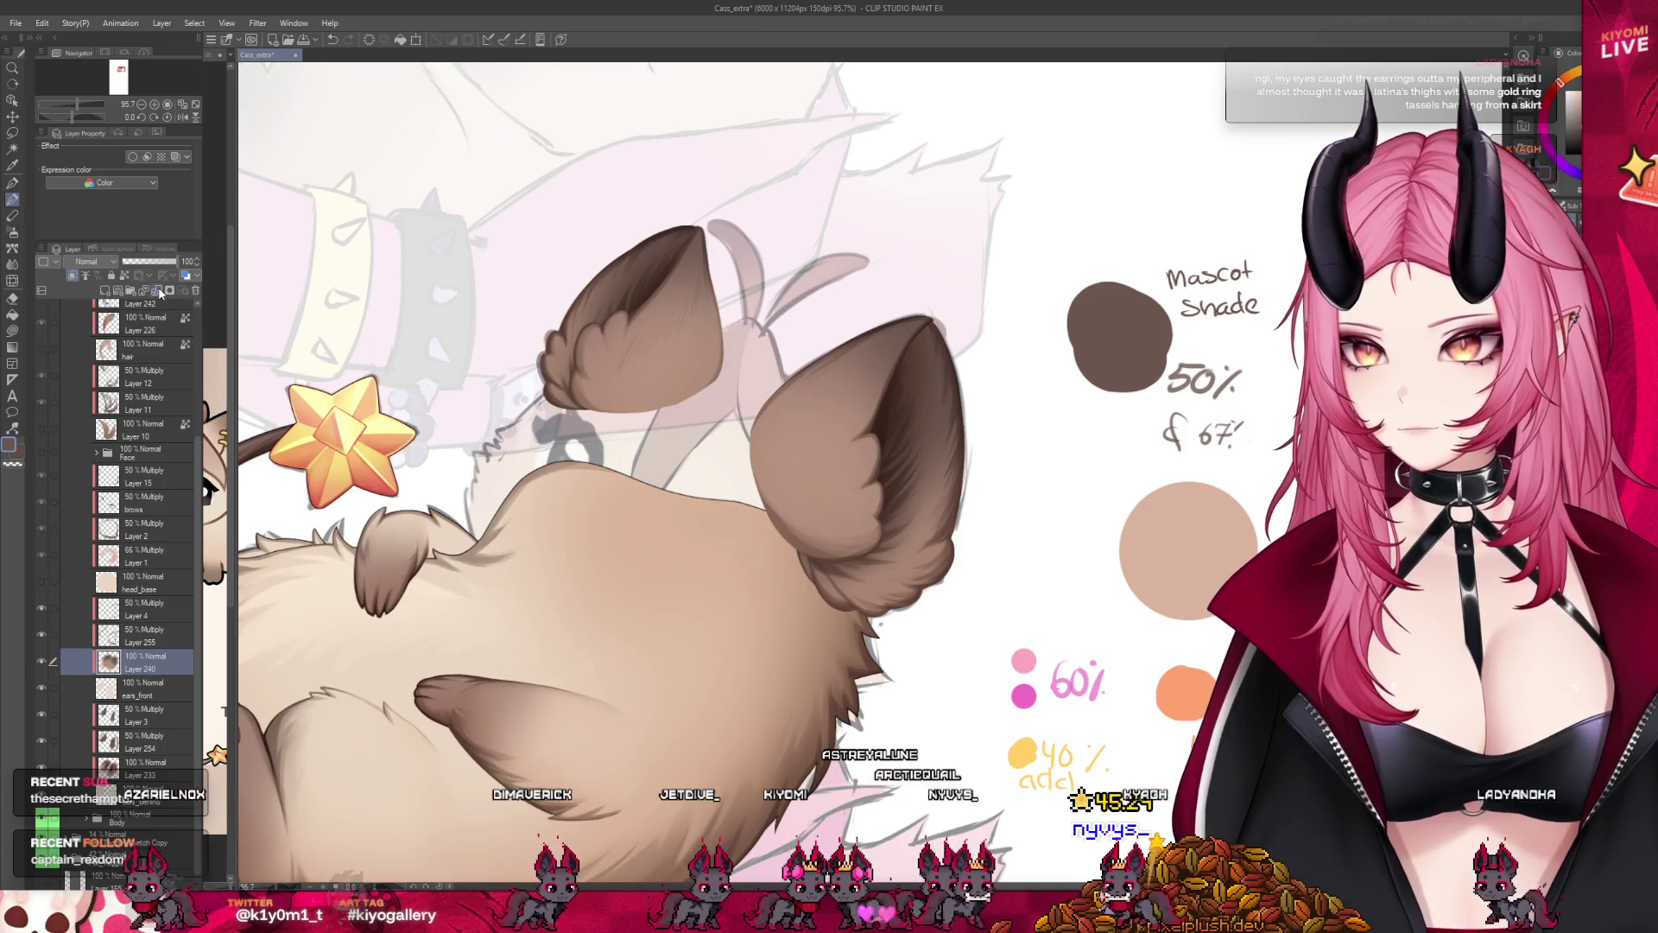
click(44, 635)
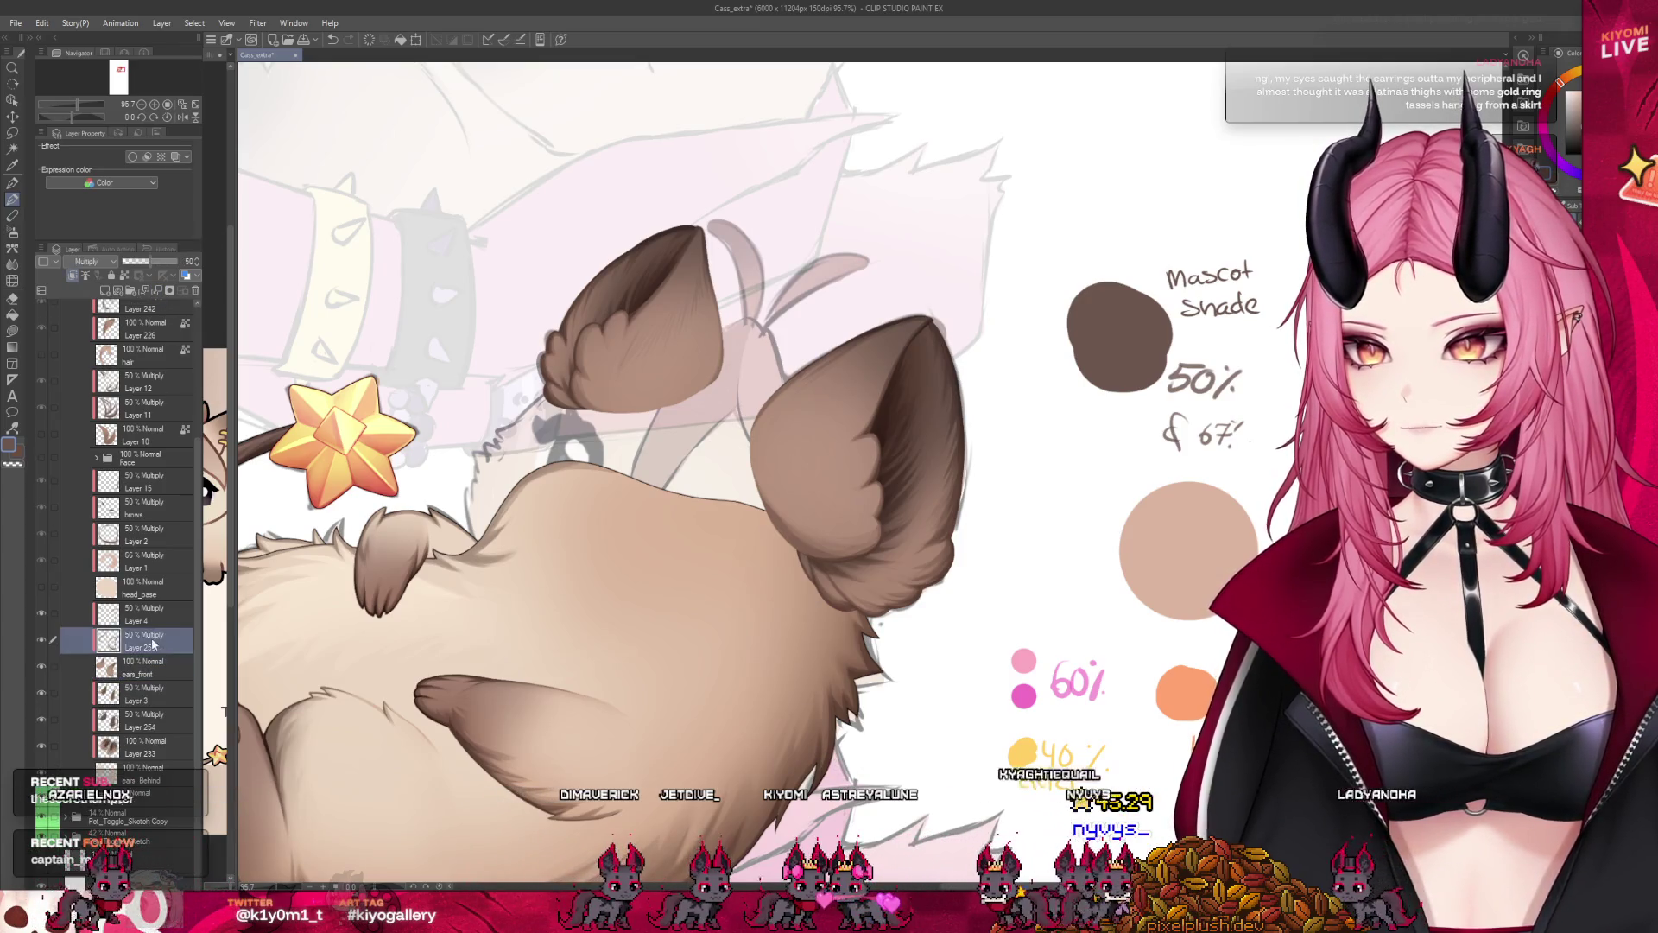
double_click(40, 633)
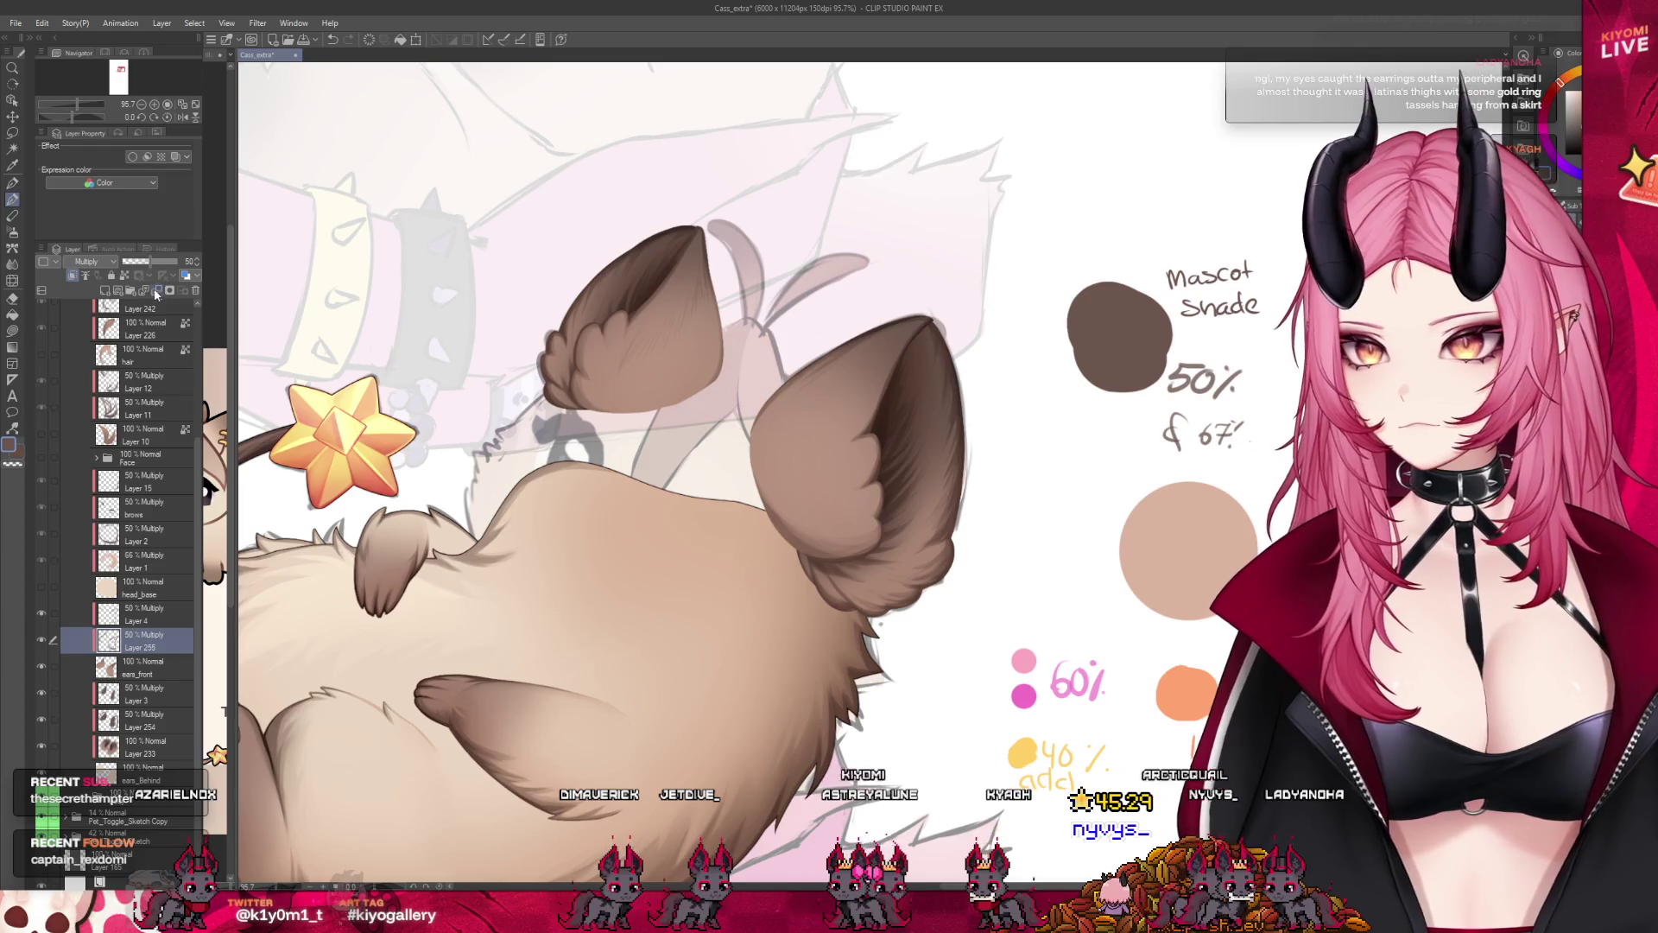
key(ctrl+e)
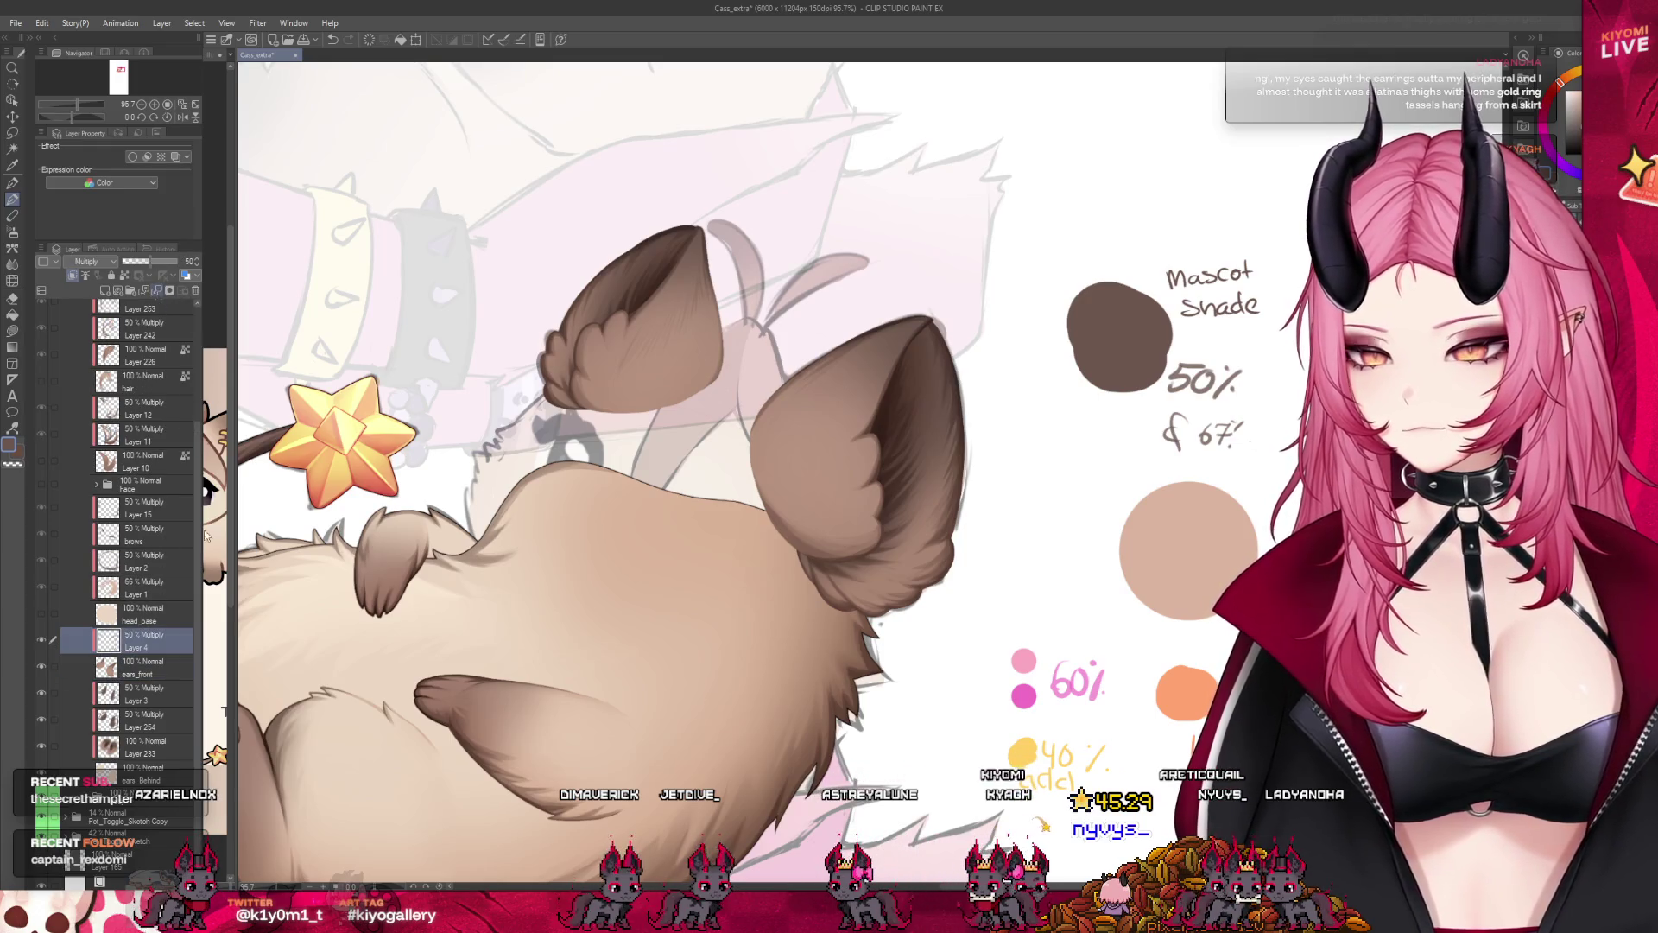
key(ctrl+e)
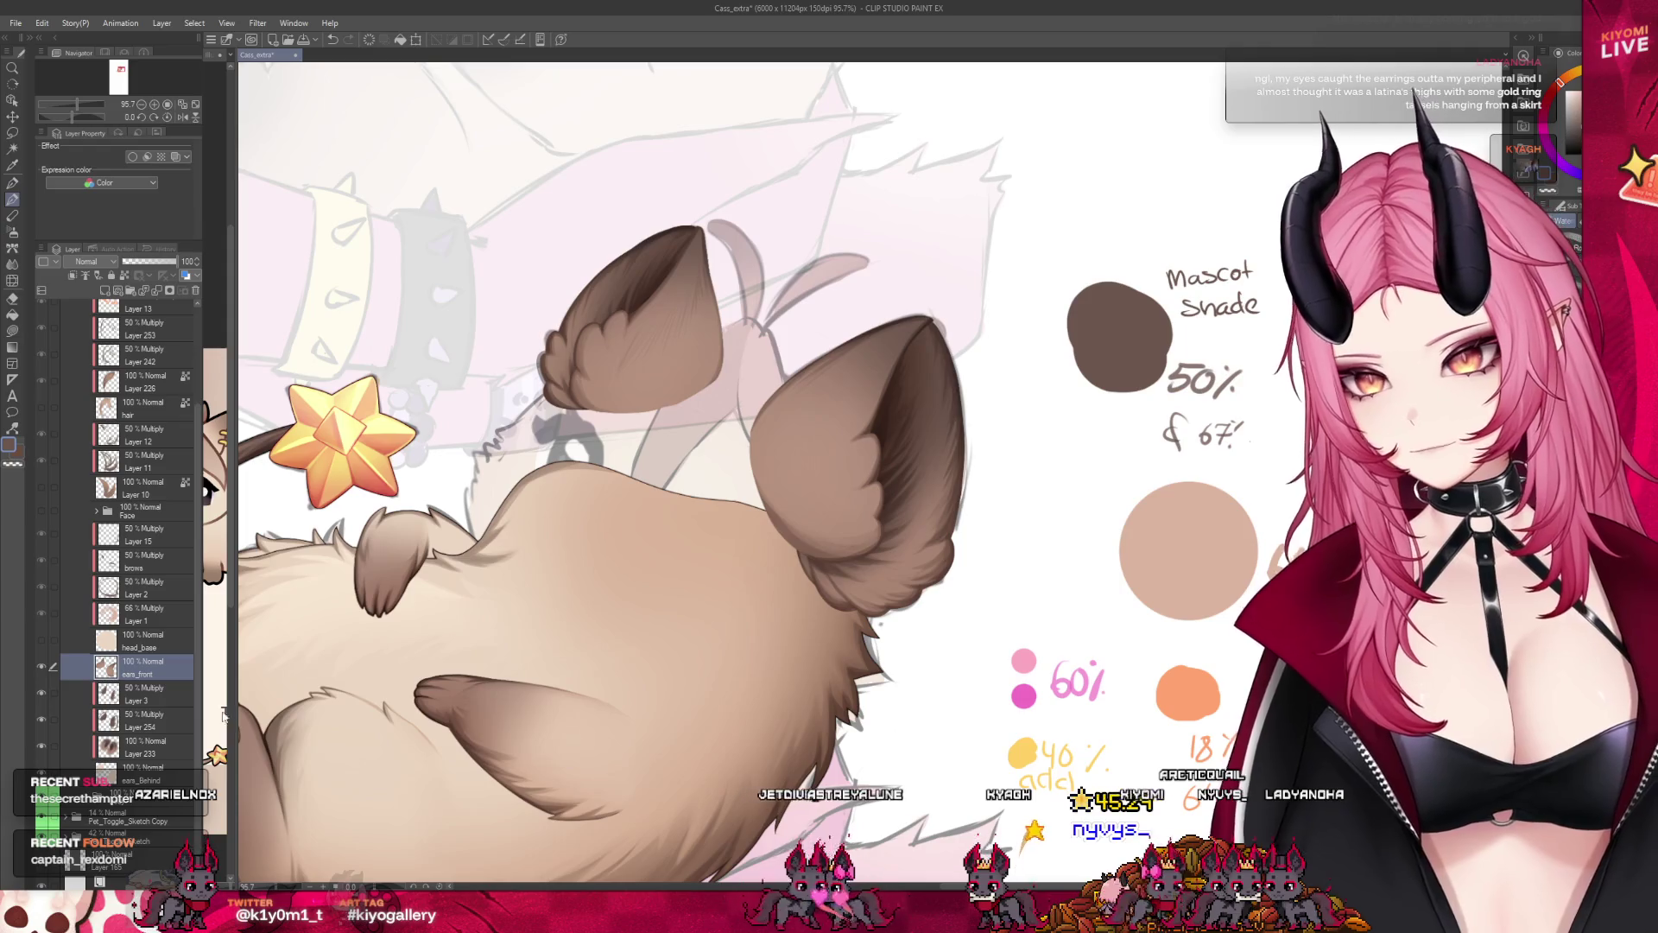
Move the remaining 50% Multiply layer up above Layer 240 and merge it into ears_front.
click(130, 748)
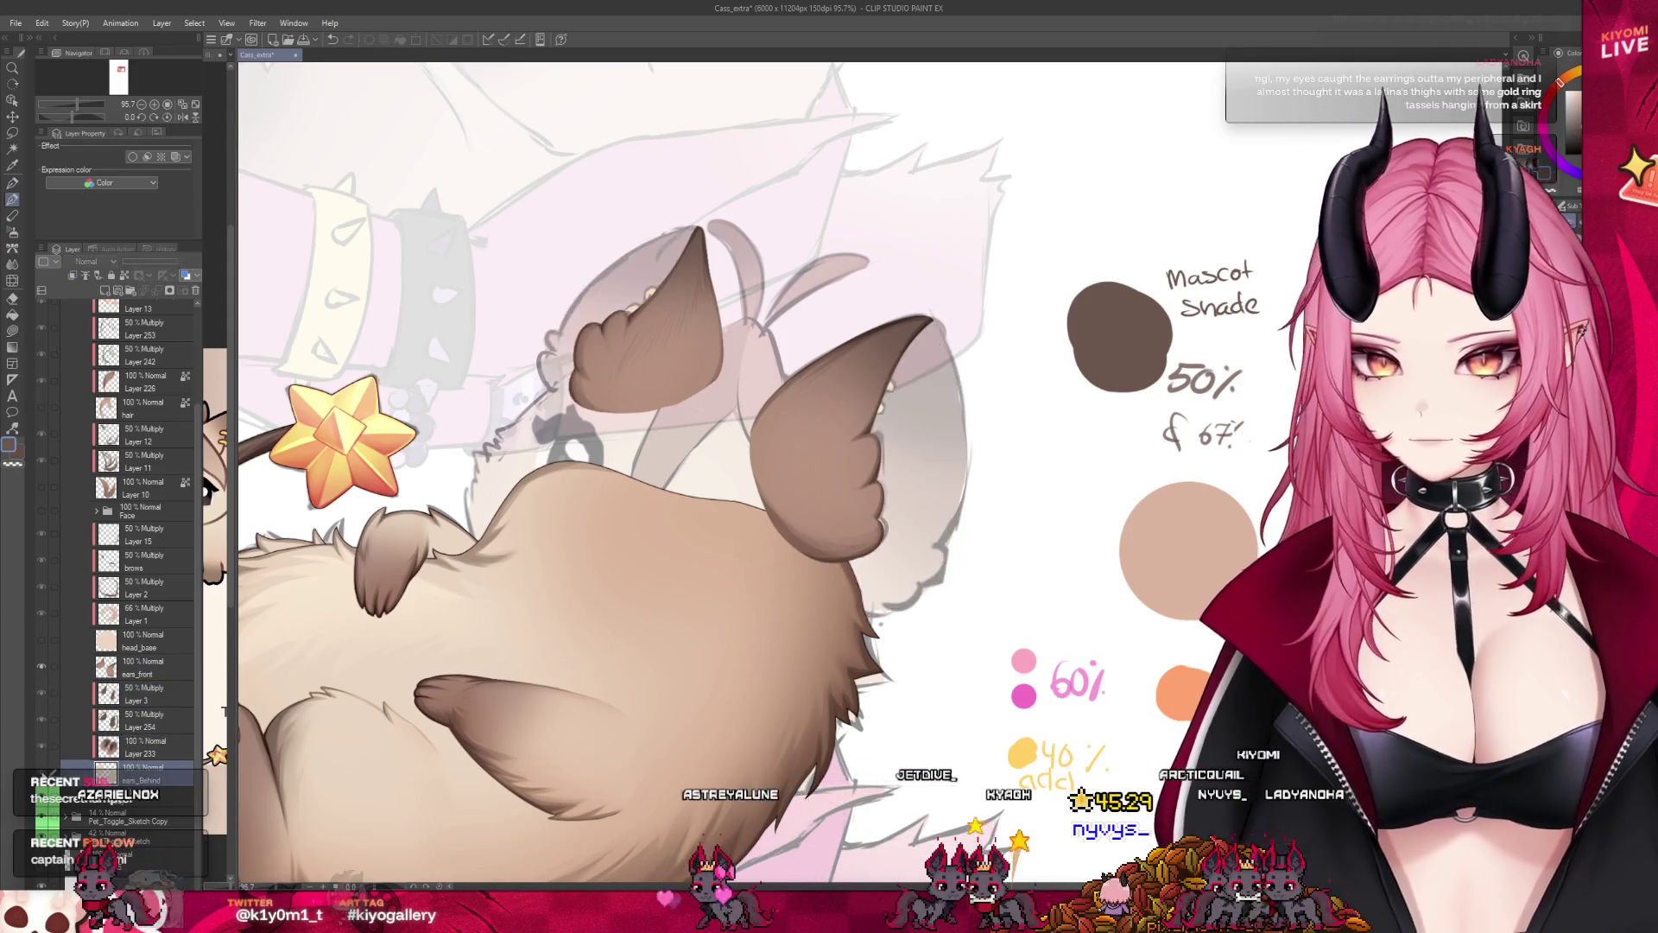
key(ctrl+z)
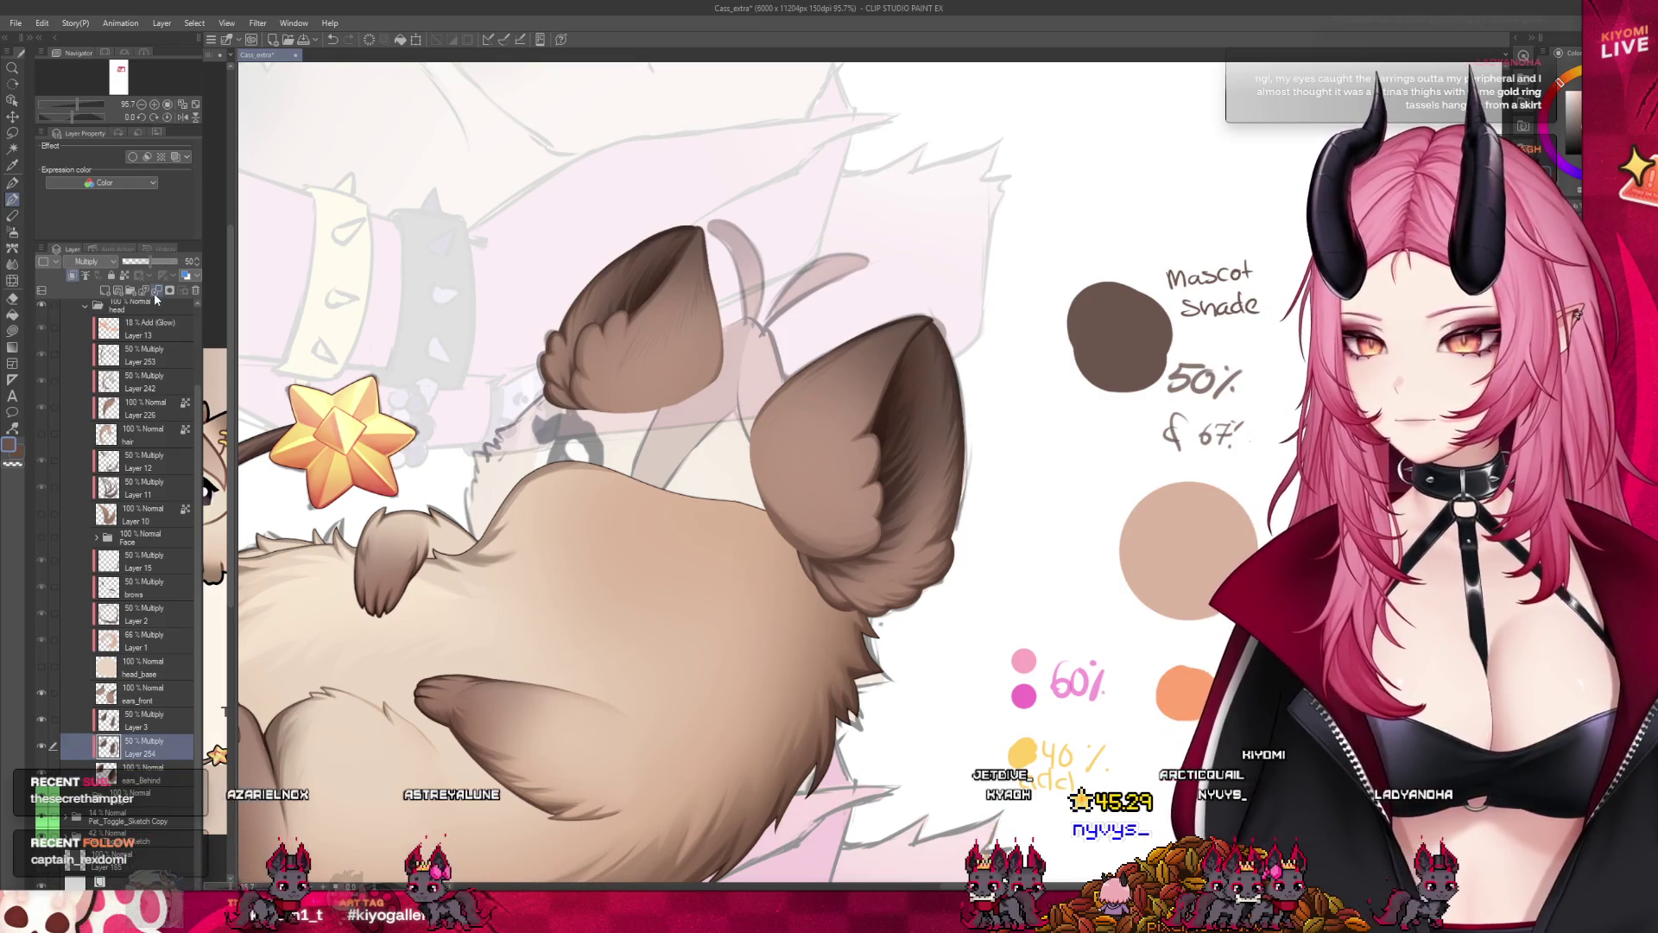
drag(130, 747, 207, 699)
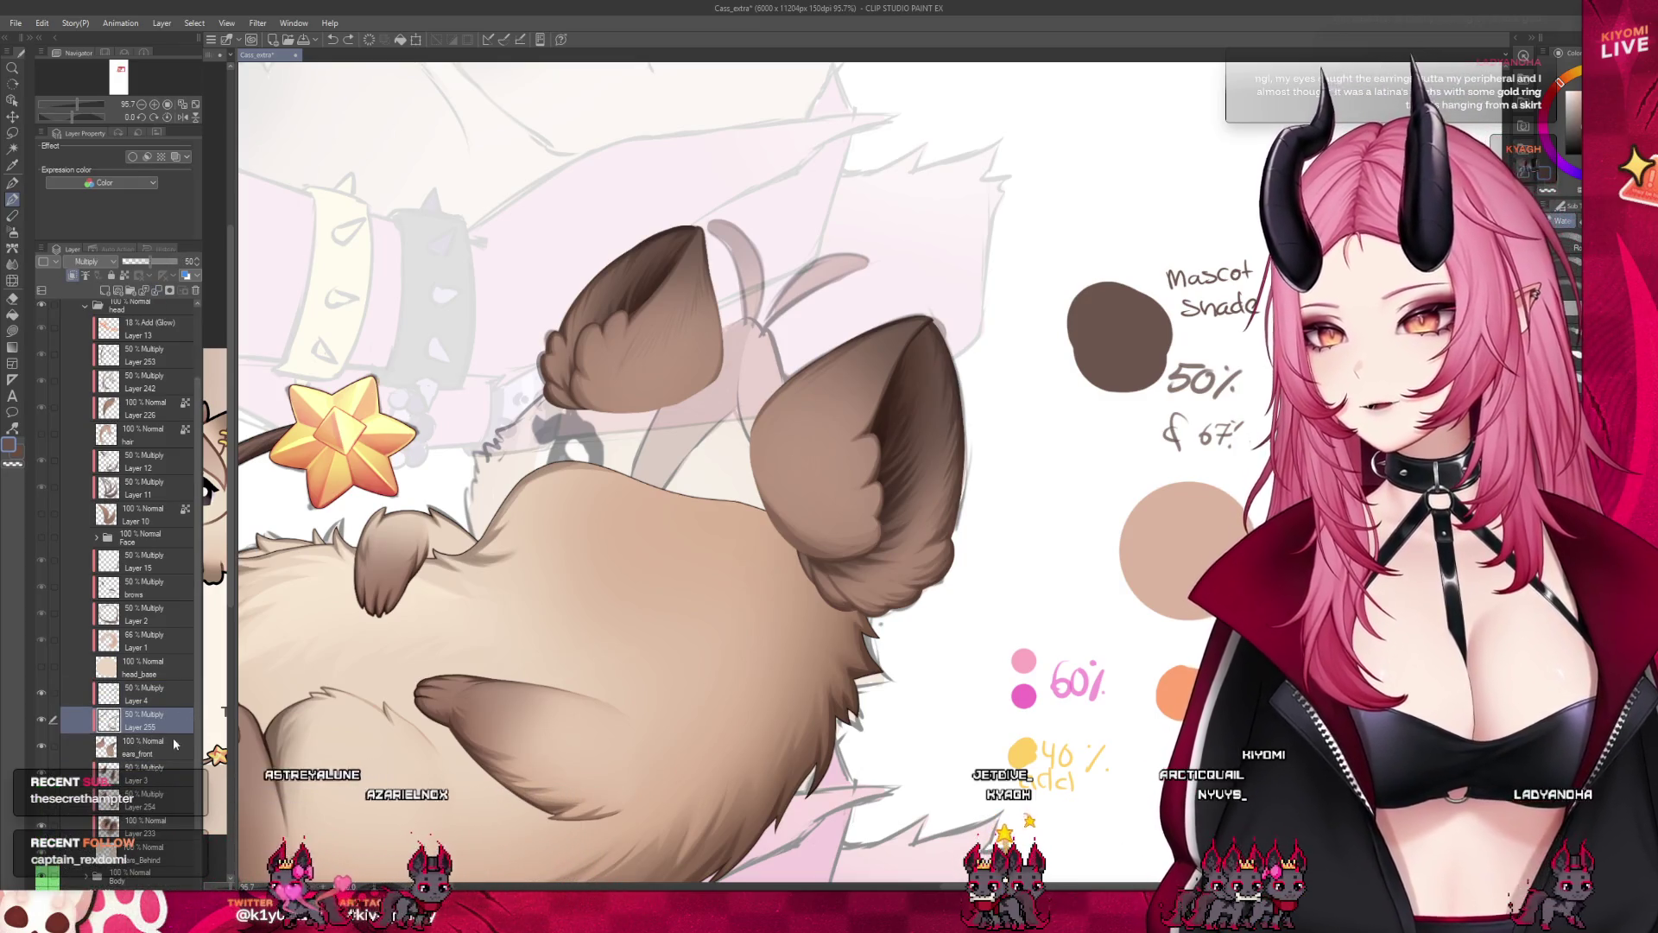
click(130, 767)
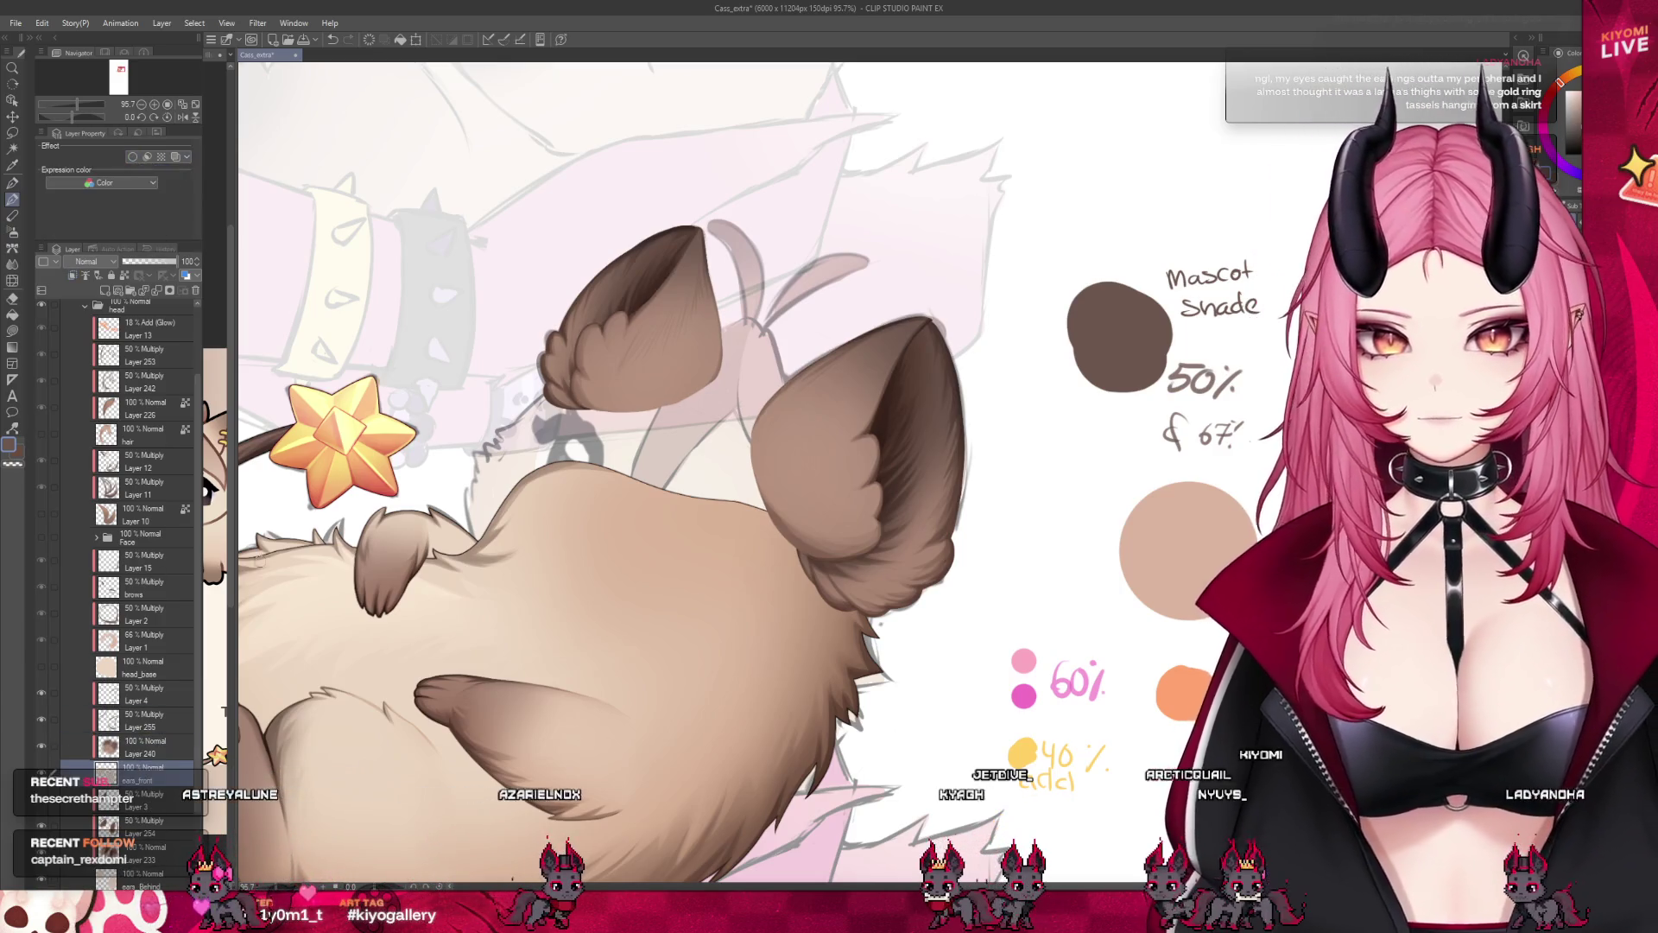
click(142, 743)
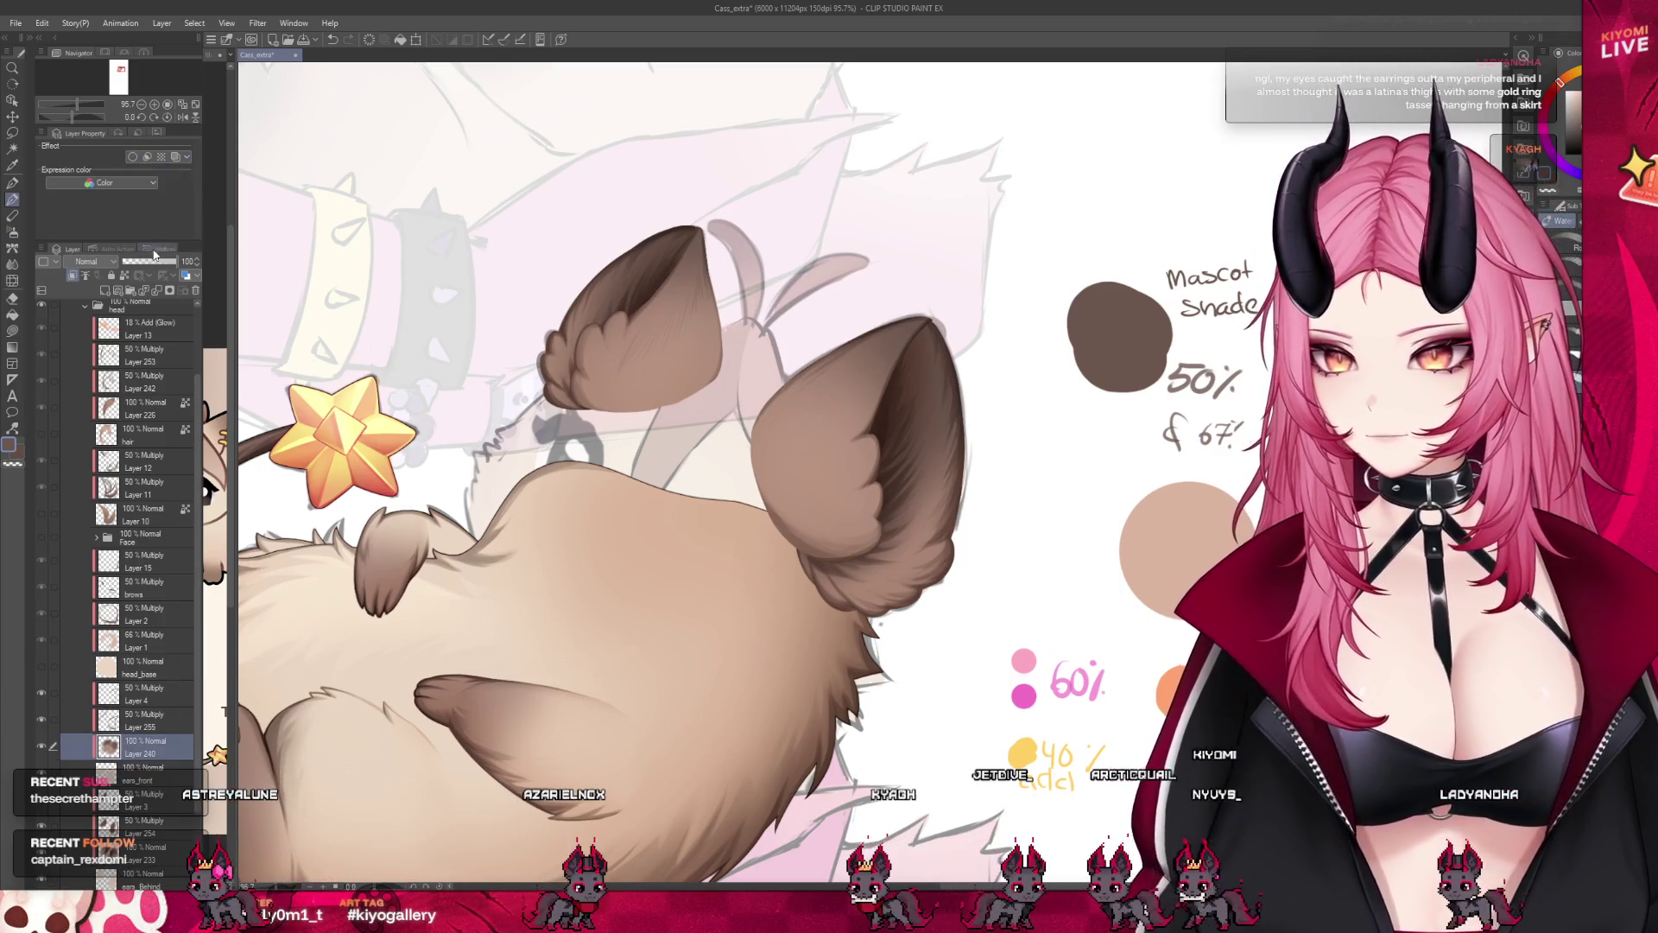
click(148, 723)
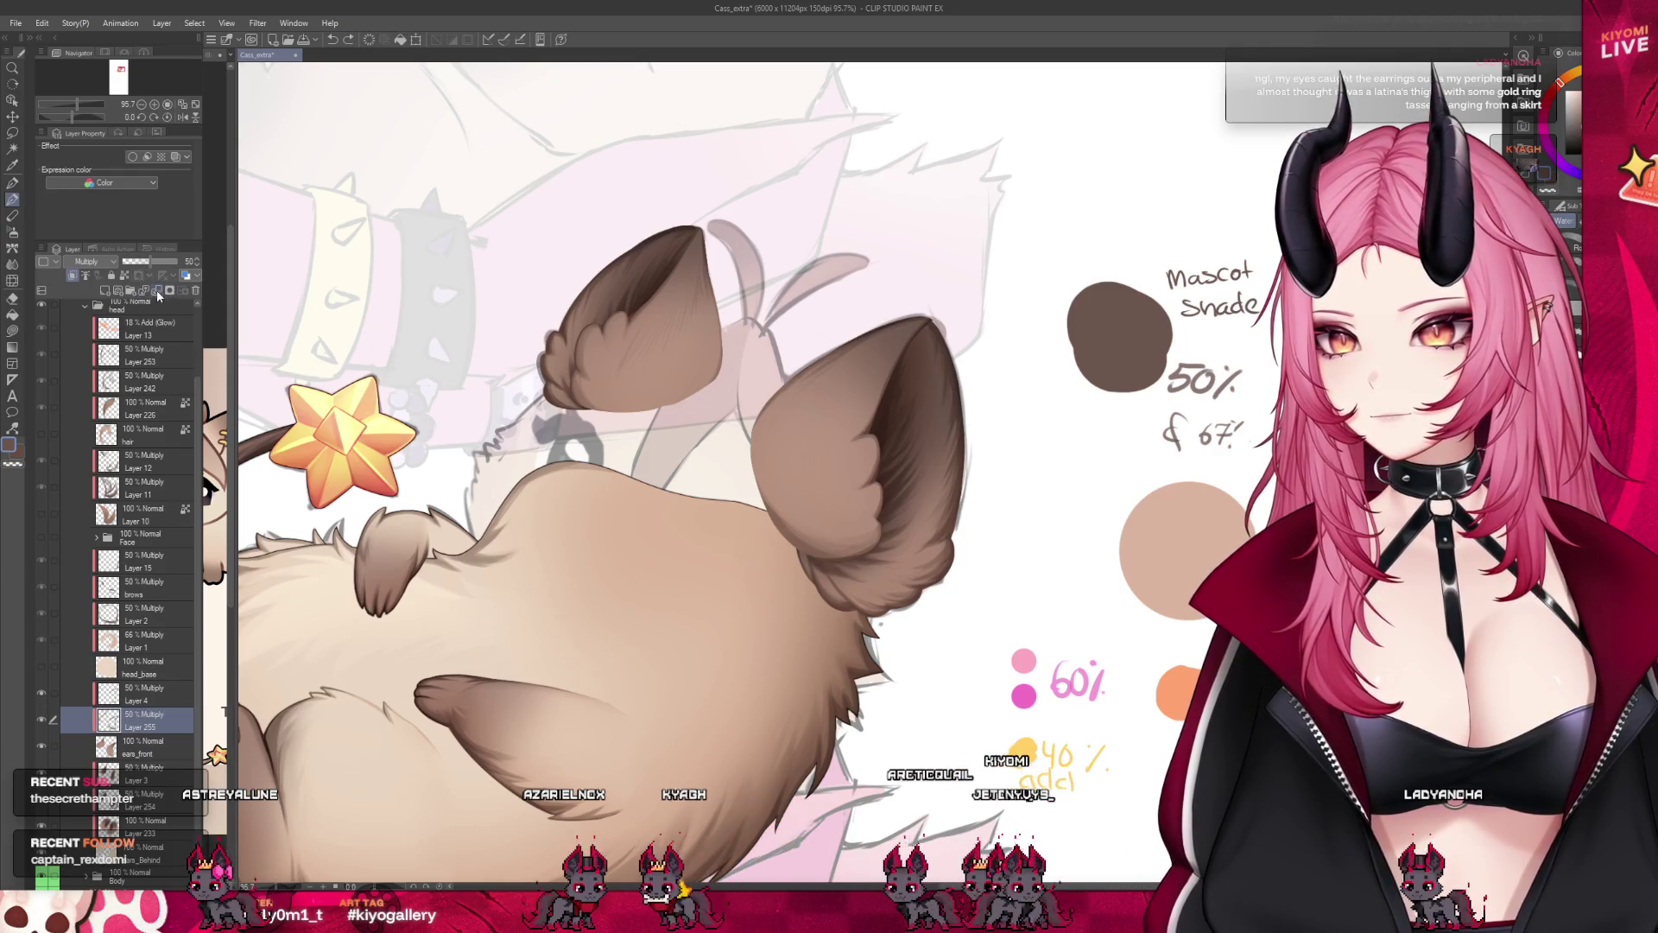
key(ctrl+e)
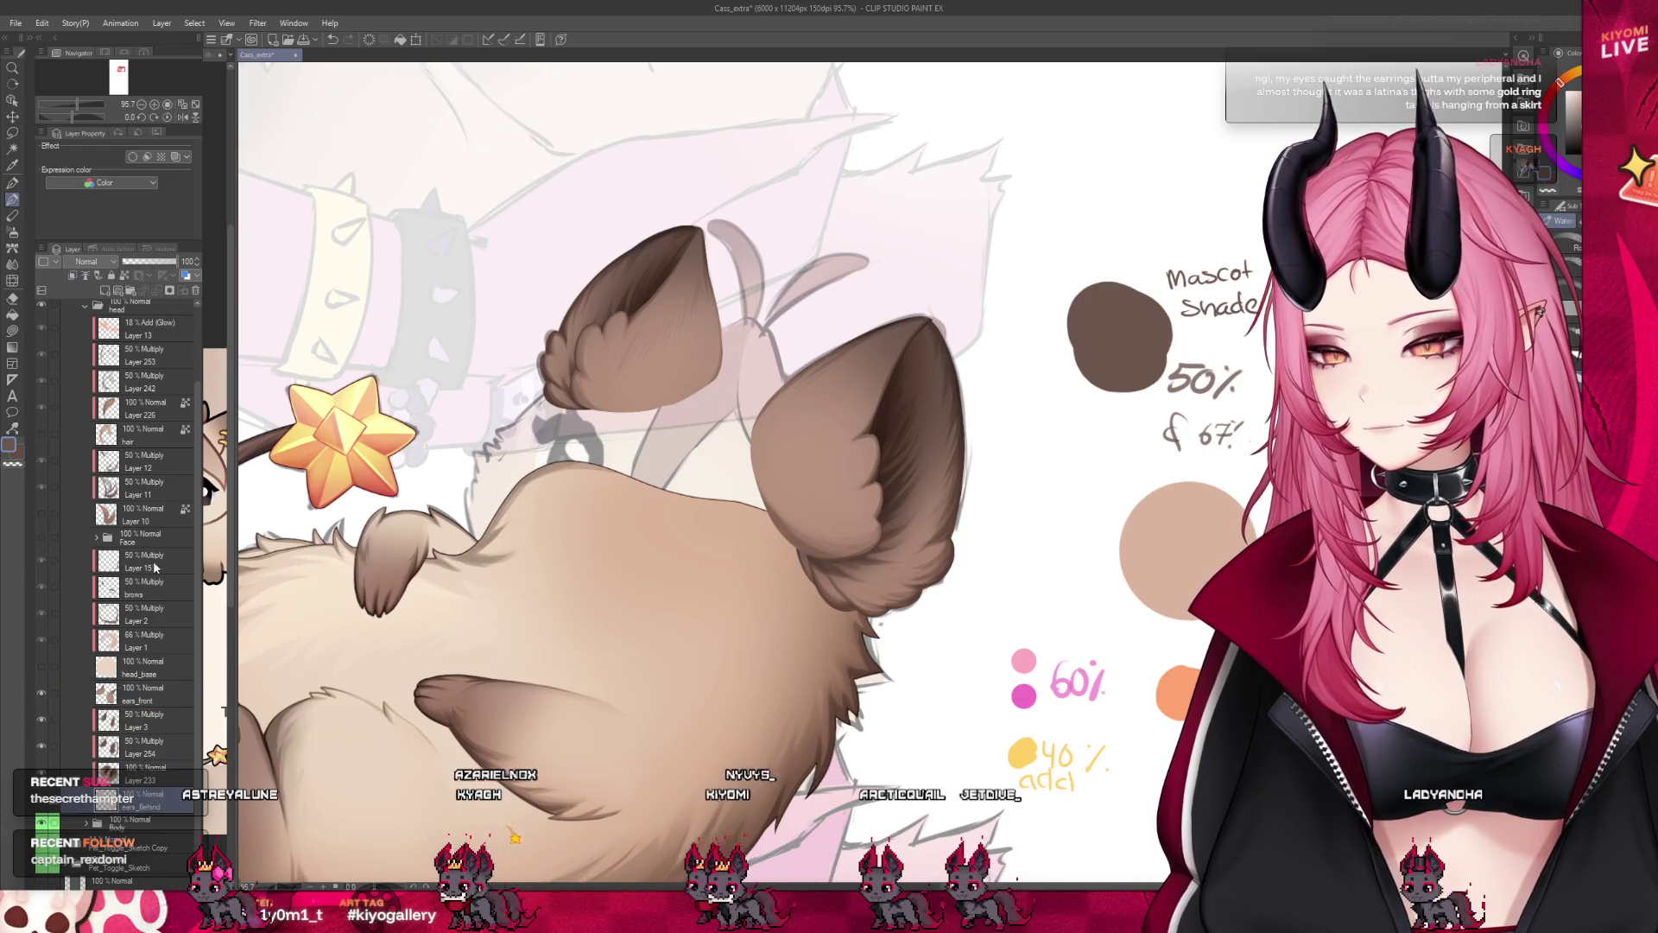
Merge Layer 254 down, then lasso the cat's right ear and select ears_front to copy from.
click(143, 745)
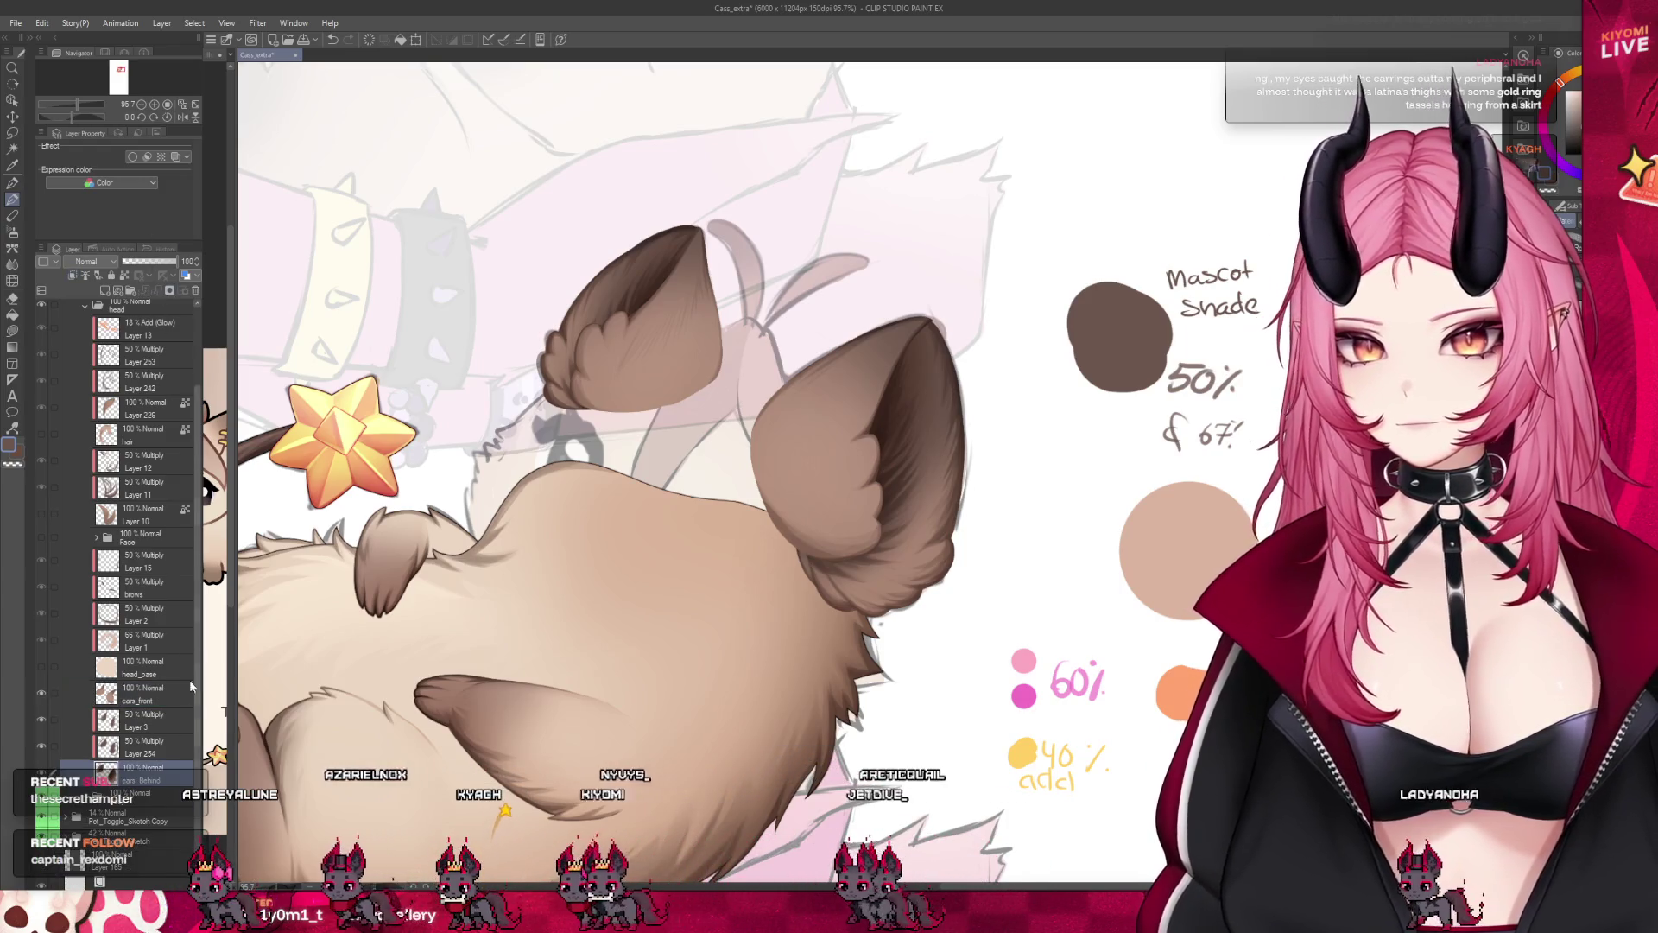
key(ctrl+e)
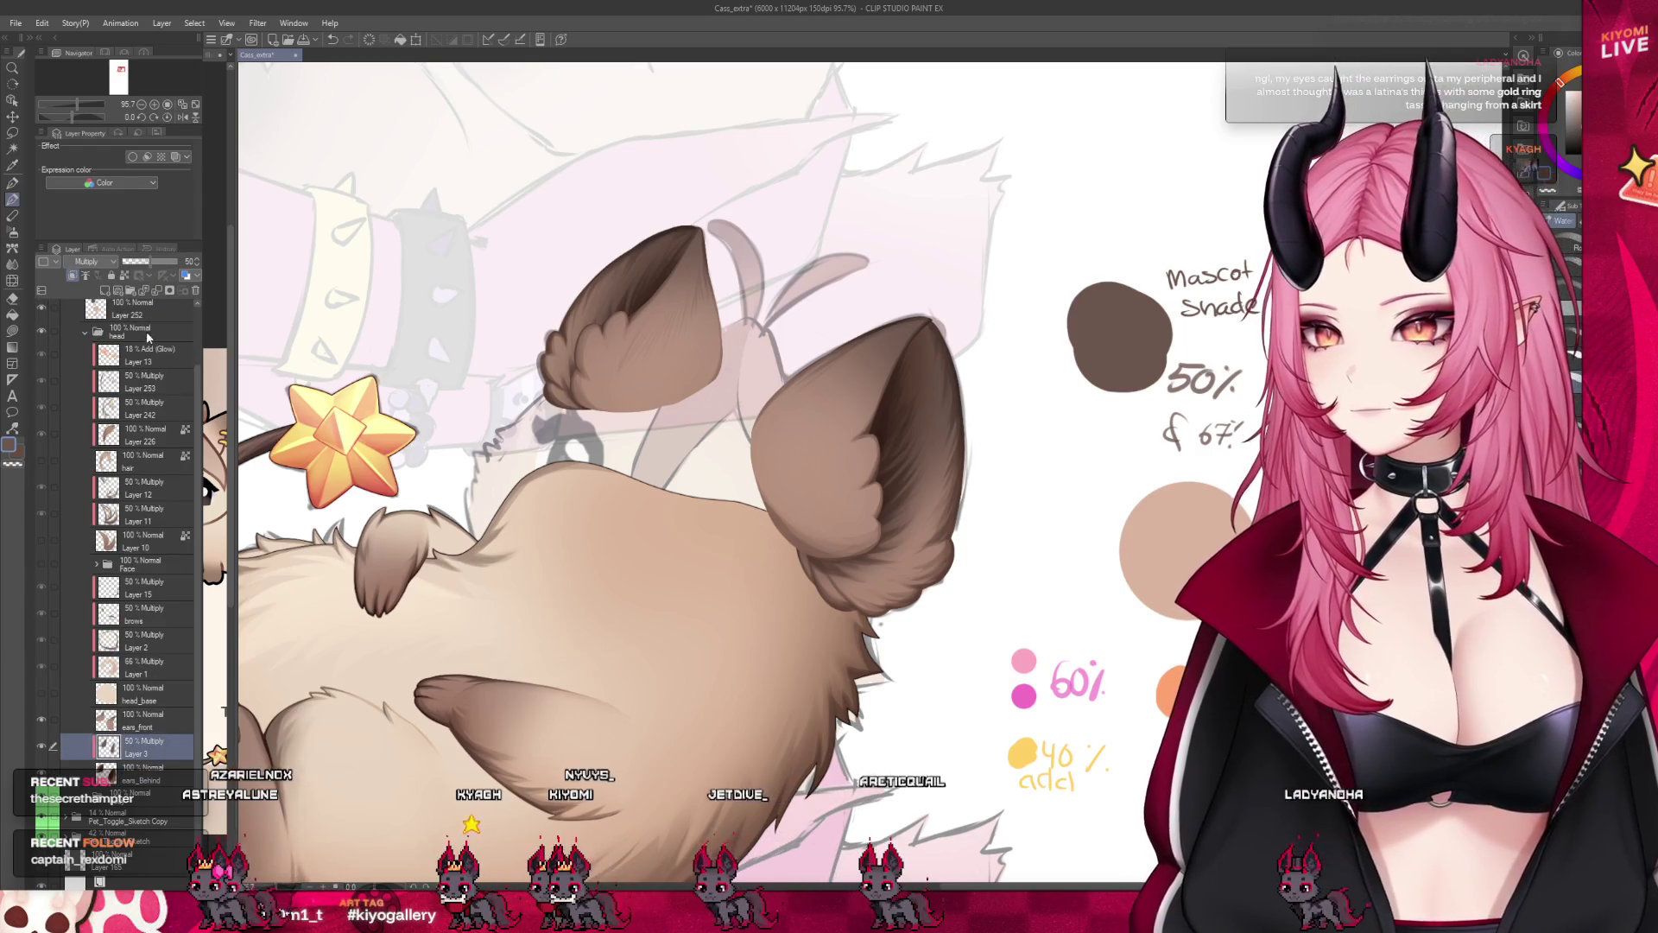
scroll(380, 686, down, 3)
scroll(780, 406, up, 4)
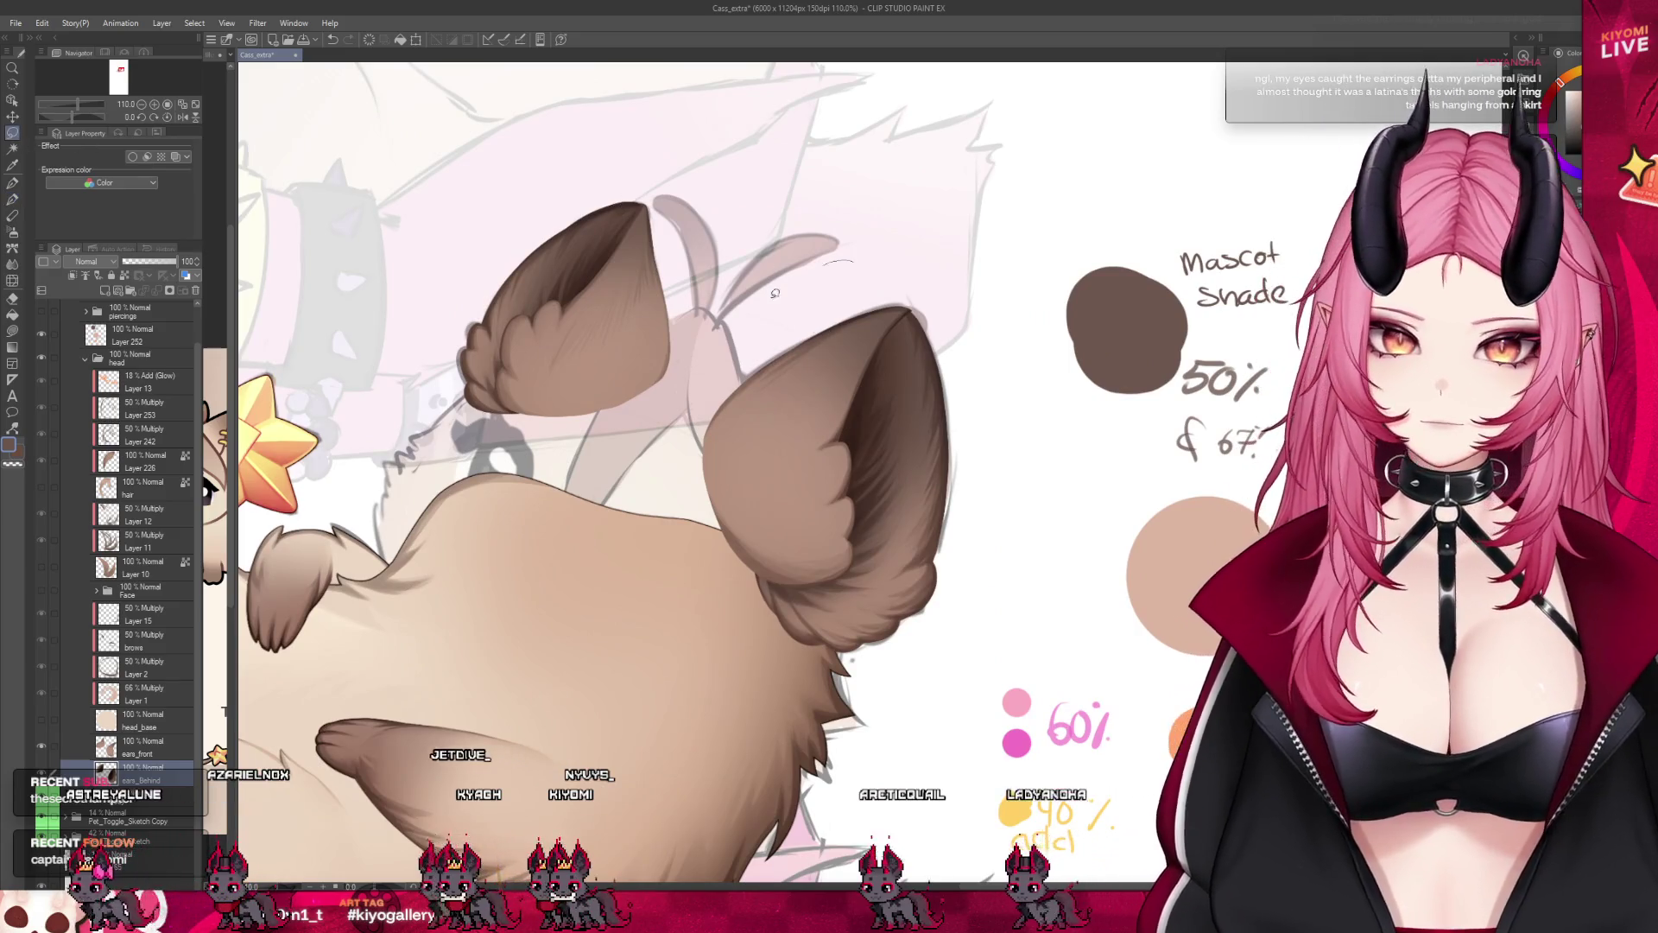
drag(852, 240, 853, 259)
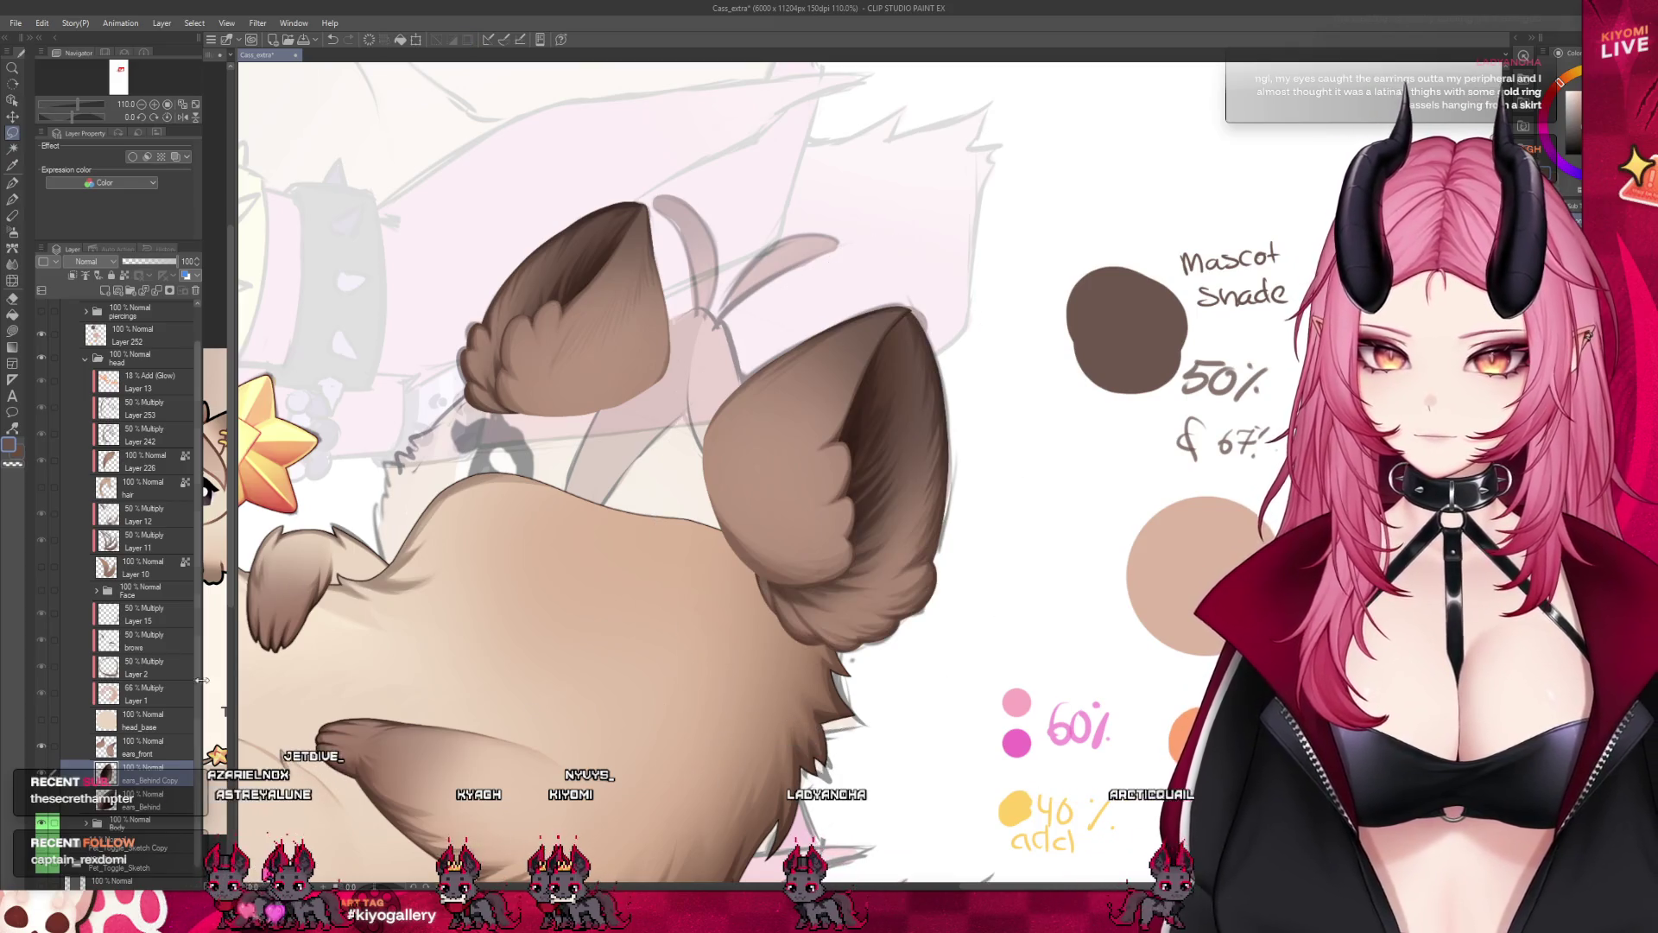
click(145, 753)
scroll(774, 463, down, 2)
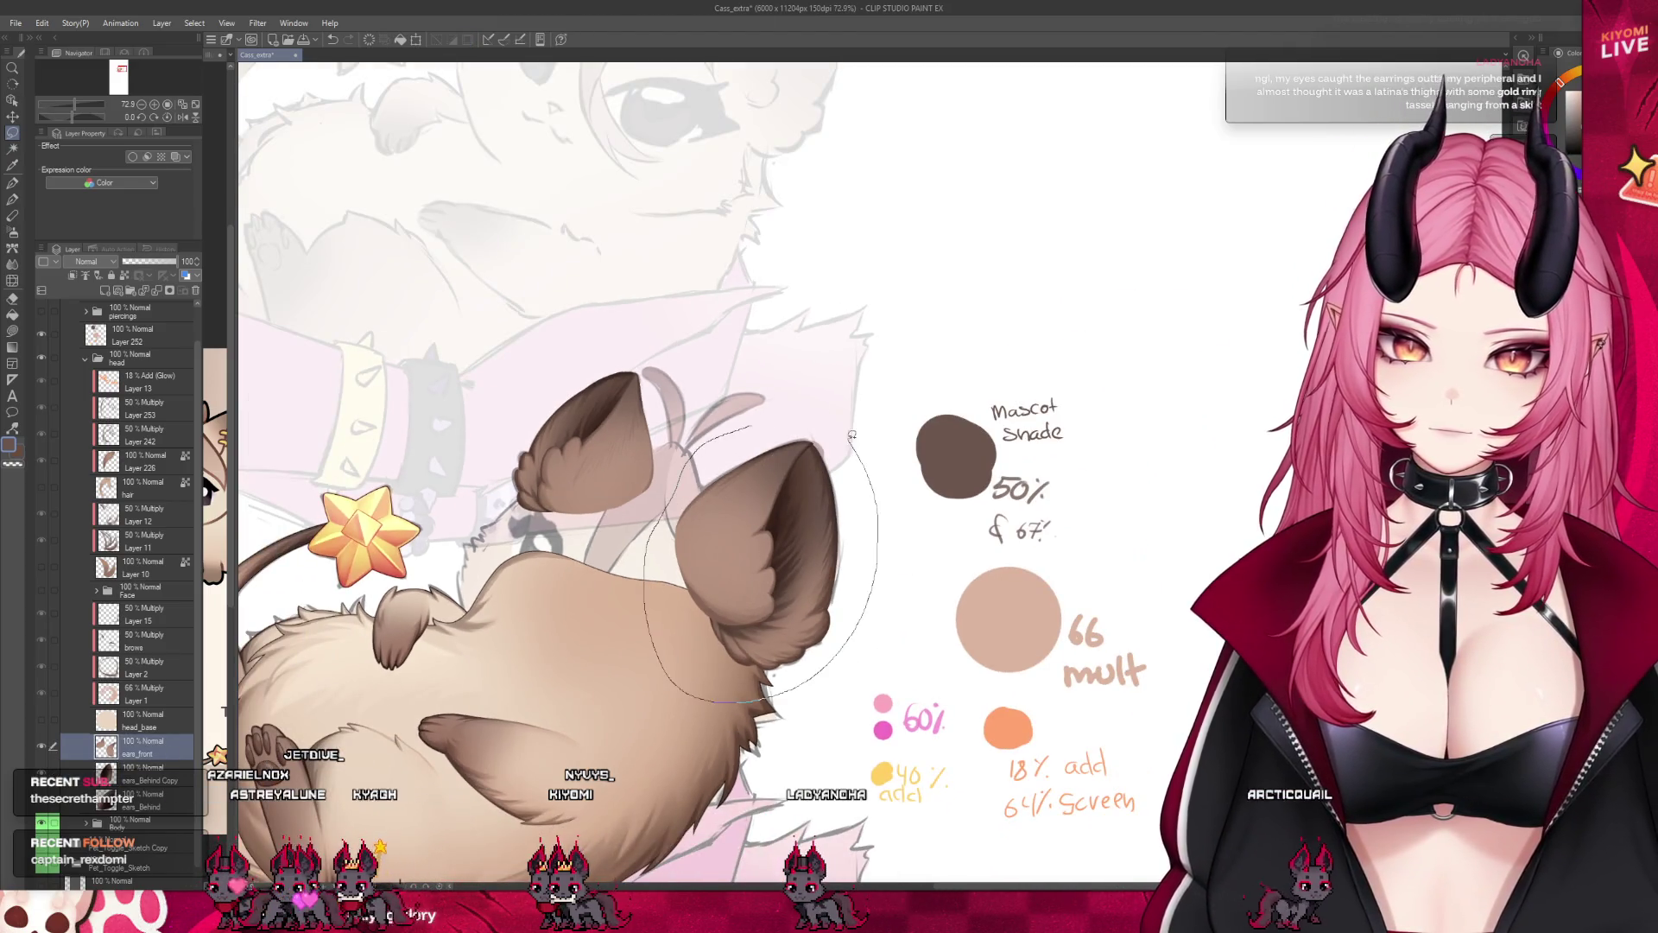
Copy-paste the right ear onto 'ears_front Copy', show head_base, and move the copy above the Face folder.
key(ctrl+c)
key(ctrl+v)
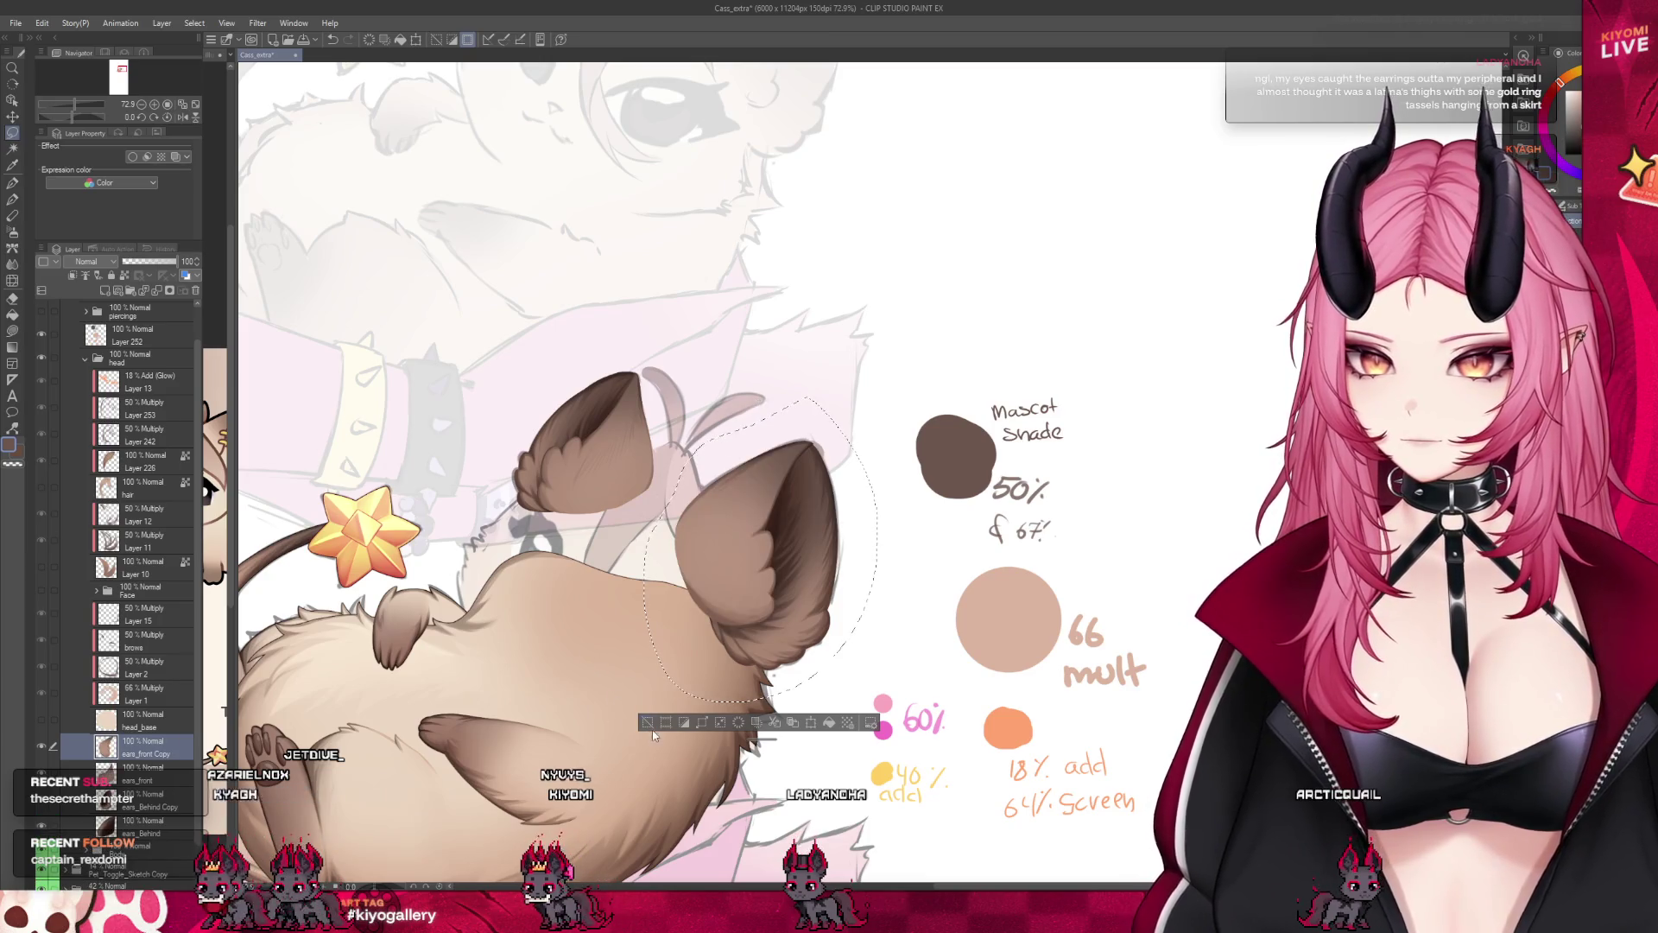
click(42, 720)
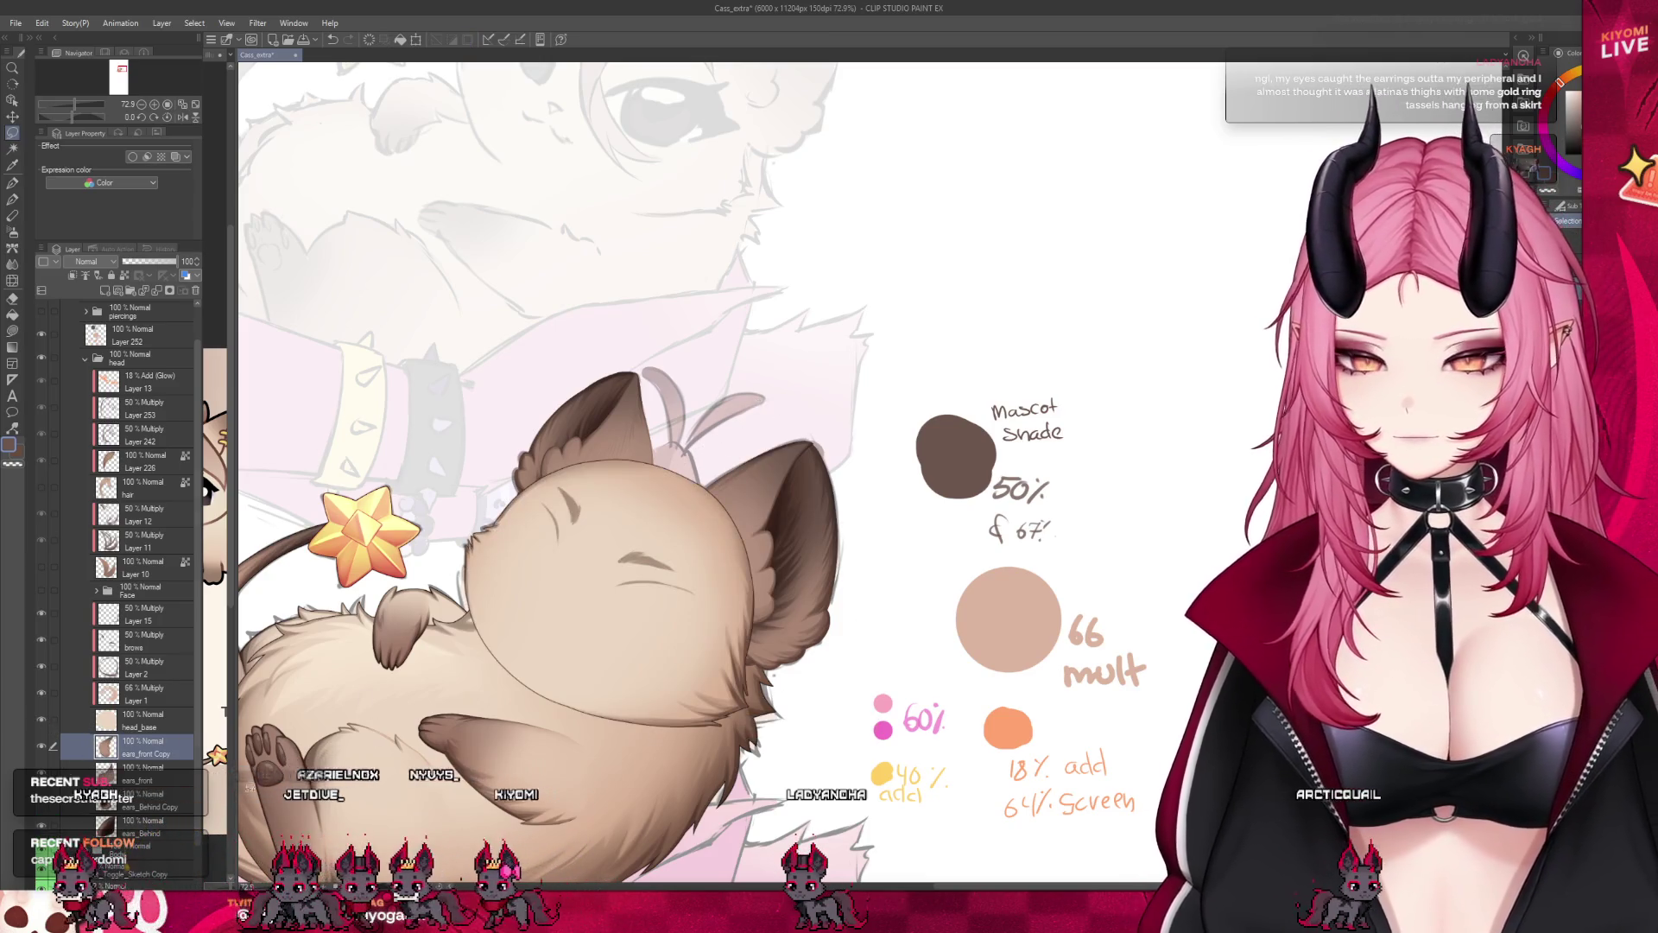
drag(156, 610, 156, 610)
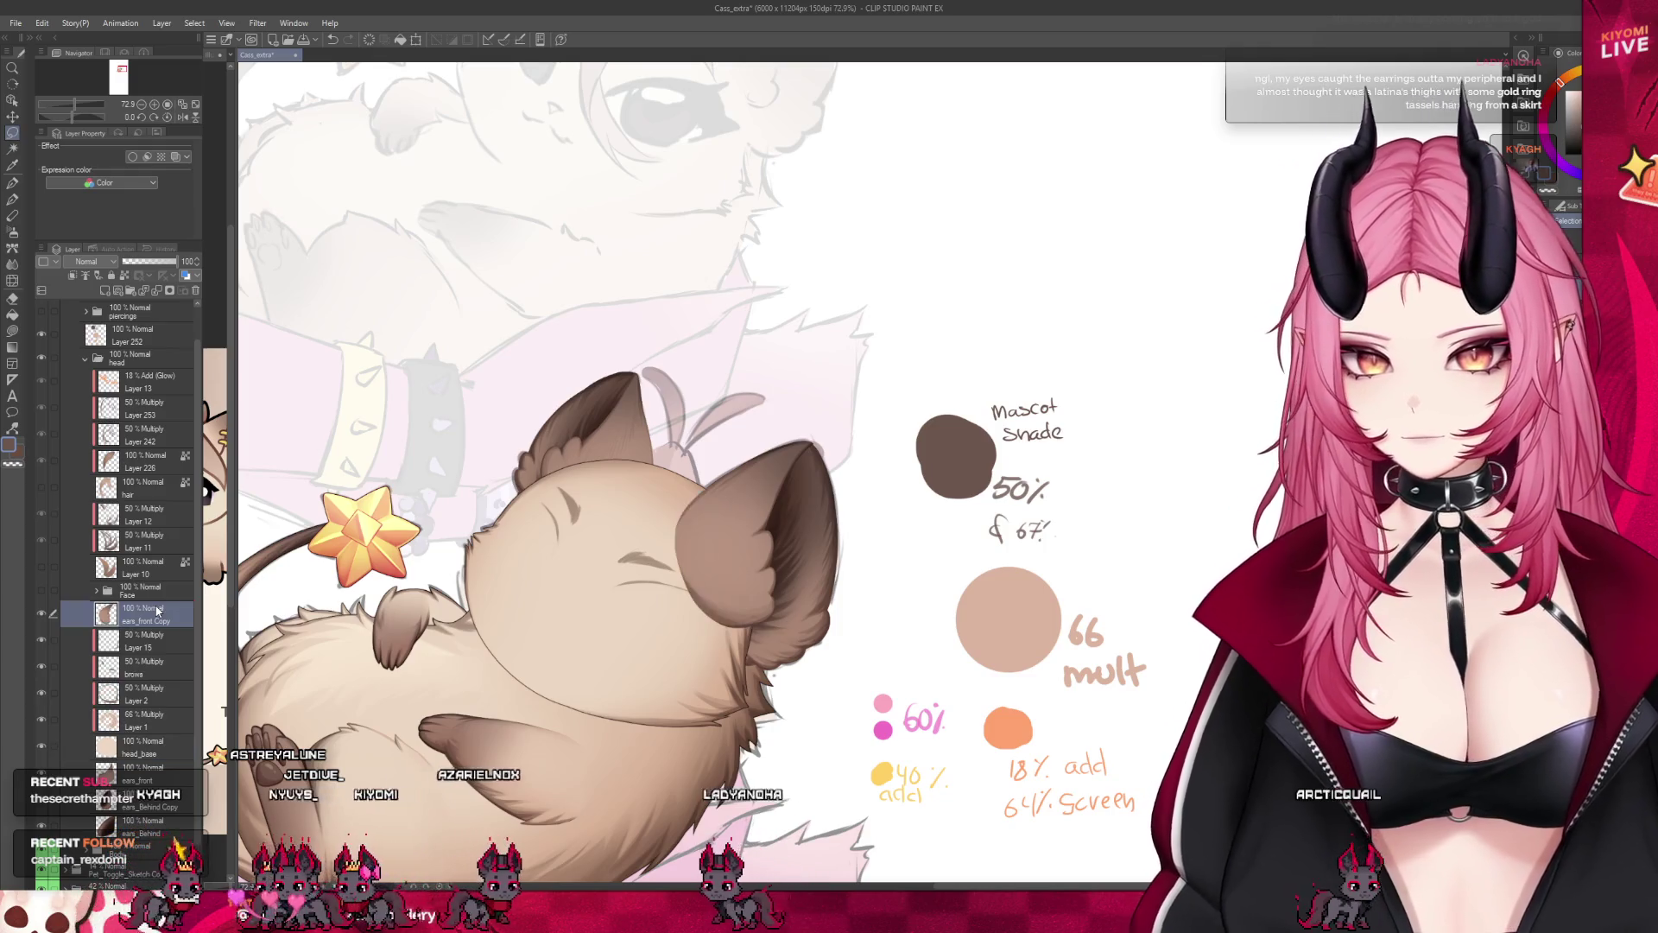
scroll(829, 579, up, 2)
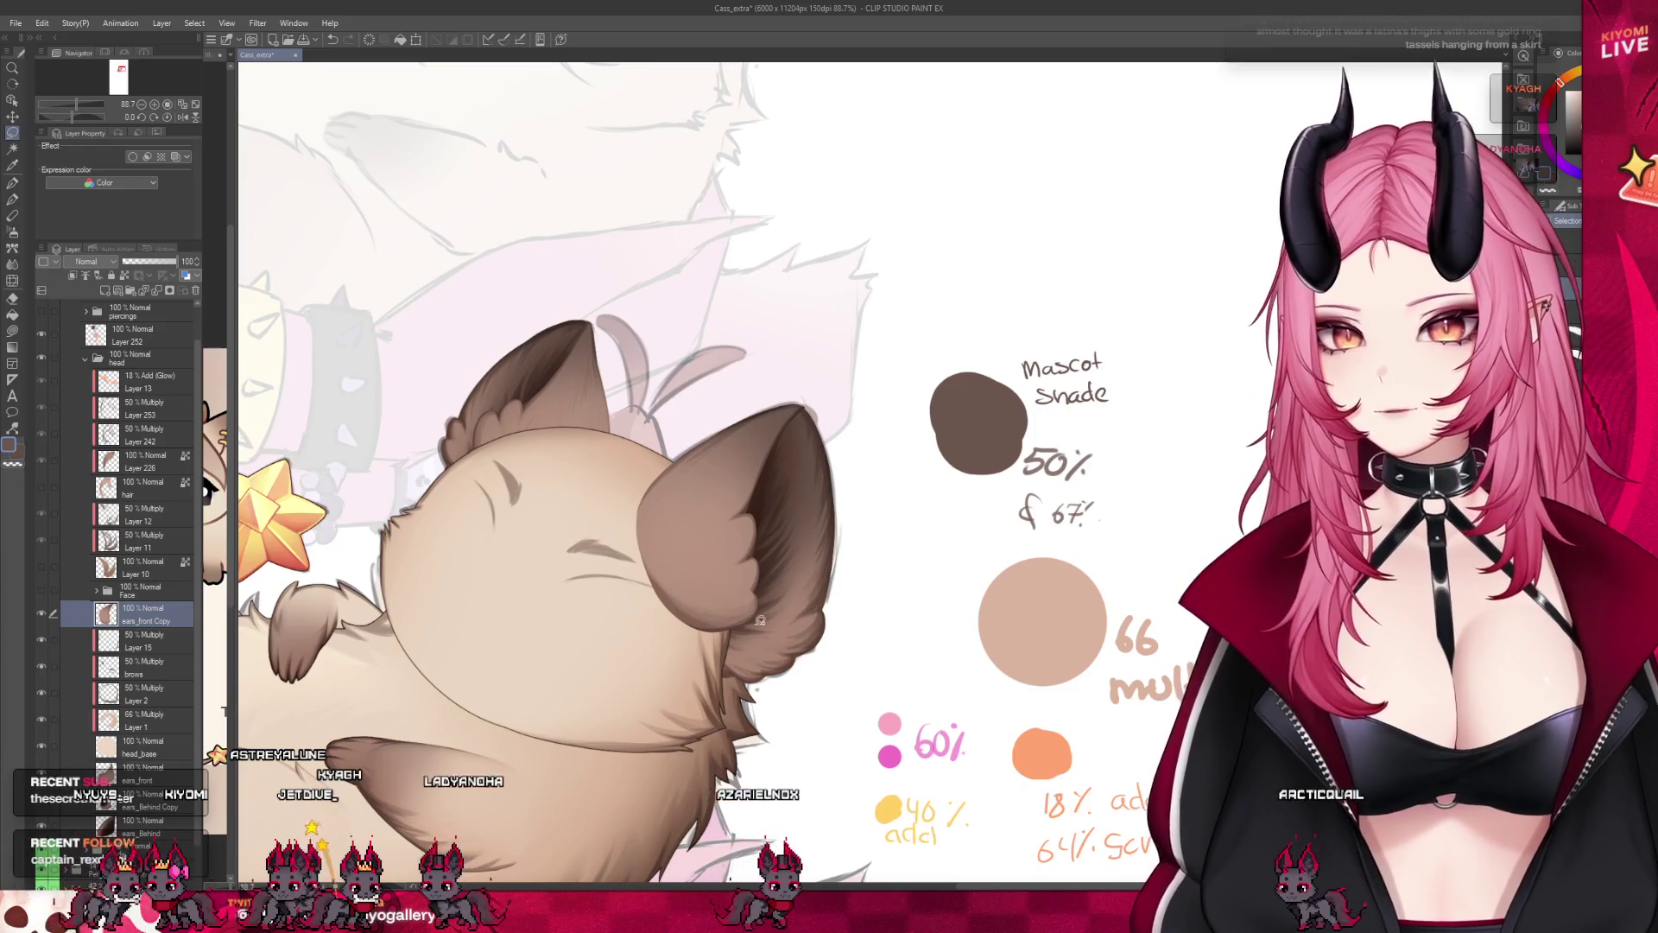
scroll(759, 619, up, 1)
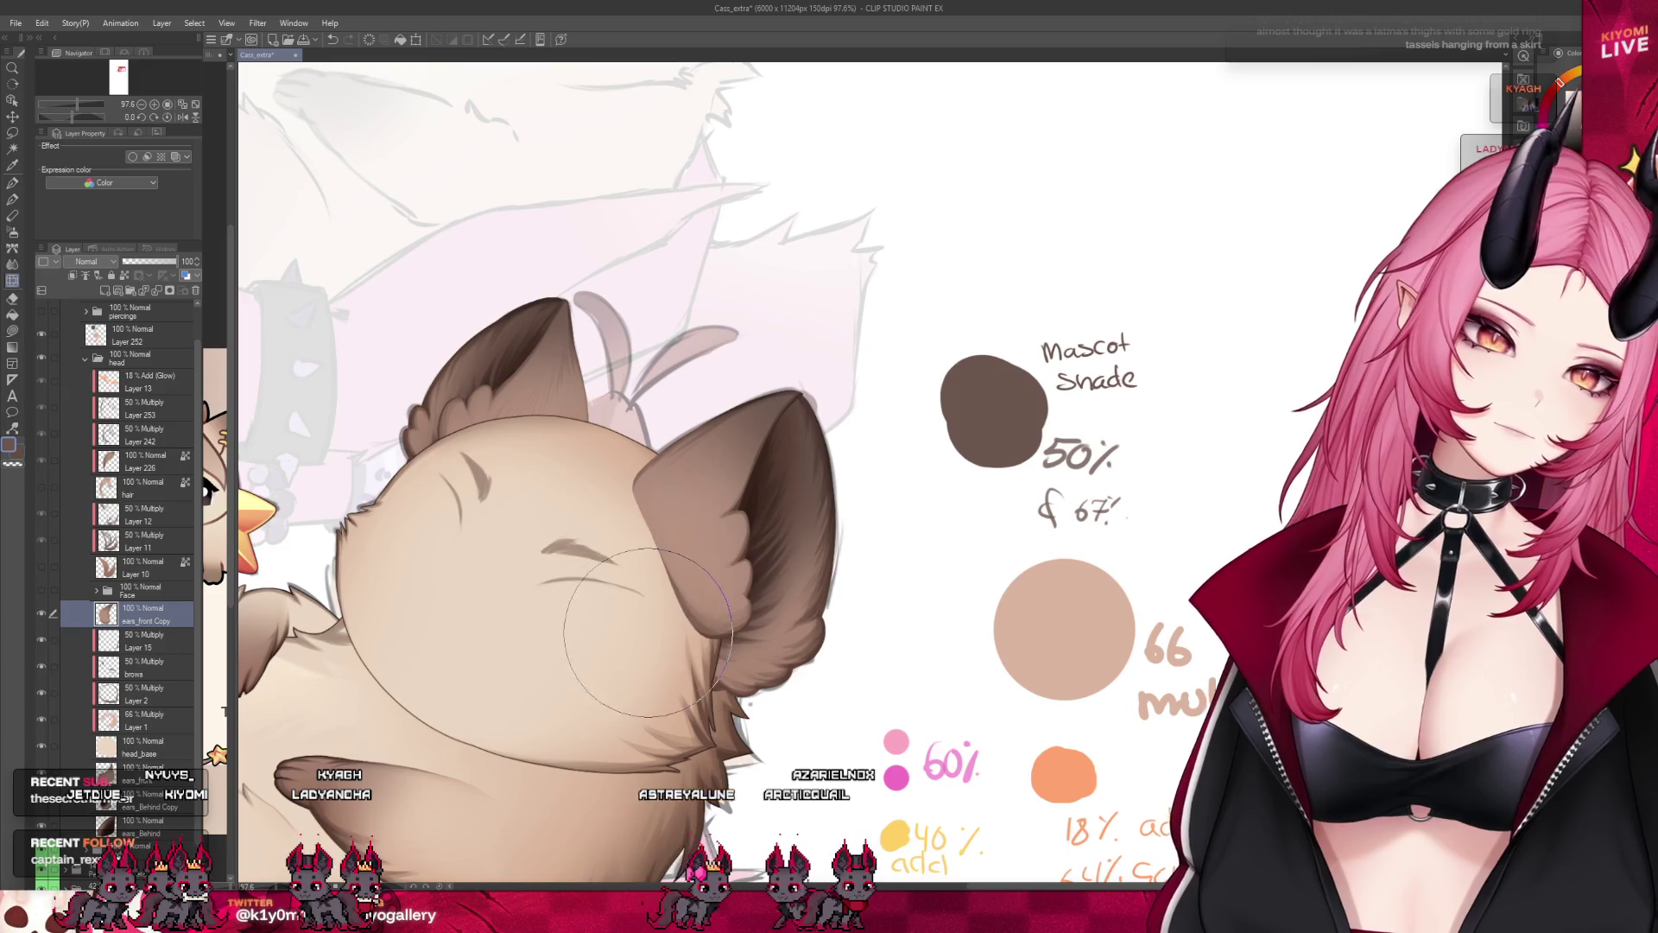
scroll(648, 635, down, 1)
scroll(713, 518, down, 2)
scroll(777, 383, down, 1)
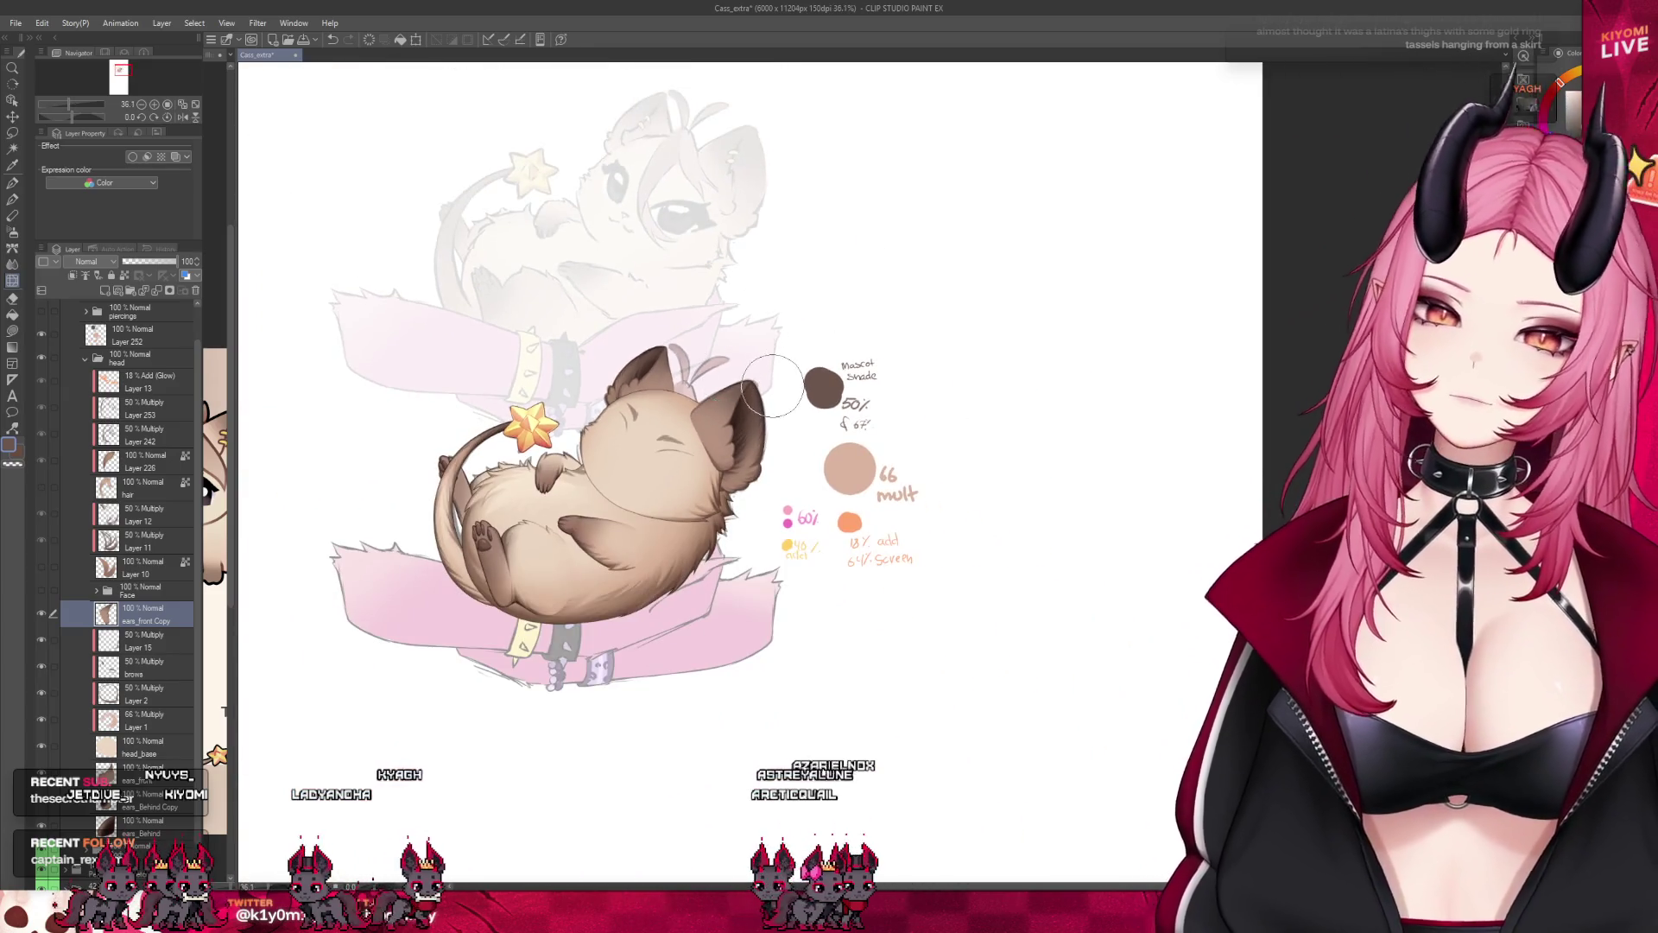
scroll(773, 385, up, 1)
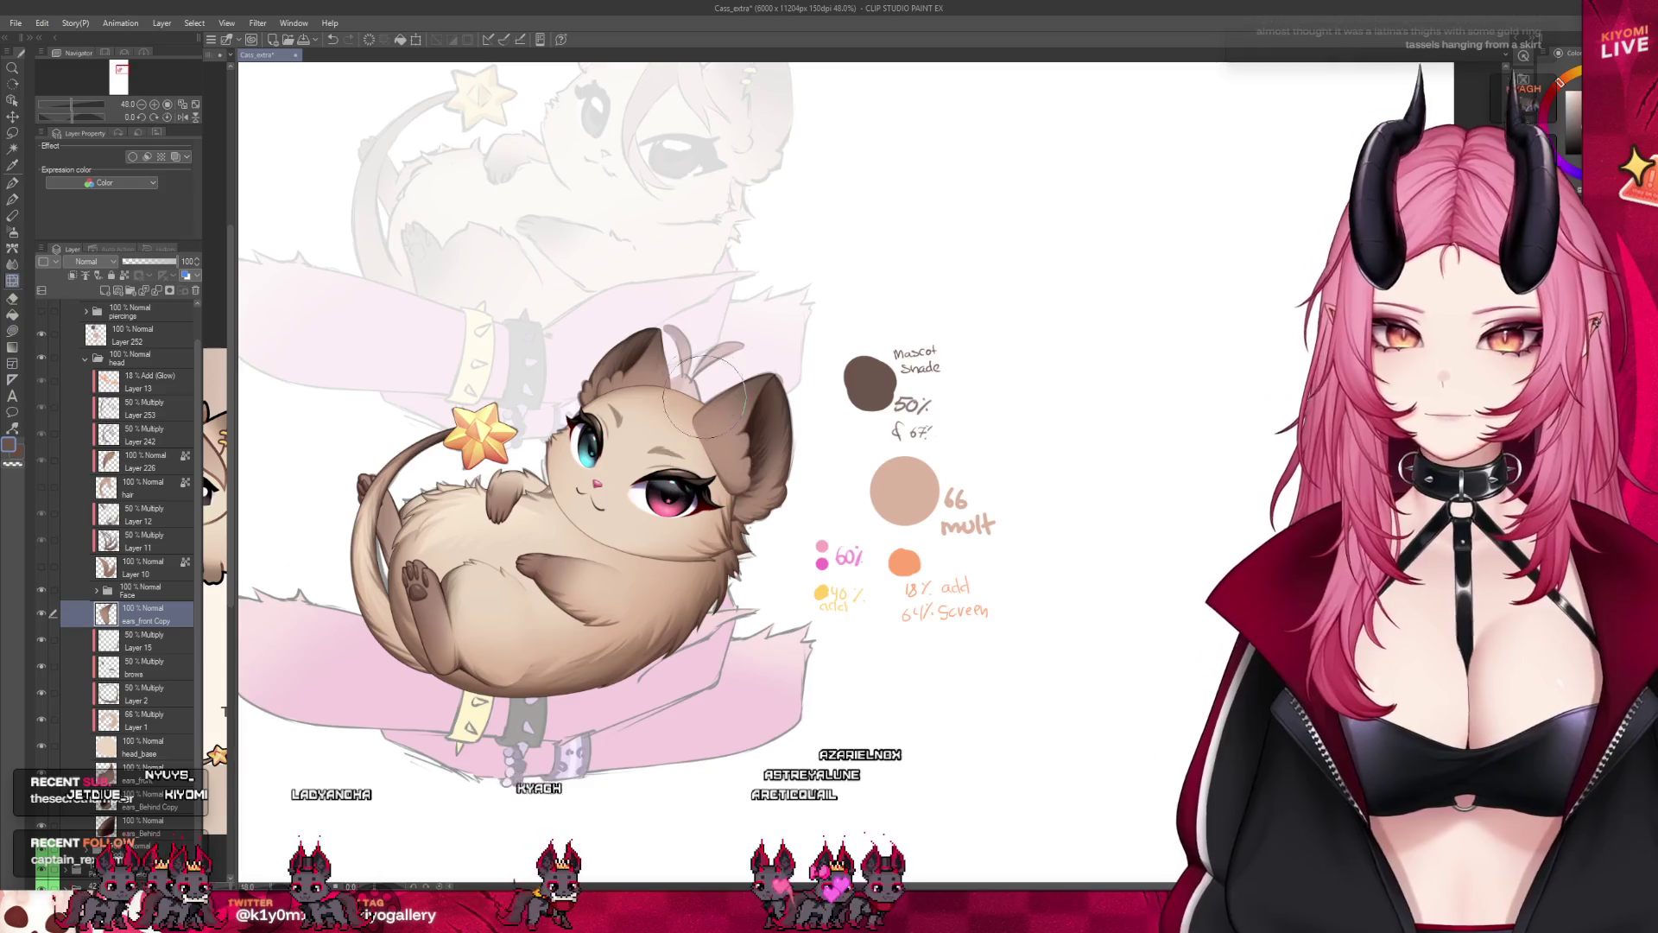
scroll(701, 395, up, 1)
scroll(692, 412, up, 1)
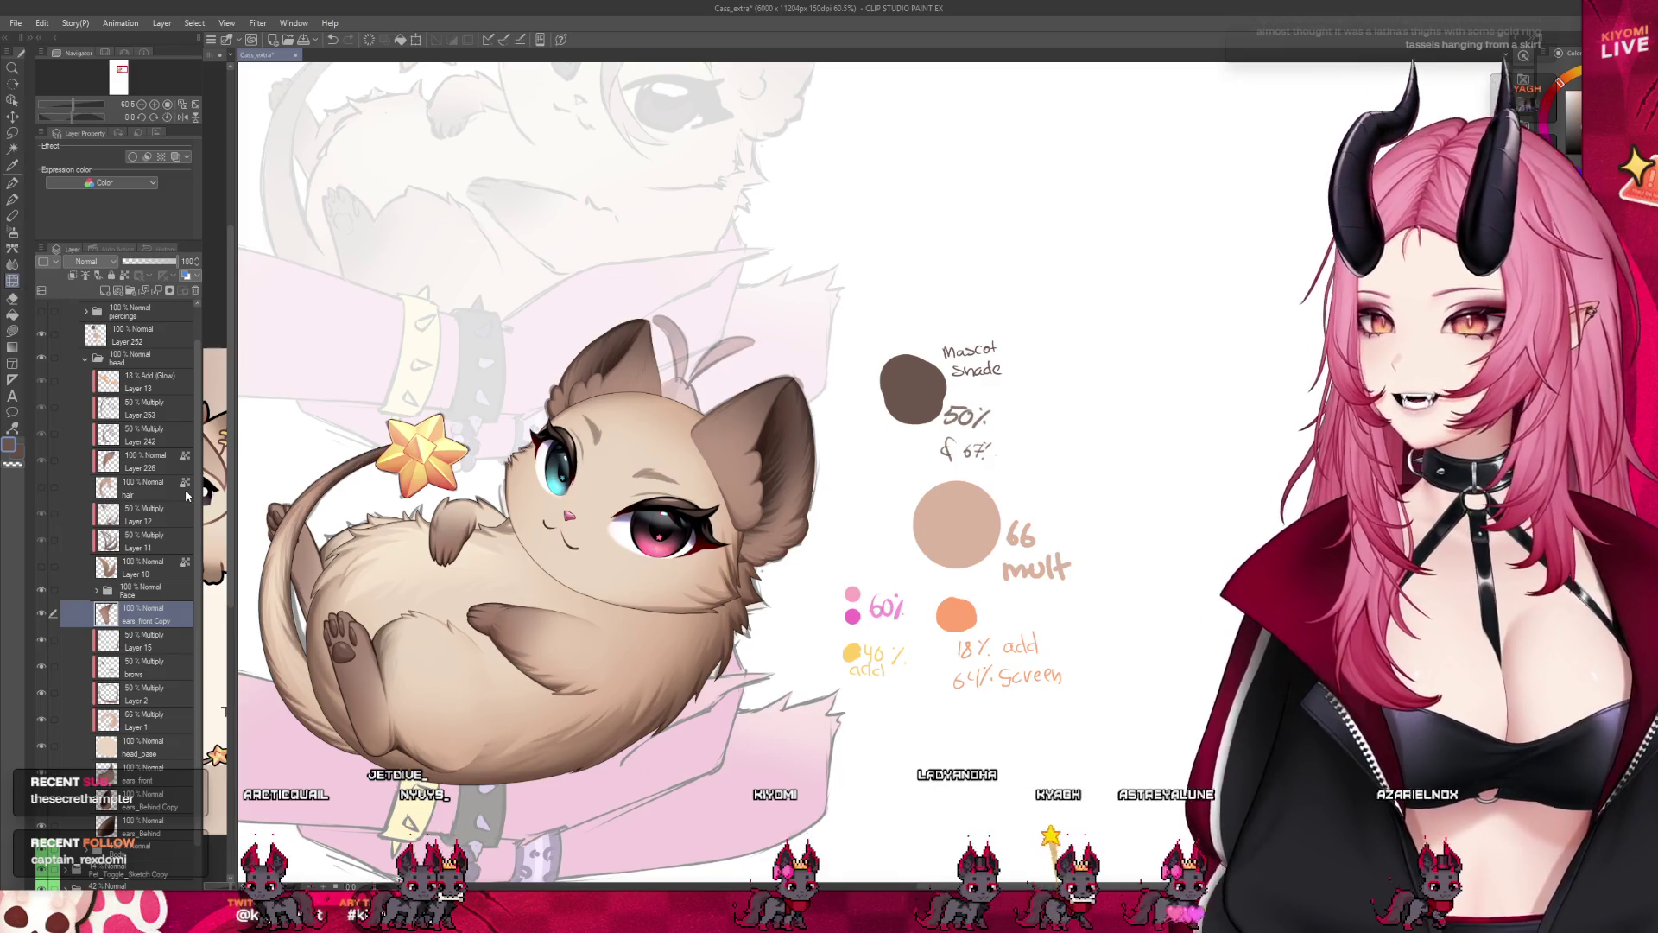
scroll(79, 394, up, 1)
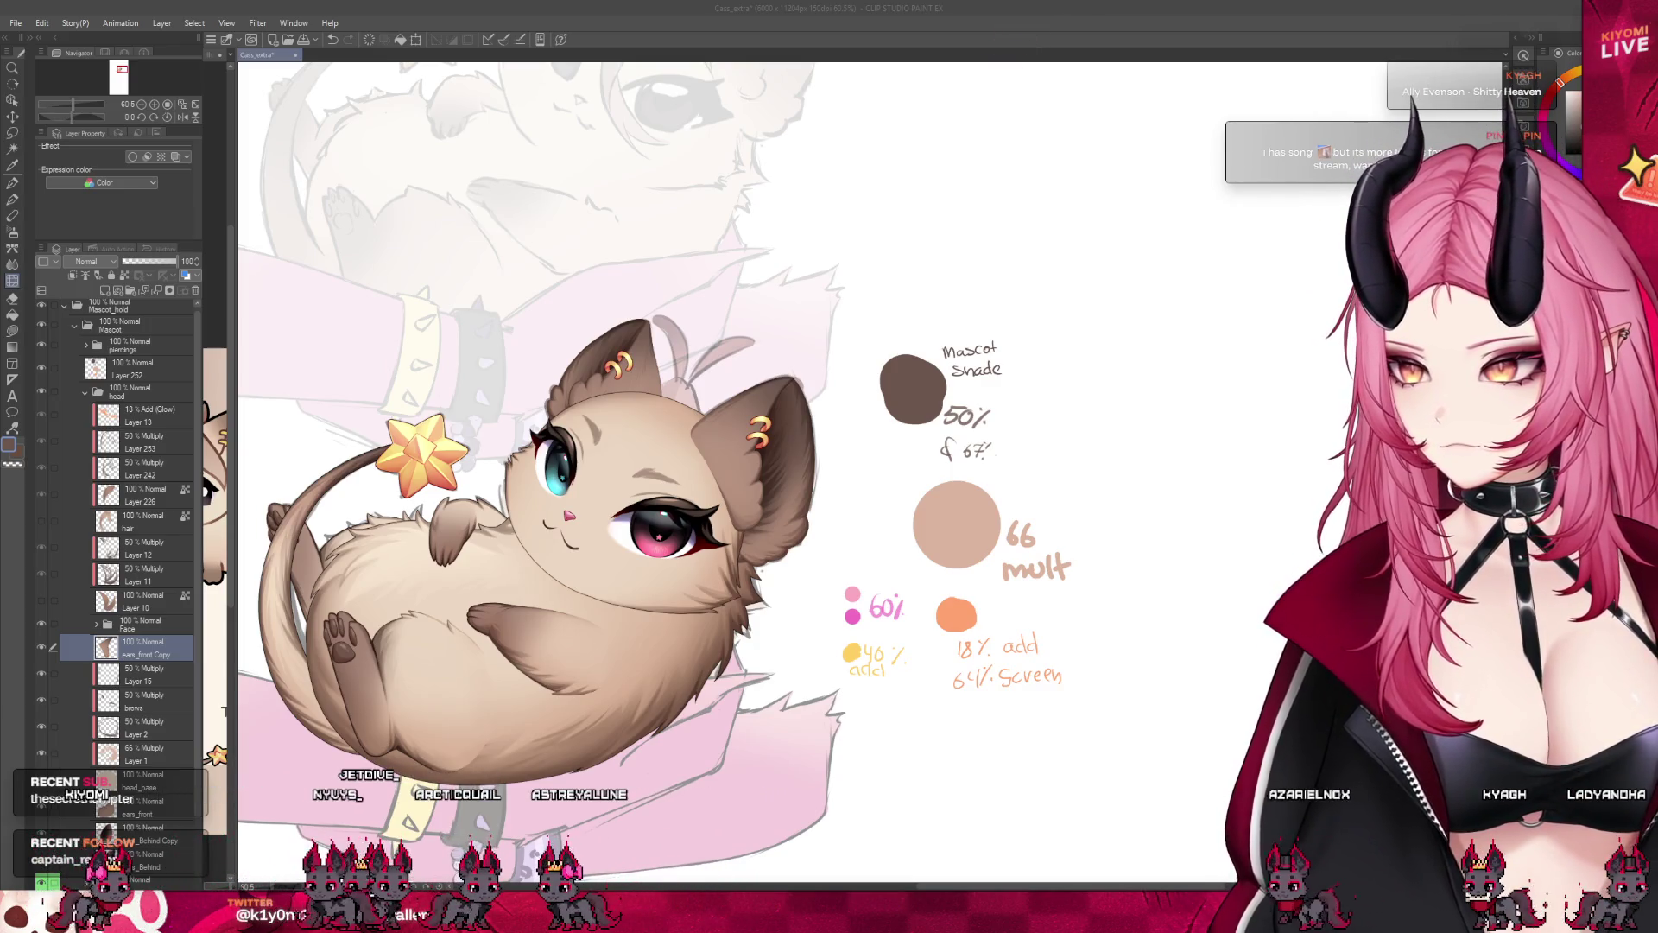
scroll(701, 464, up, 1)
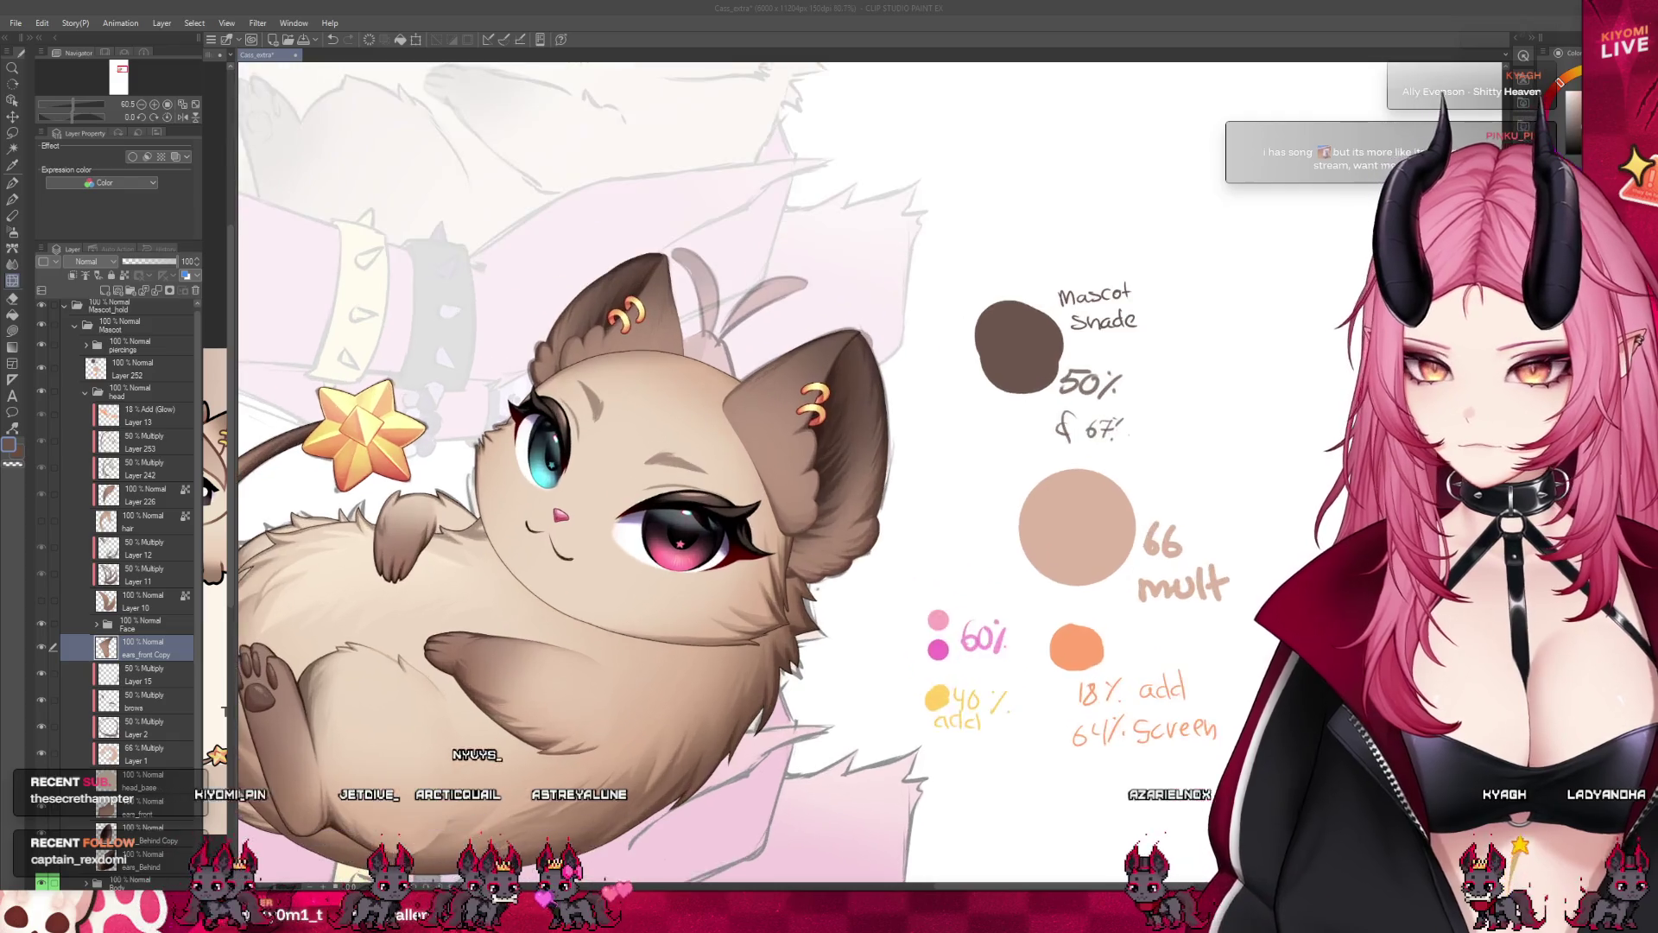
scroll(702, 463, up, 2)
scroll(702, 464, up, 1)
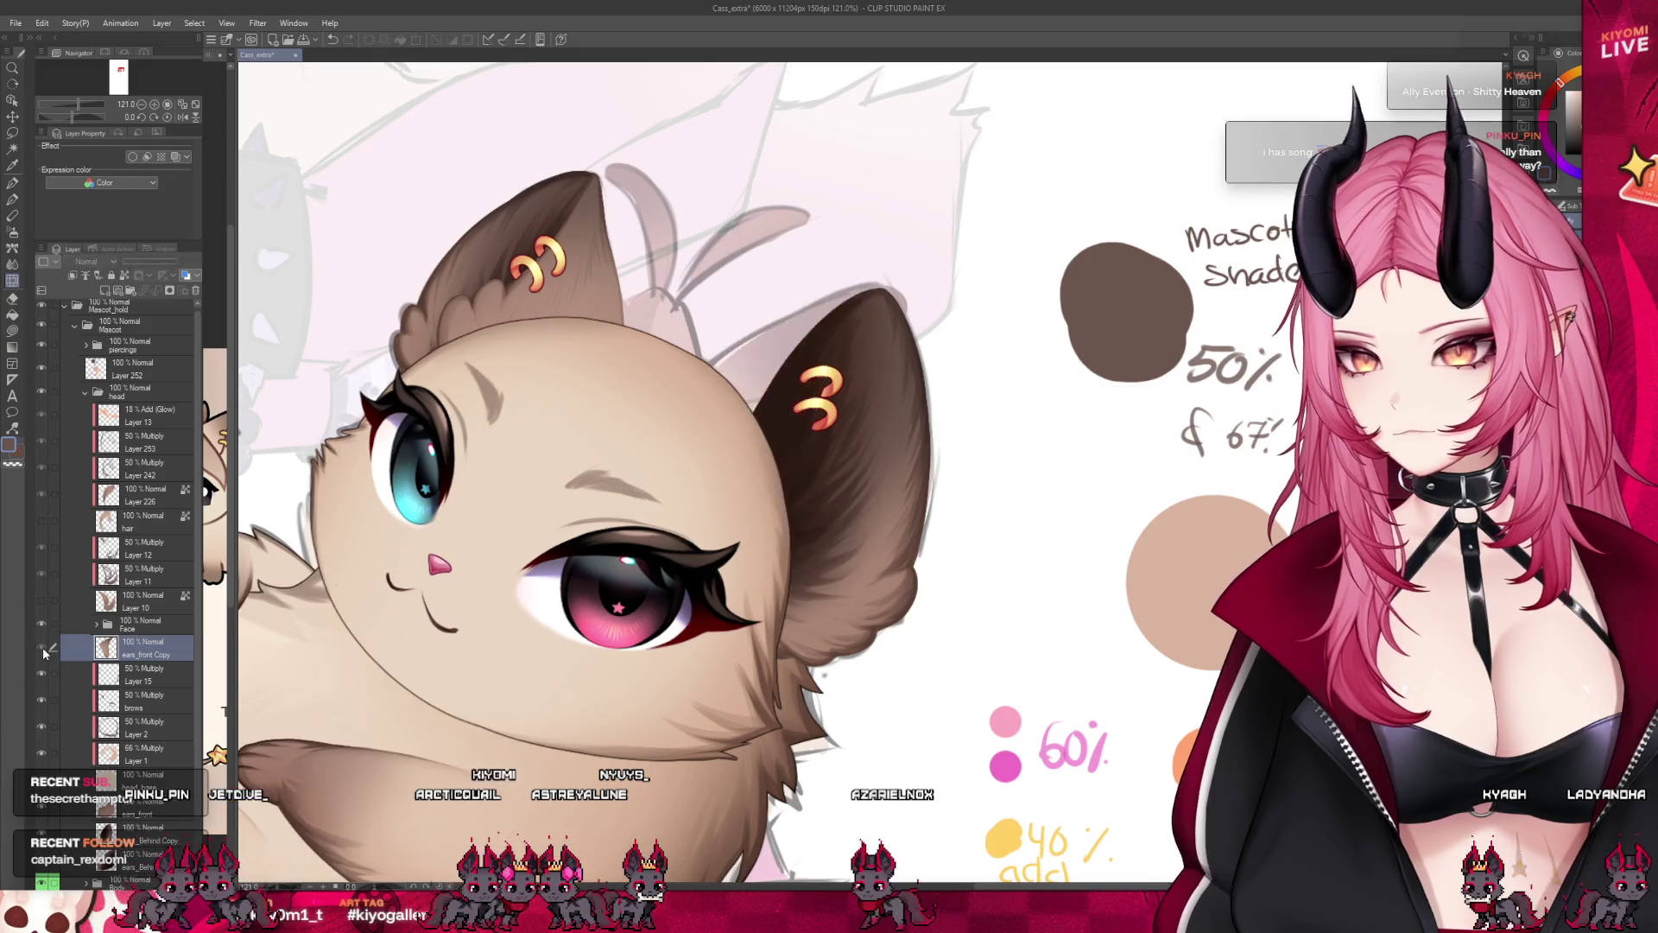
scroll(829, 401, up, 1)
scroll(801, 393, up, 1)
scroll(802, 394, down, 2)
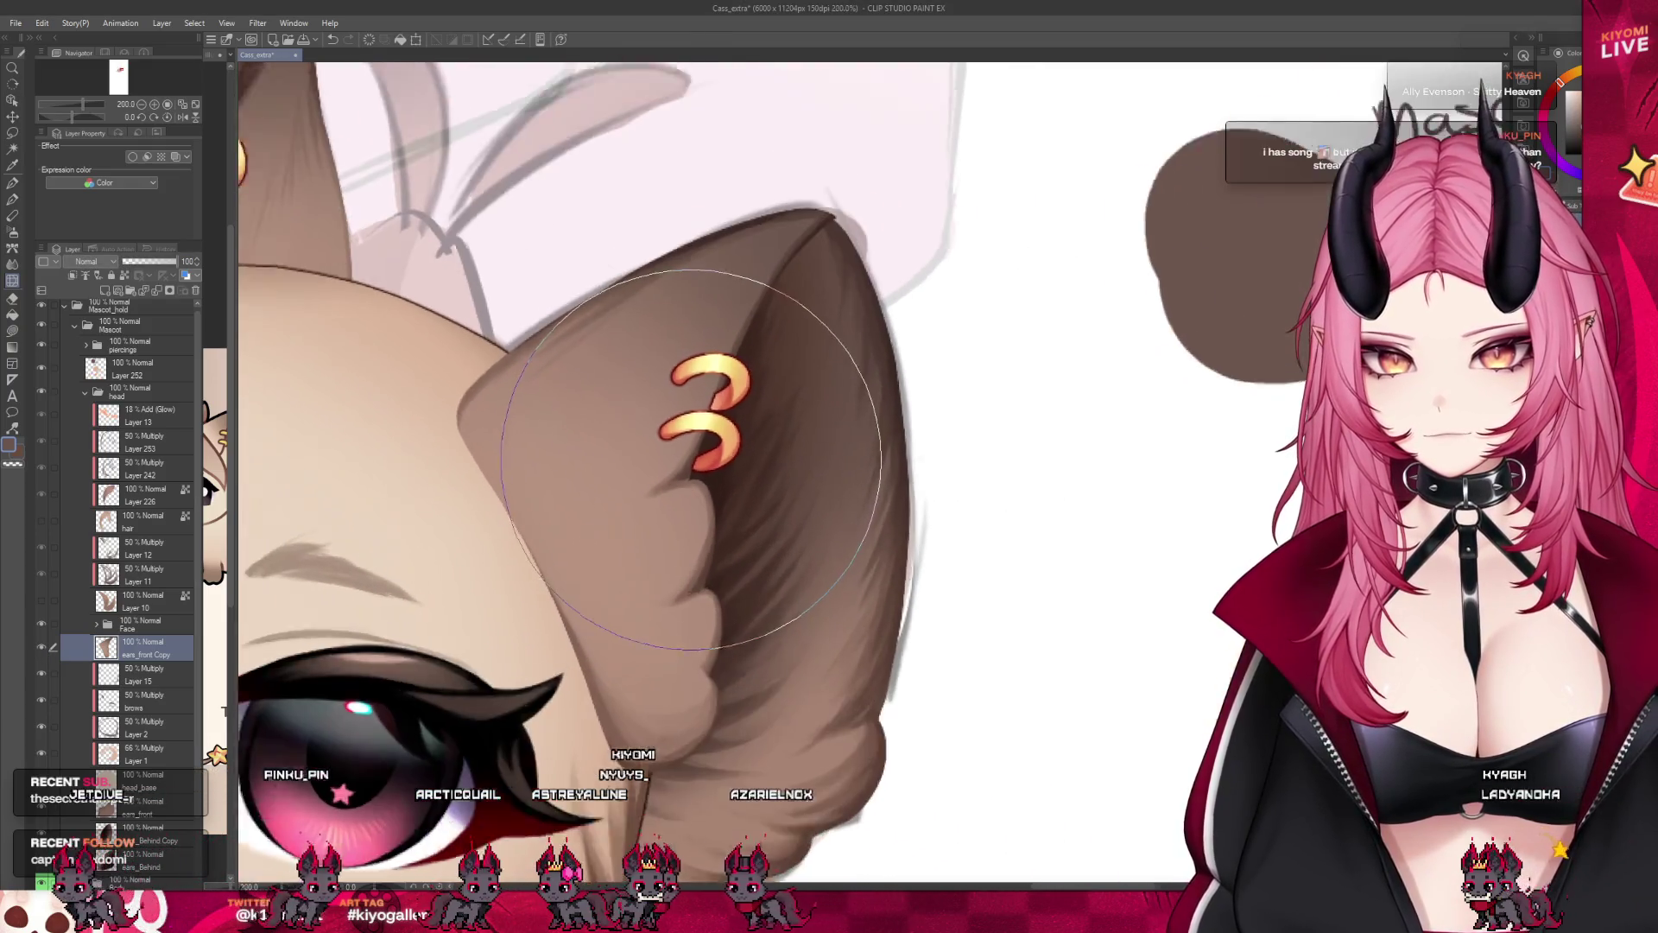
scroll(693, 456, up, 1)
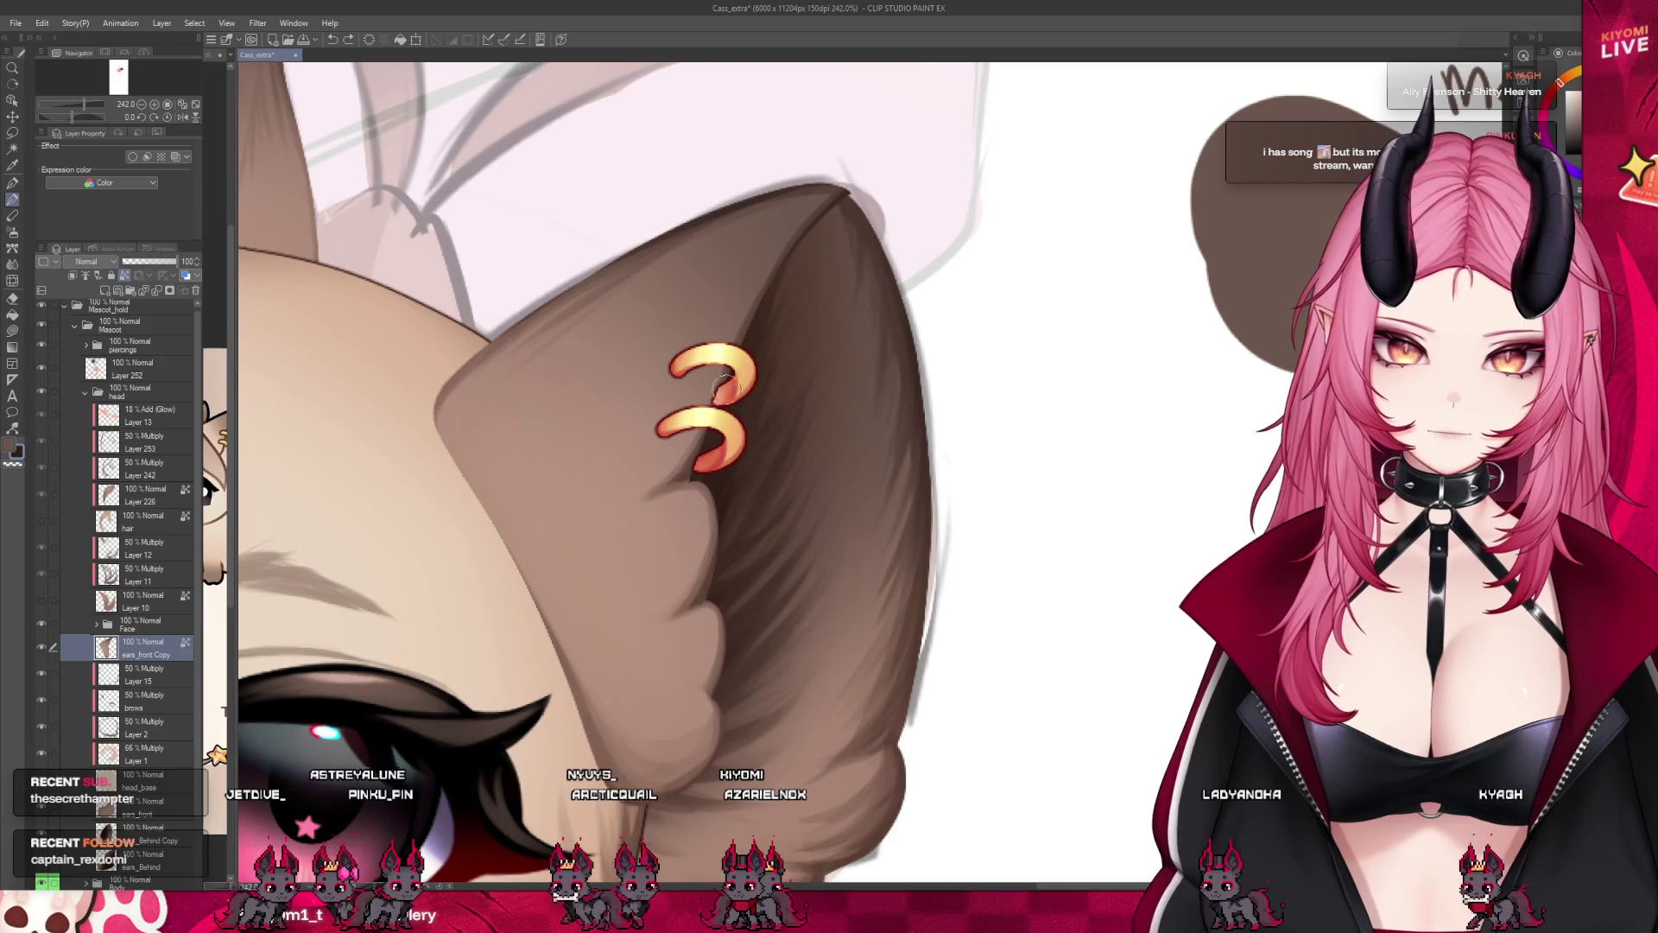
Shrink the brush for detail work on the right ear base.
key([)
key([)
key([)
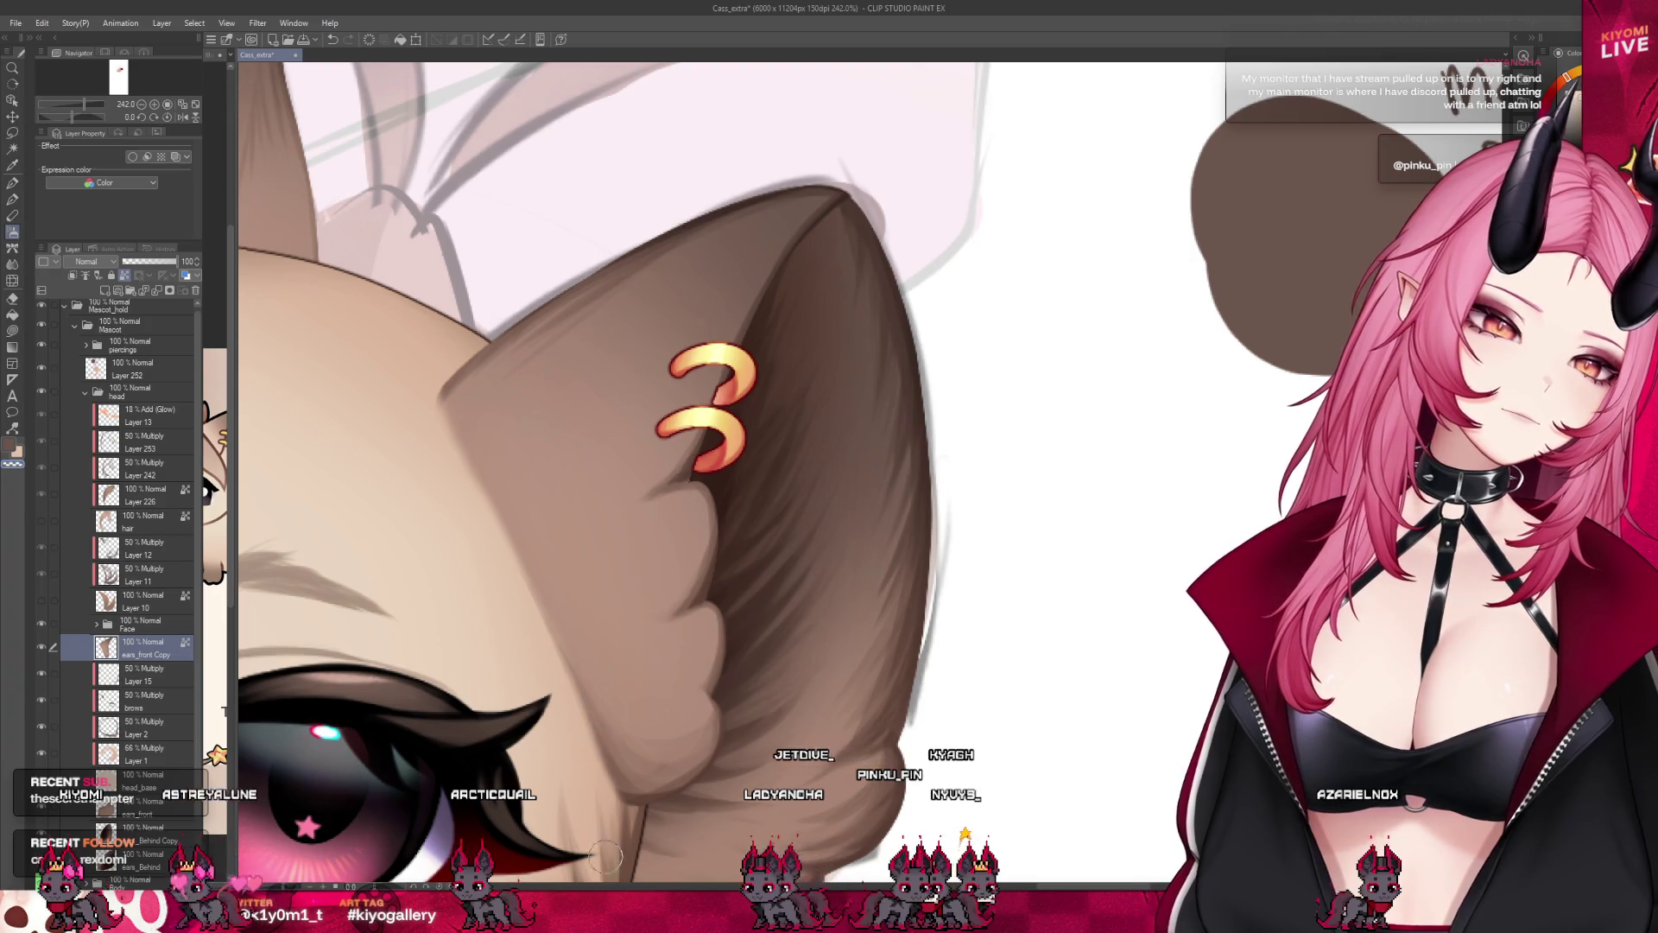
scroll(743, 399, down, 2)
scroll(743, 400, down, 2)
scroll(745, 399, down, 1)
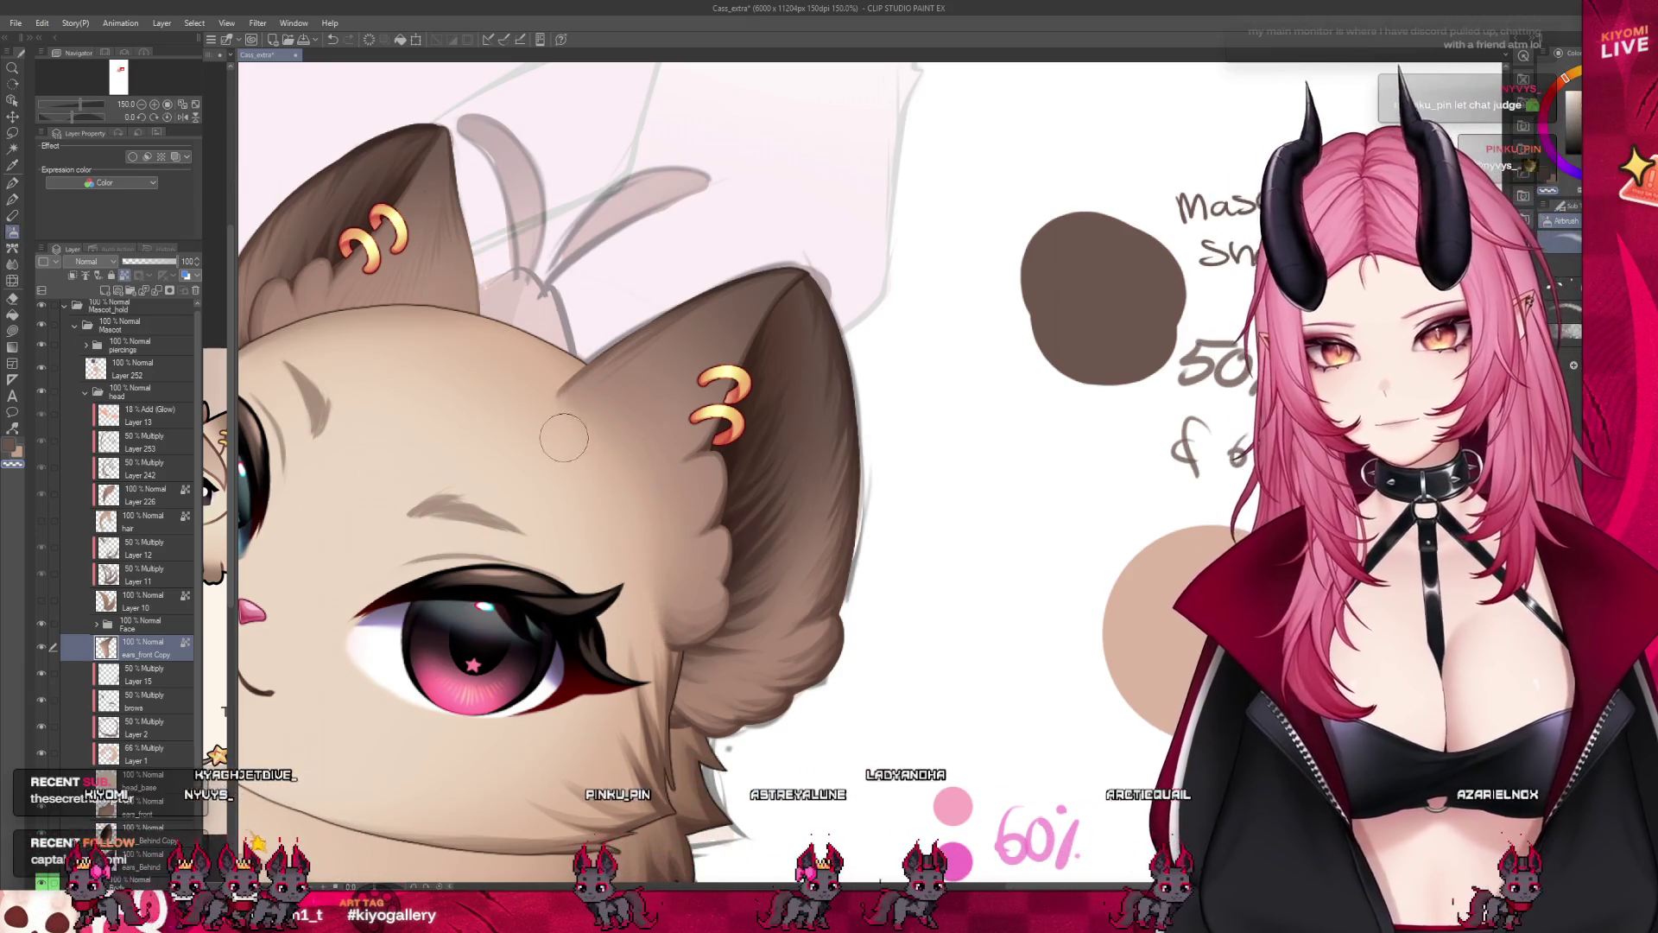
scroll(674, 454, down, 5)
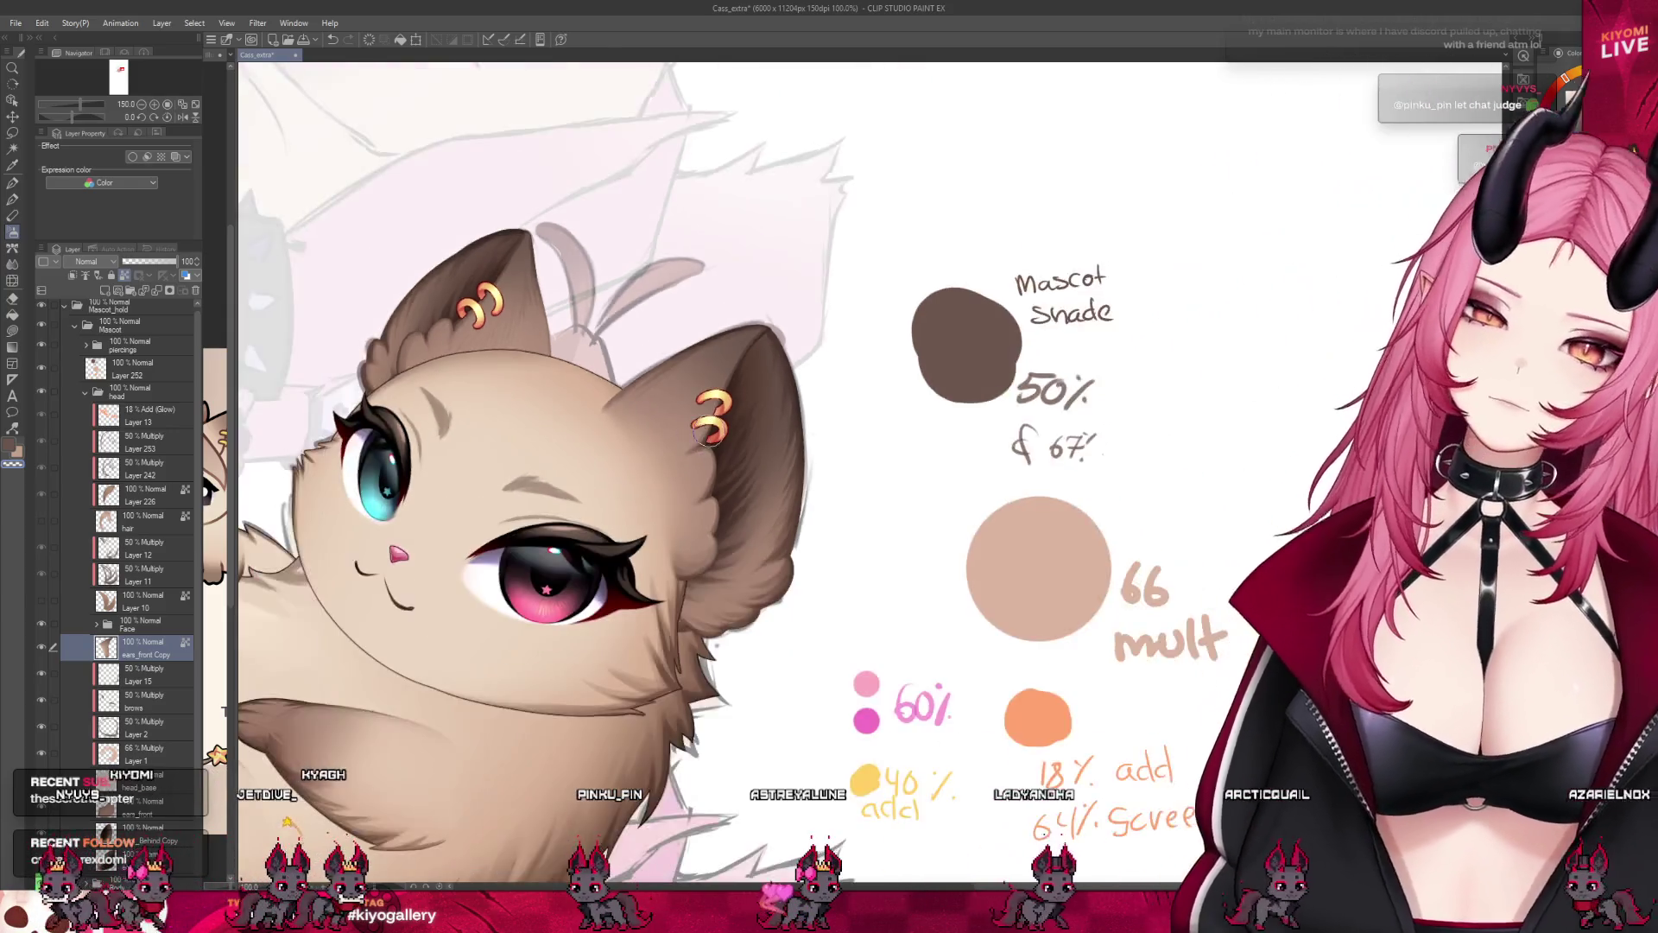
scroll(764, 418, down, 1)
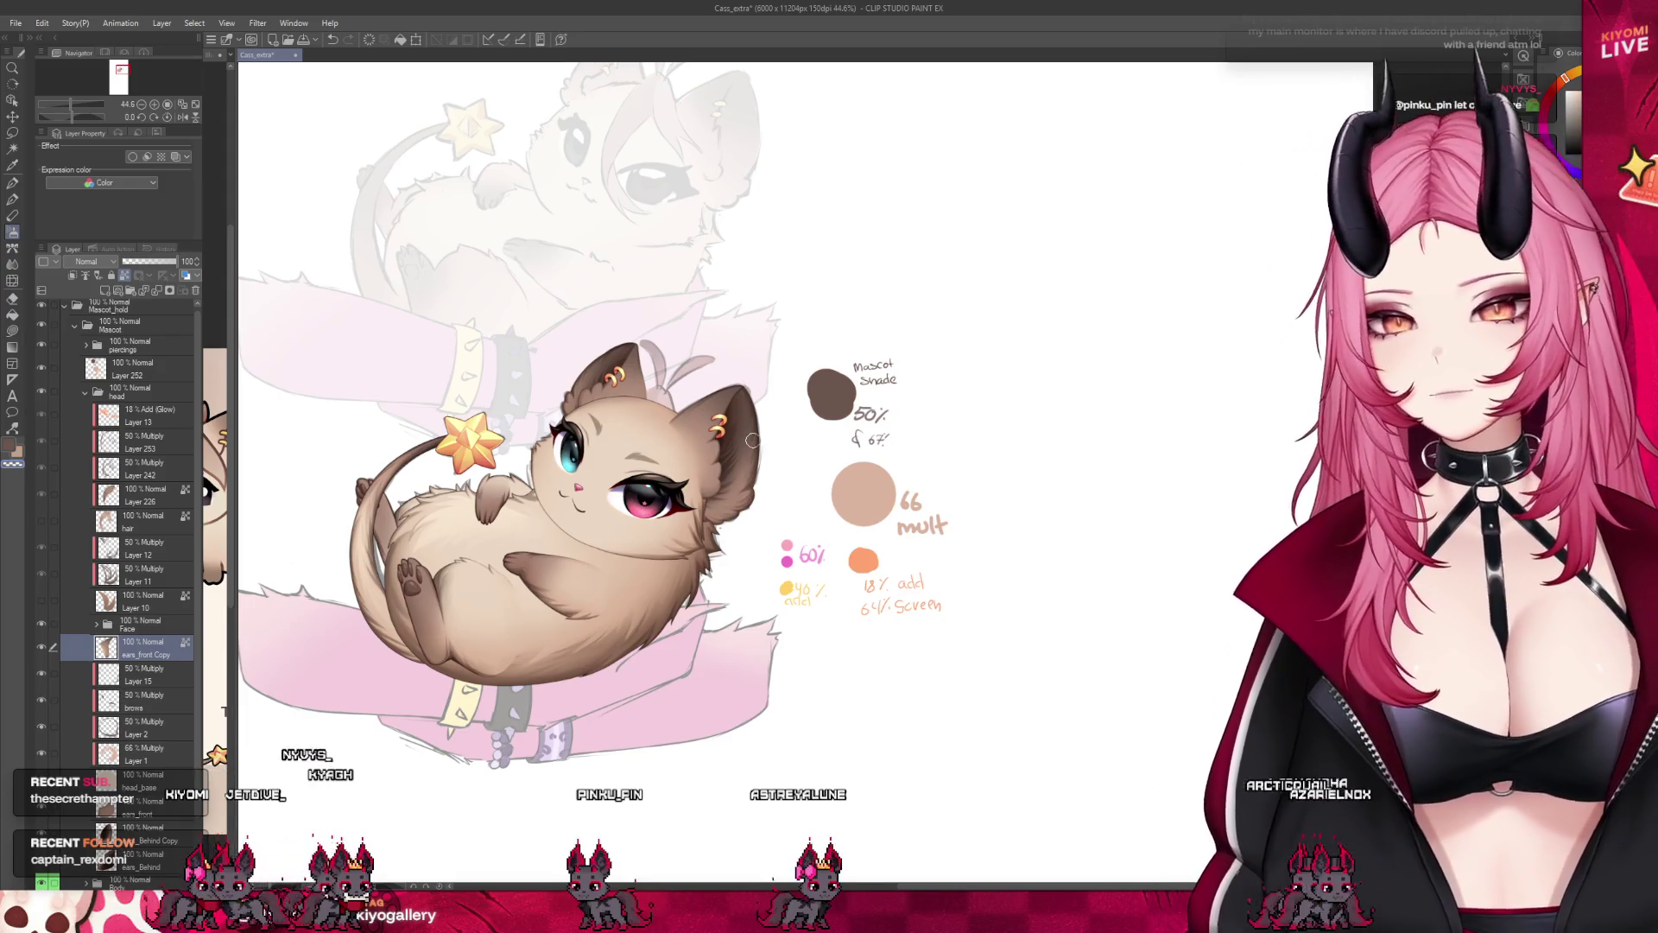
scroll(752, 442, up, 1)
scroll(738, 460, up, 2)
scroll(712, 492, up, 2)
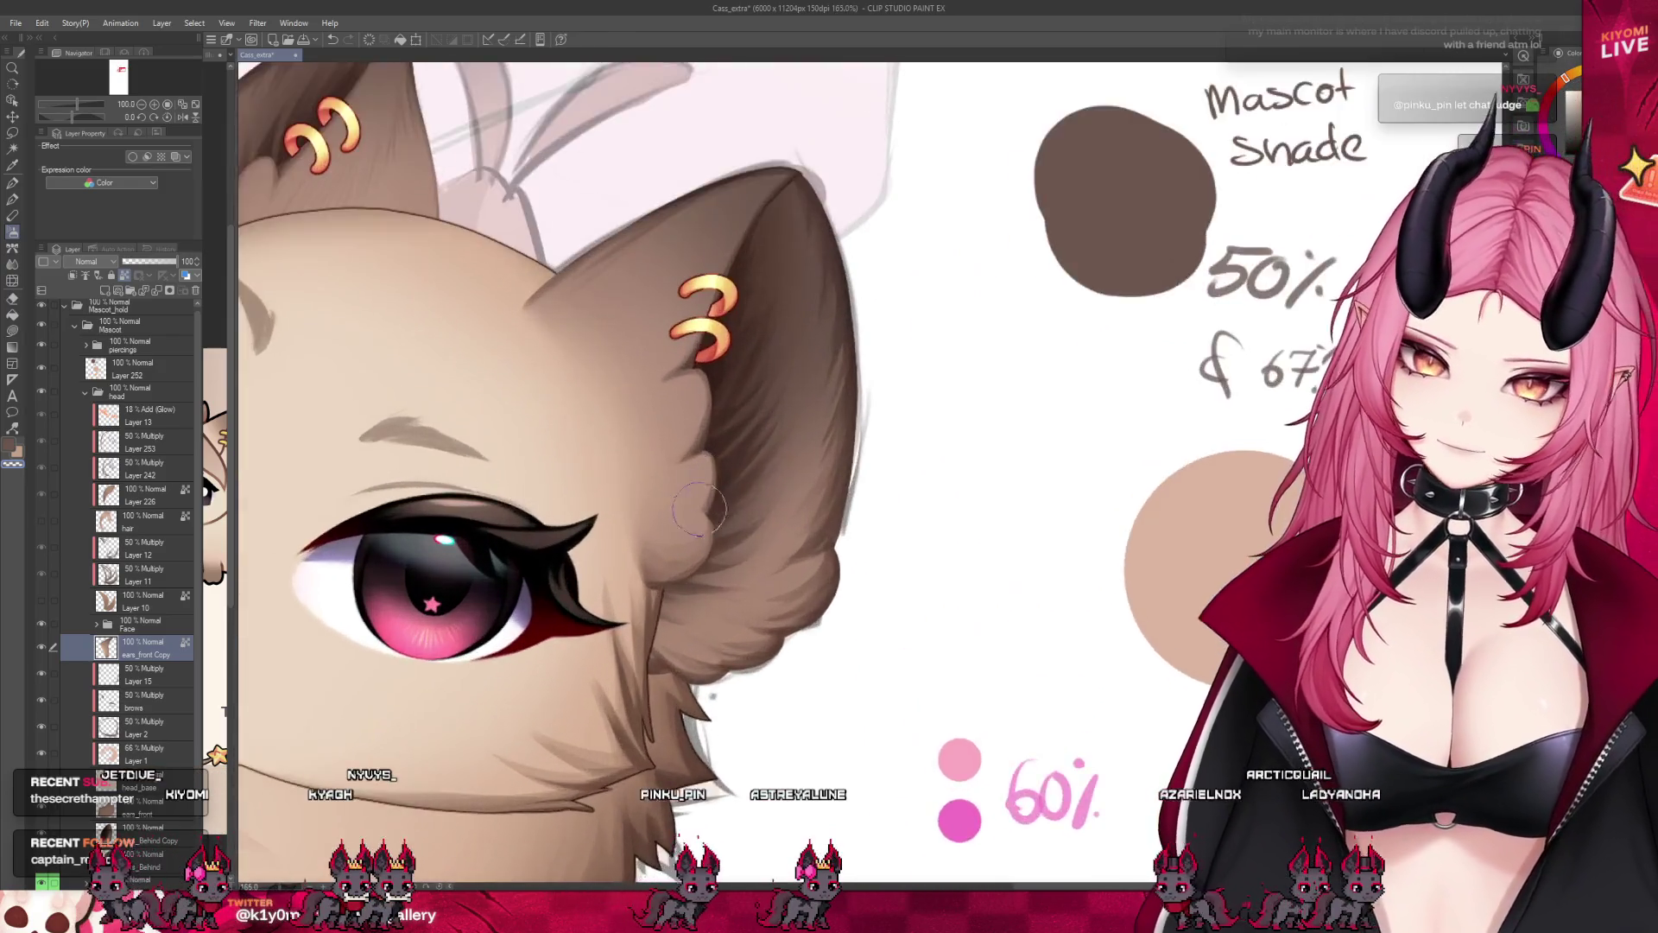
scroll(687, 525, up, 2)
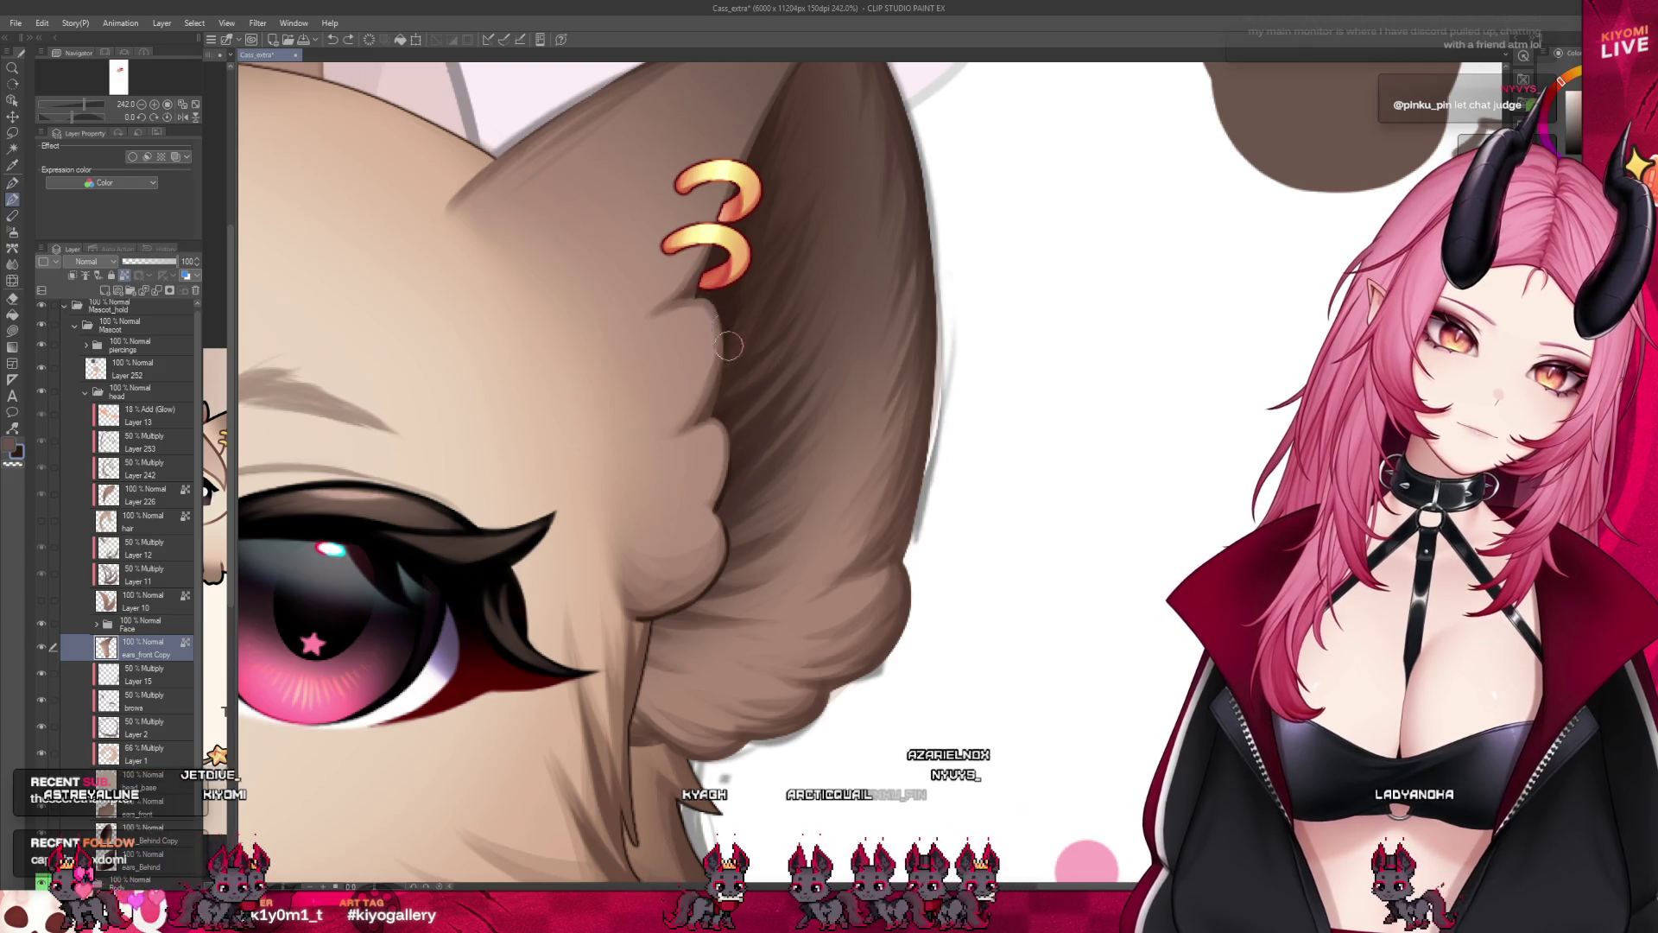
scroll(726, 348, down, 2)
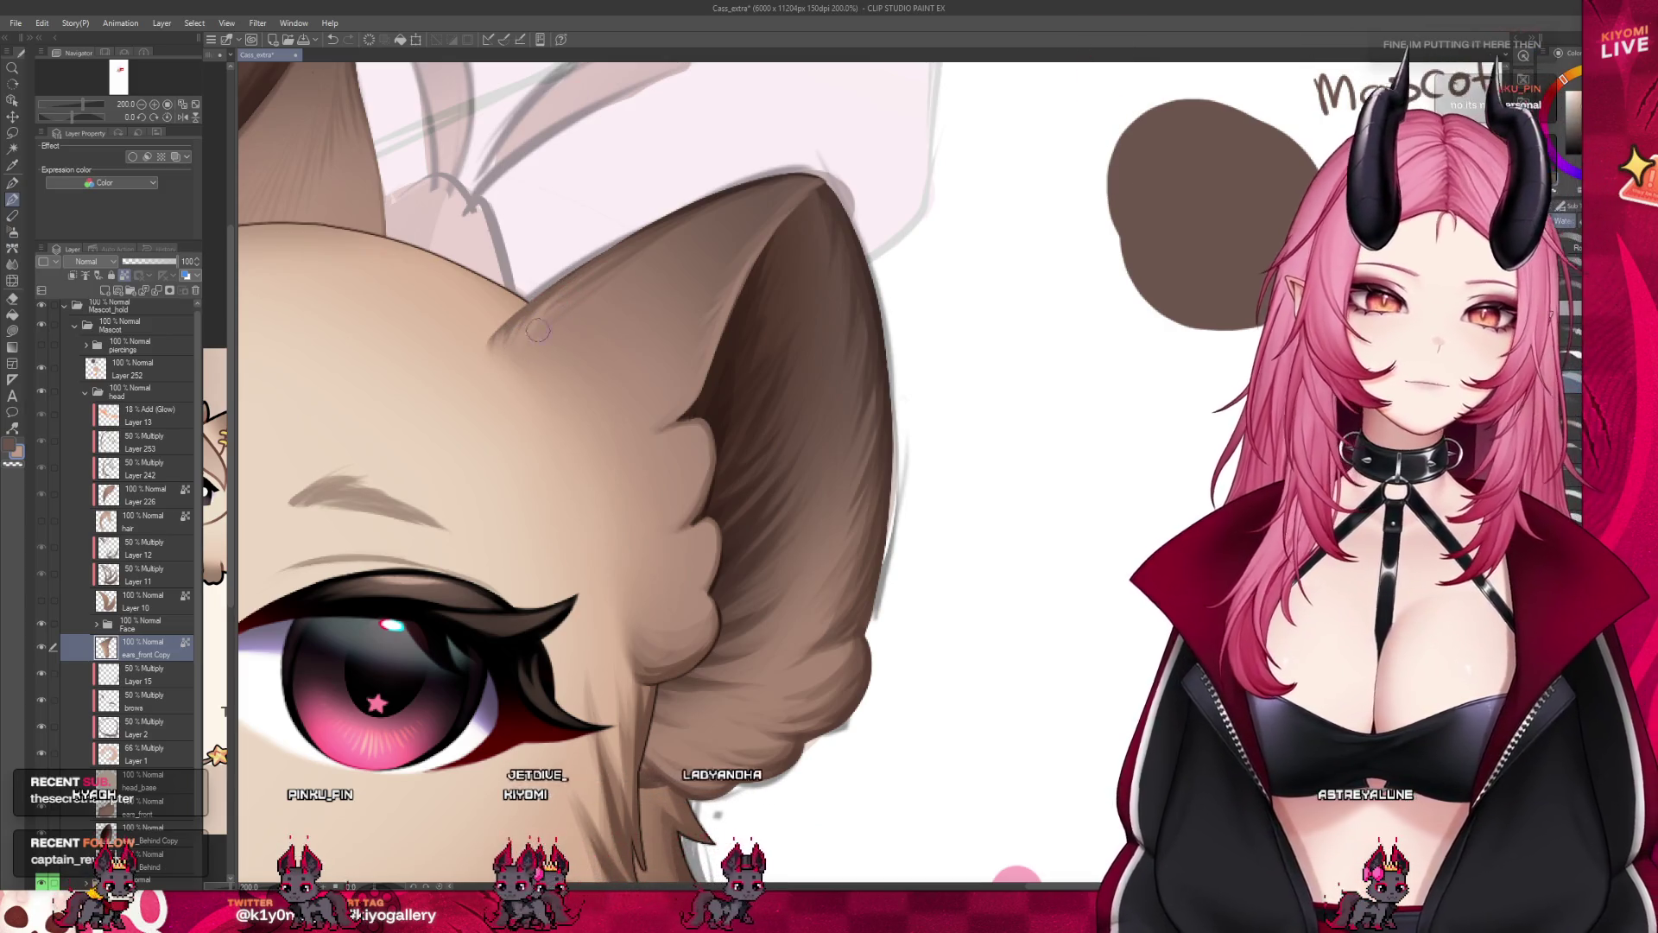
scroll(881, 298, down, 2)
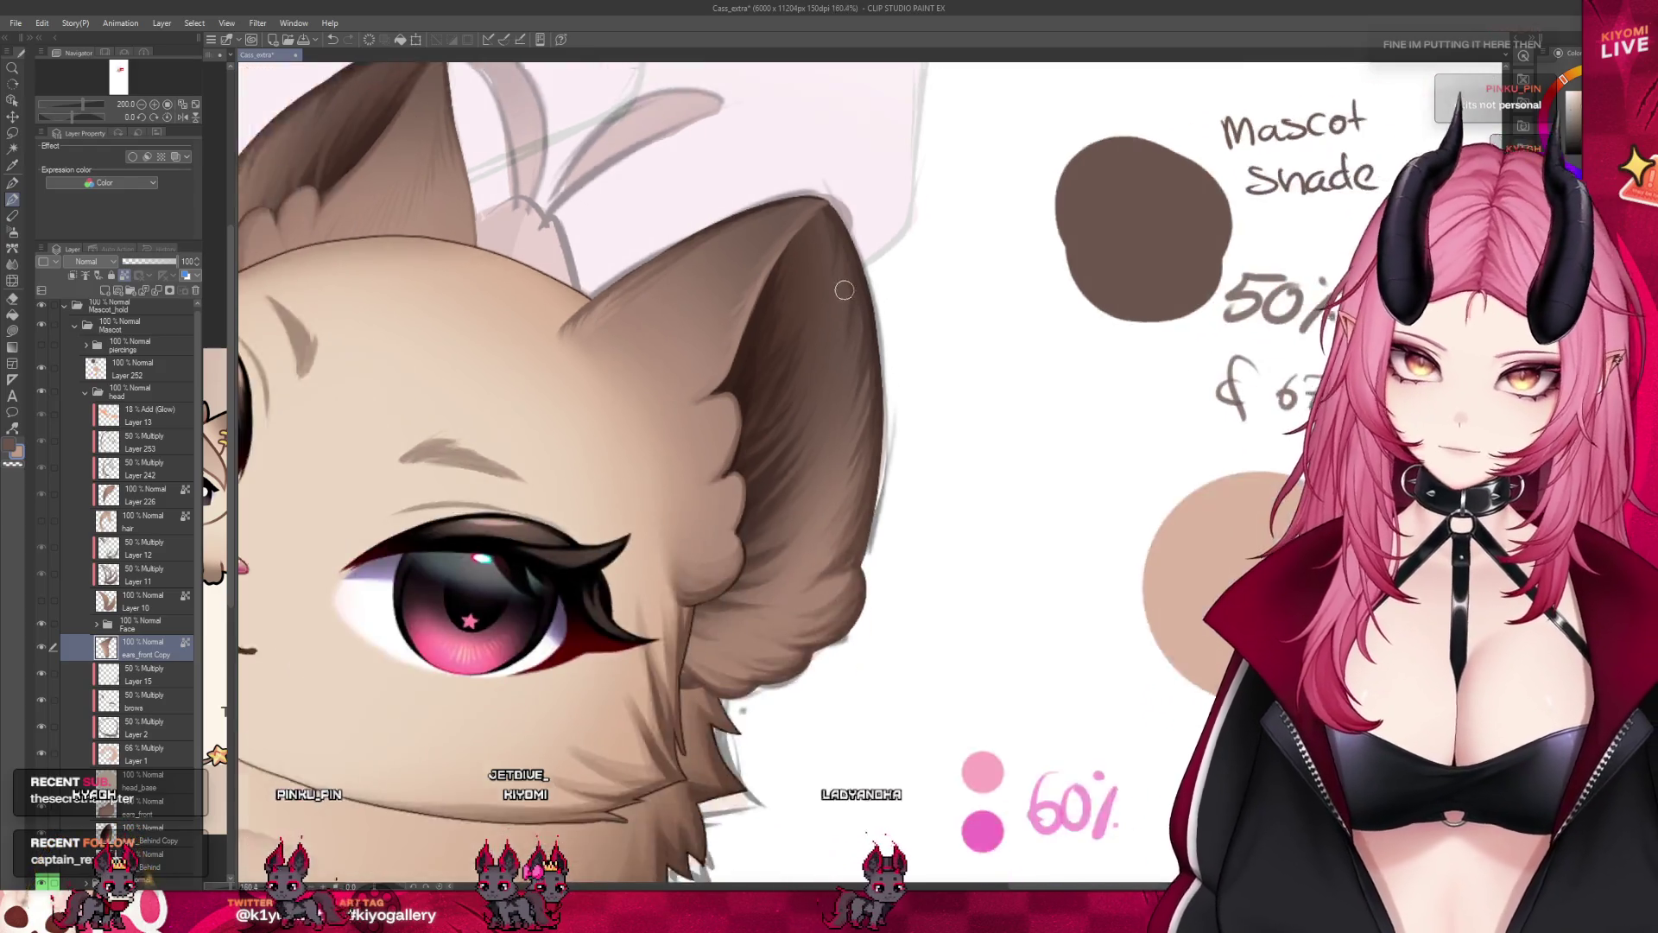
scroll(881, 299, down, 2)
scroll(881, 298, down, 2)
scroll(881, 298, down, 1)
scroll(886, 297, up, 1)
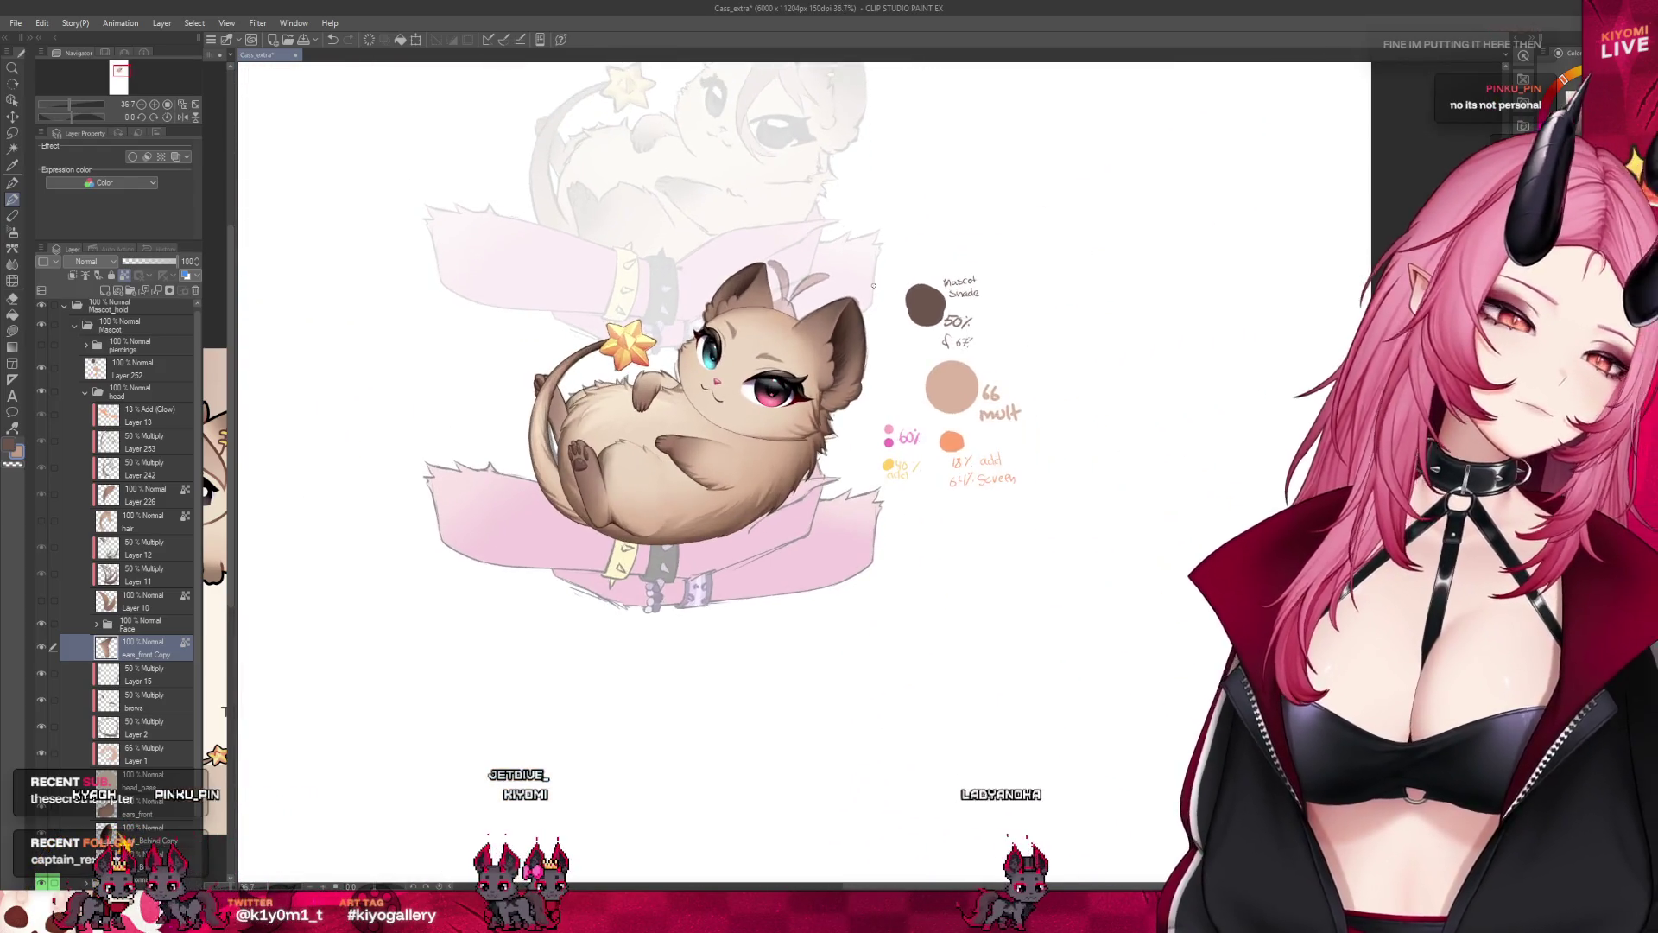
scroll(887, 296, up, 2)
scroll(842, 307, up, 2)
scroll(807, 316, up, 2)
scroll(806, 316, up, 2)
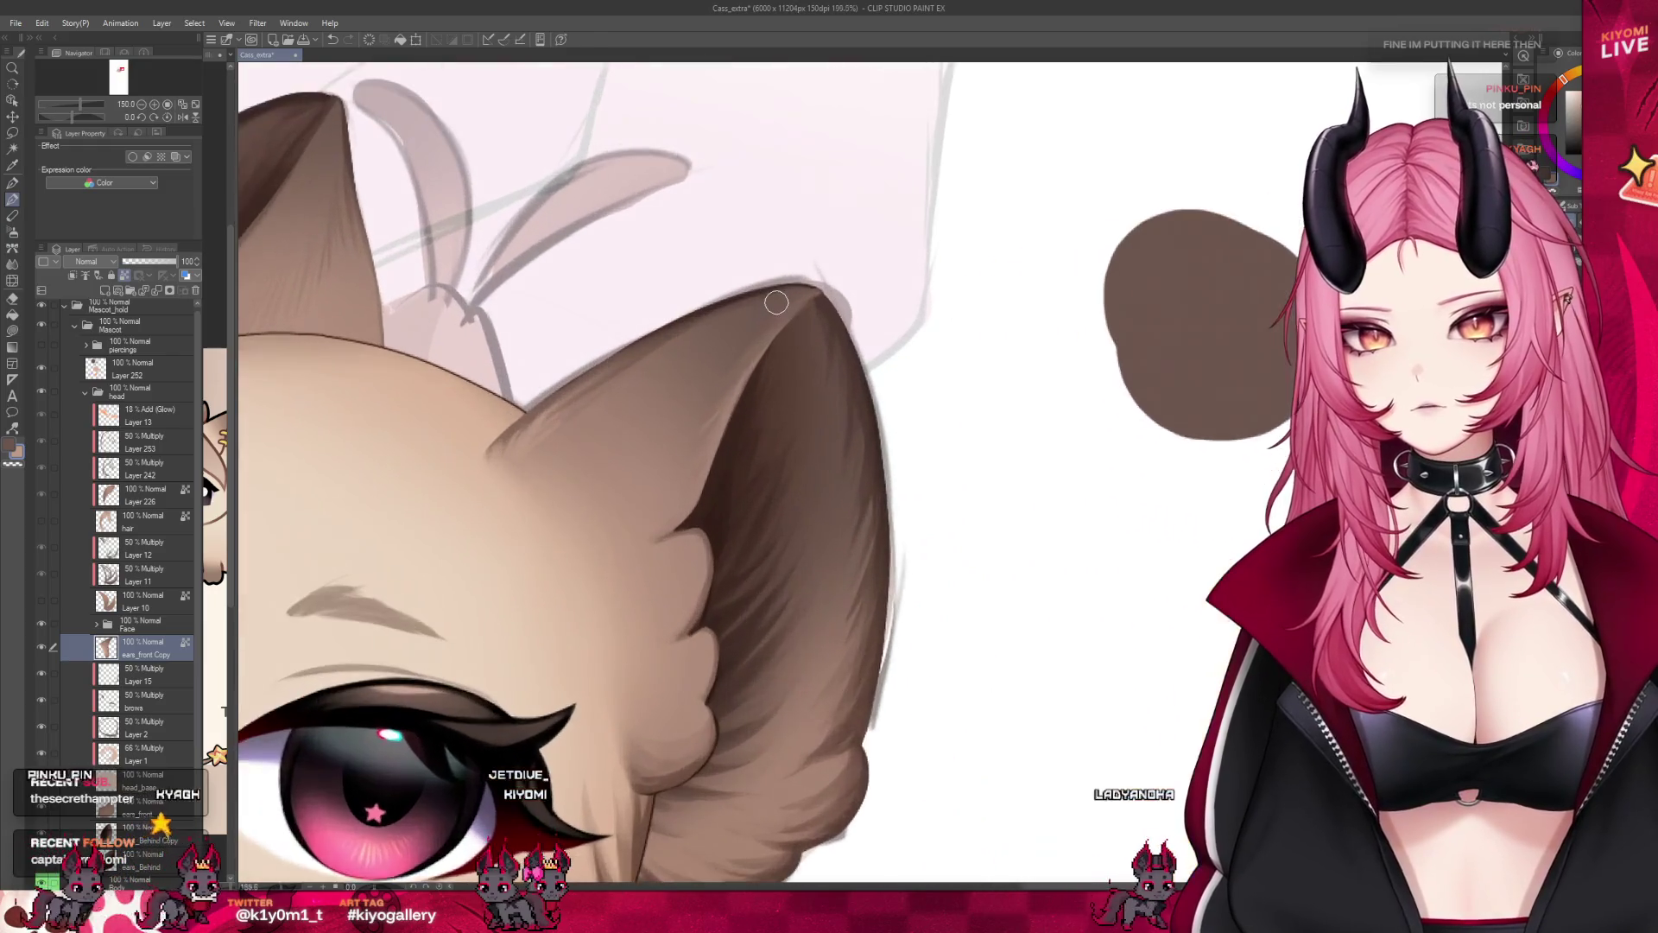
scroll(775, 302, up, 1)
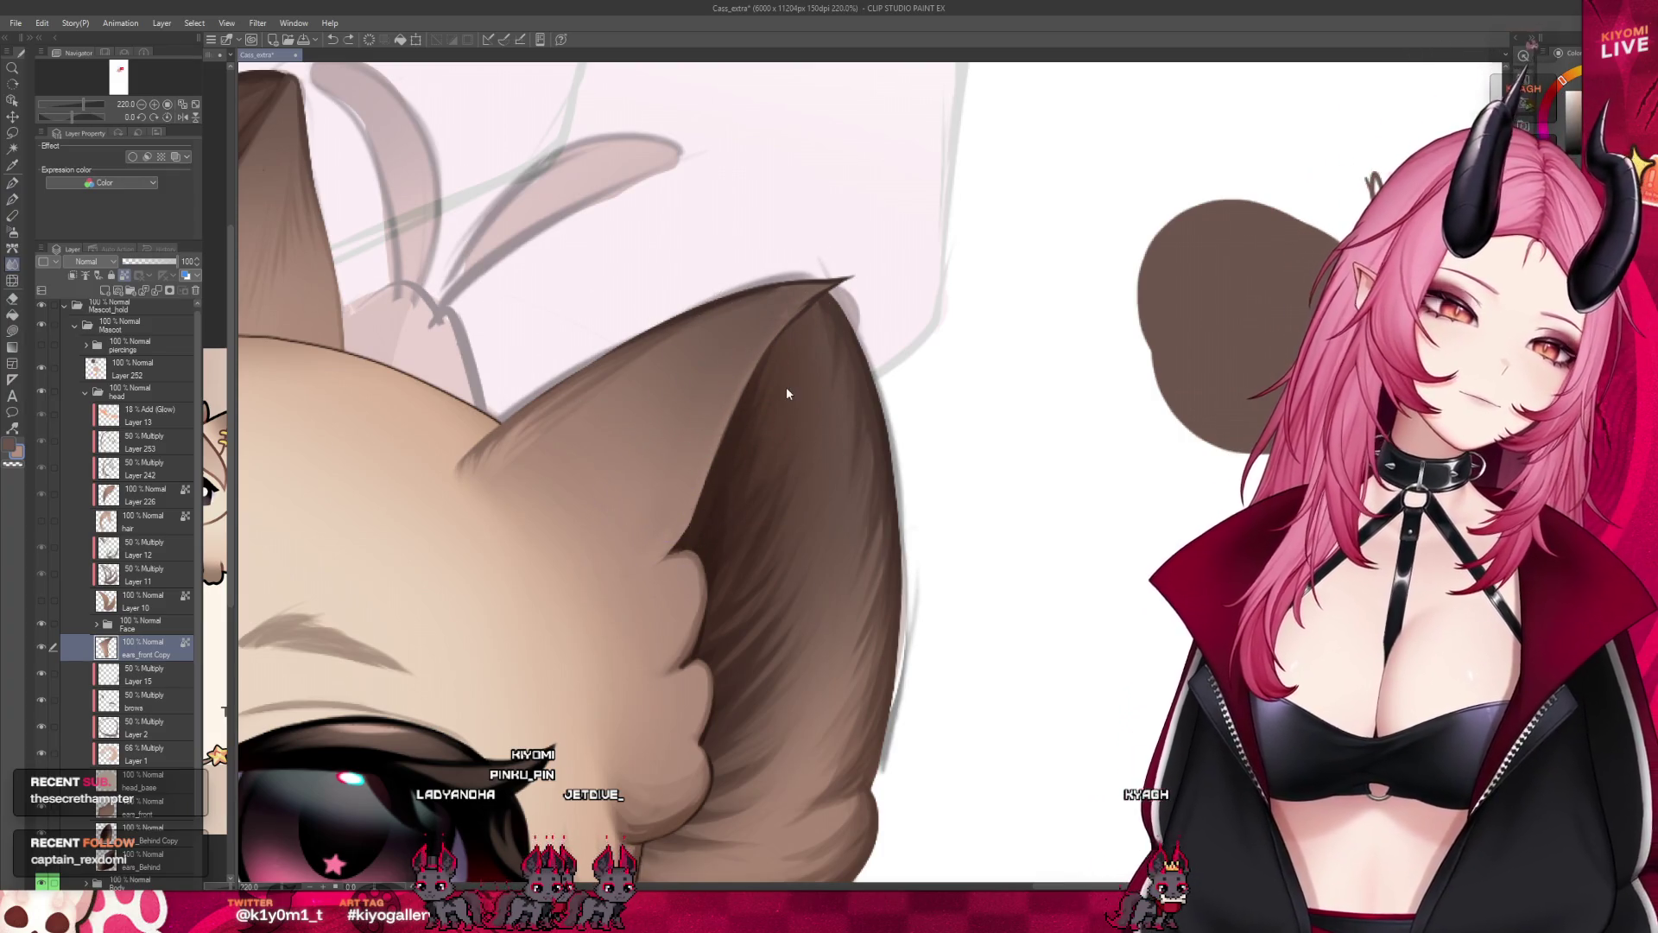
scroll(778, 324, down, 2)
scroll(804, 322, down, 1)
scroll(830, 320, down, 1)
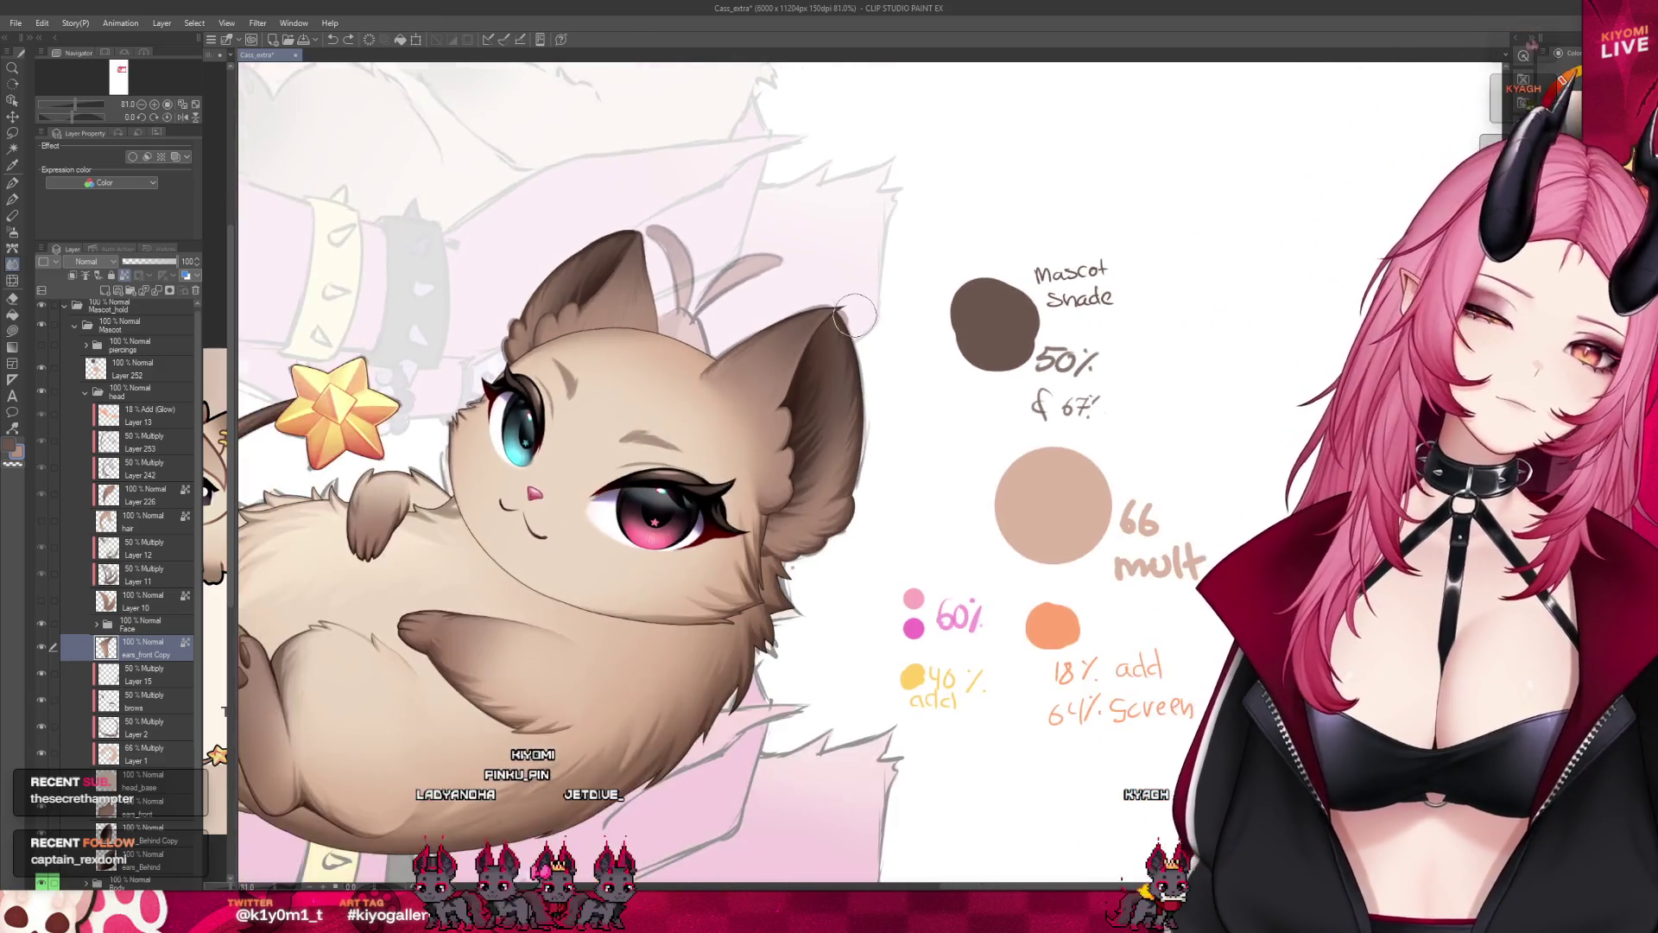
scroll(855, 317, down, 1)
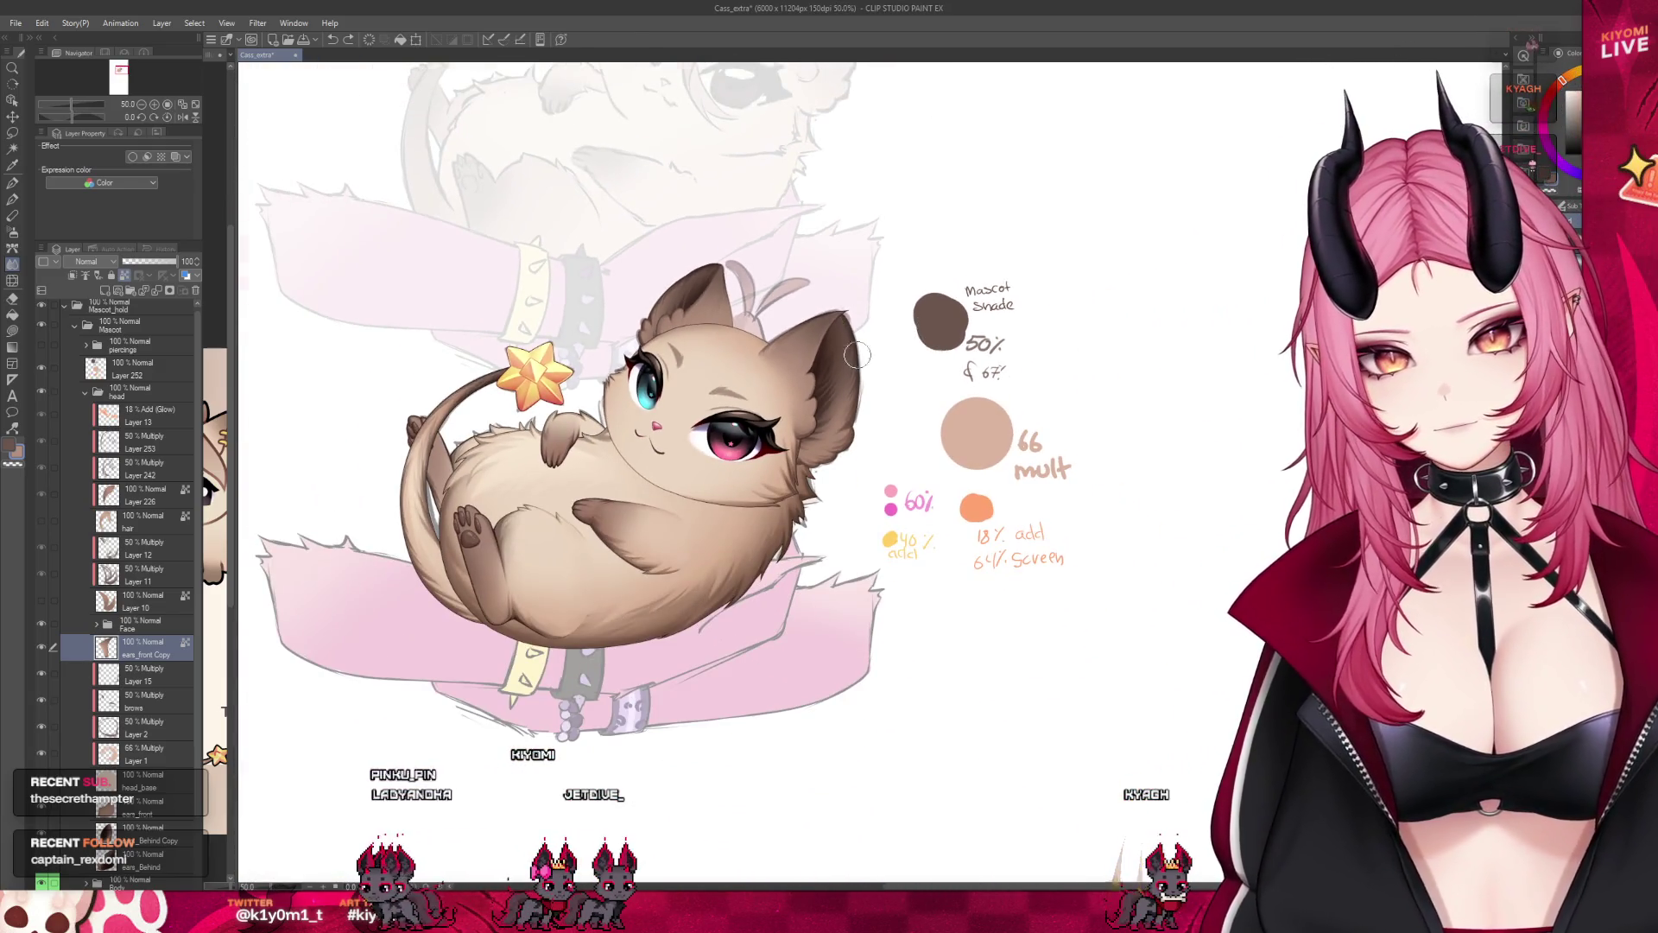
scroll(858, 354, down, 1)
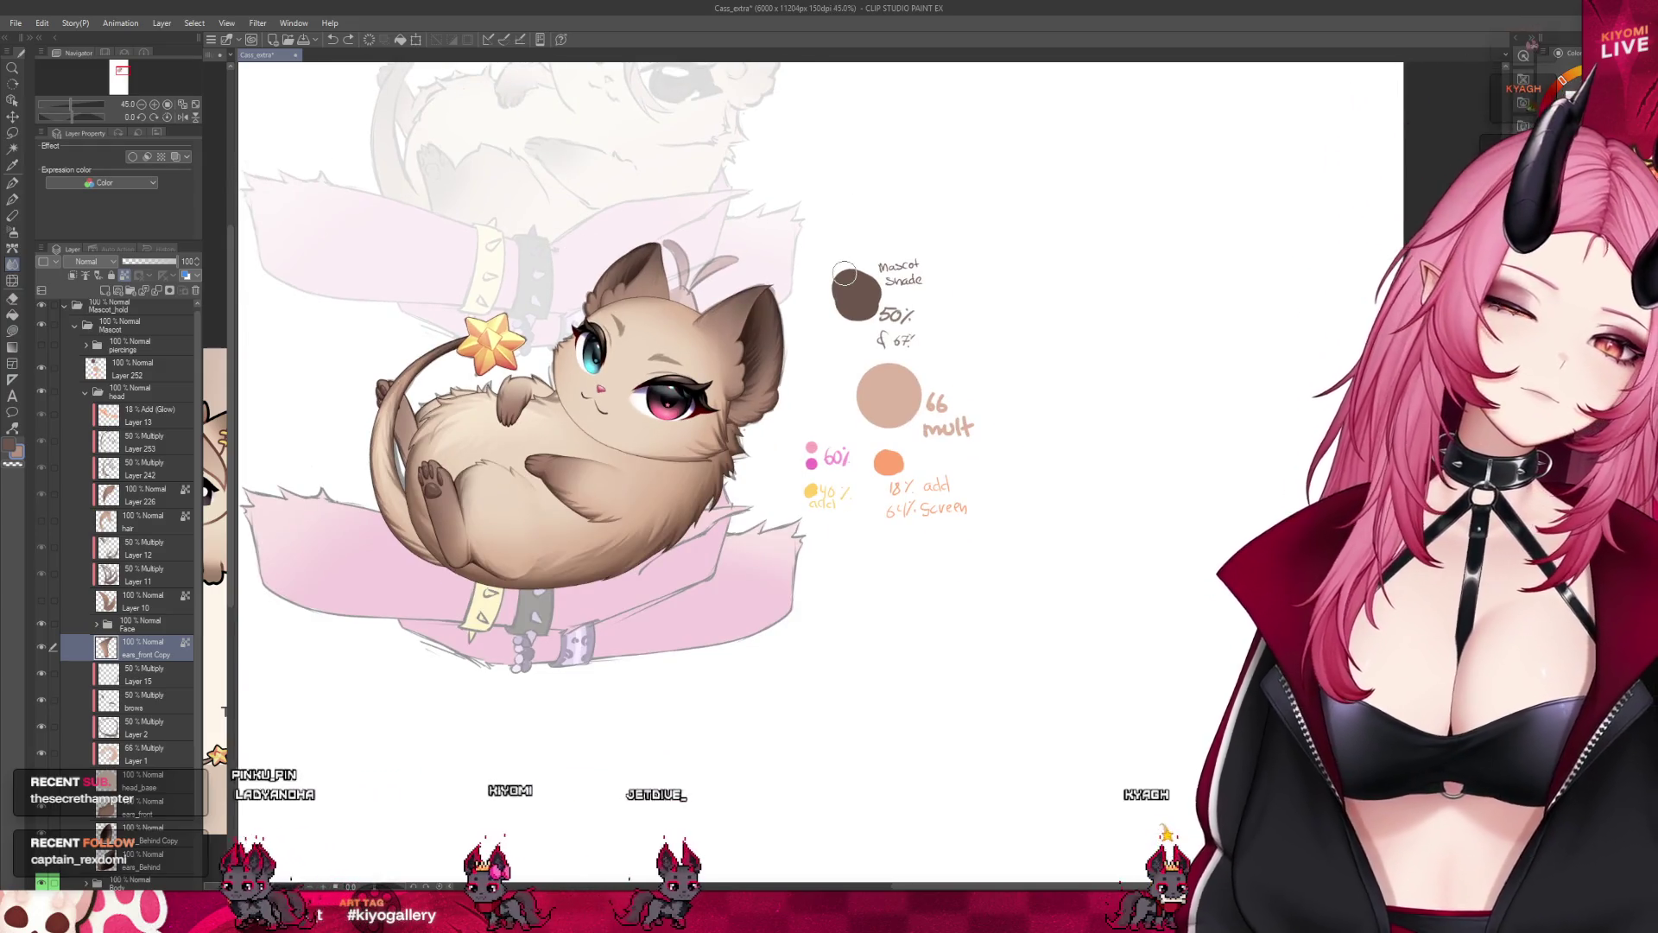
scroll(830, 272, up, 1)
scroll(778, 265, up, 2)
scroll(743, 260, up, 2)
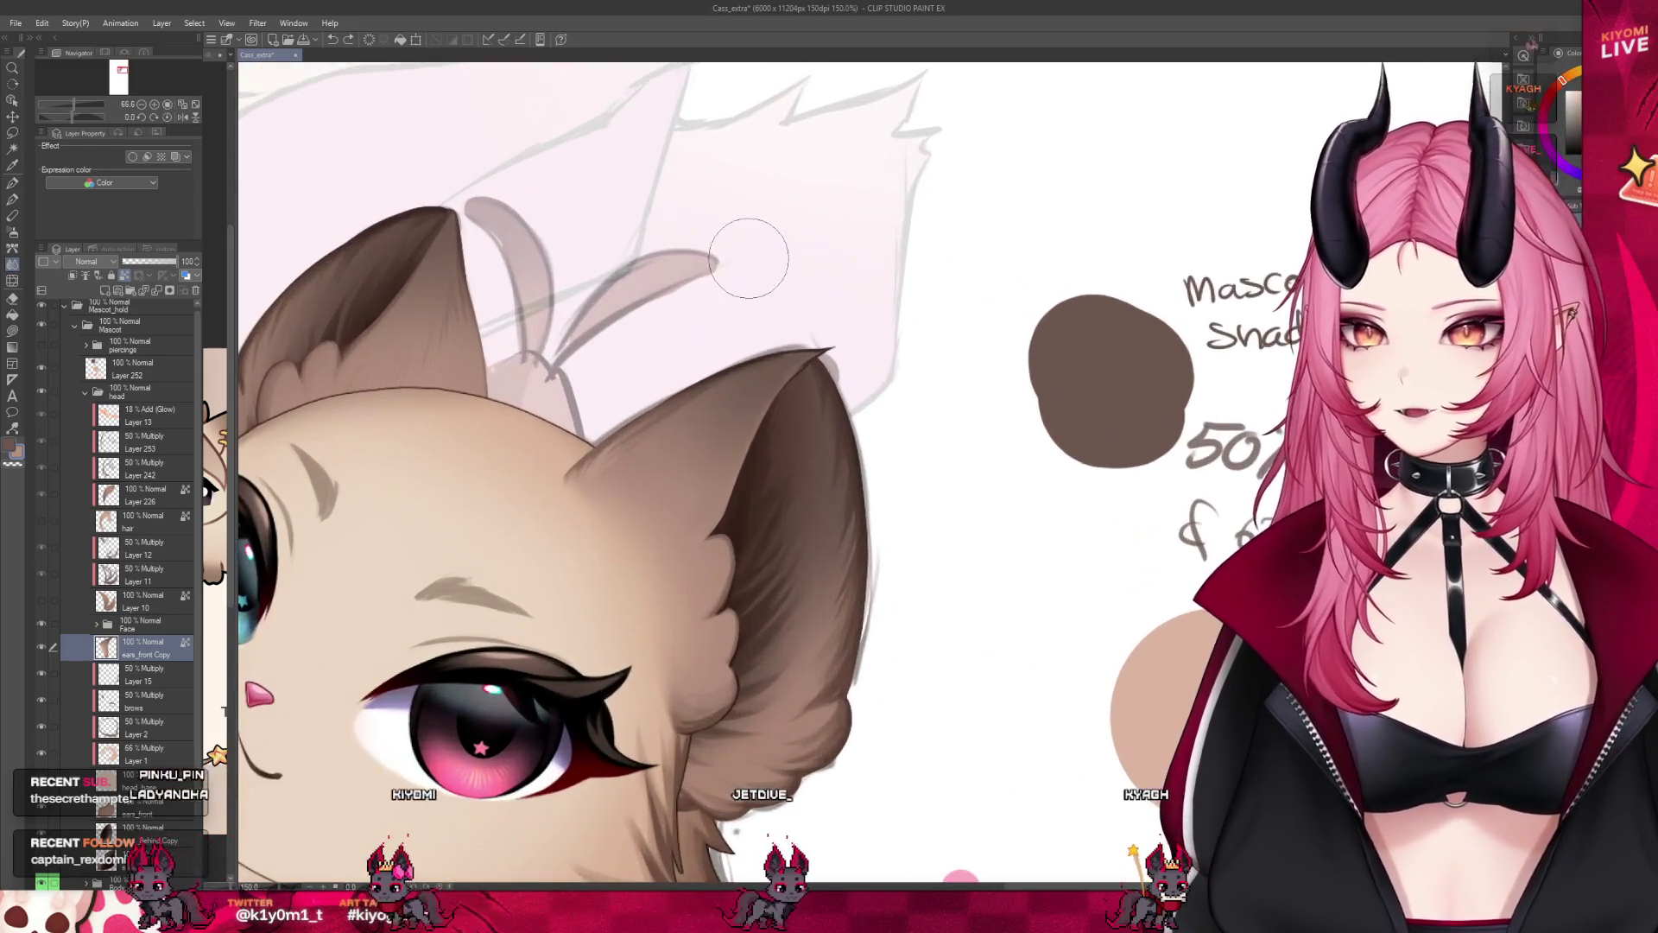
Bring the mascot reference sheet to the front beside the drawing.
click(234, 321)
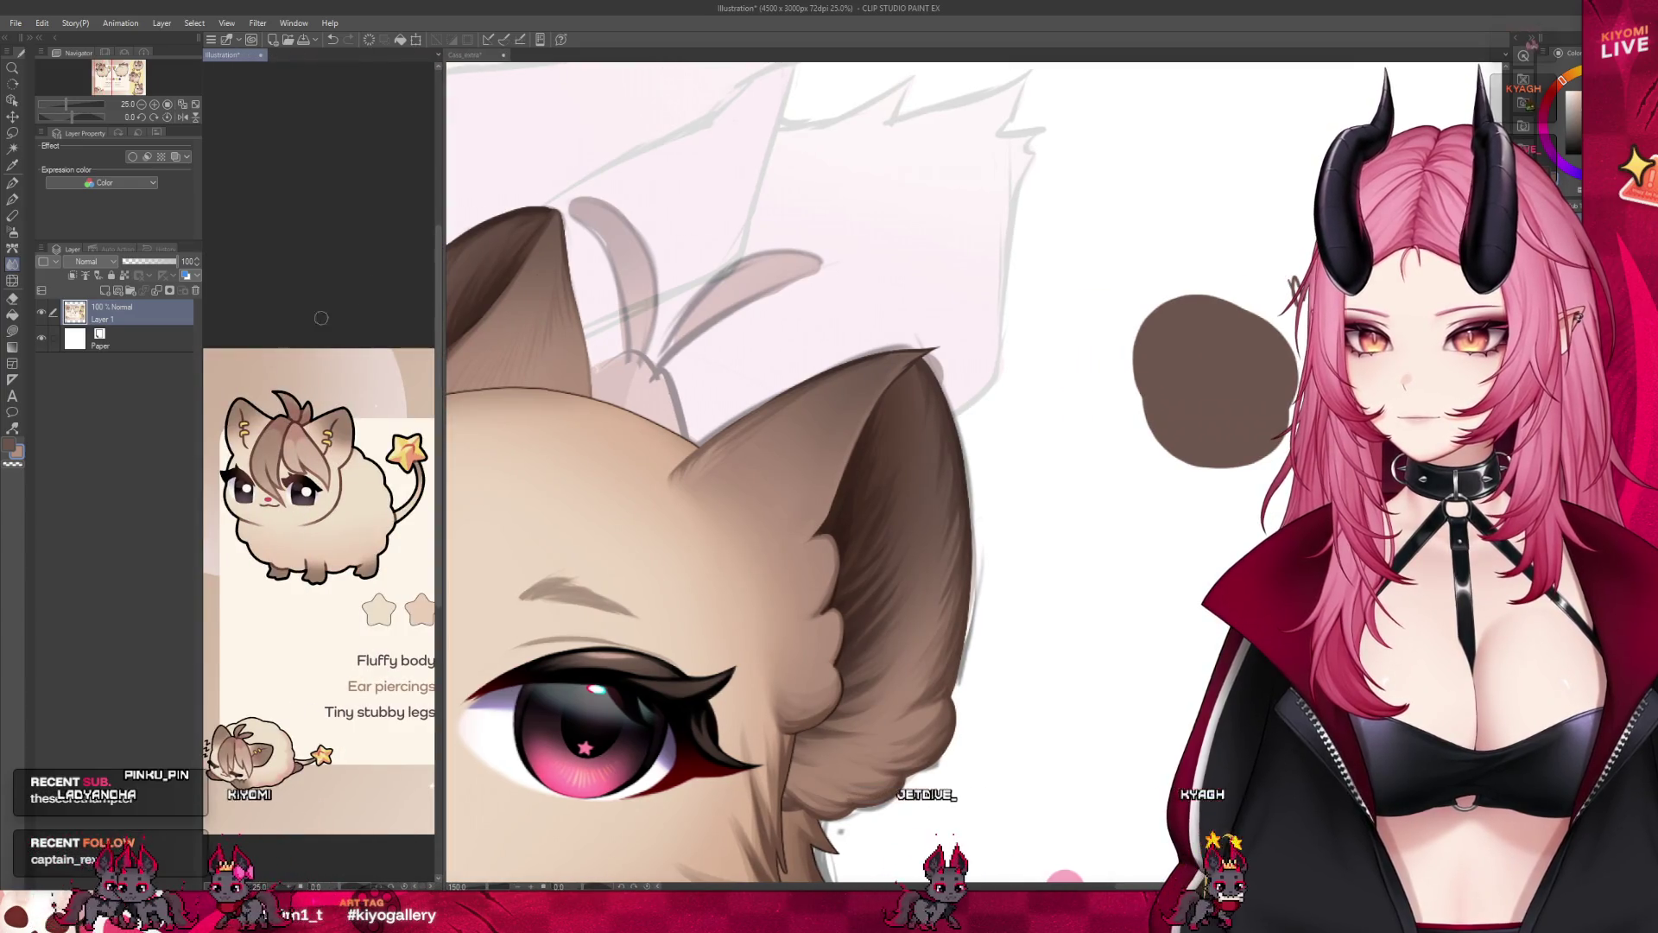
scroll(787, 240, down, 2)
scroll(787, 240, up, 2)
scroll(787, 240, up, 1)
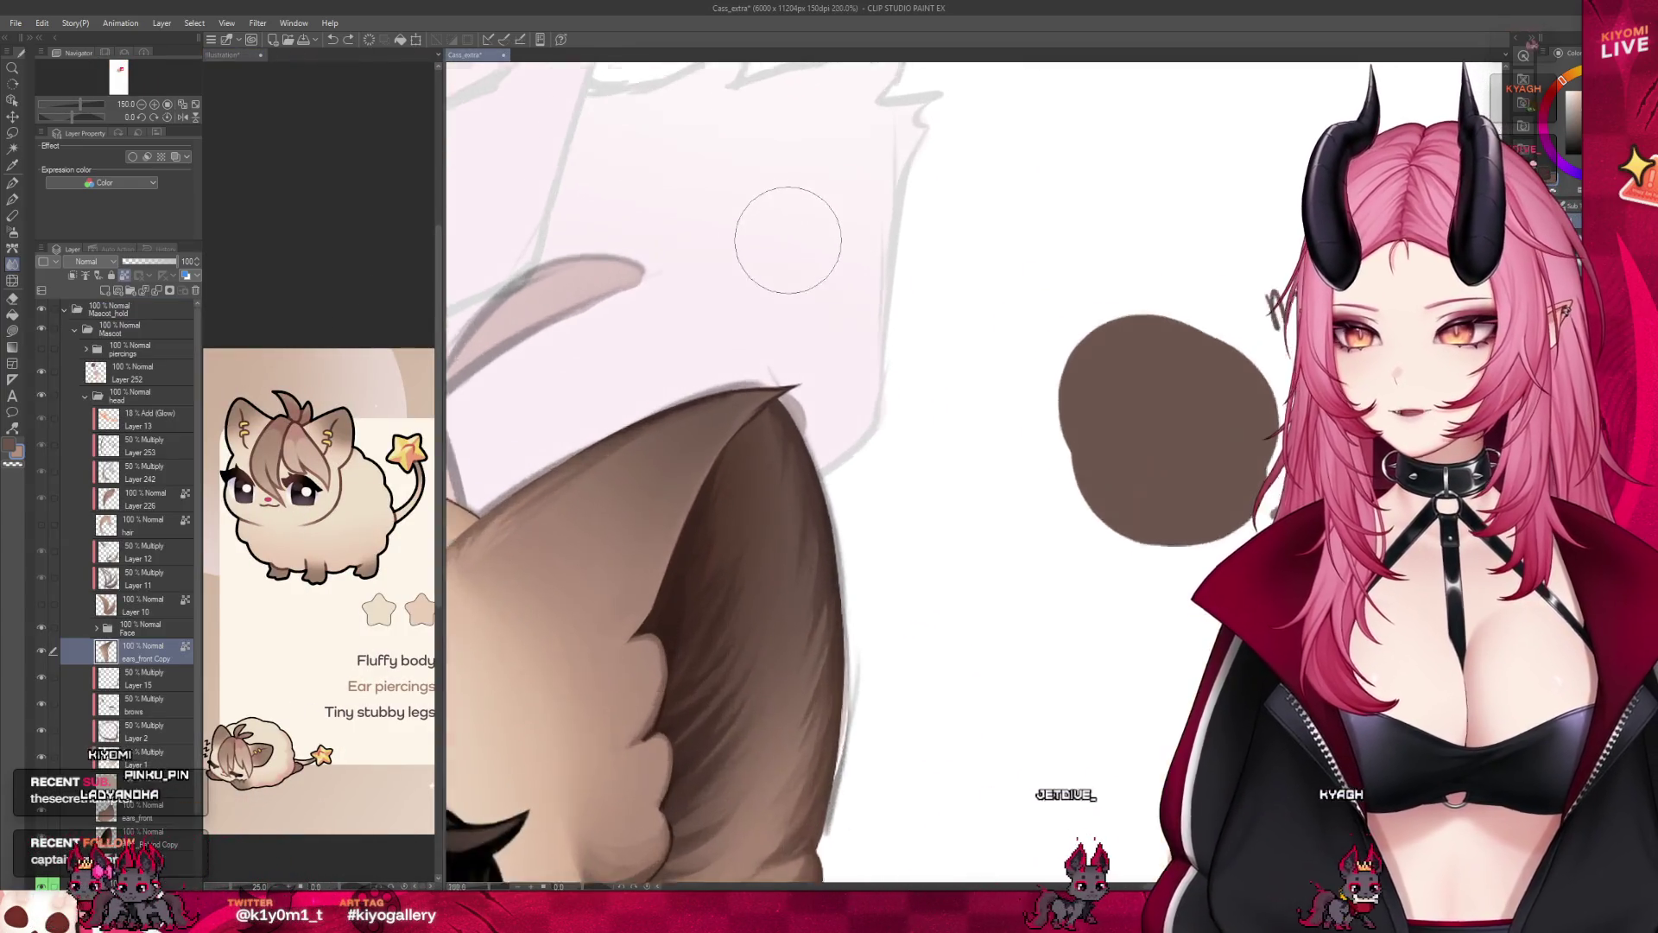
scroll(788, 239, up, 2)
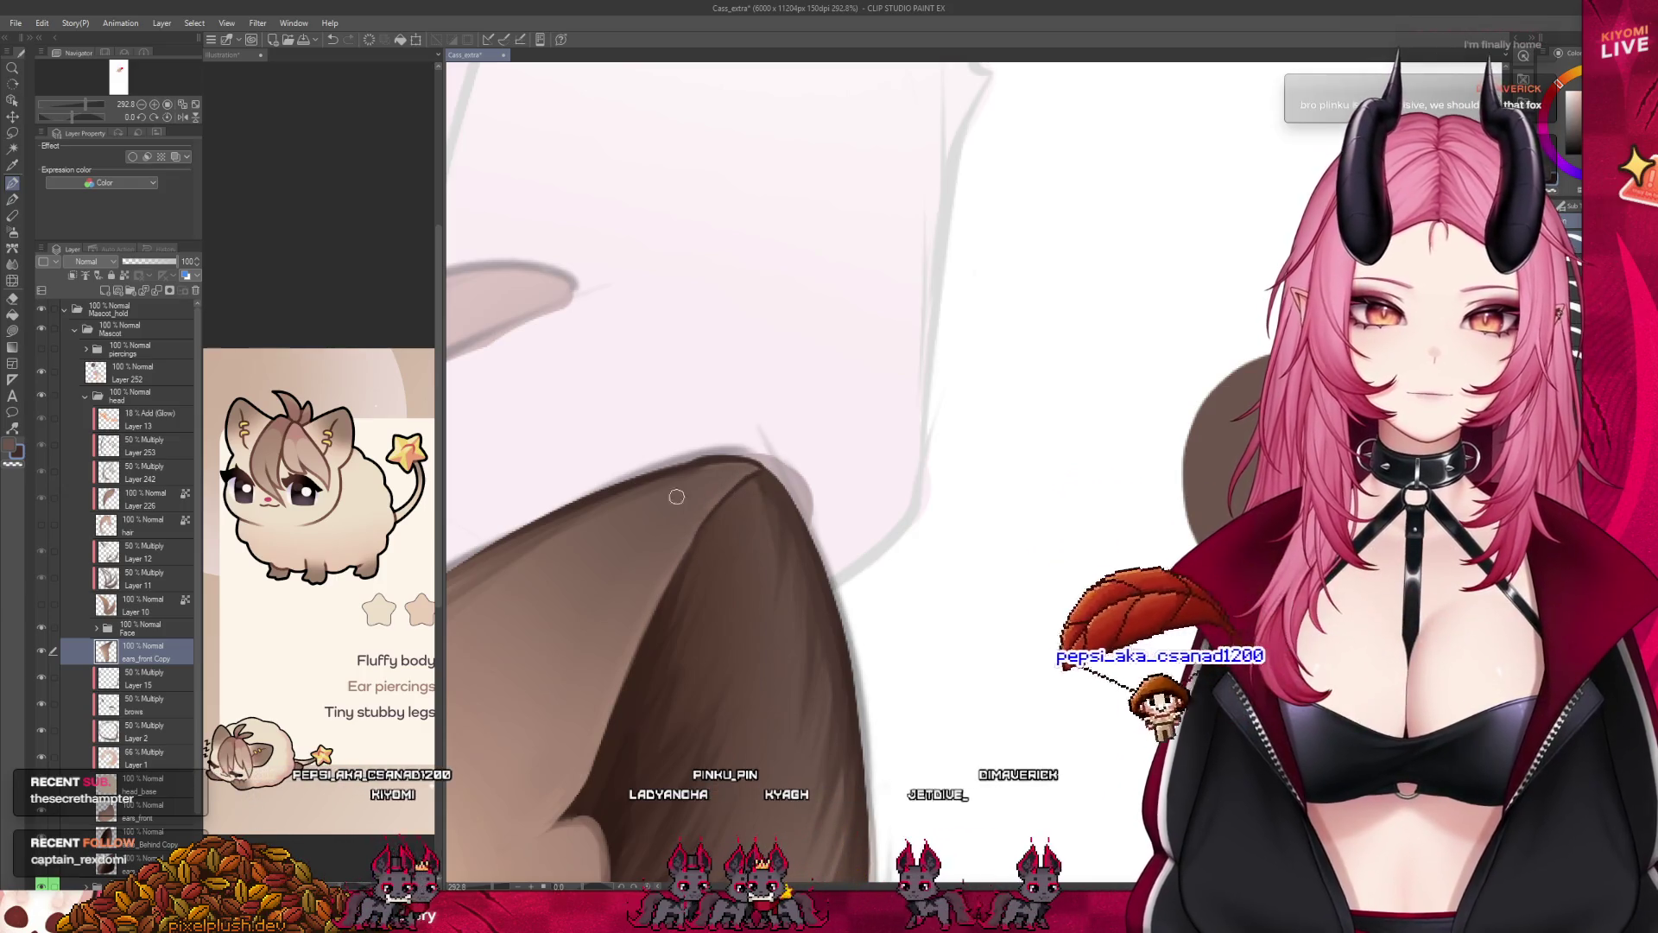
Revert the oversized ear fill, switch sub-tool and enlarge the brush.
key(ctrl+z)
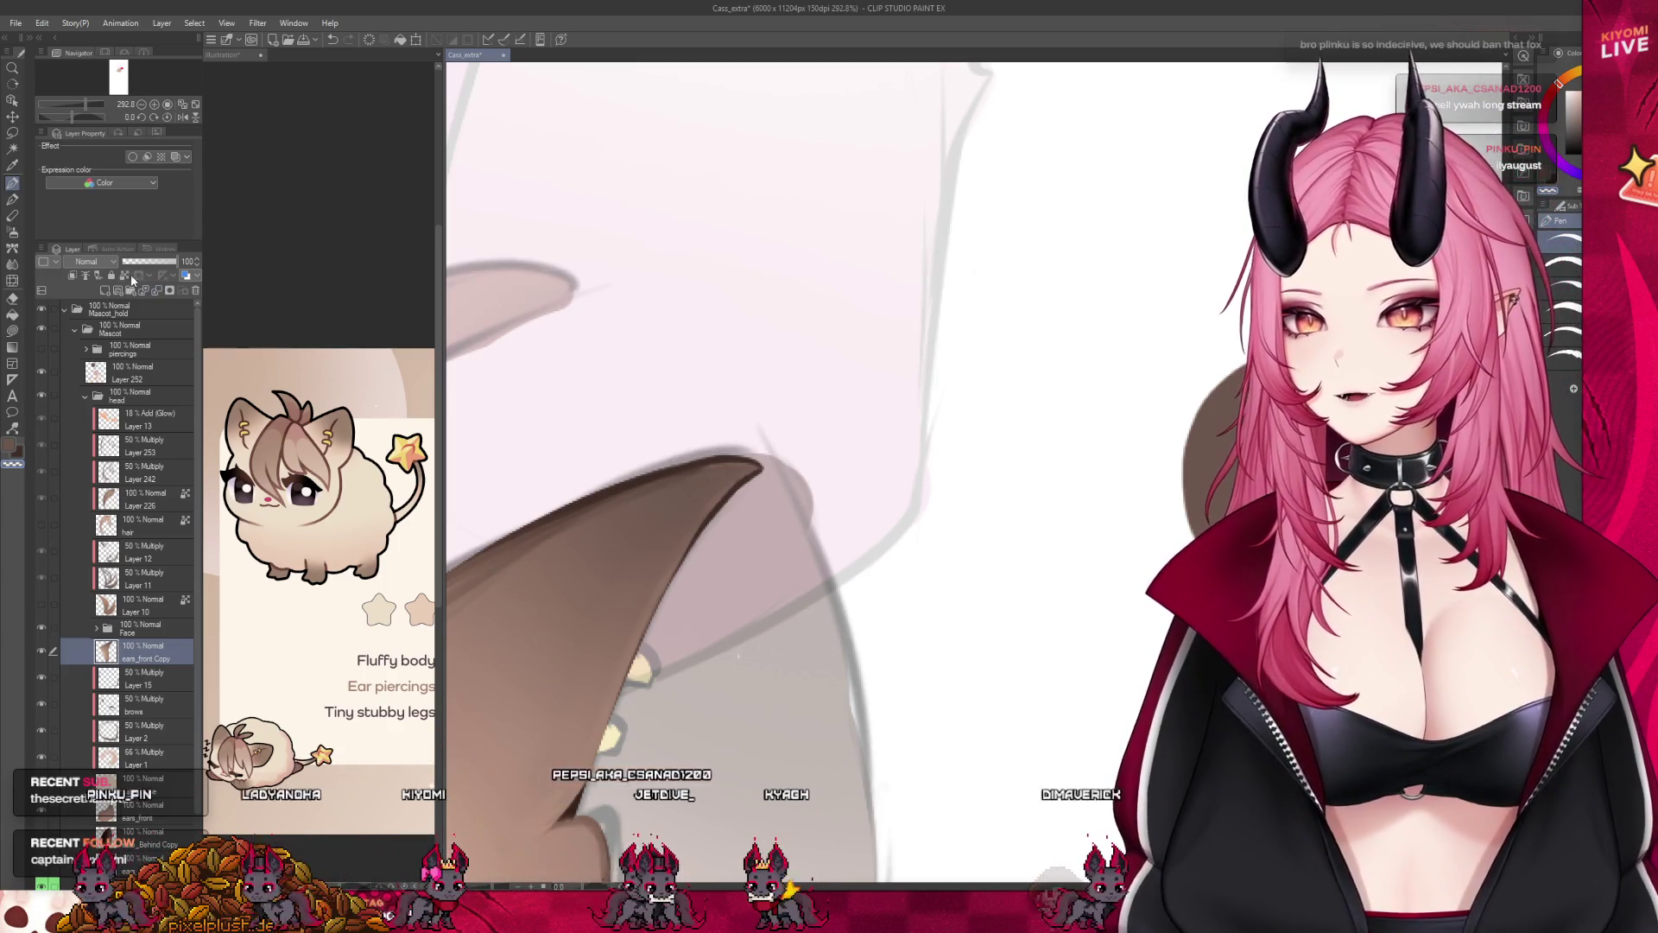
key(b)
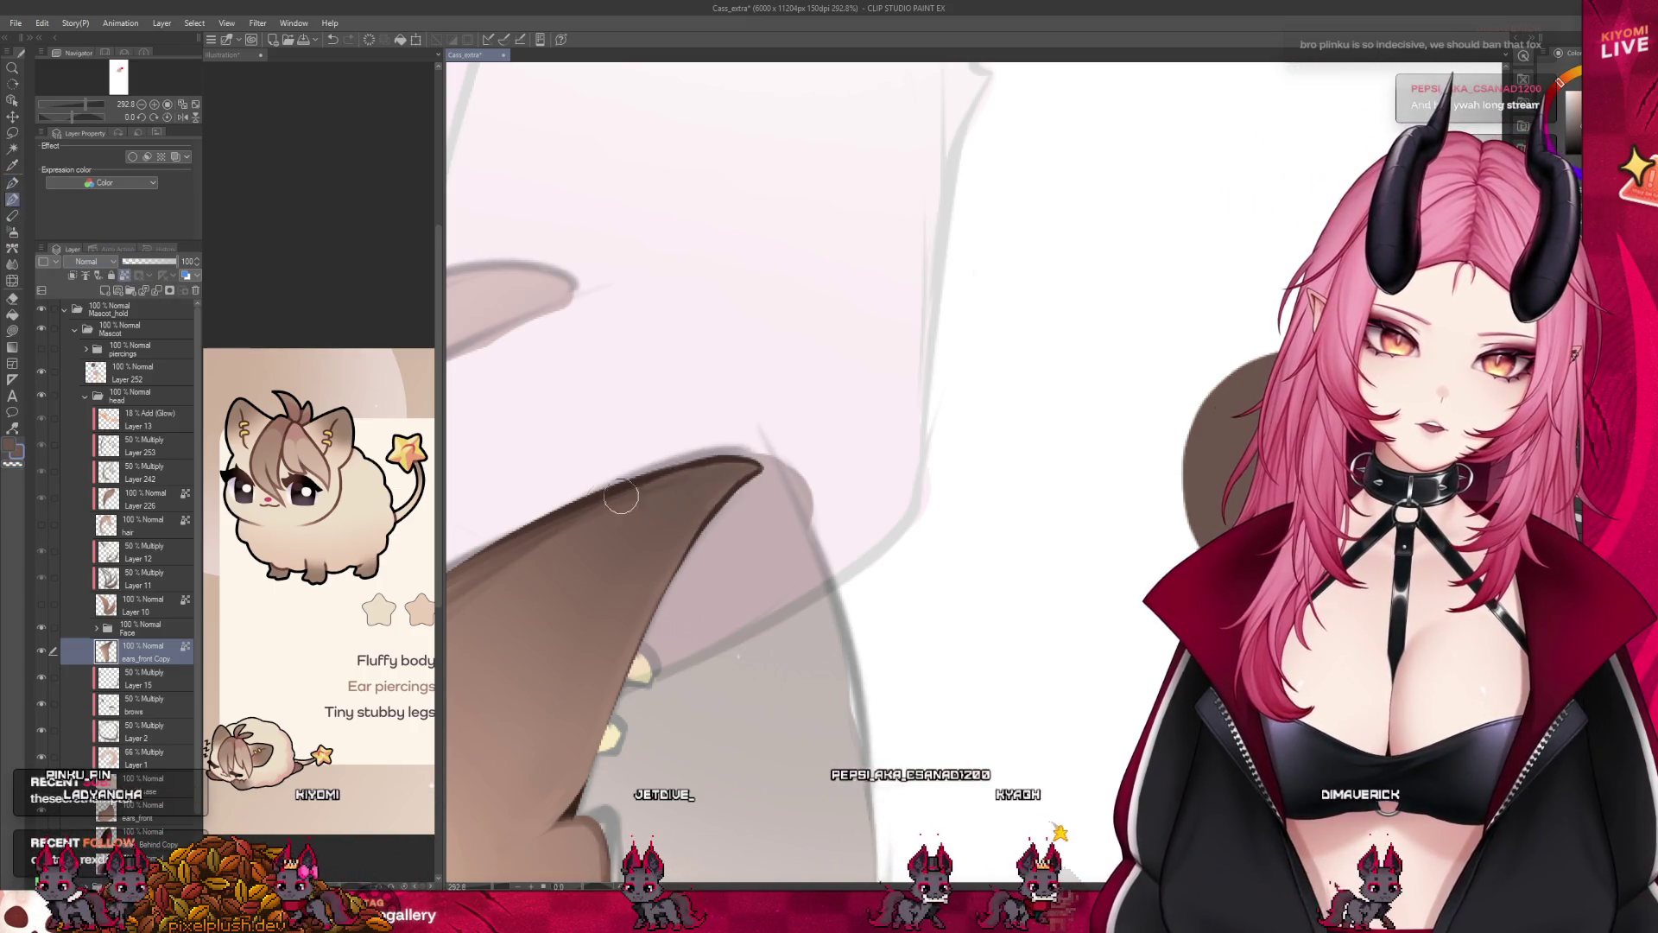
key(bracketright)
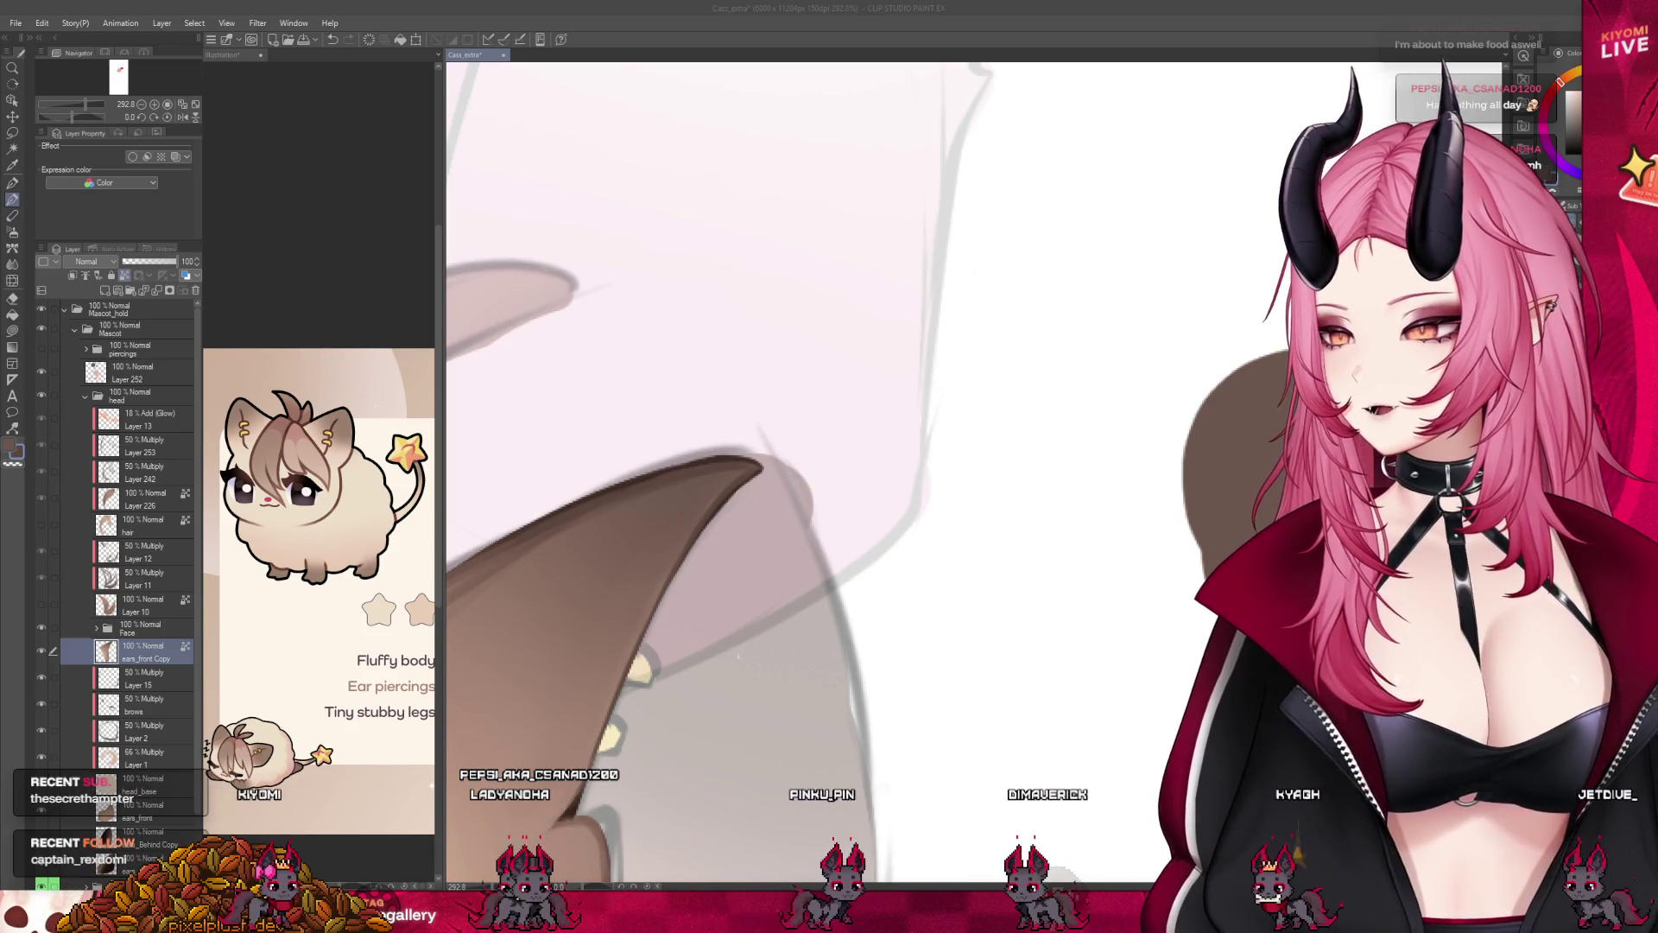
scroll(788, 174, down, 2)
scroll(859, 164, down, 2)
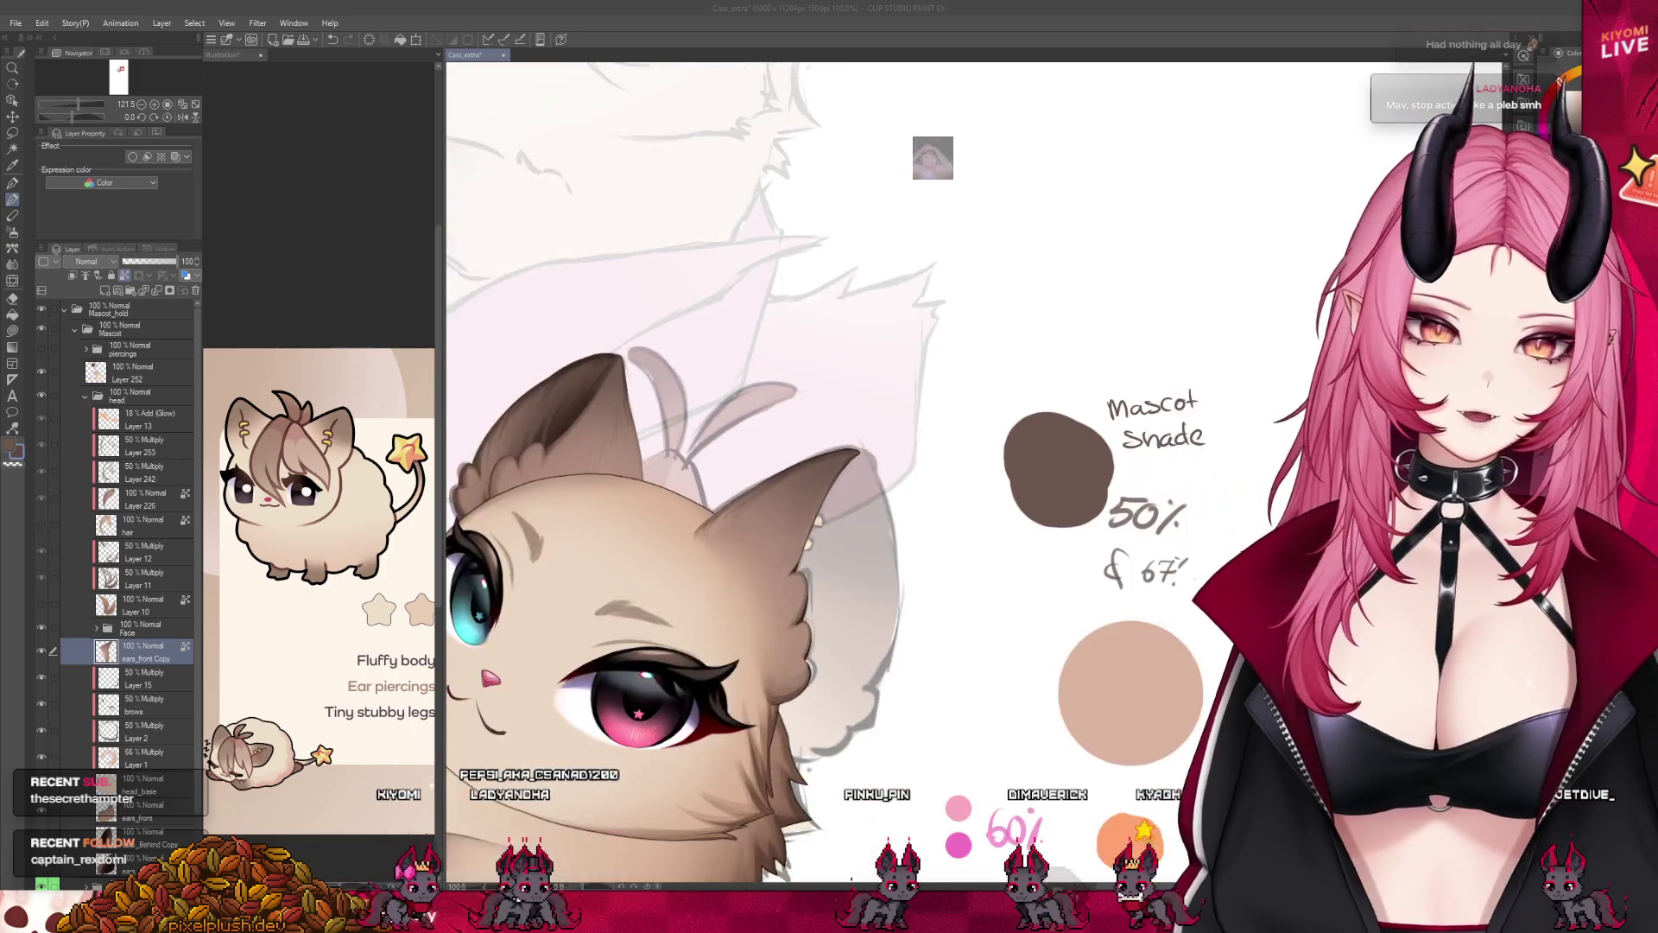
scroll(808, 621, up, 2)
scroll(809, 620, up, 2)
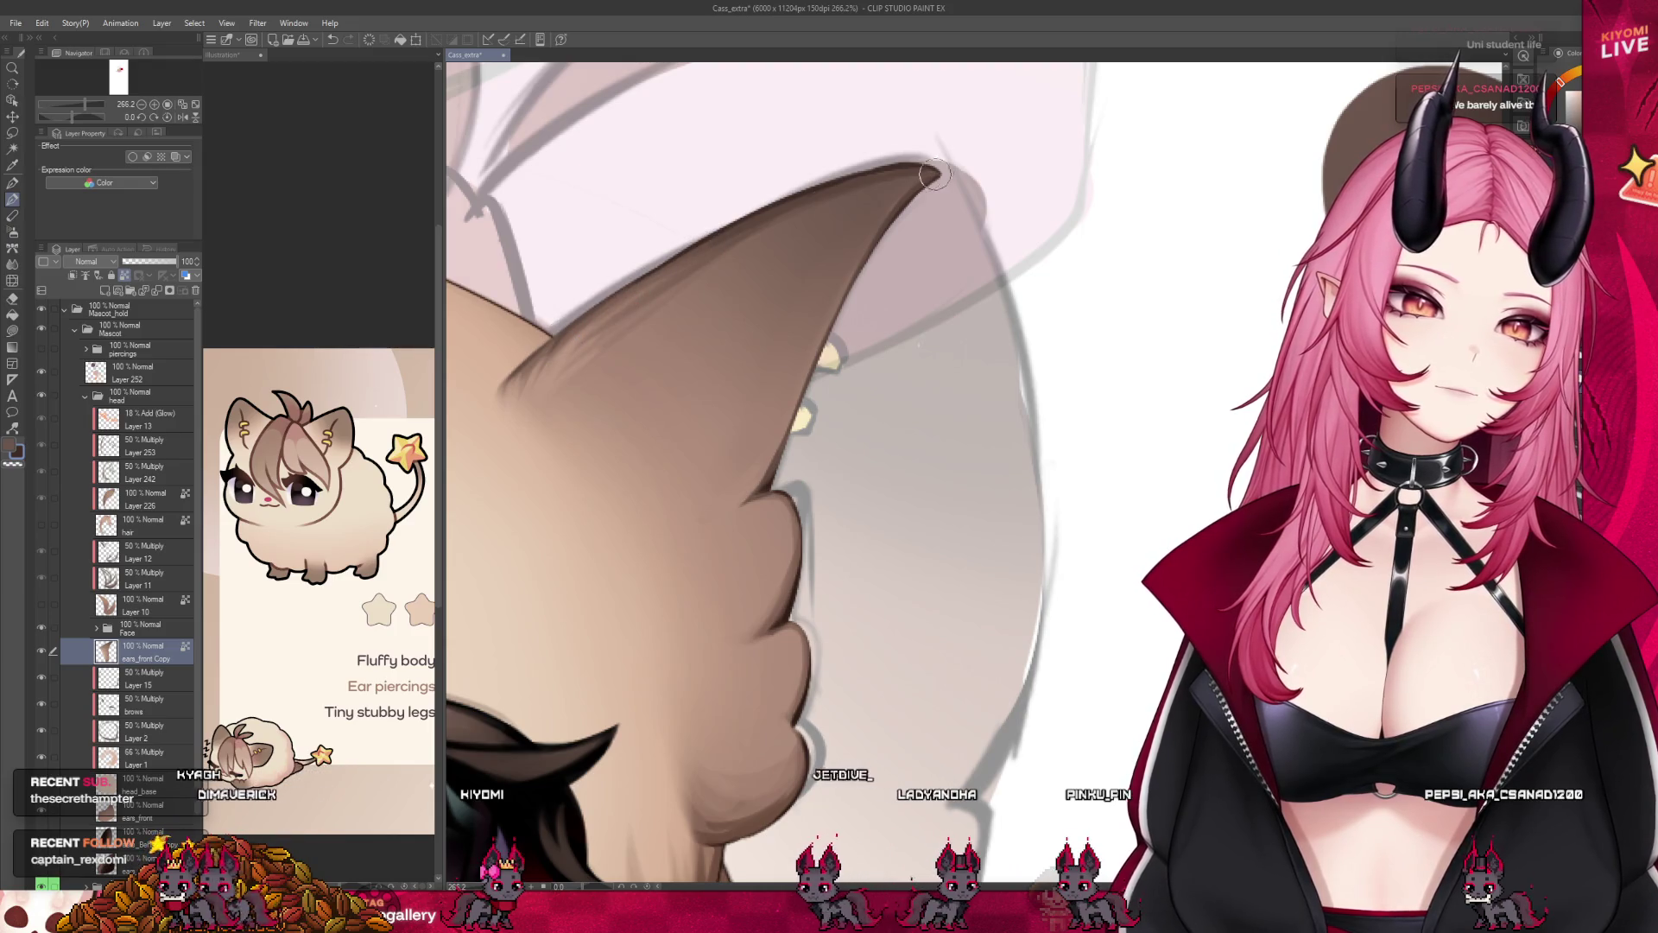
scroll(875, 187, down, 2)
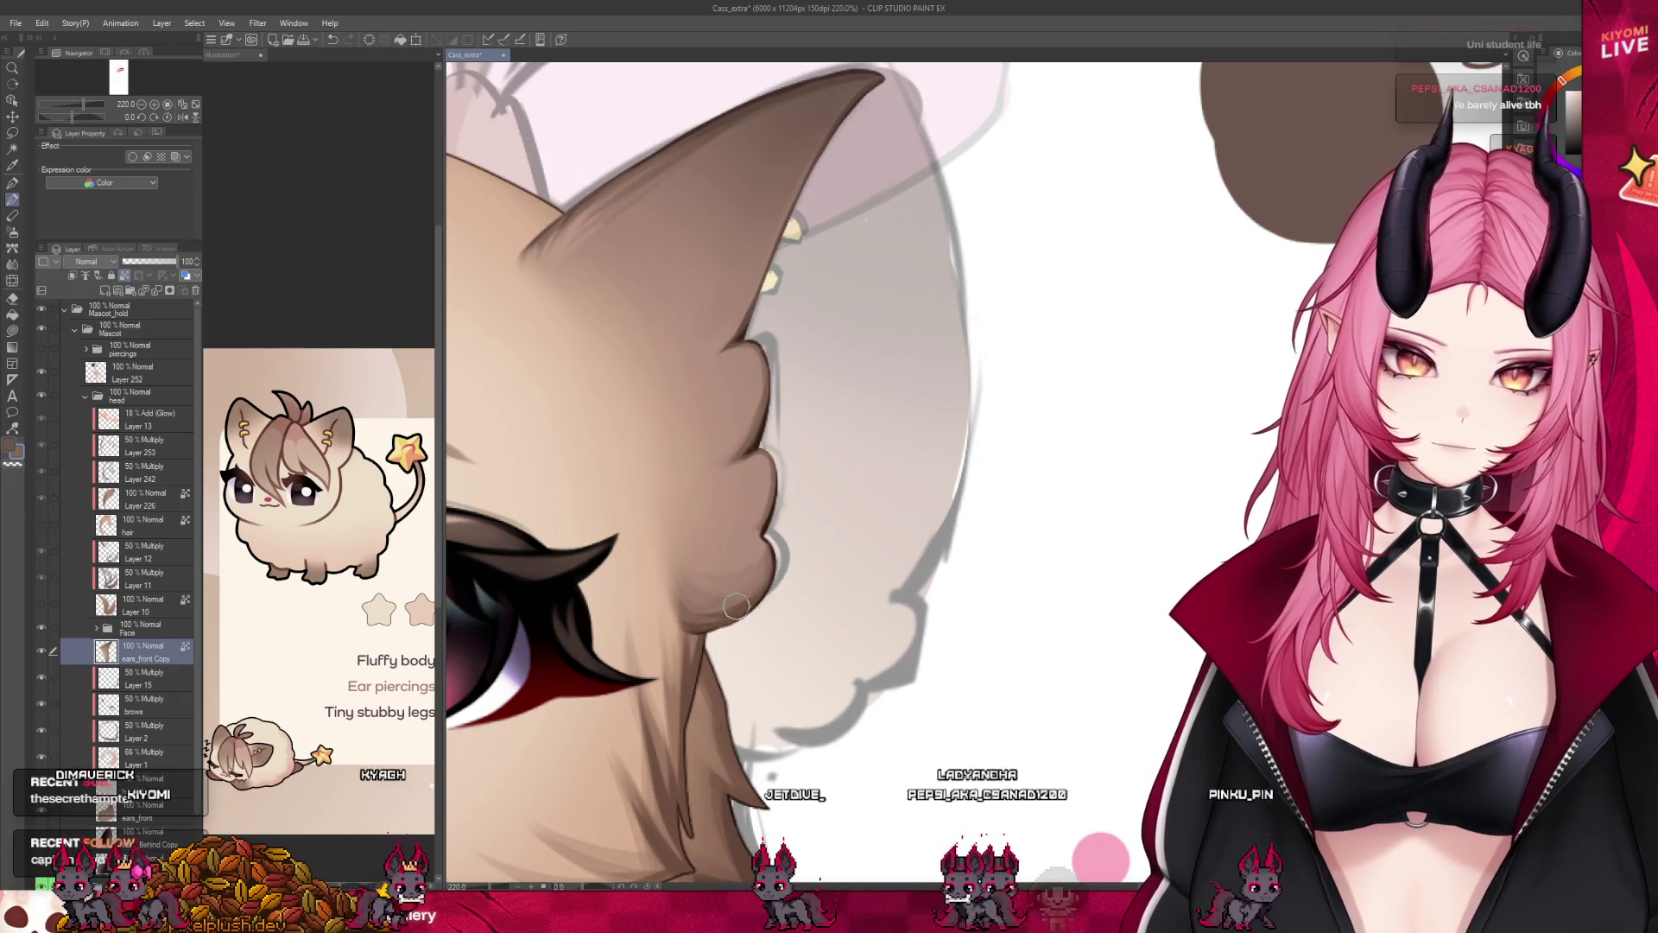
scroll(763, 499, down, 3)
scroll(763, 498, down, 3)
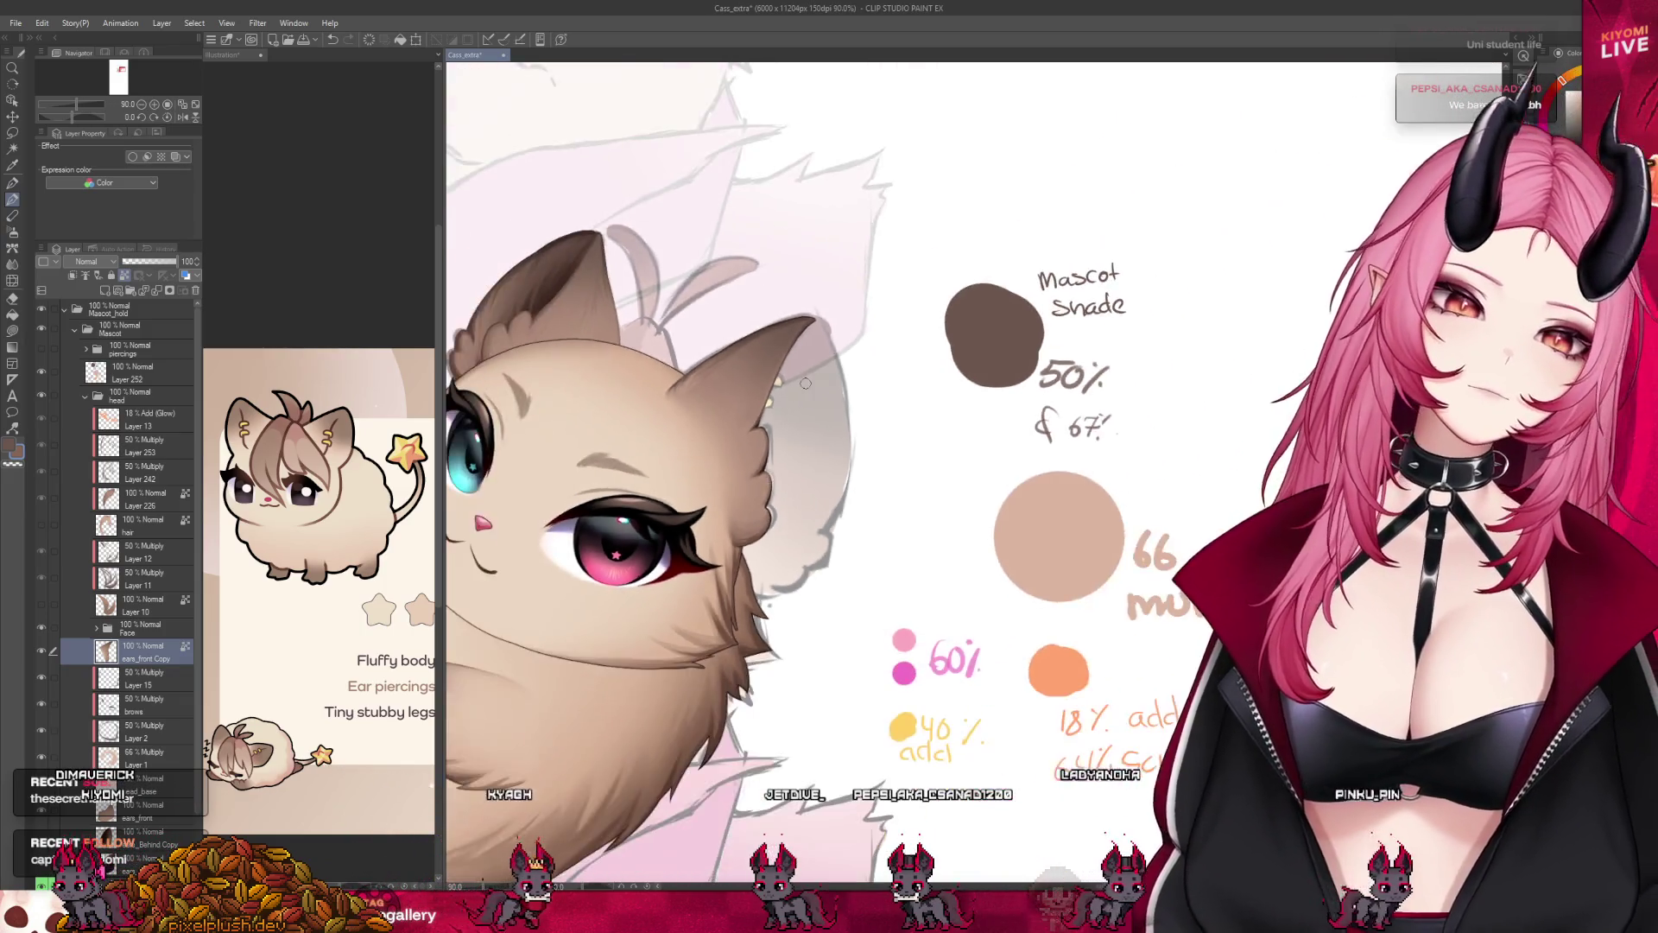
scroll(813, 382, down, 2)
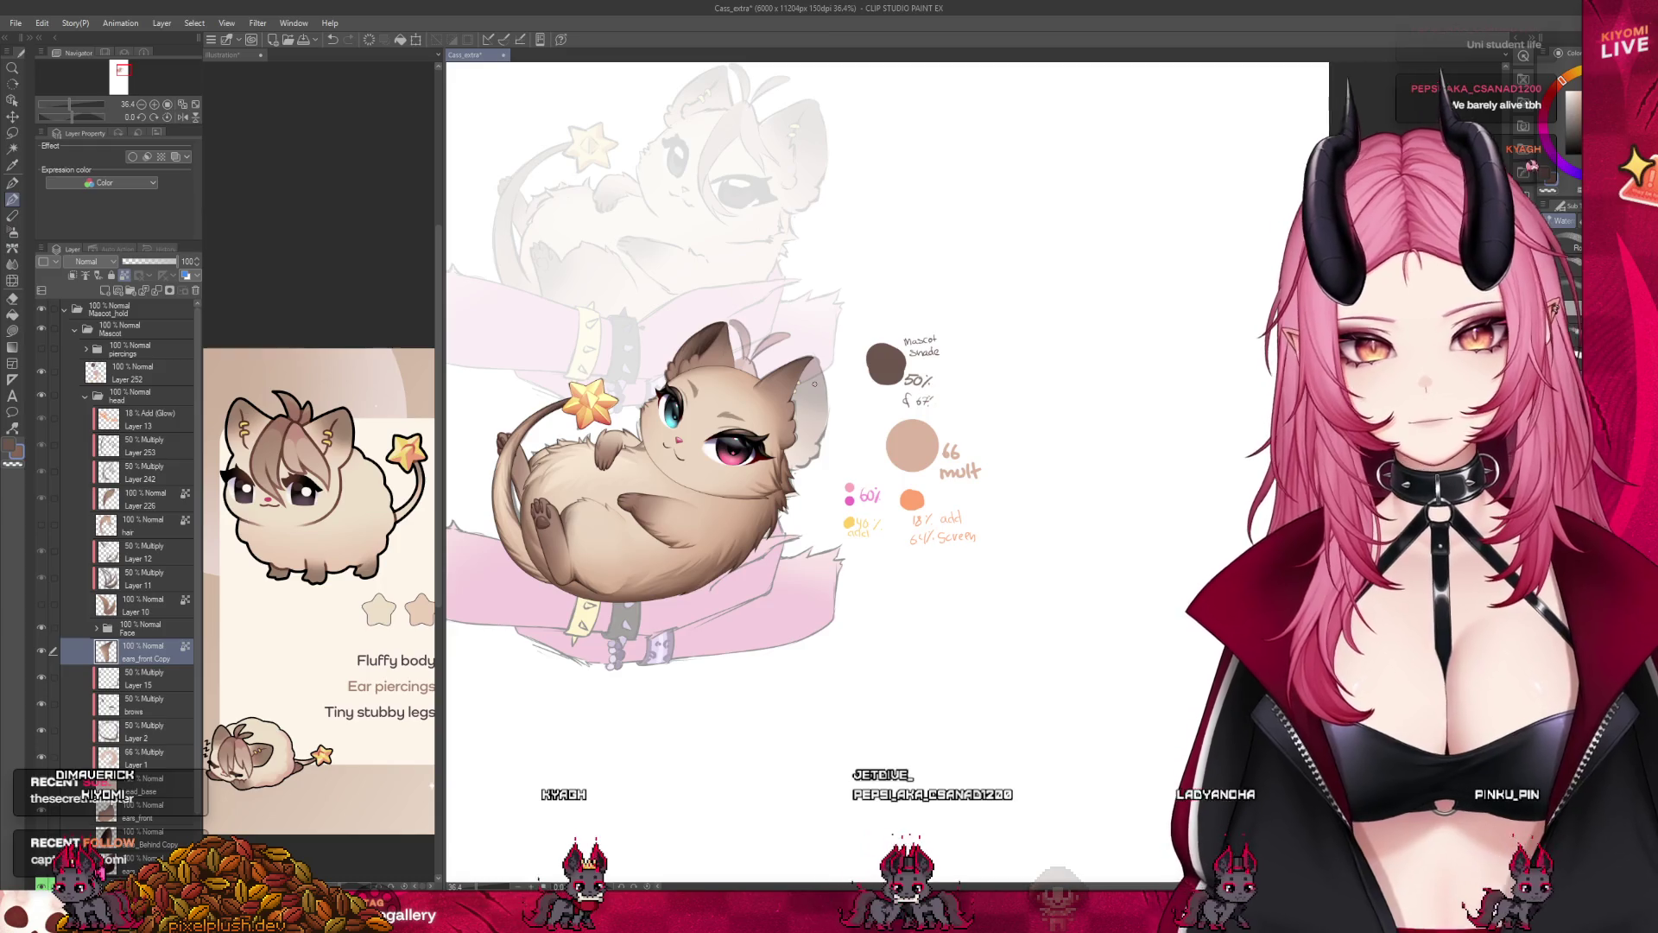
scroll(813, 382, up, 1)
scroll(813, 383, up, 1)
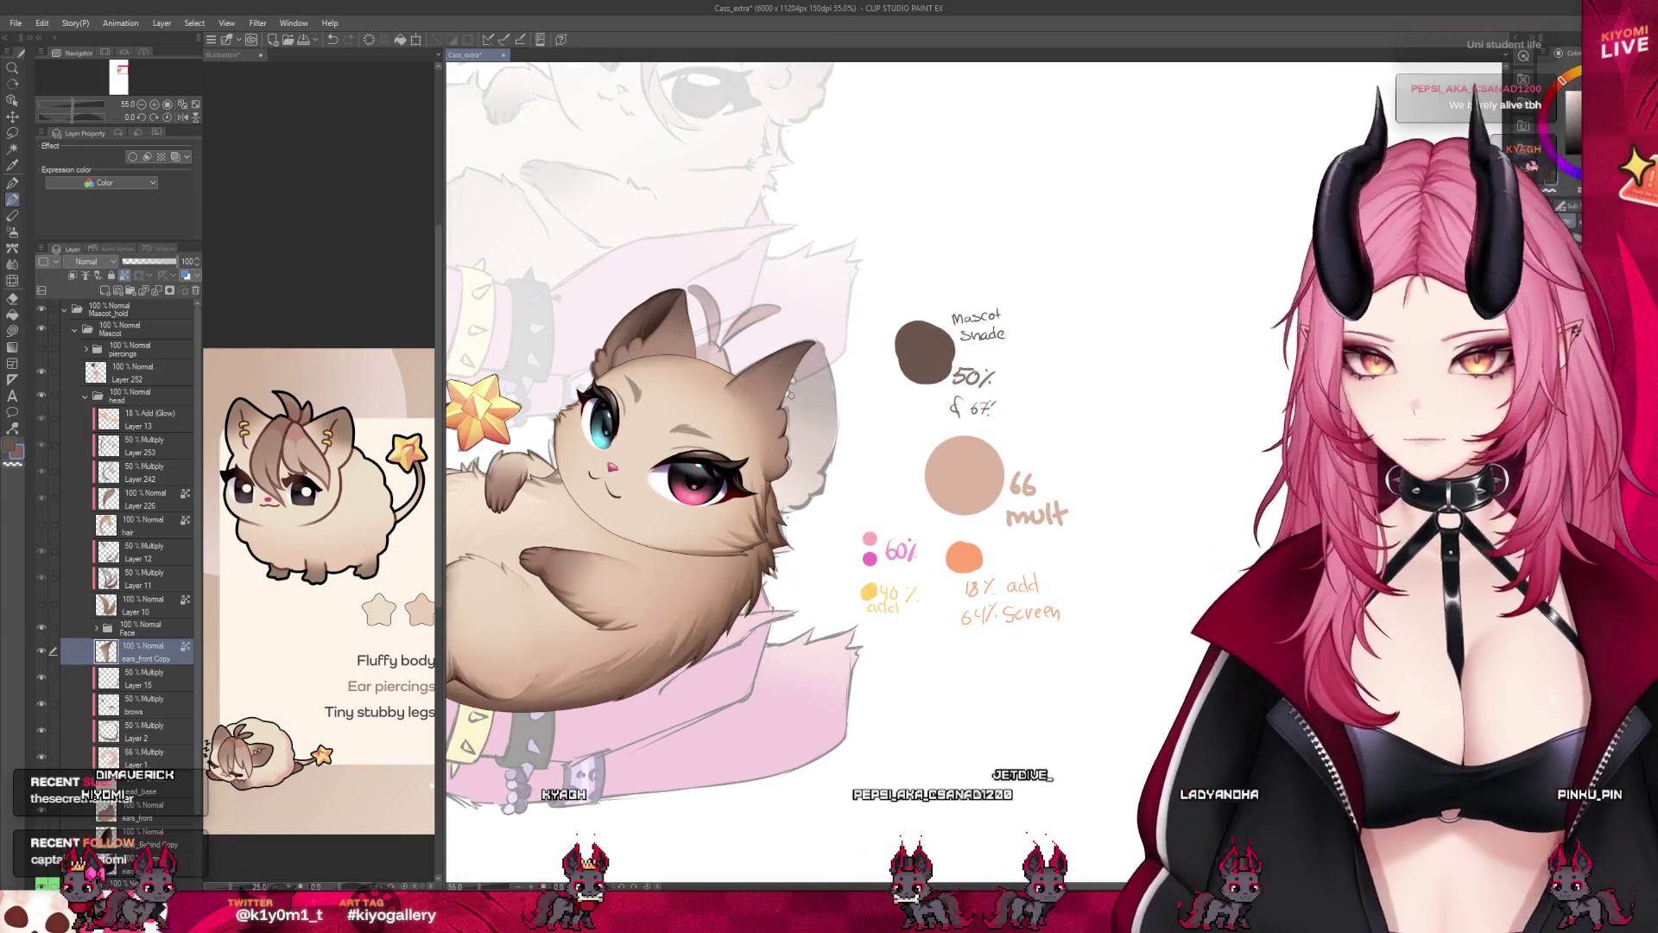
scroll(817, 395, up, 1)
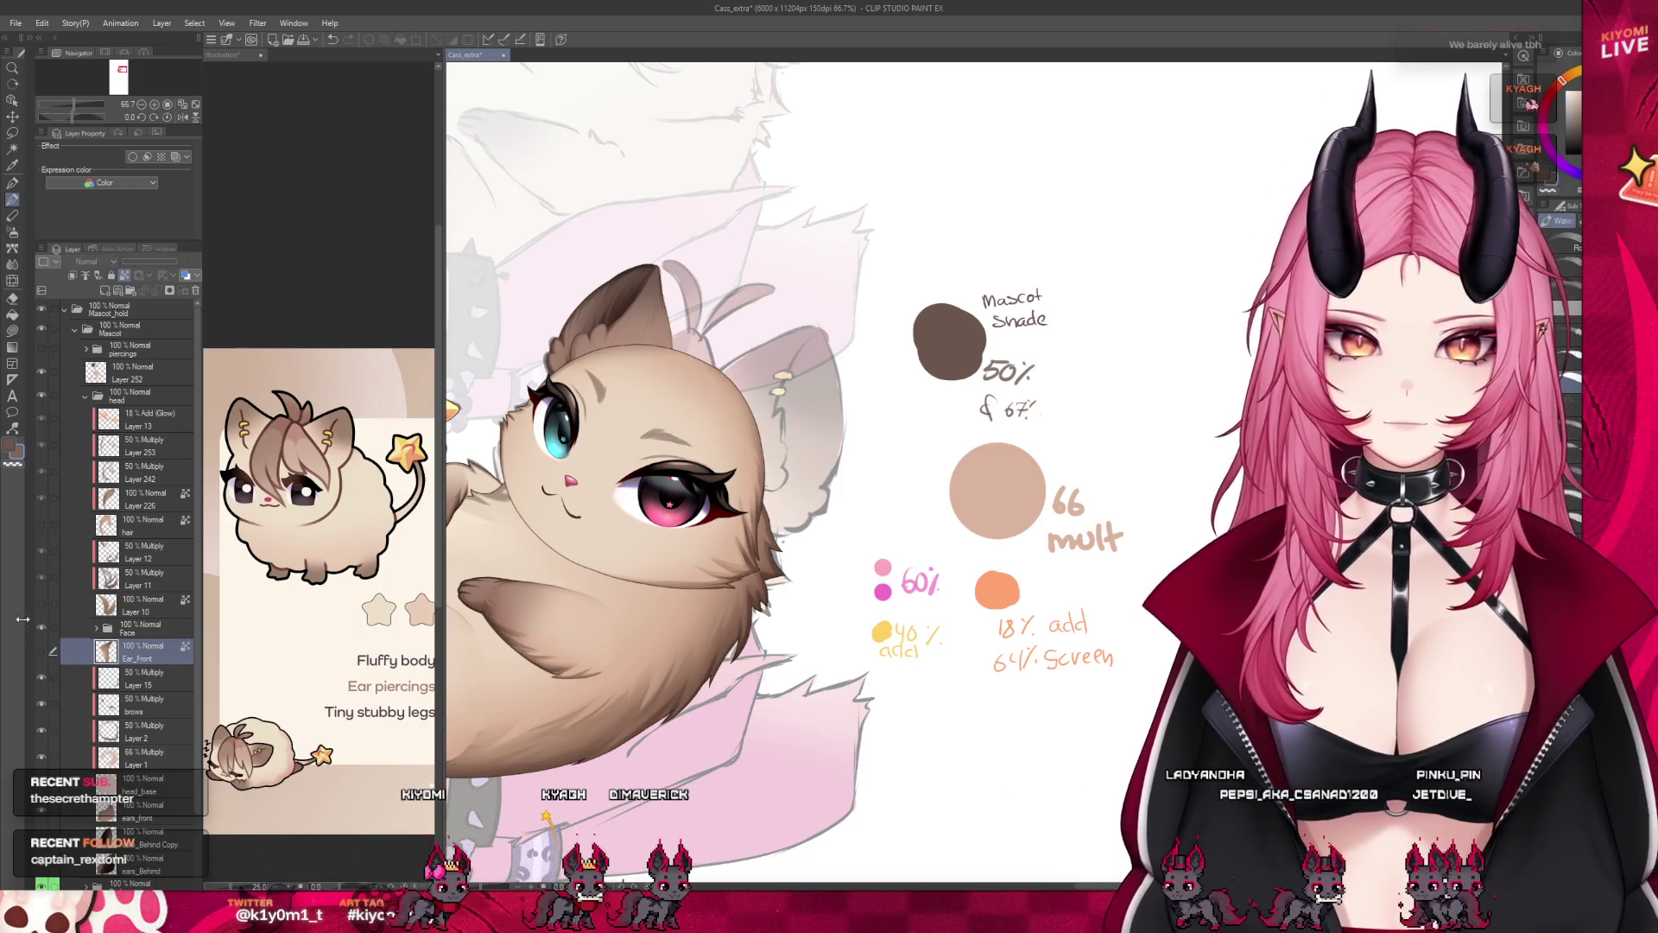
Paint fill and grey shading on the right ear, then rotate and enlarge it with transform.
mouse_move(726, 389)
mouse_down()
mouse_move(828, 364)
mouse_move(804, 479)
mouse_up()
drag(791, 338, 818, 410)
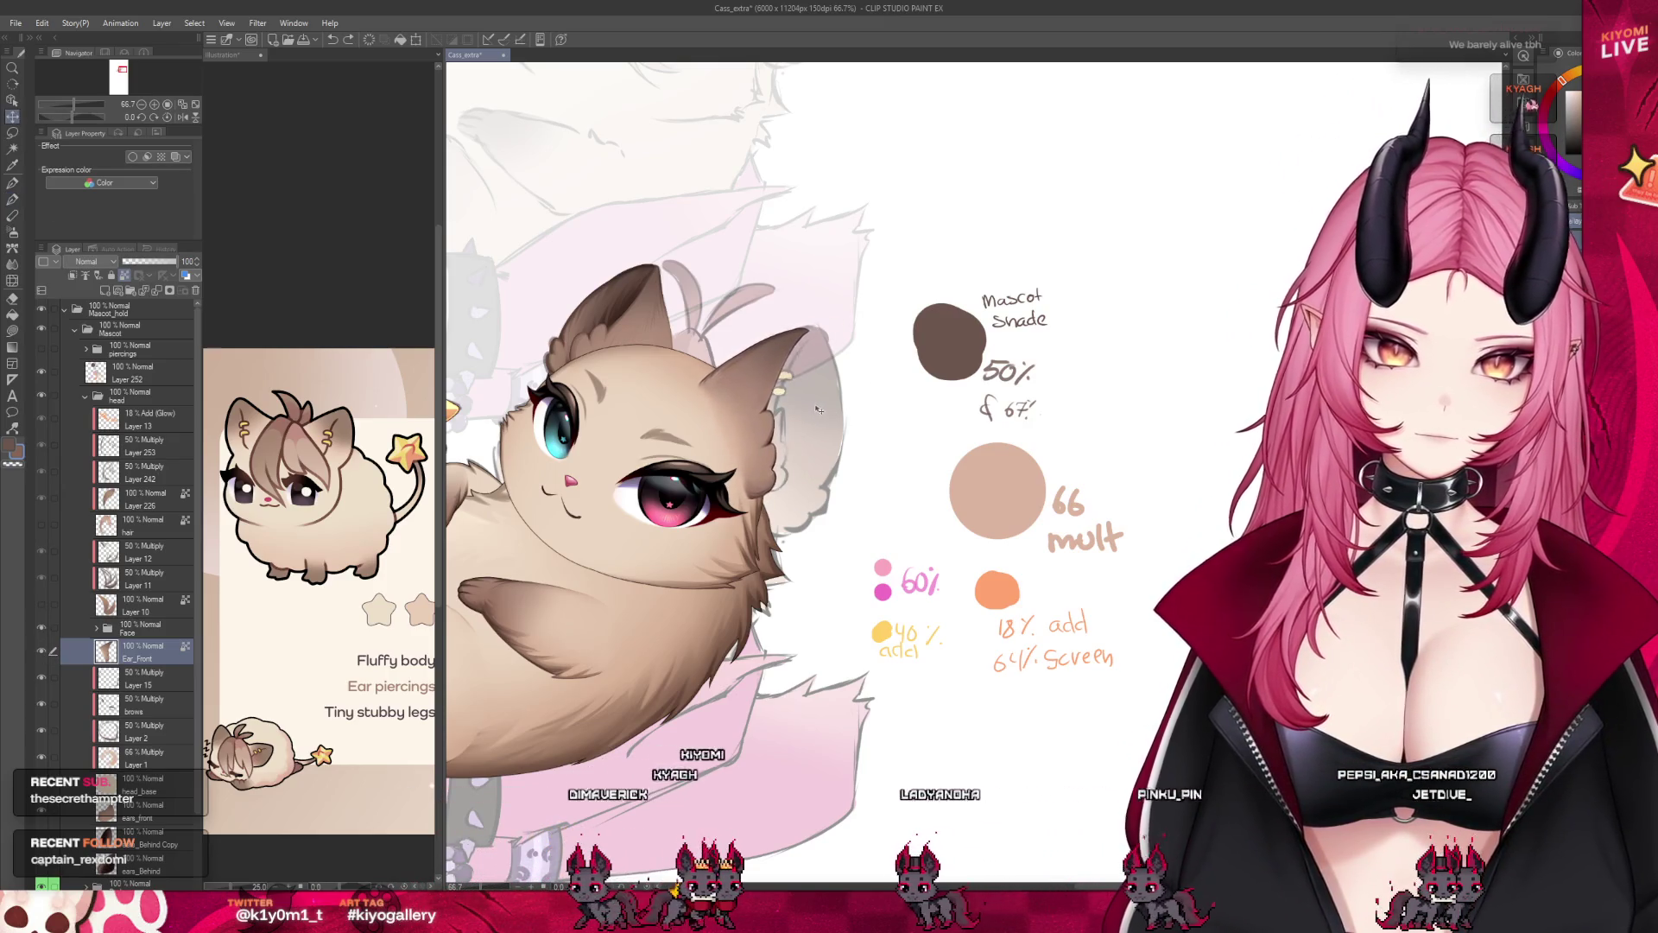
key(ctrl+t)
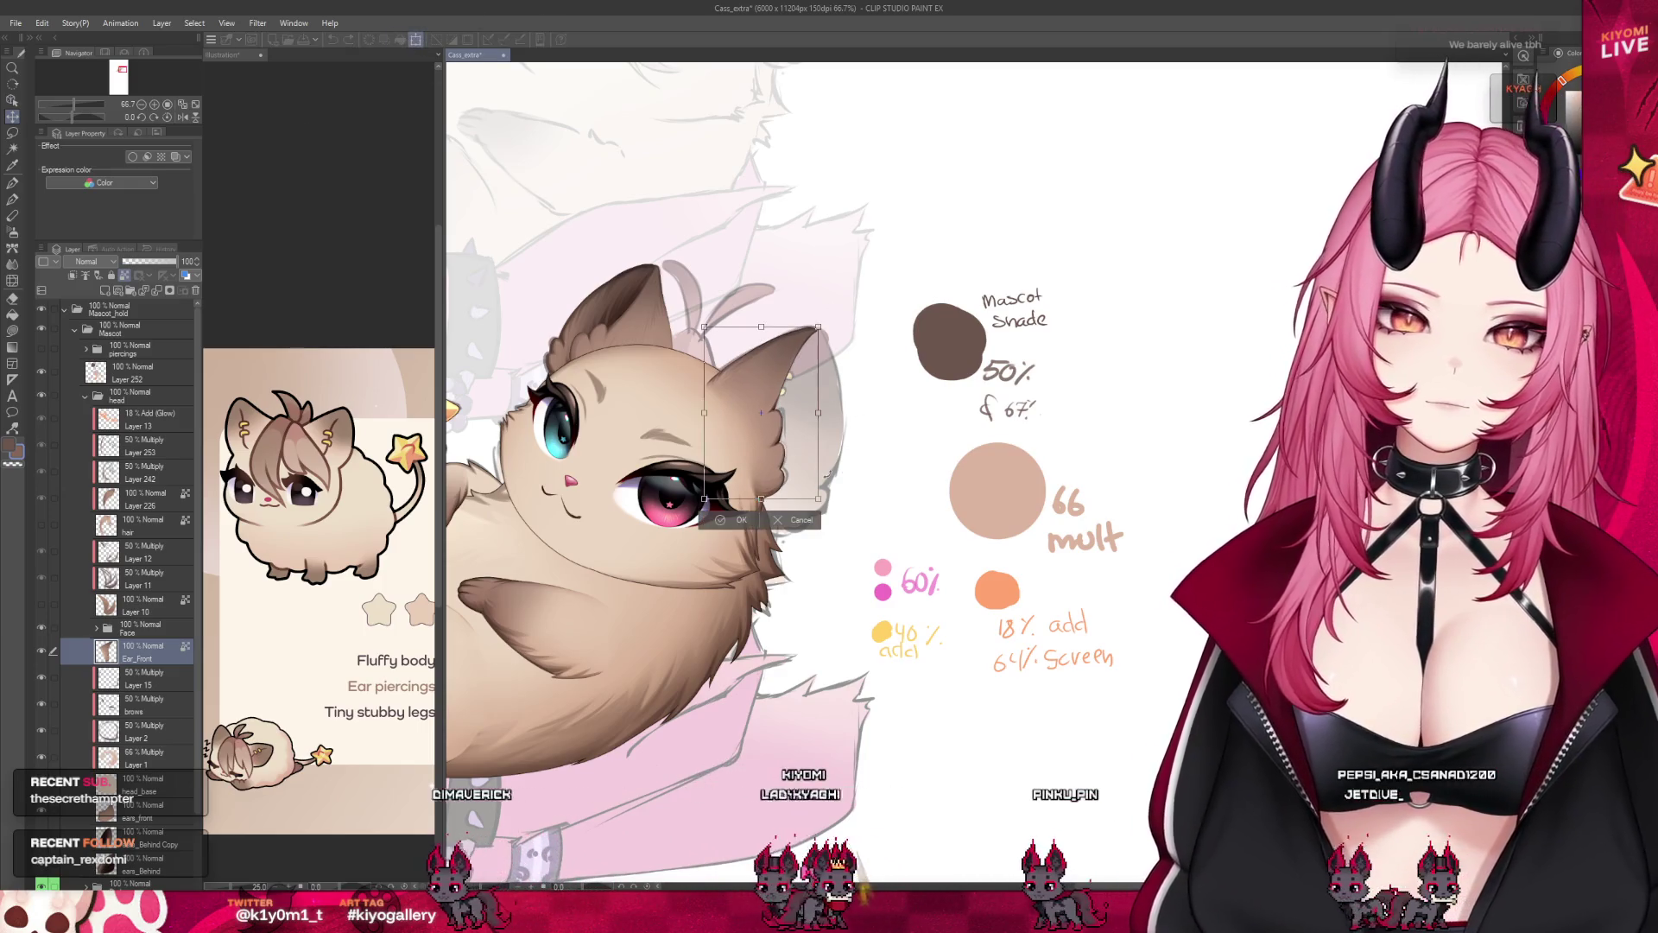
drag(817, 328, 836, 404)
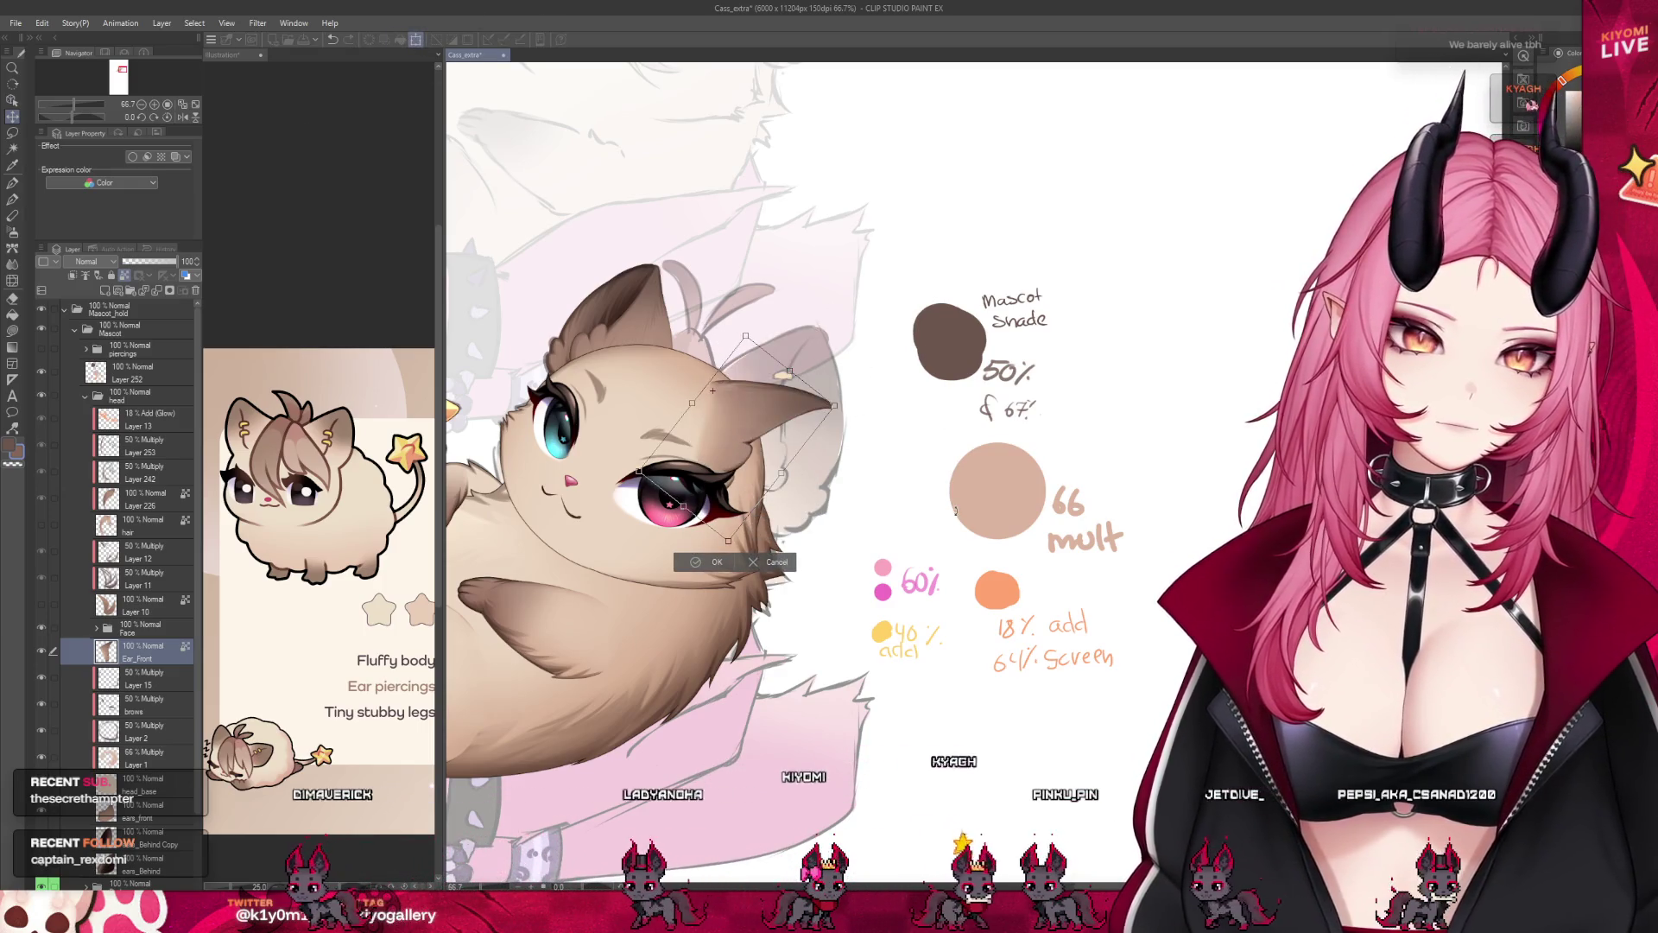
drag(778, 577, 837, 524)
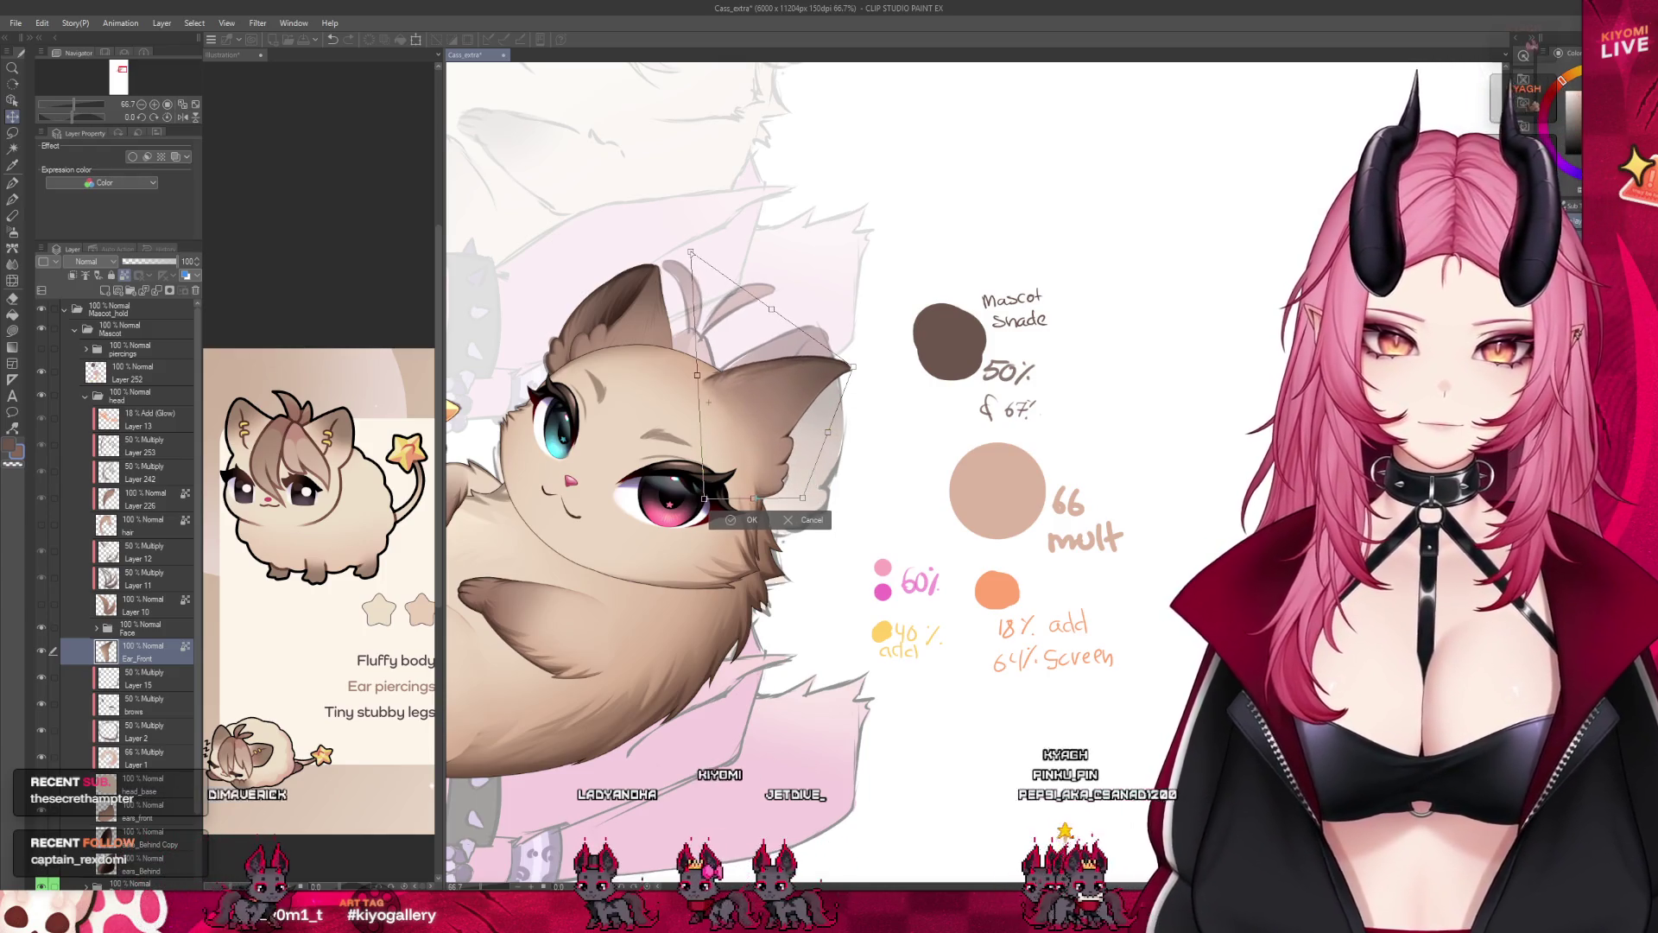
mouse_move(850, 371)
mouse_down()
mouse_move(863, 378)
mouse_move(837, 531)
mouse_up()
key(Return)
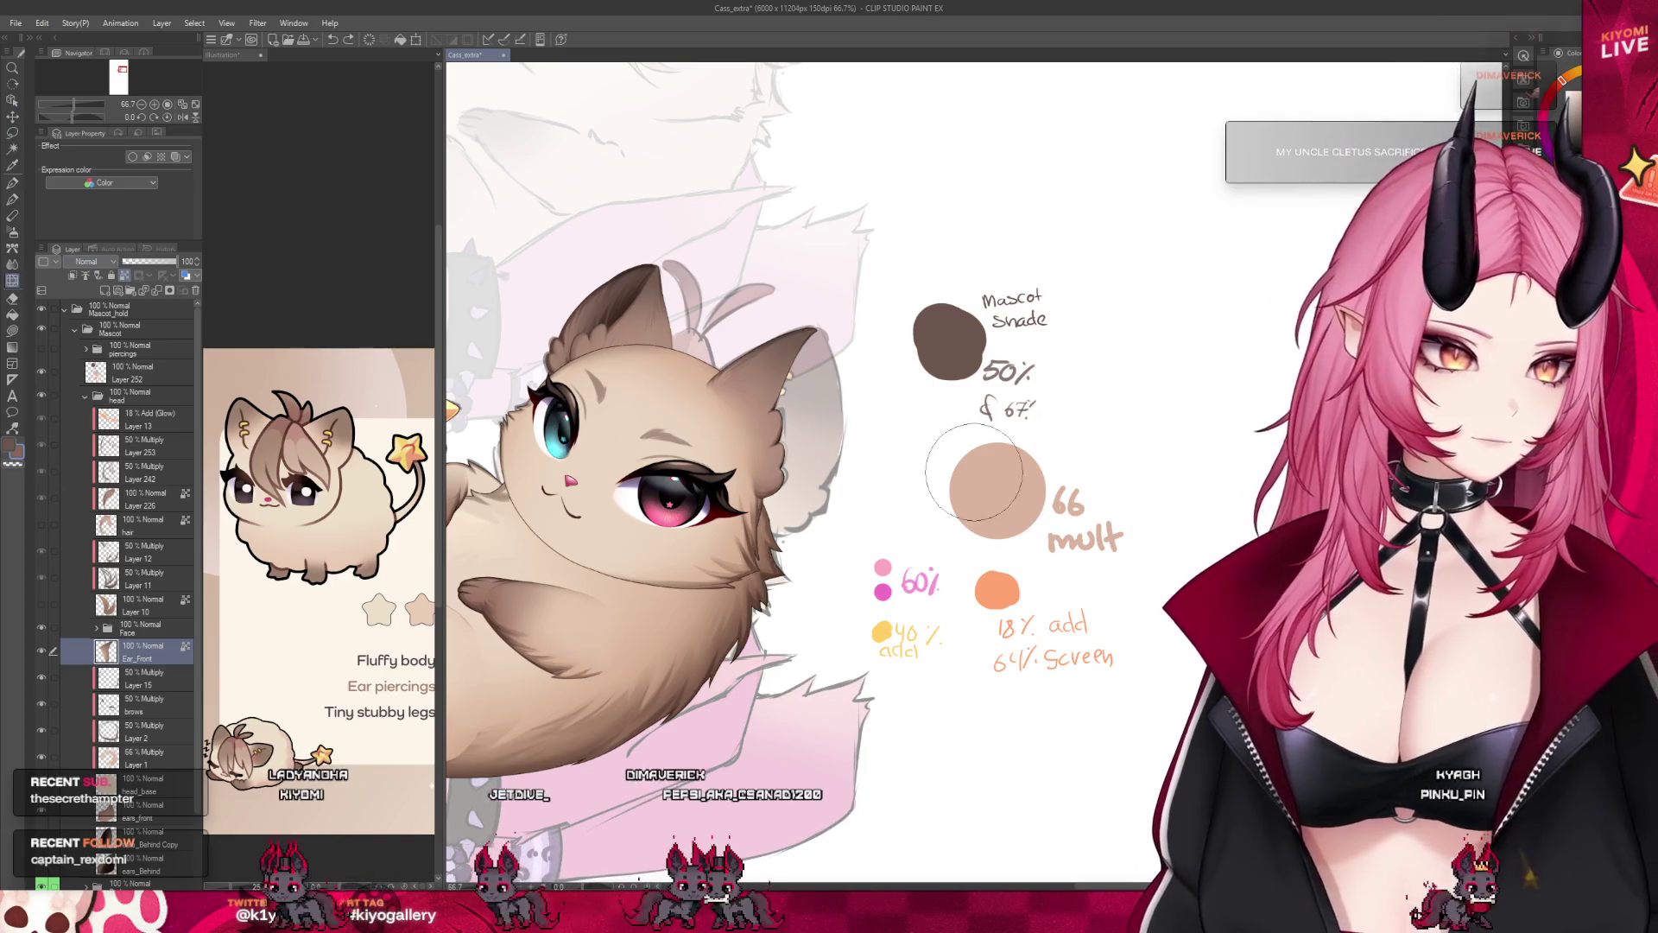
Try stretching the ear tip to the right, revert it, and adjust the canvas view.
drag(726, 291, 882, 326)
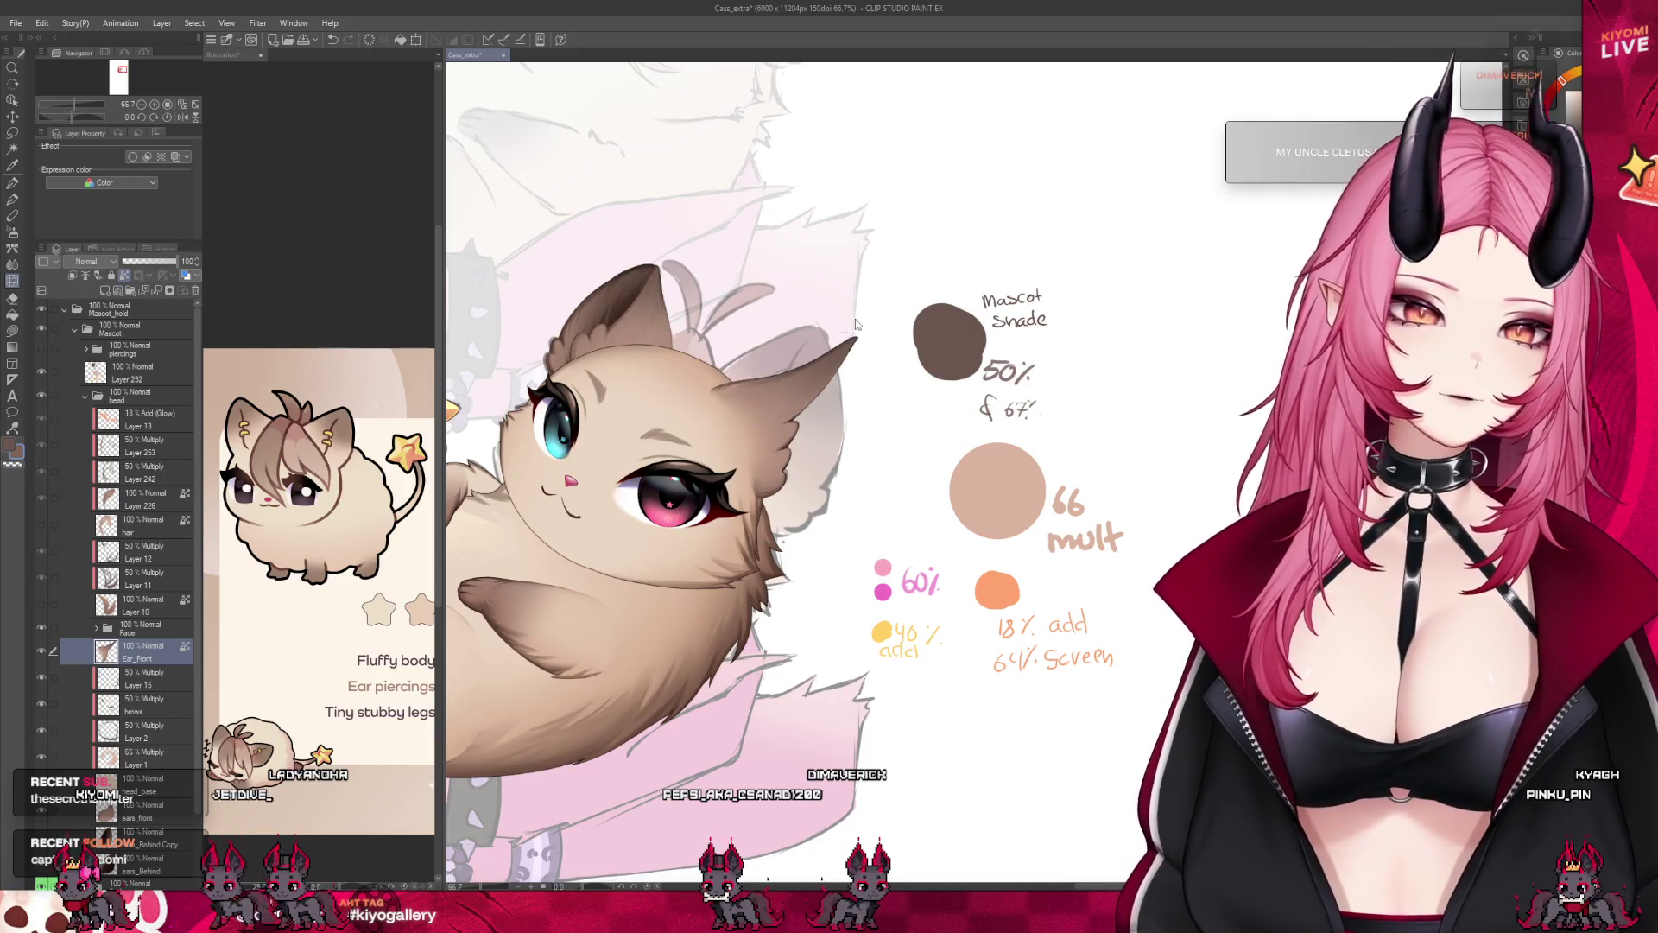
key(ctrl+z)
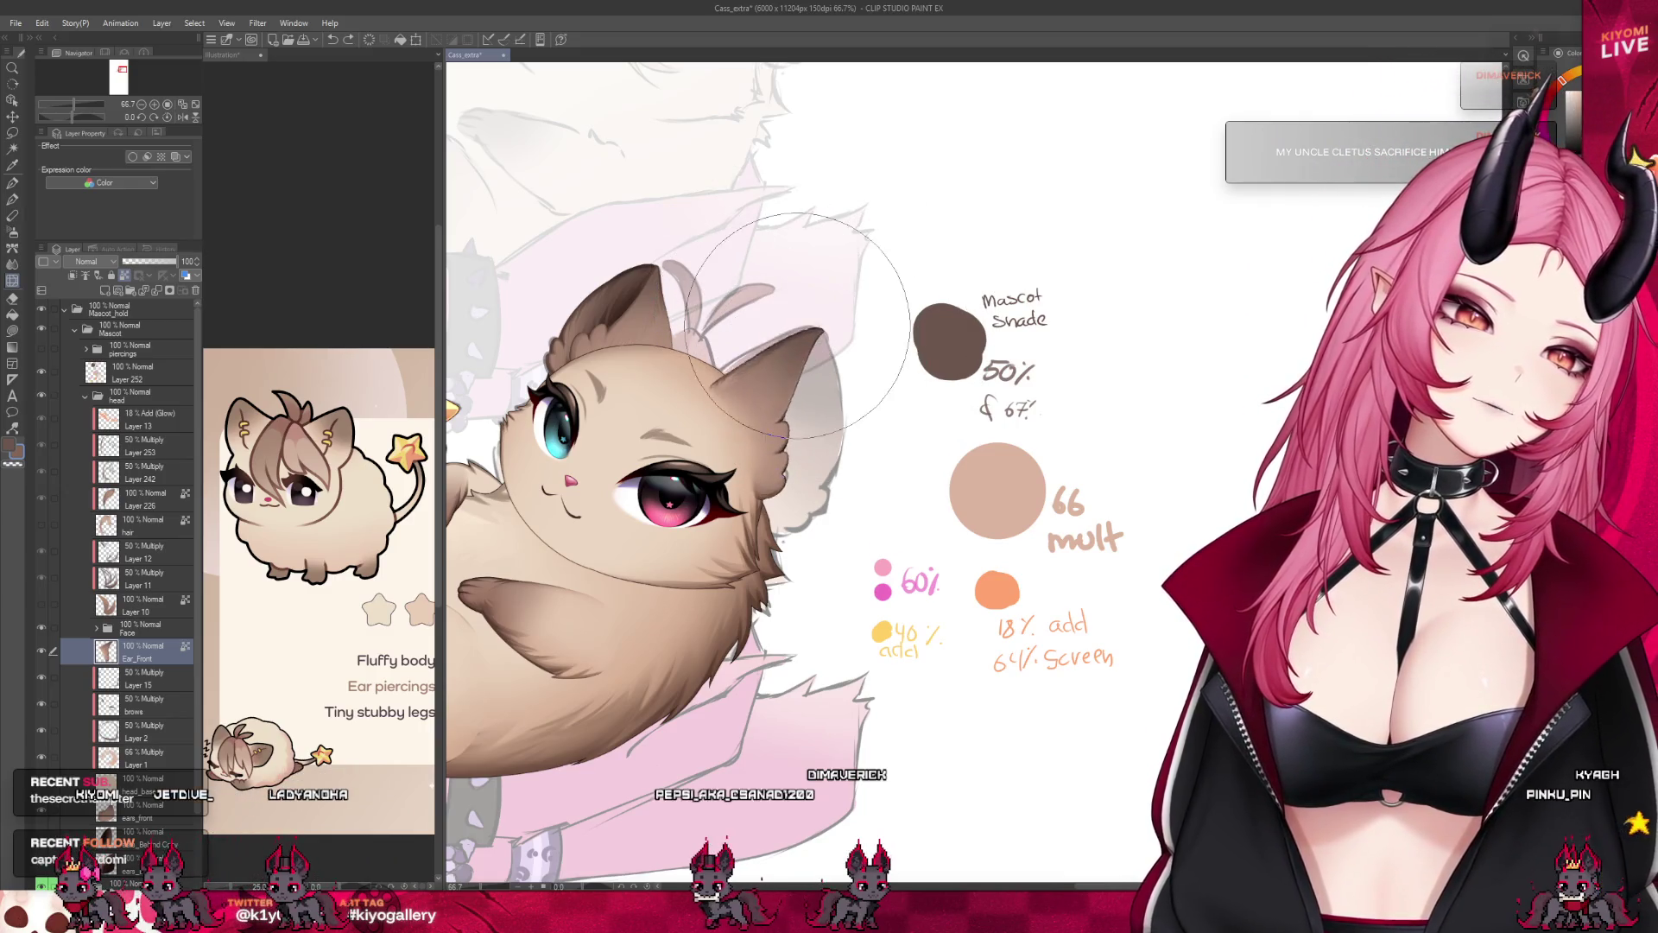
drag(797, 324, 921, 435)
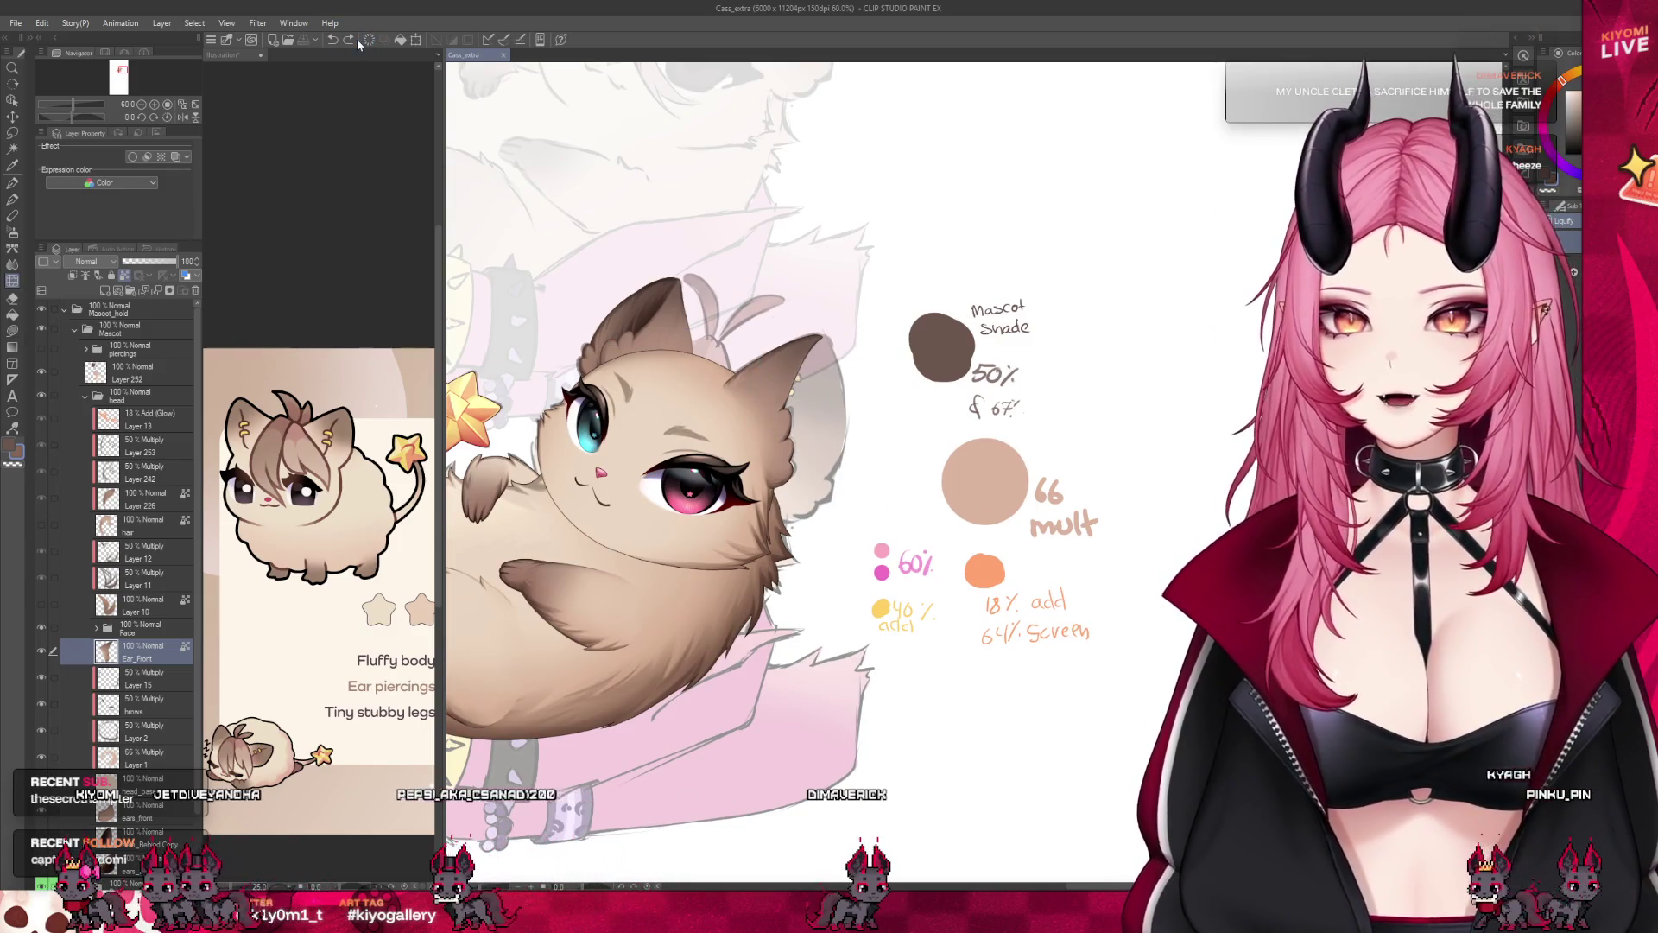
scroll(777, 466, up, 3)
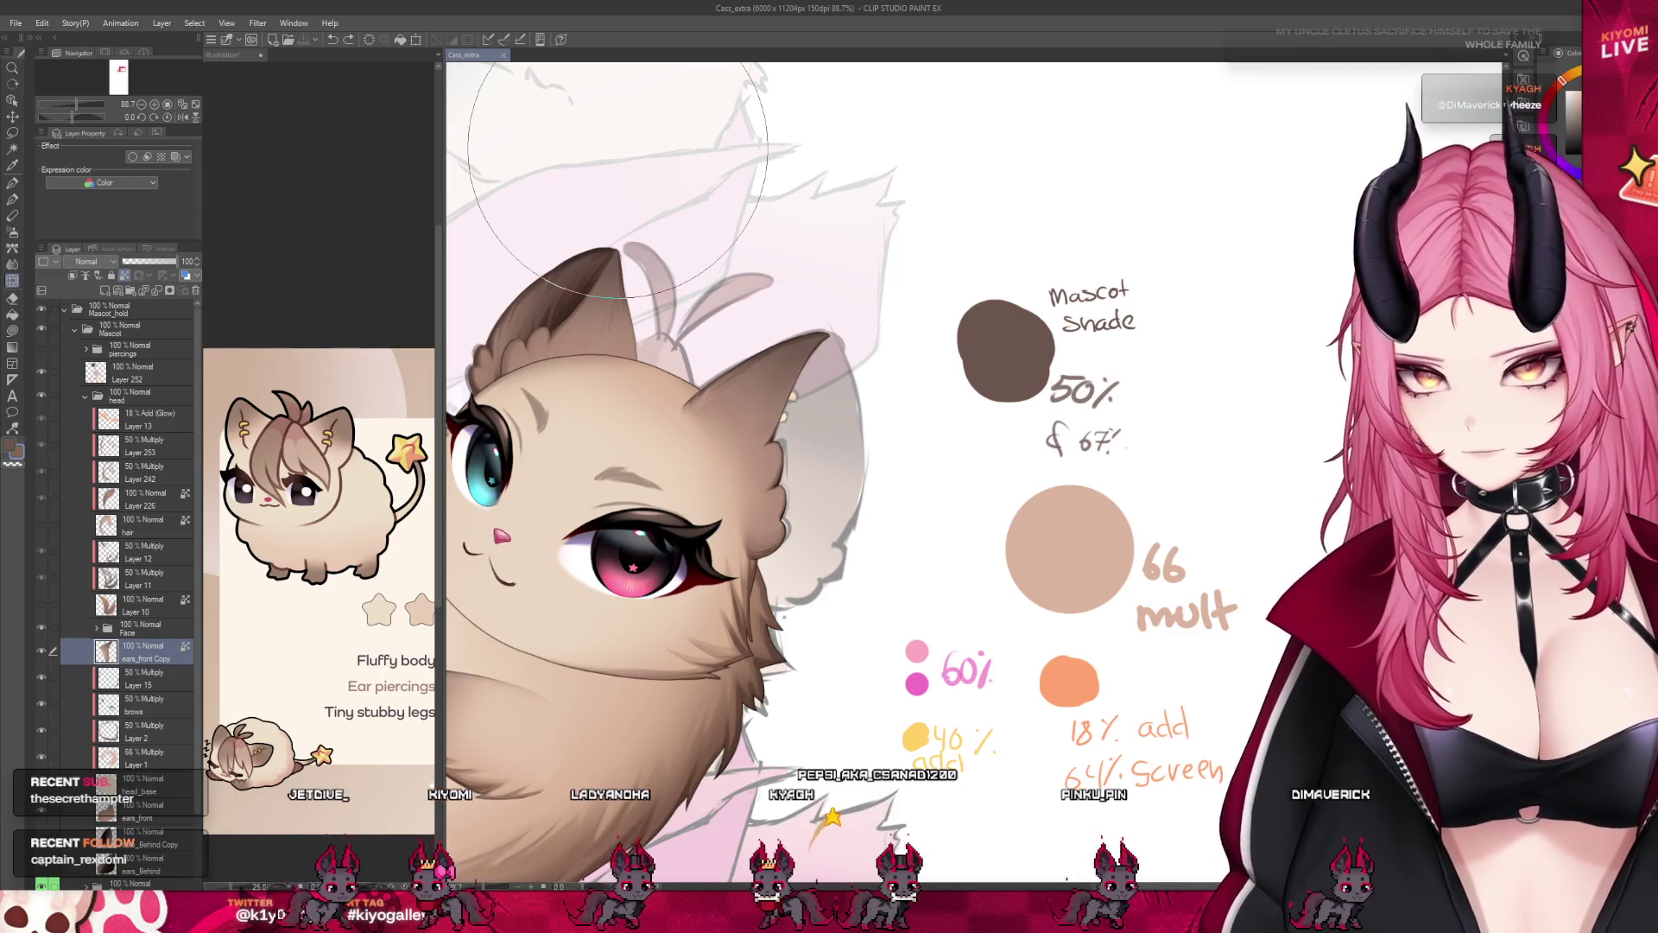
scroll(619, 175, up, 3)
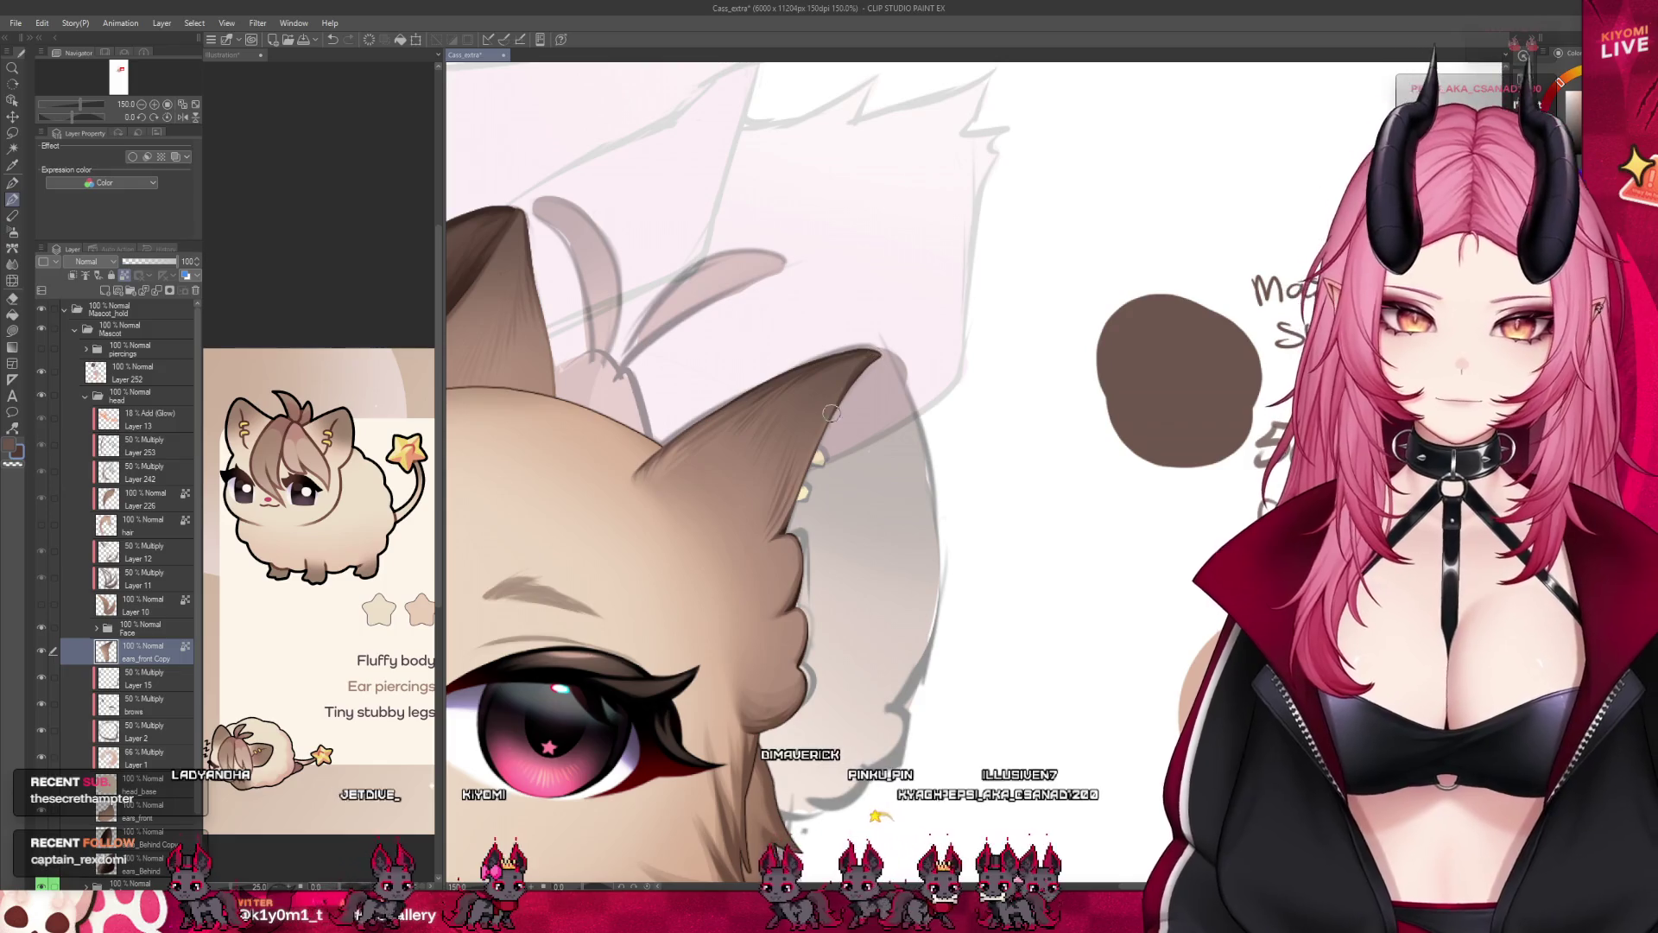
drag(784, 489, 785, 493)
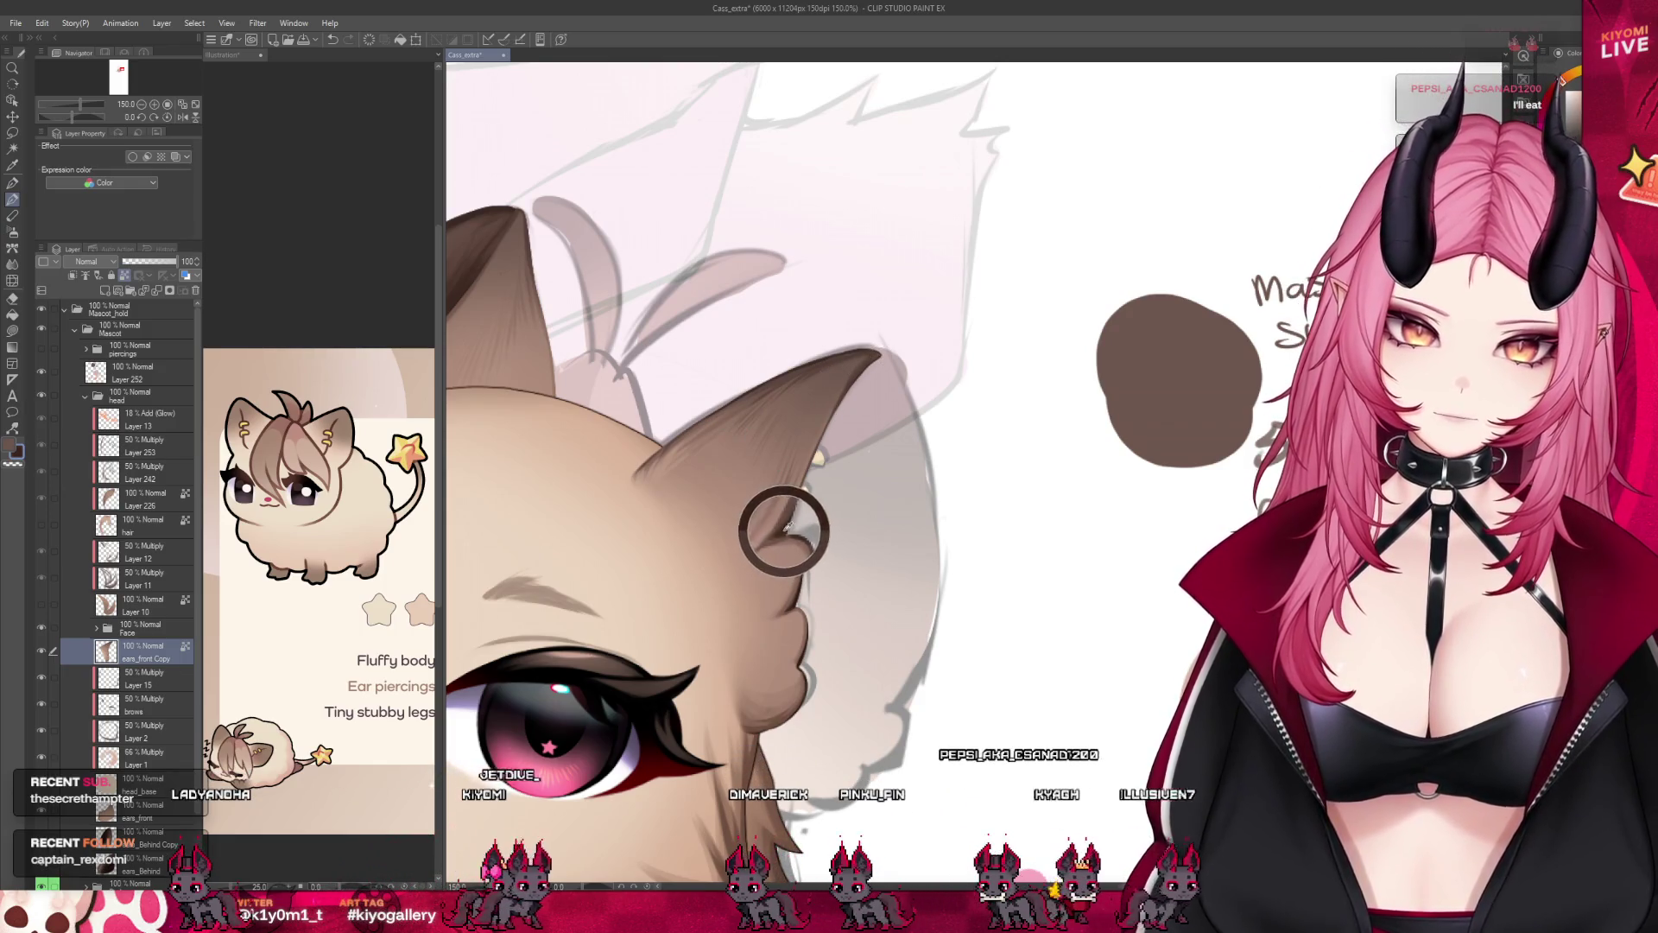
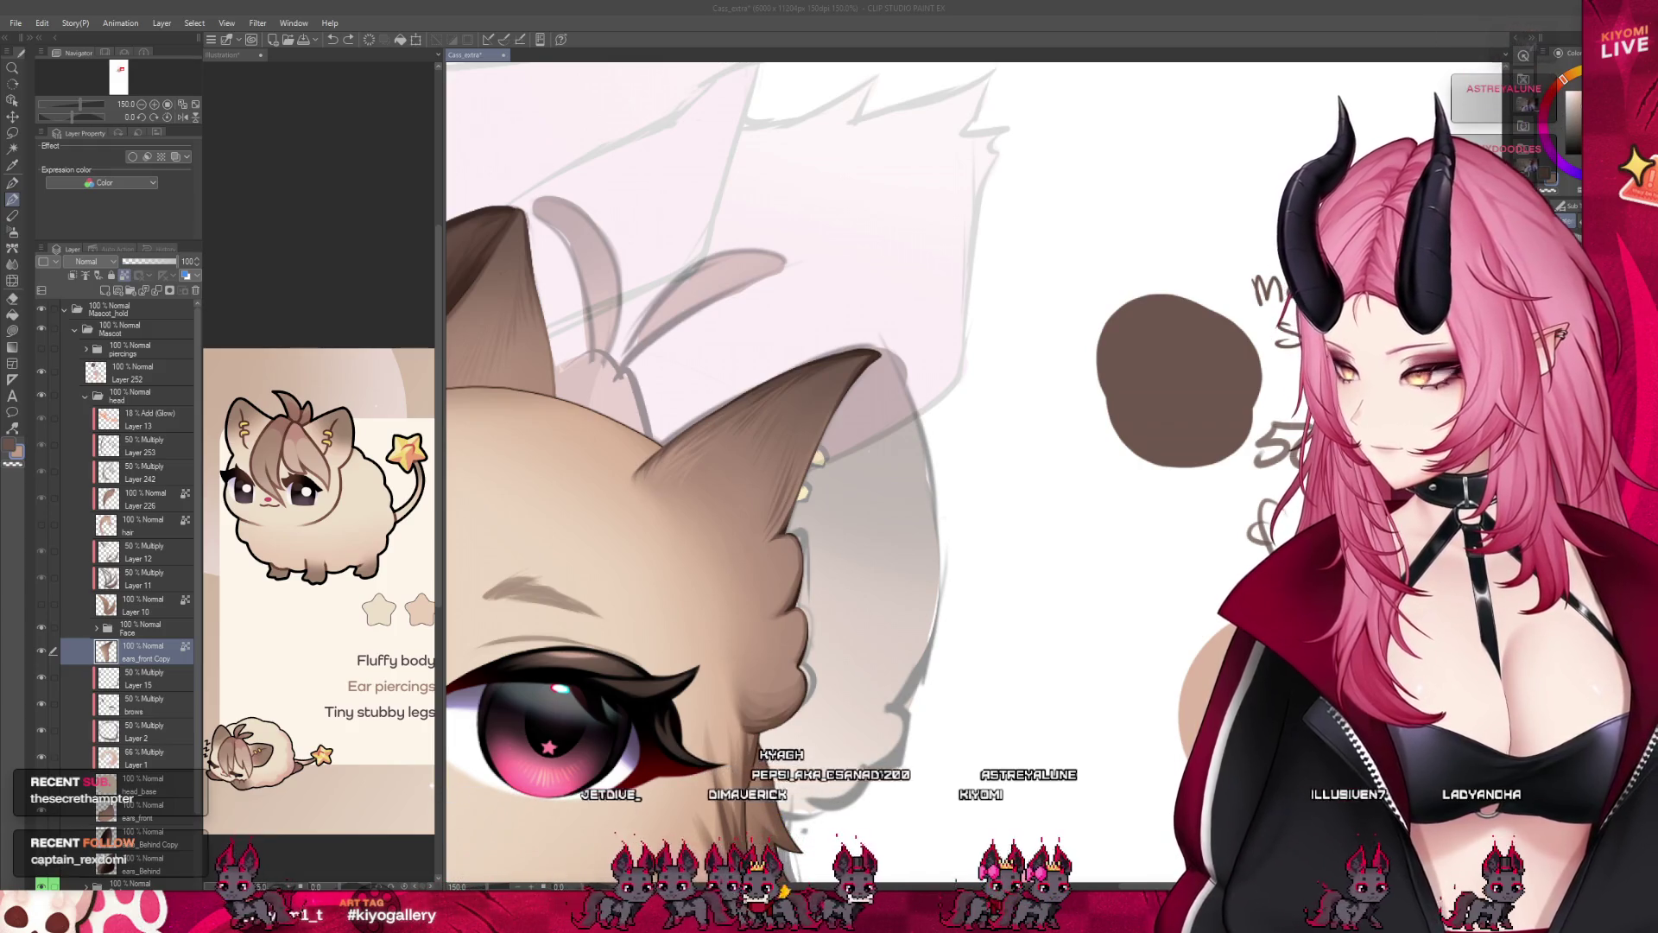
scroll(725, 493, down, 5)
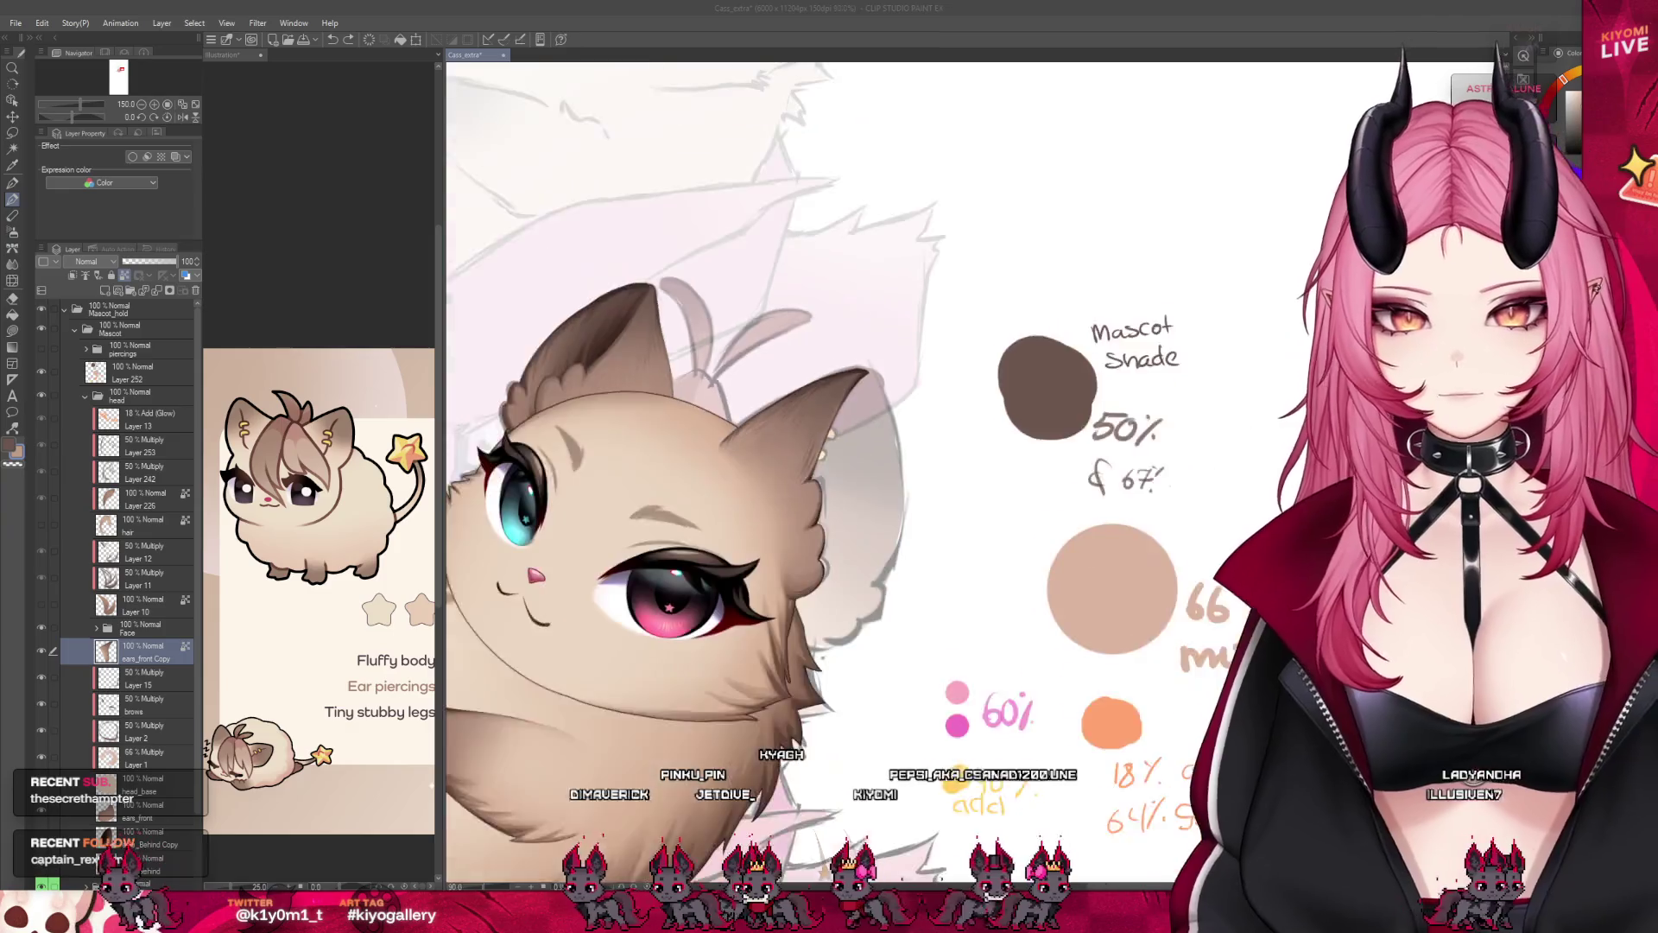
scroll(850, 398, up, 2)
scroll(849, 398, up, 3)
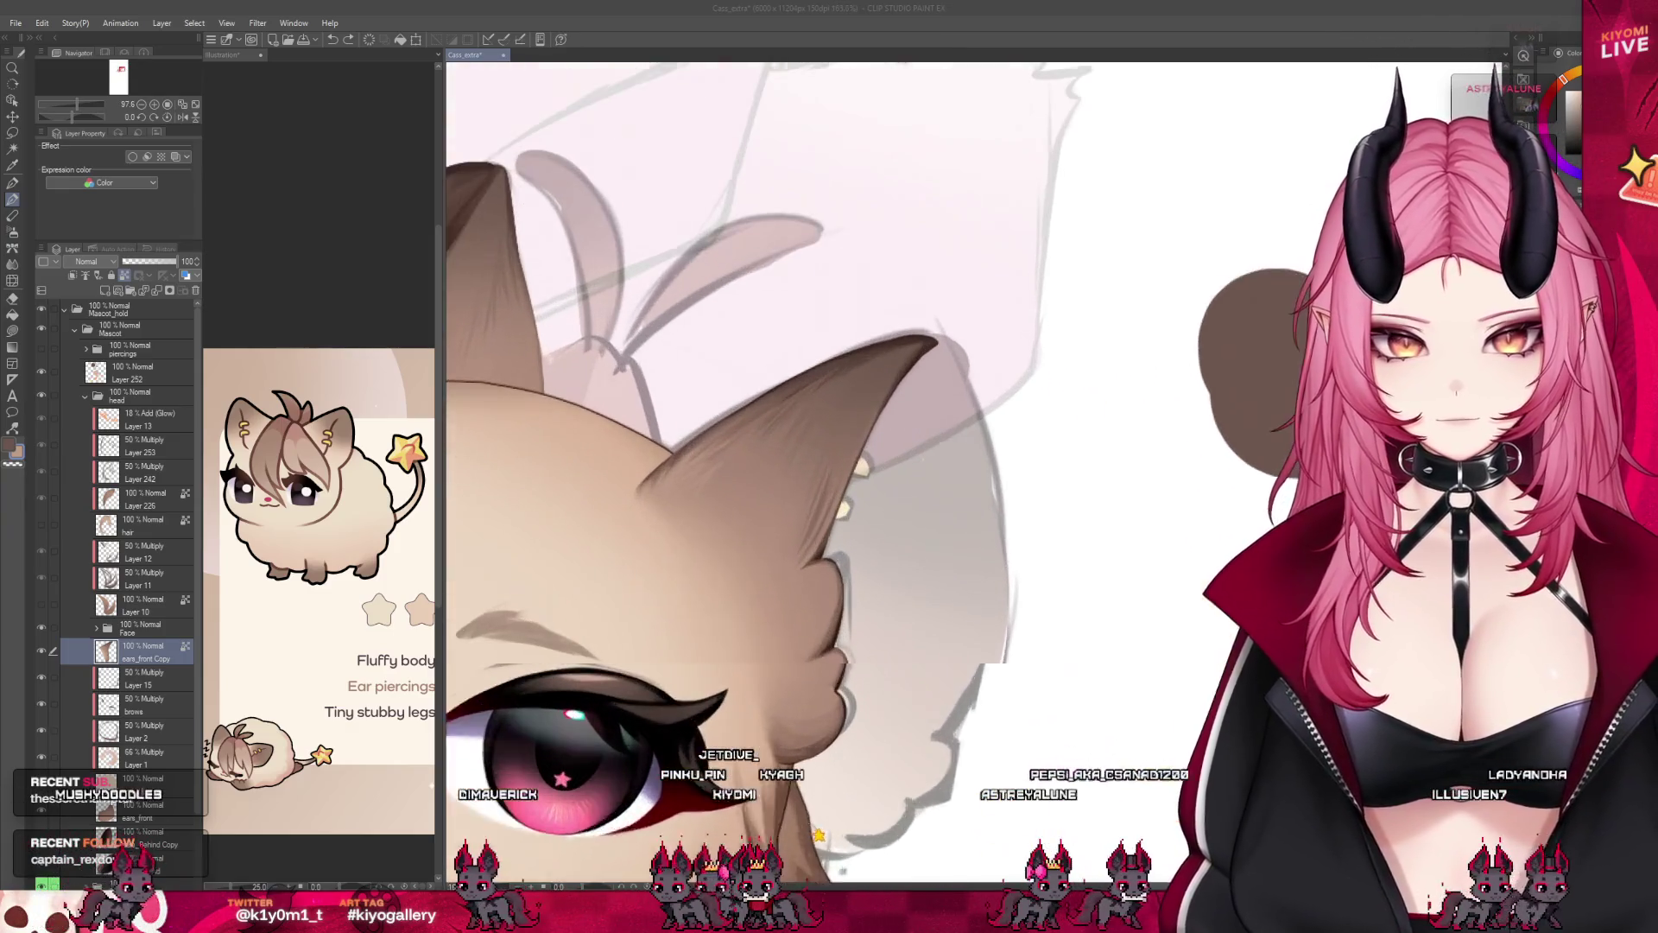
scroll(849, 398, up, 1)
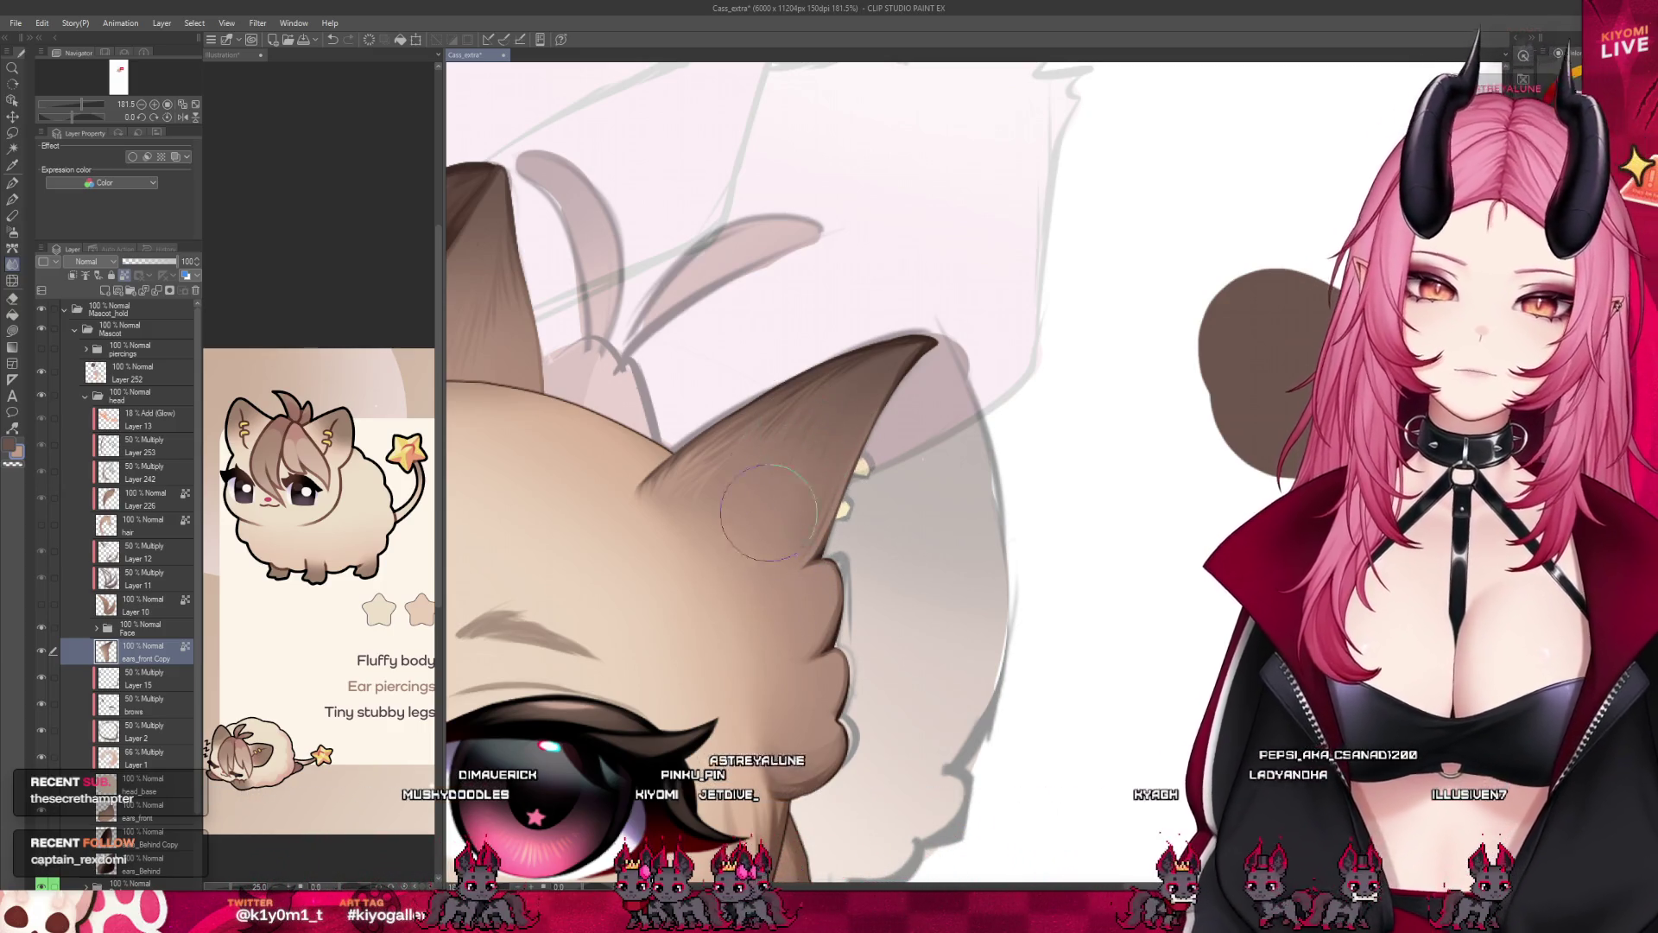
scroll(933, 427, down, 2)
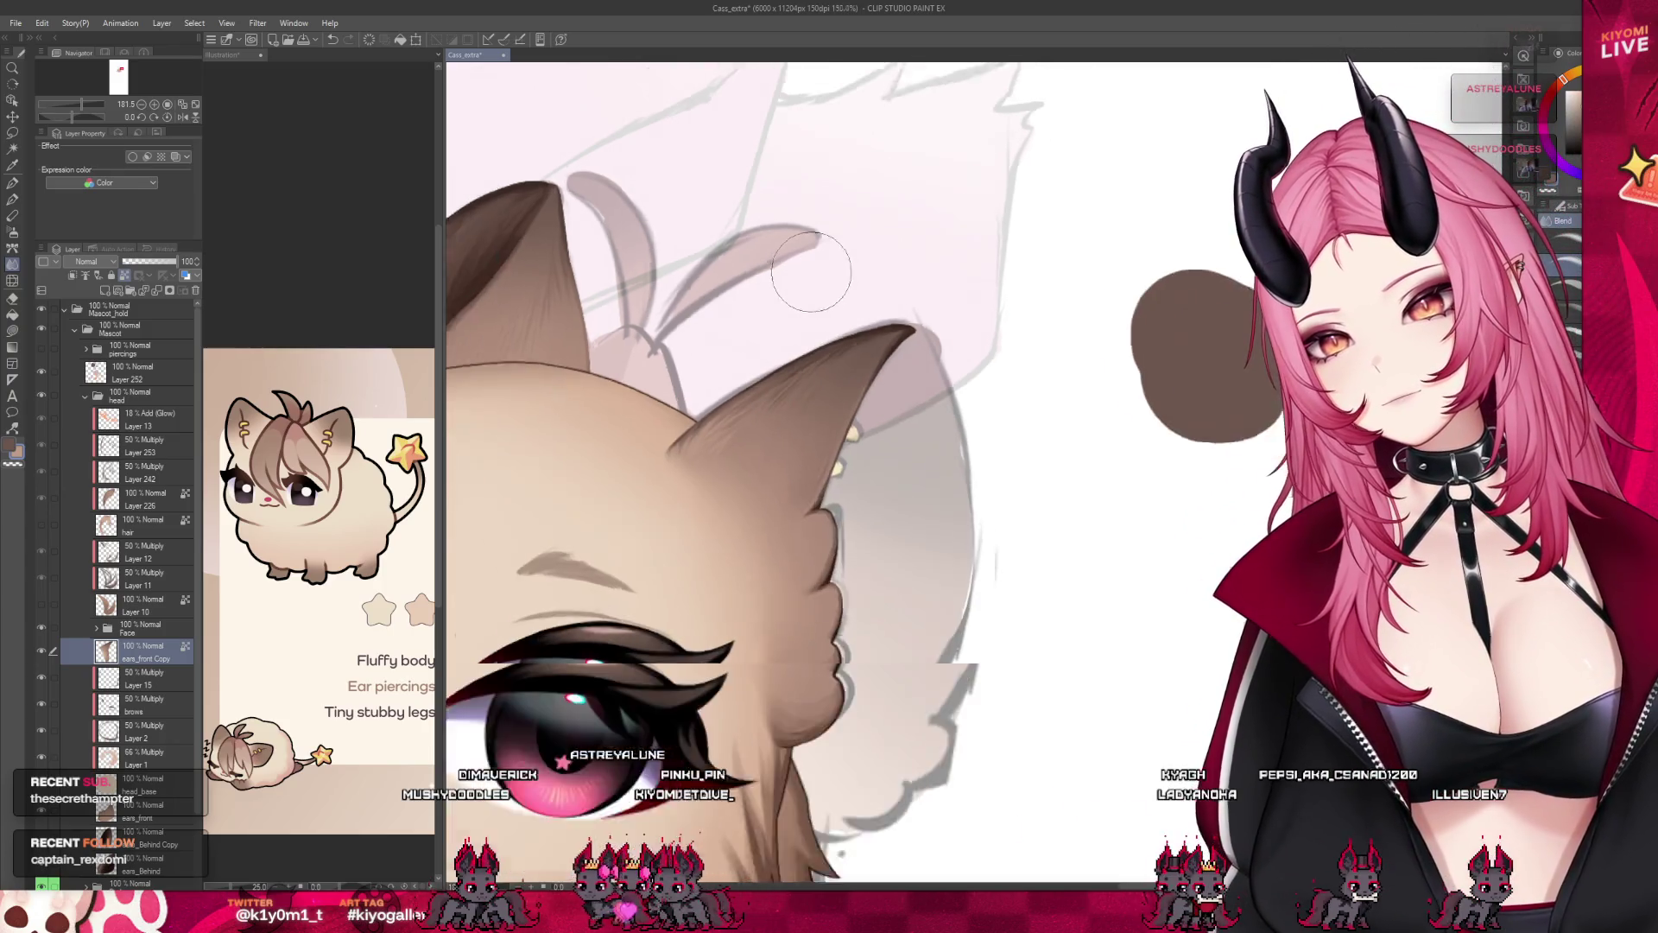
scroll(881, 349, down, 2)
scroll(820, 274, down, 2)
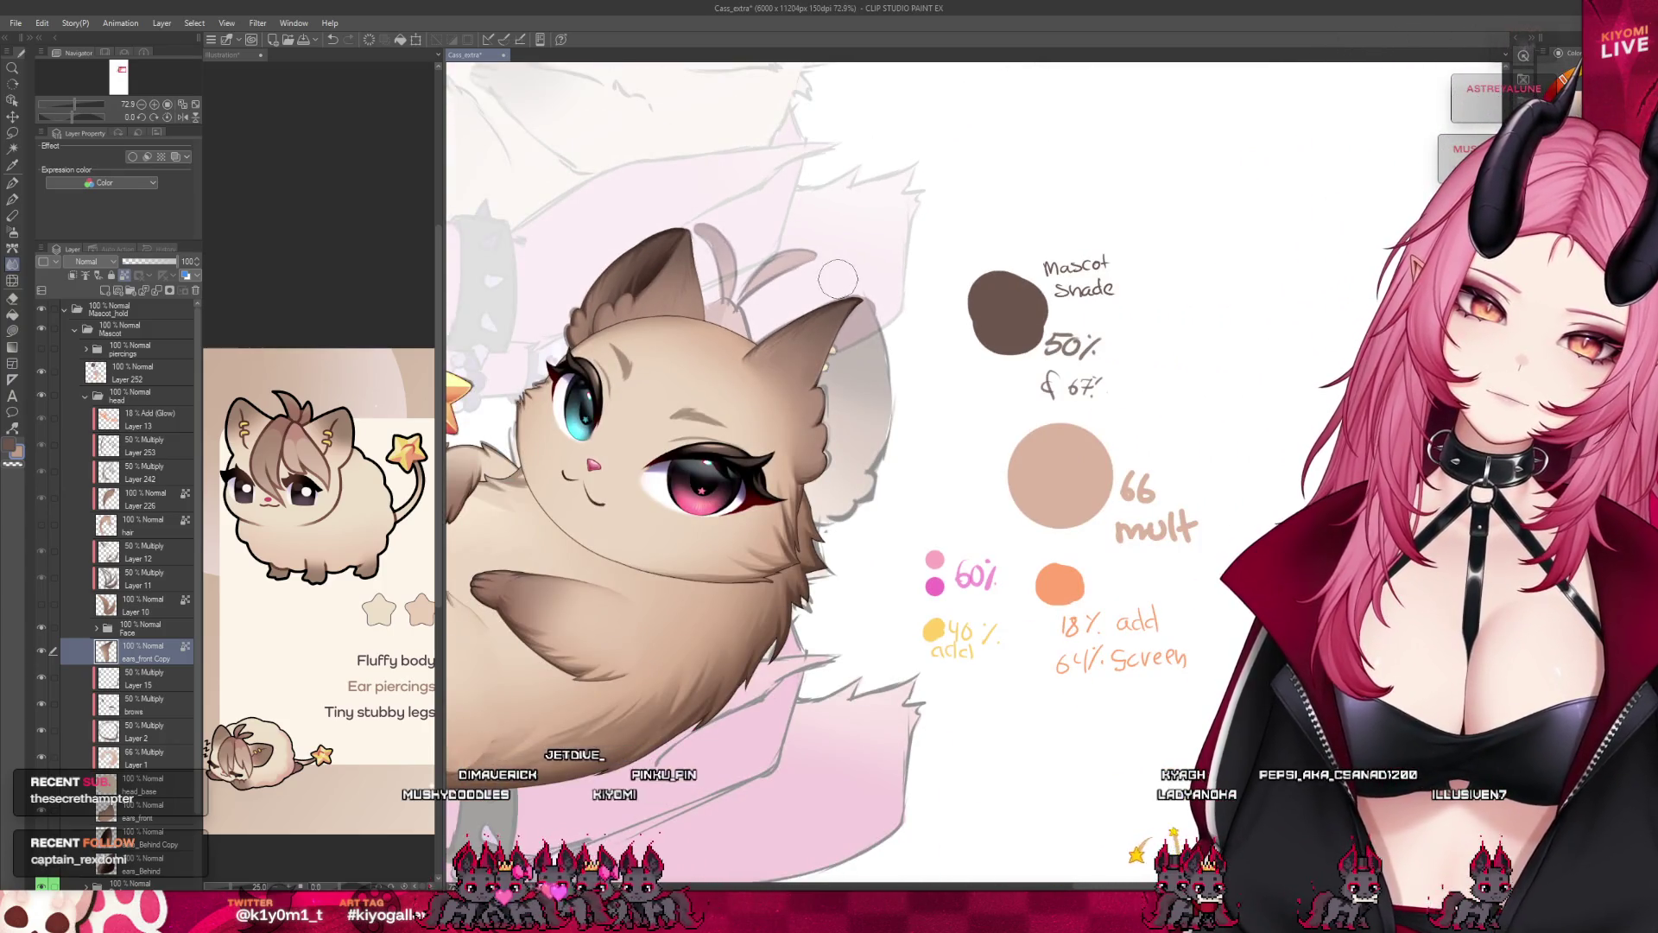
scroll(855, 259, down, 2)
scroll(842, 265, down, 1)
scroll(829, 273, up, 1)
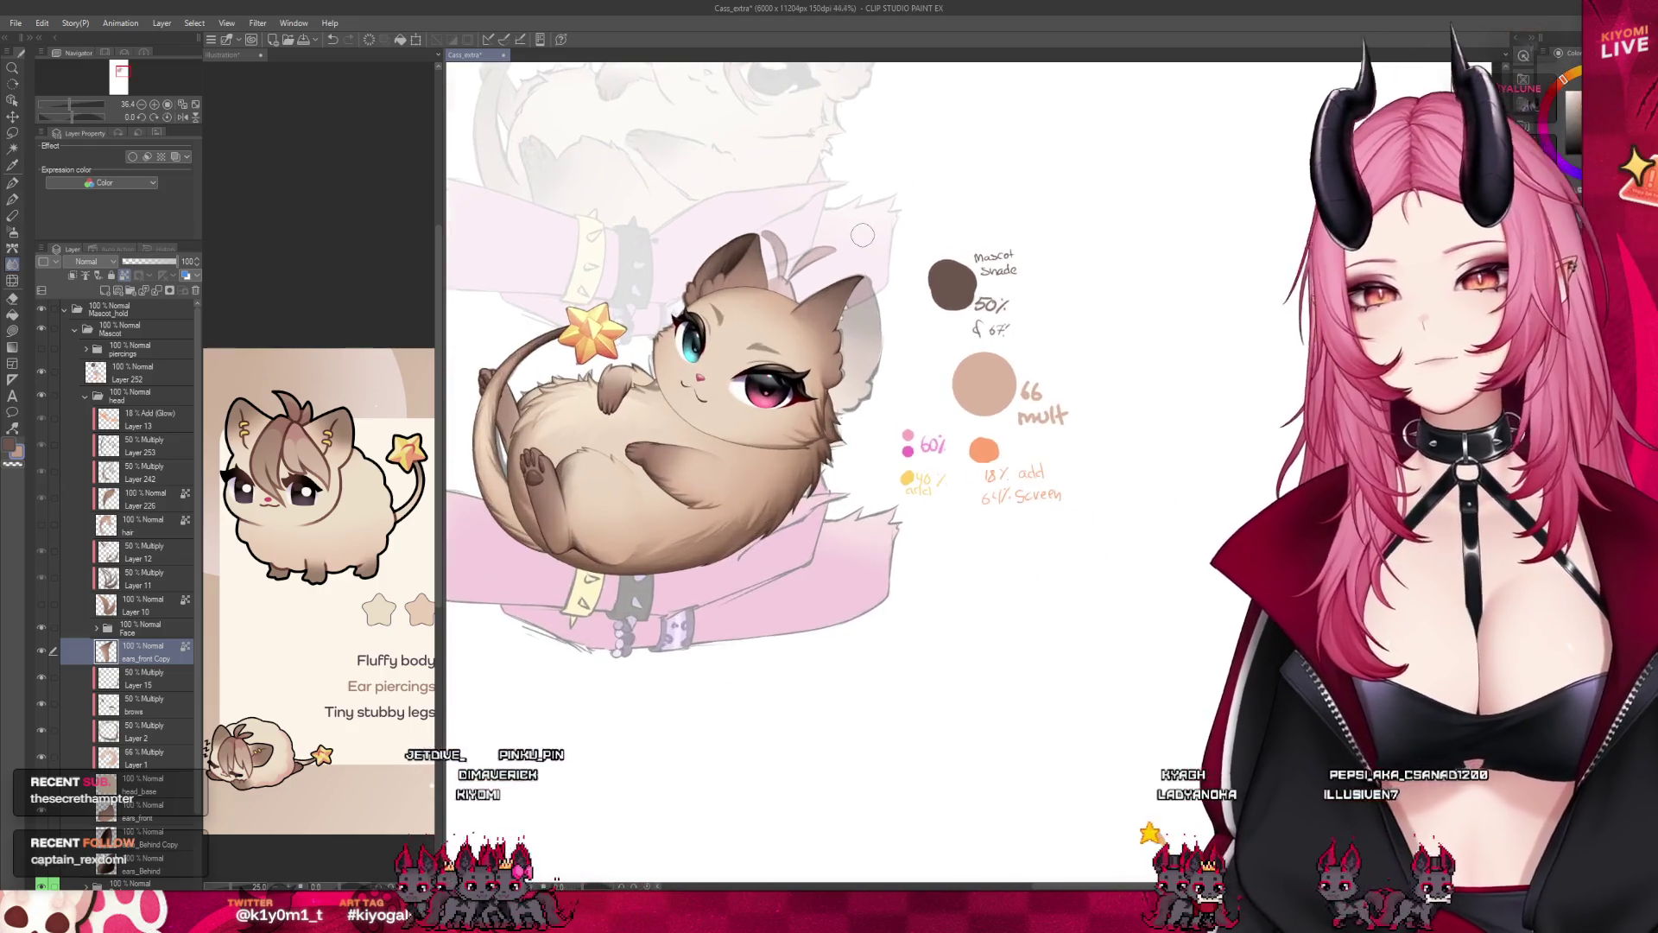
scroll(817, 281, up, 2)
scroll(811, 283, up, 2)
scroll(803, 288, up, 2)
scroll(790, 295, up, 2)
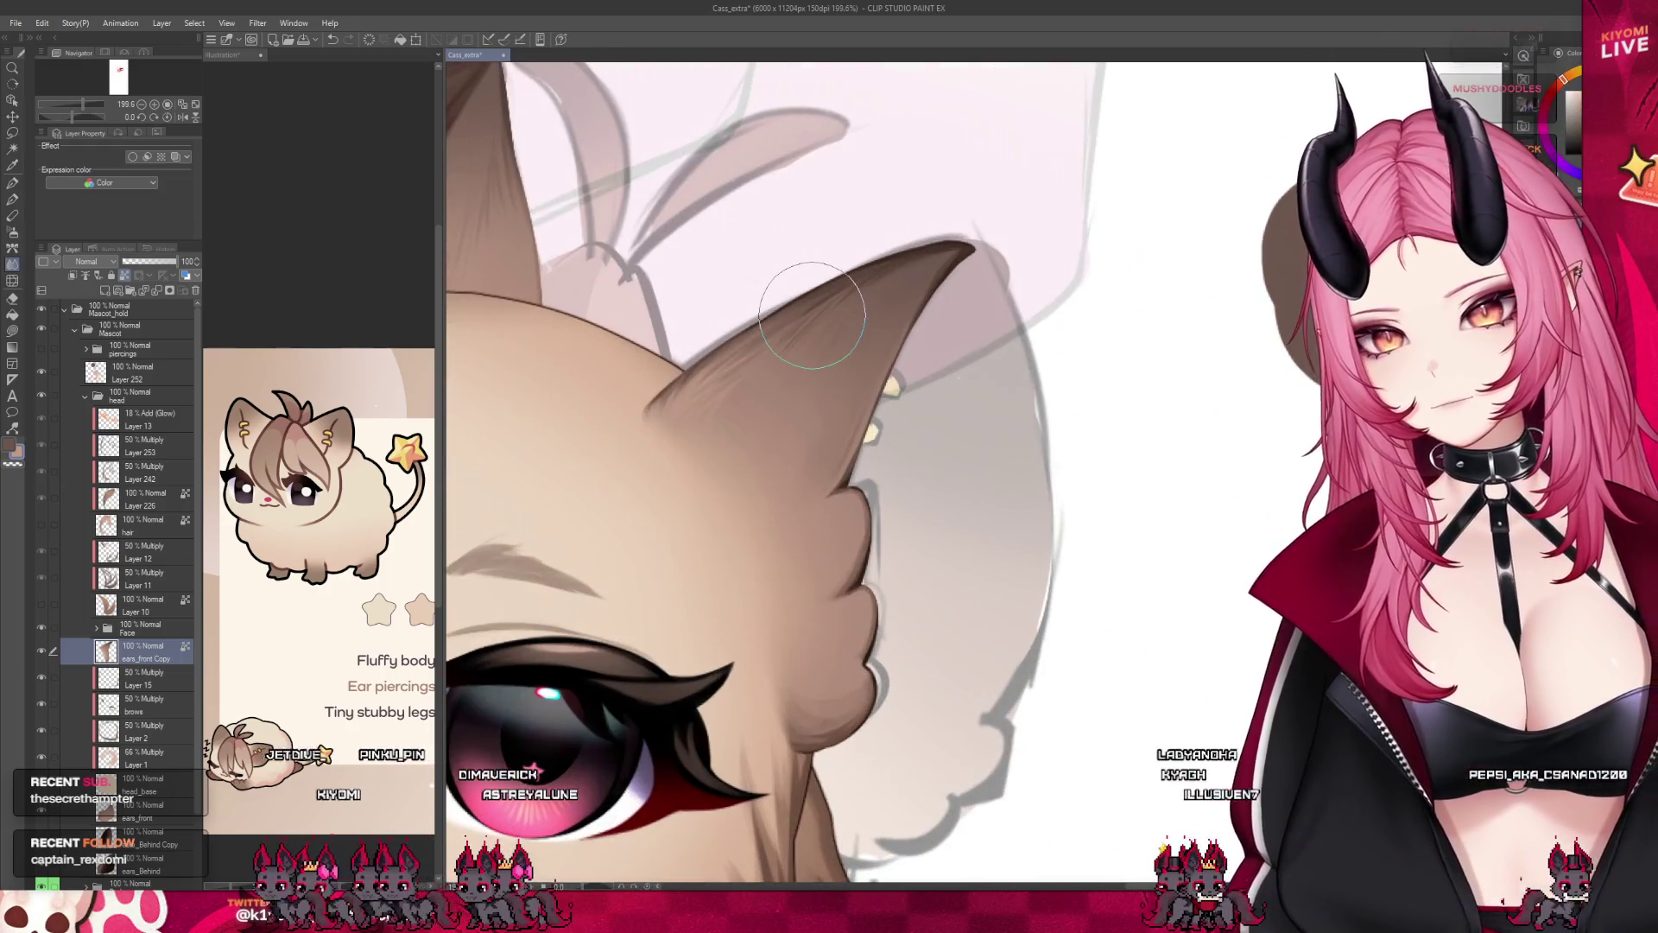
Add fine fur shading strokes inside the cat's ear near its base with the Pencil.
click(12, 198)
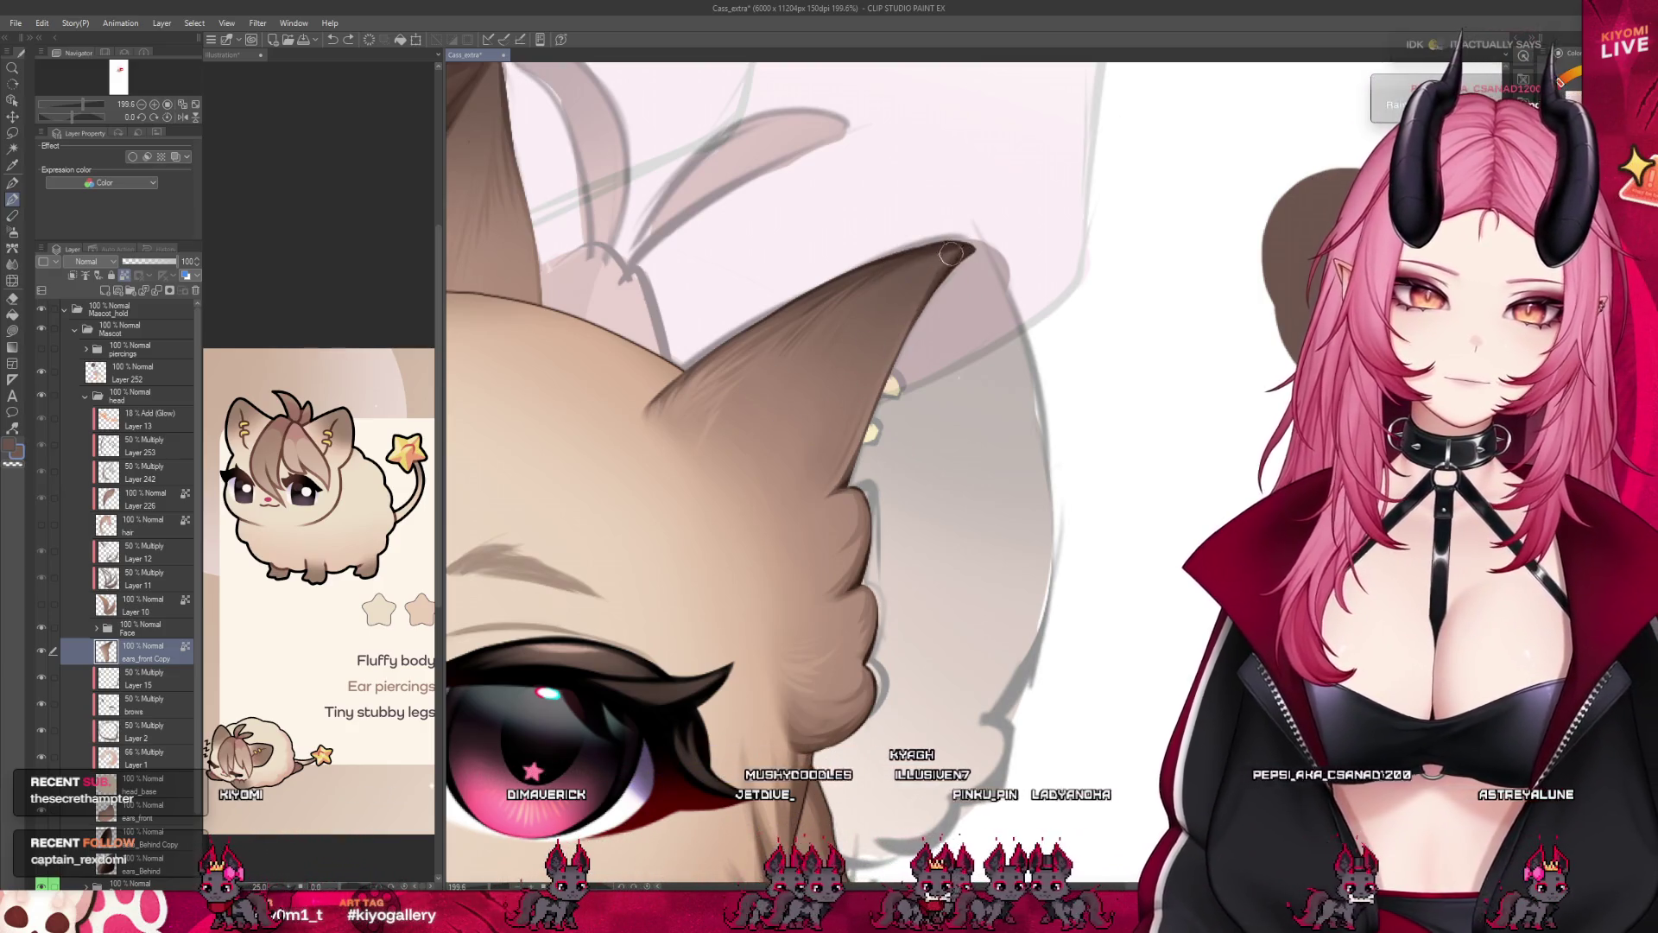
scroll(910, 342, down, 3)
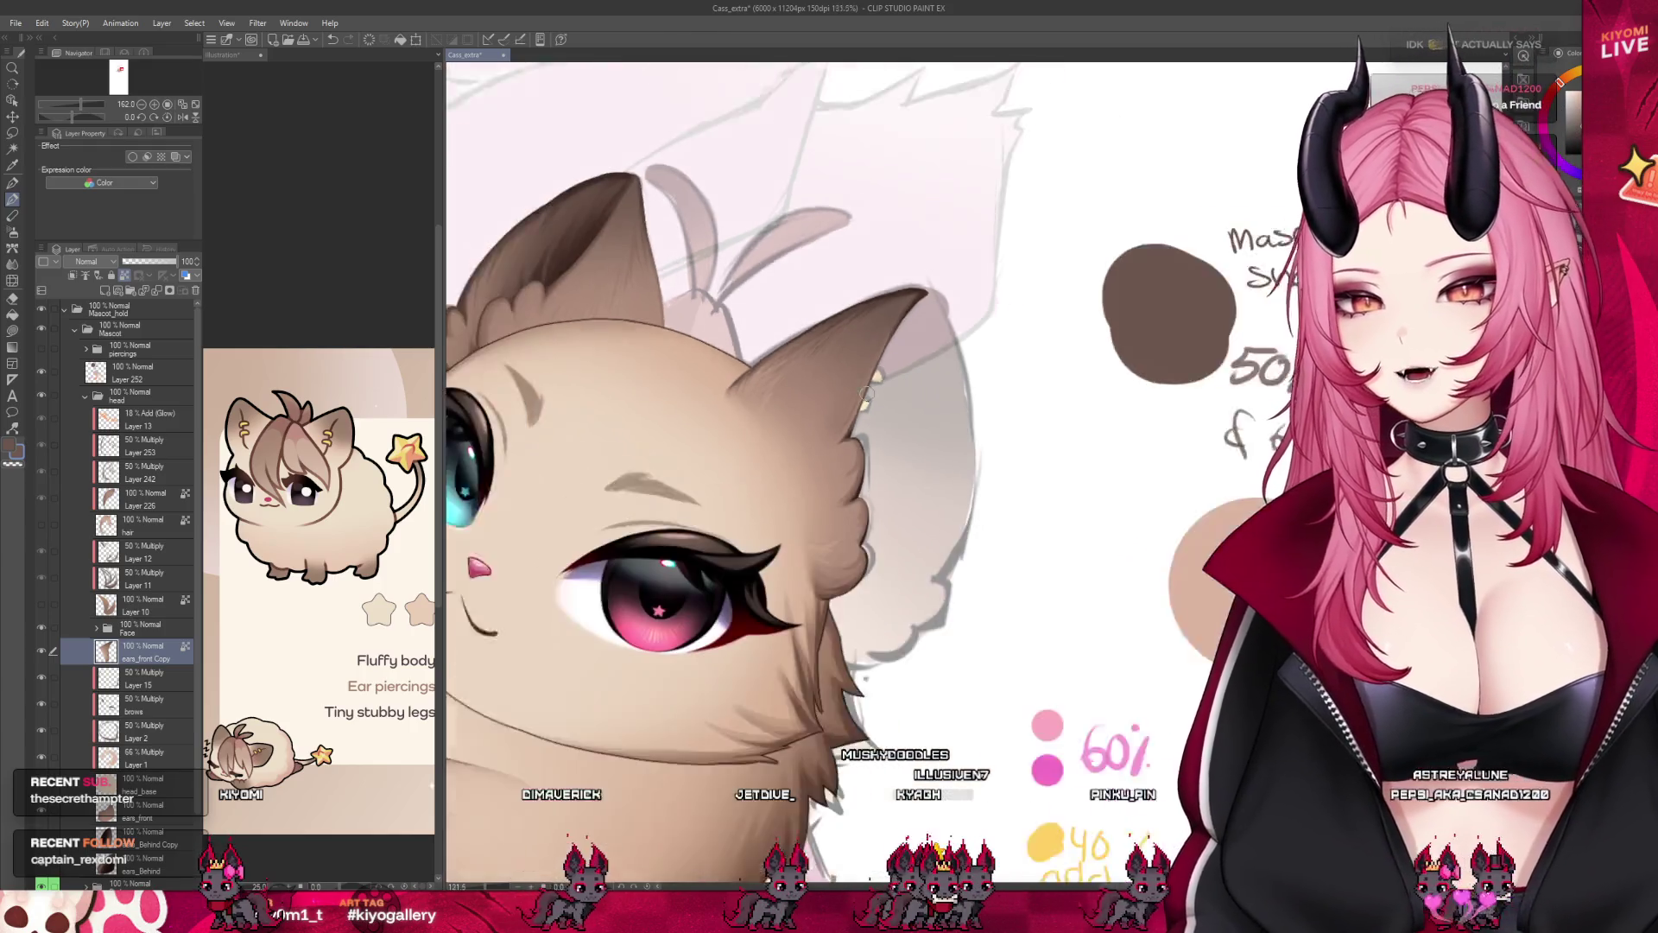
scroll(907, 389, down, 2)
scroll(902, 425, down, 2)
scroll(899, 417, up, 2)
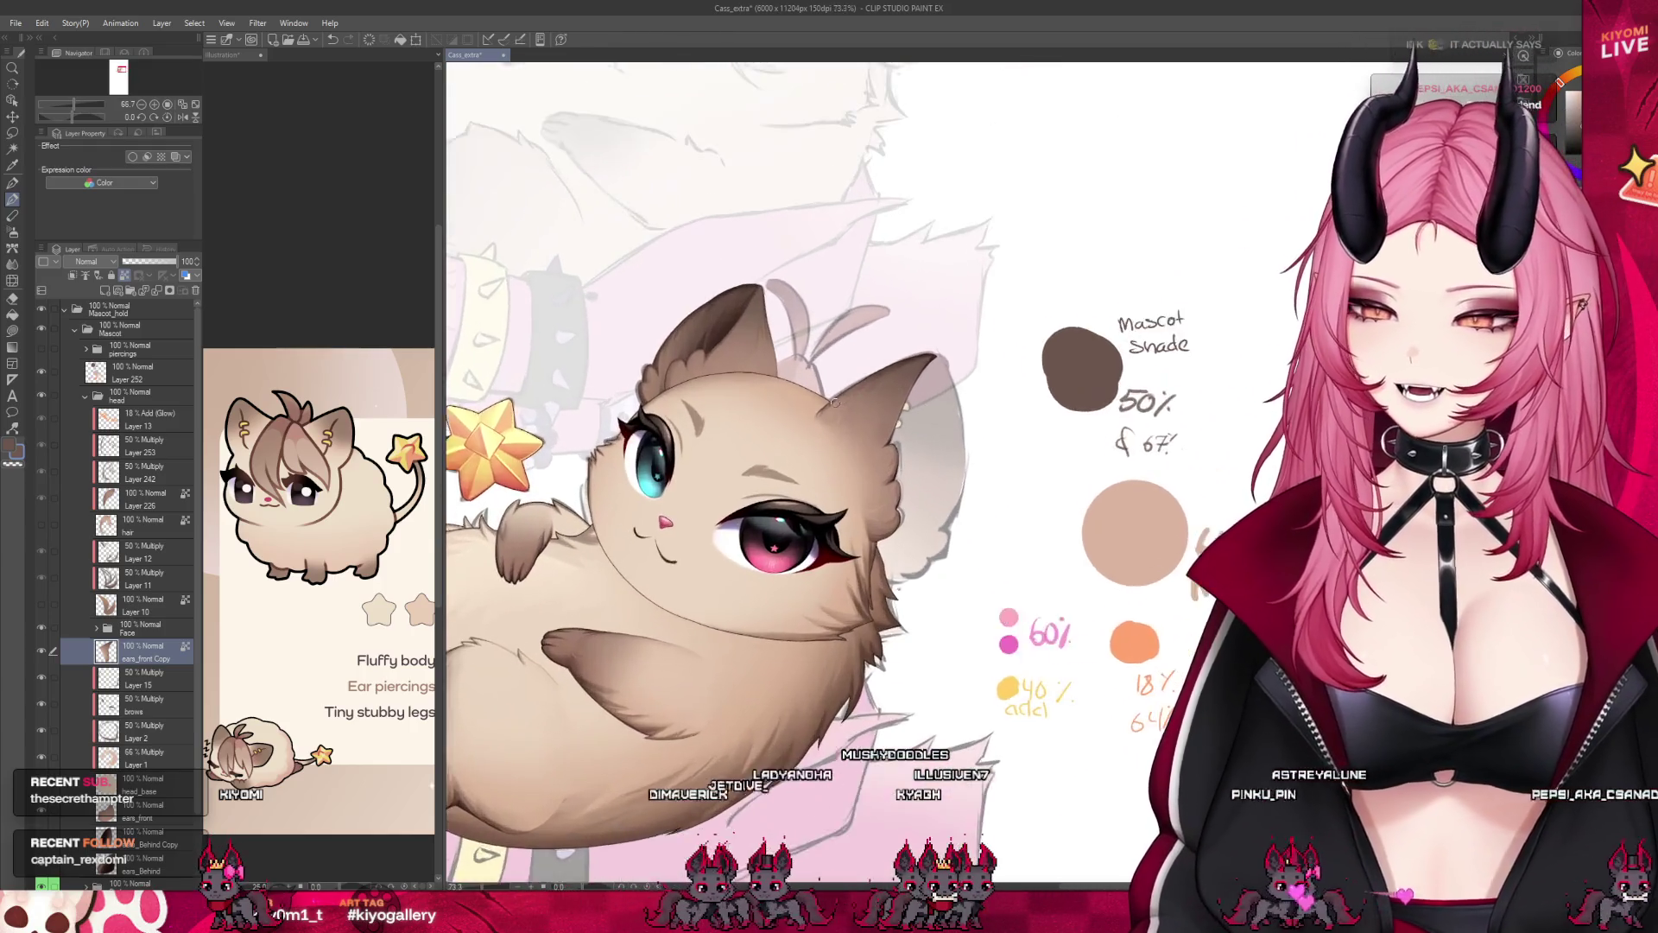
scroll(893, 405, up, 2)
scroll(885, 386, up, 2)
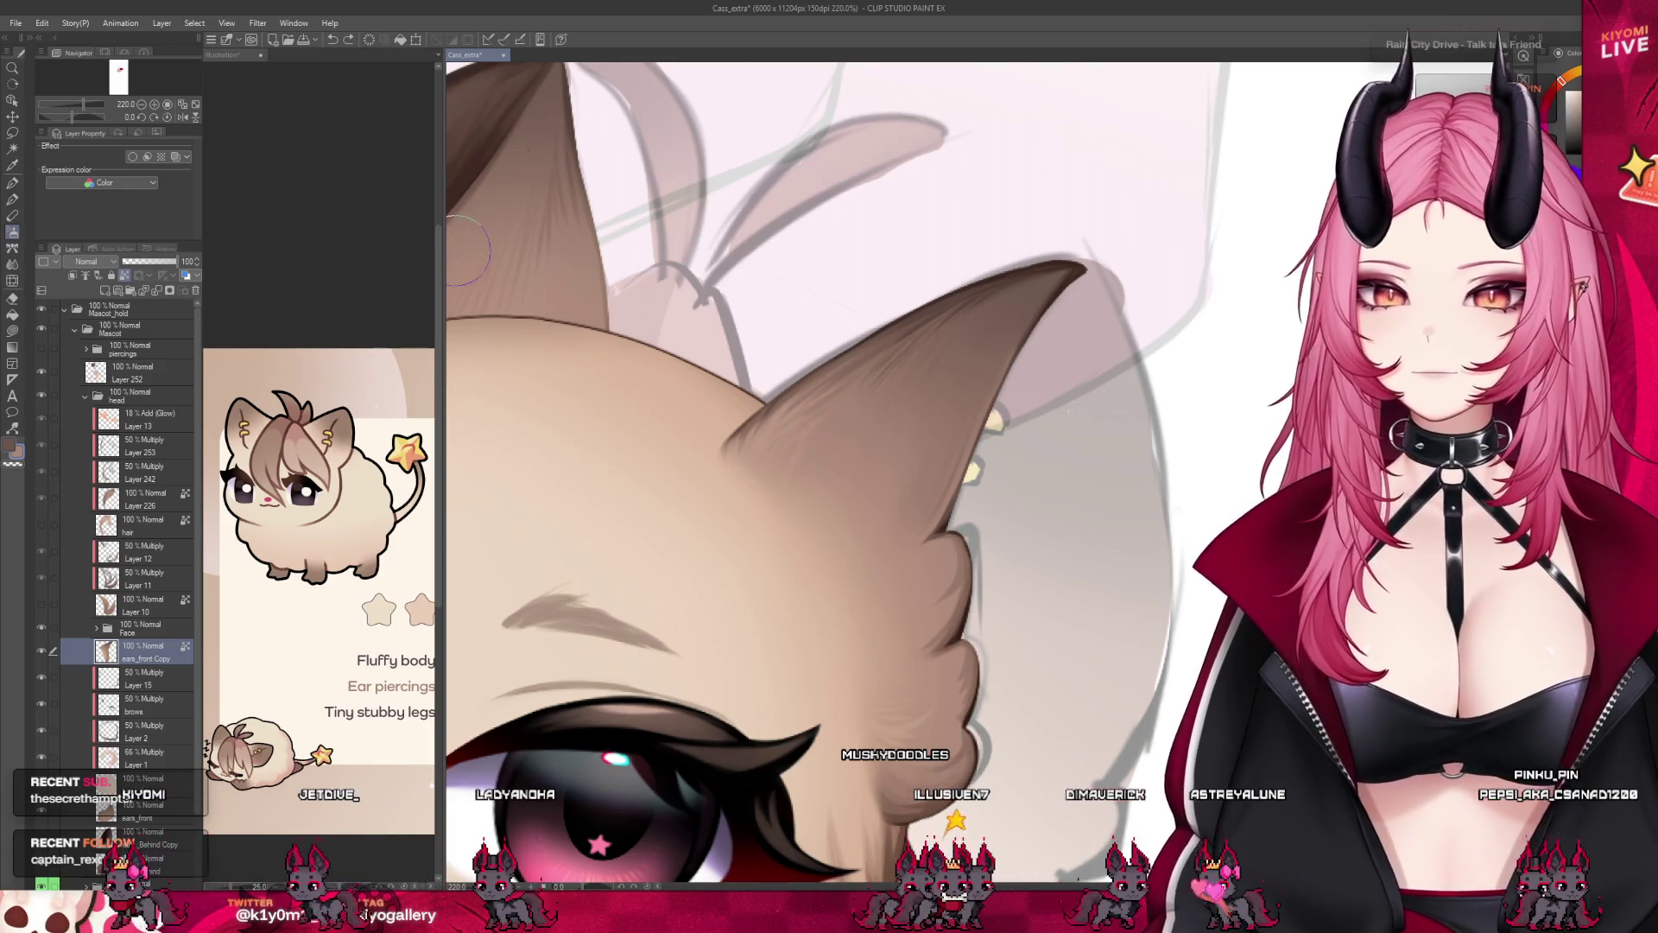
click(15, 250)
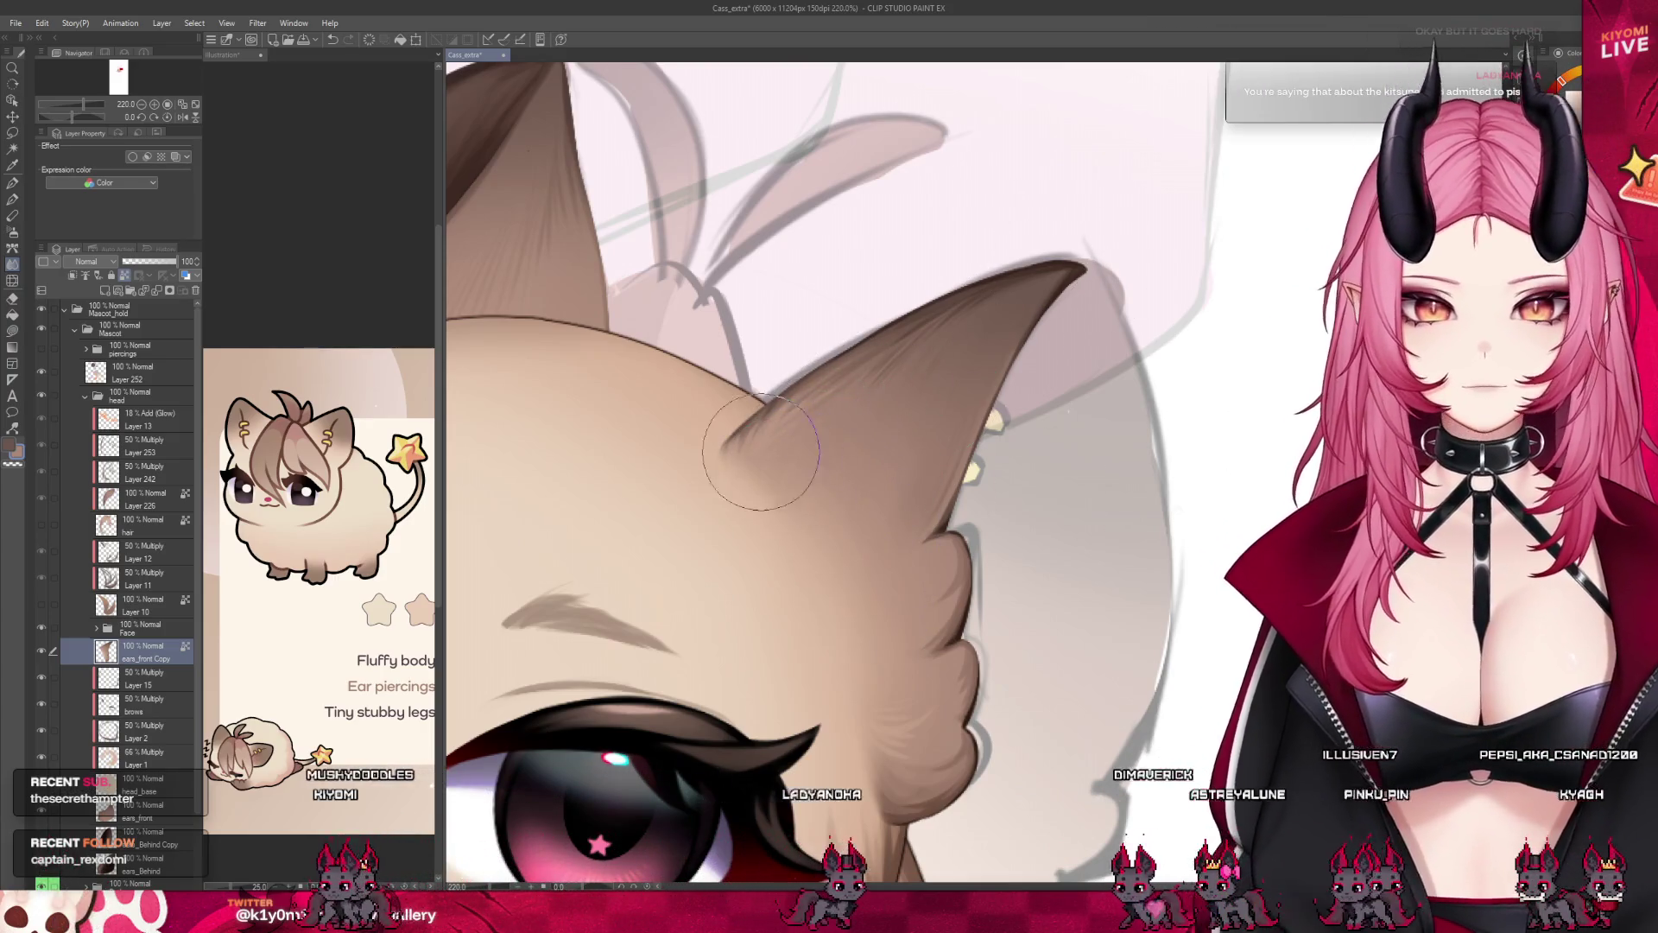
scroll(860, 395, down, 3)
scroll(859, 418, down, 2)
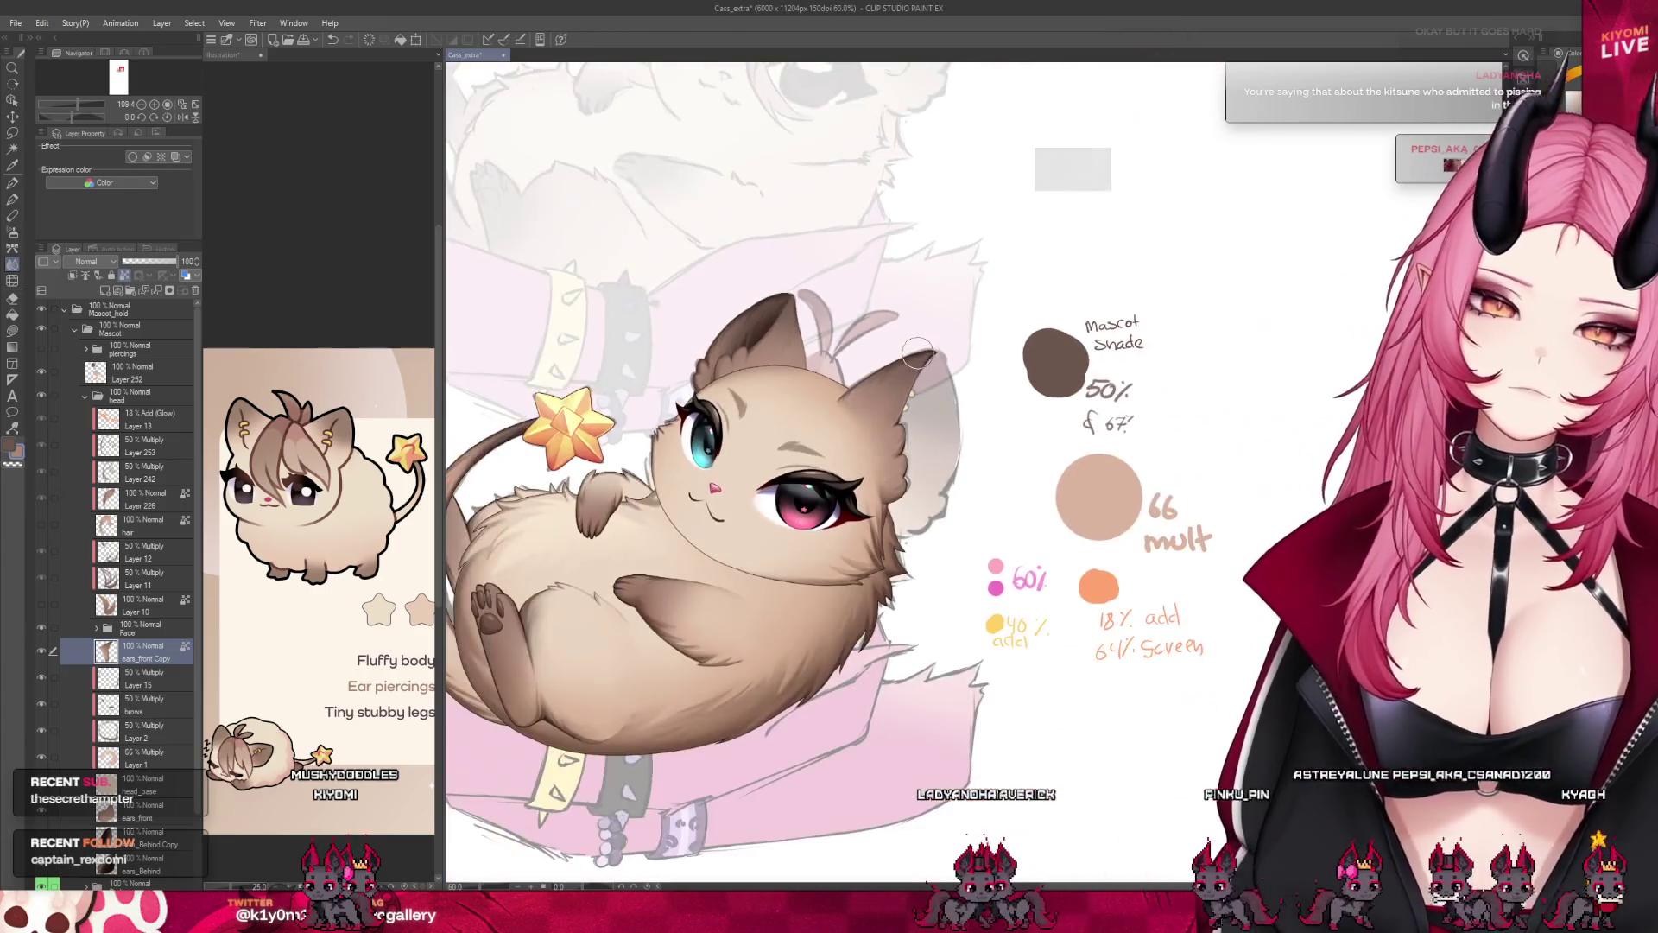
scroll(983, 359, up, 1)
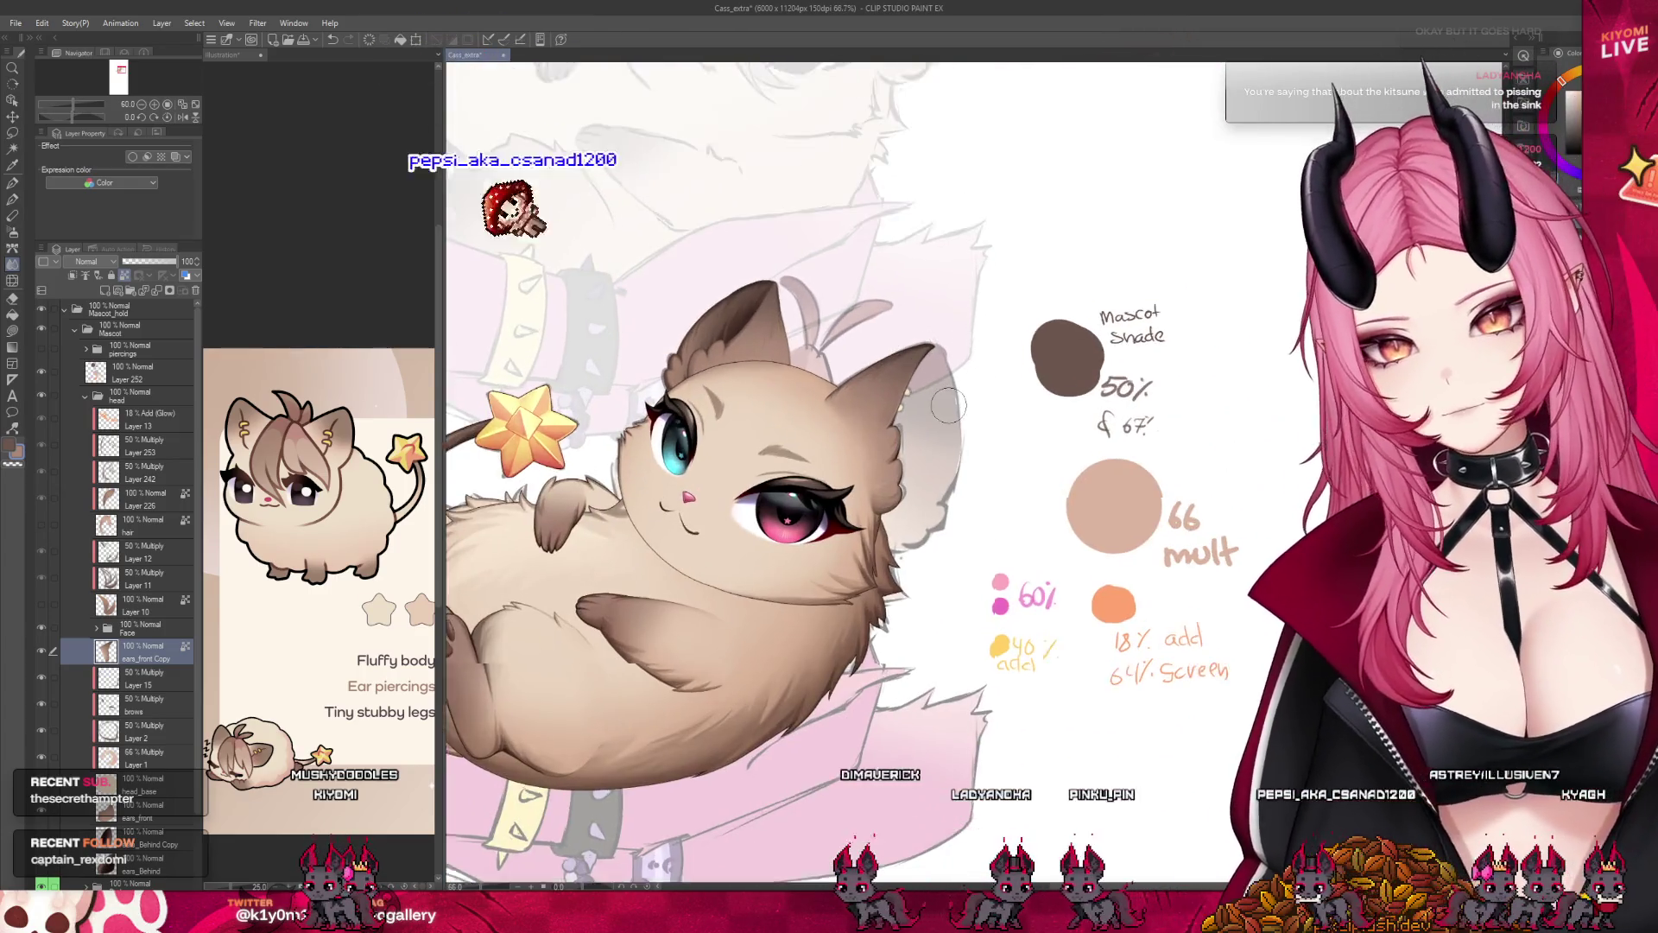
scroll(946, 372, up, 1)
scroll(907, 385, up, 1)
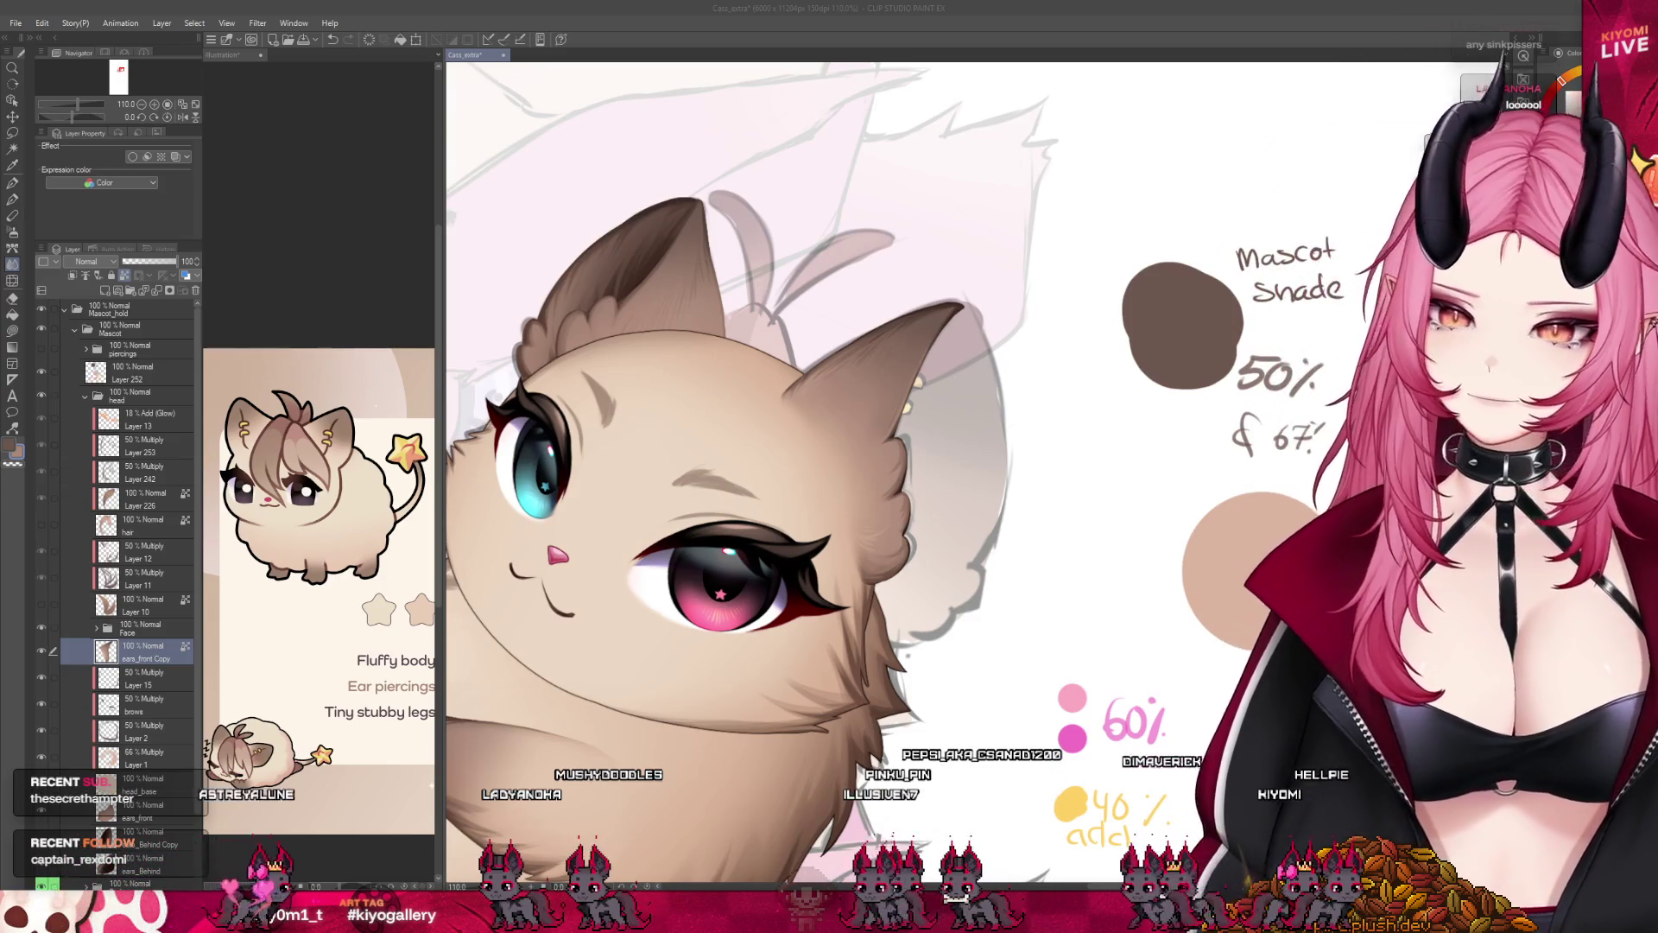
scroll(482, 622, down, 1)
scroll(483, 622, down, 1)
scroll(483, 622, down, 1)
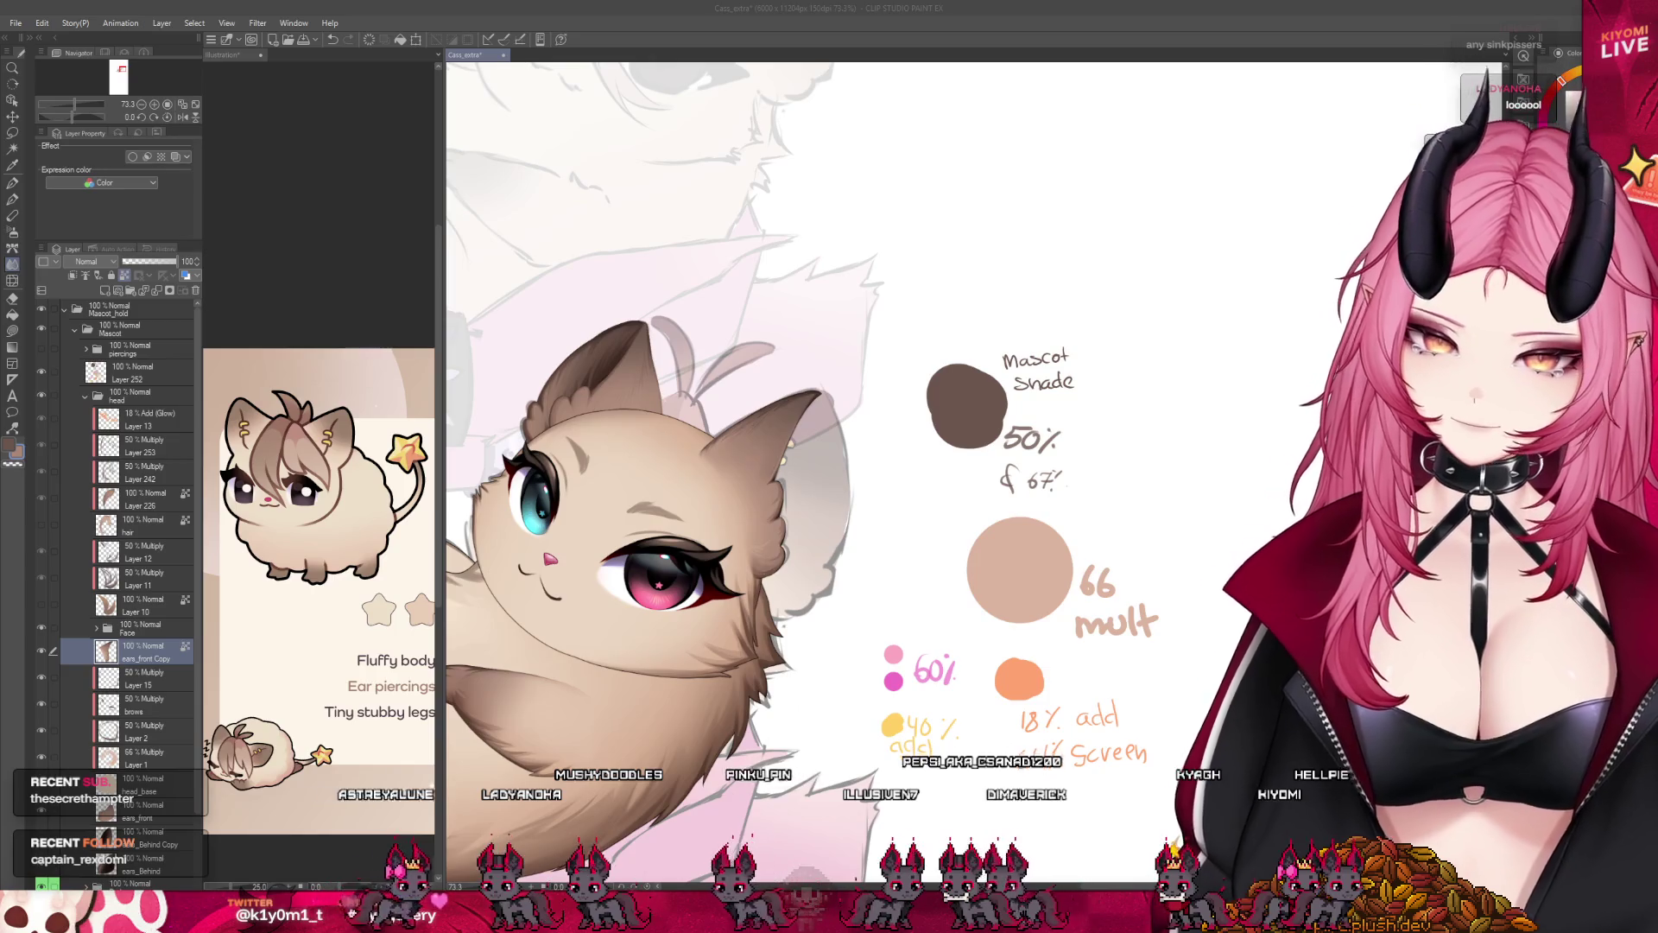
scroll(731, 424, down, 1)
scroll(670, 402, up, 1)
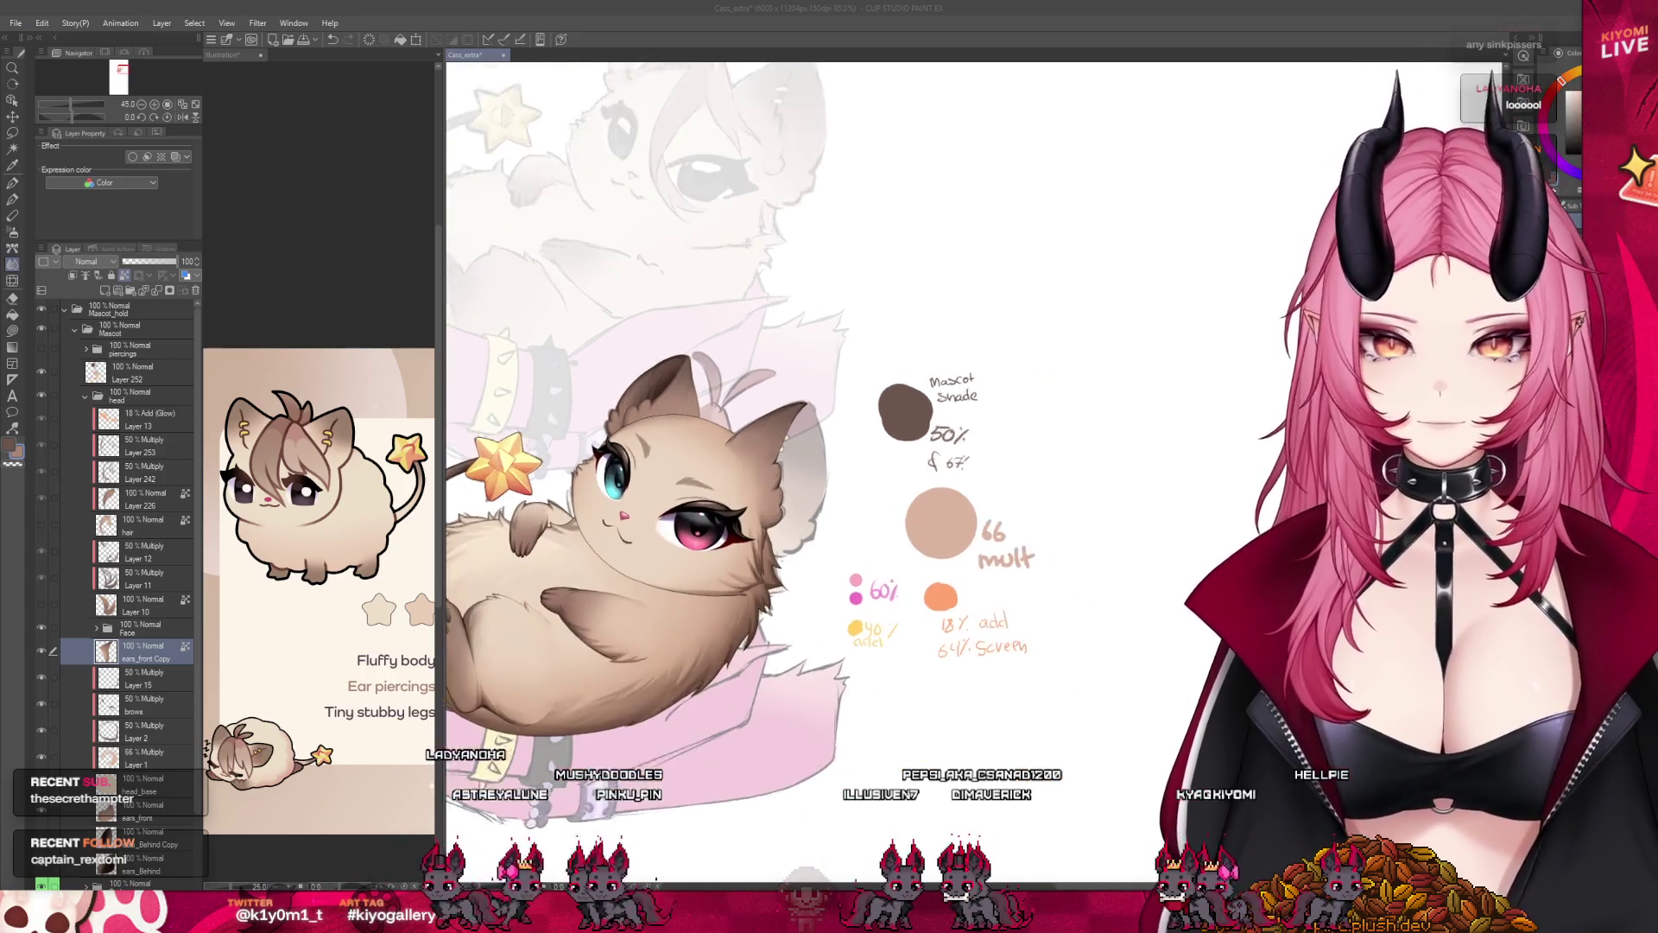
scroll(669, 402, up, 1)
scroll(669, 402, up, 1)
scroll(670, 402, up, 1)
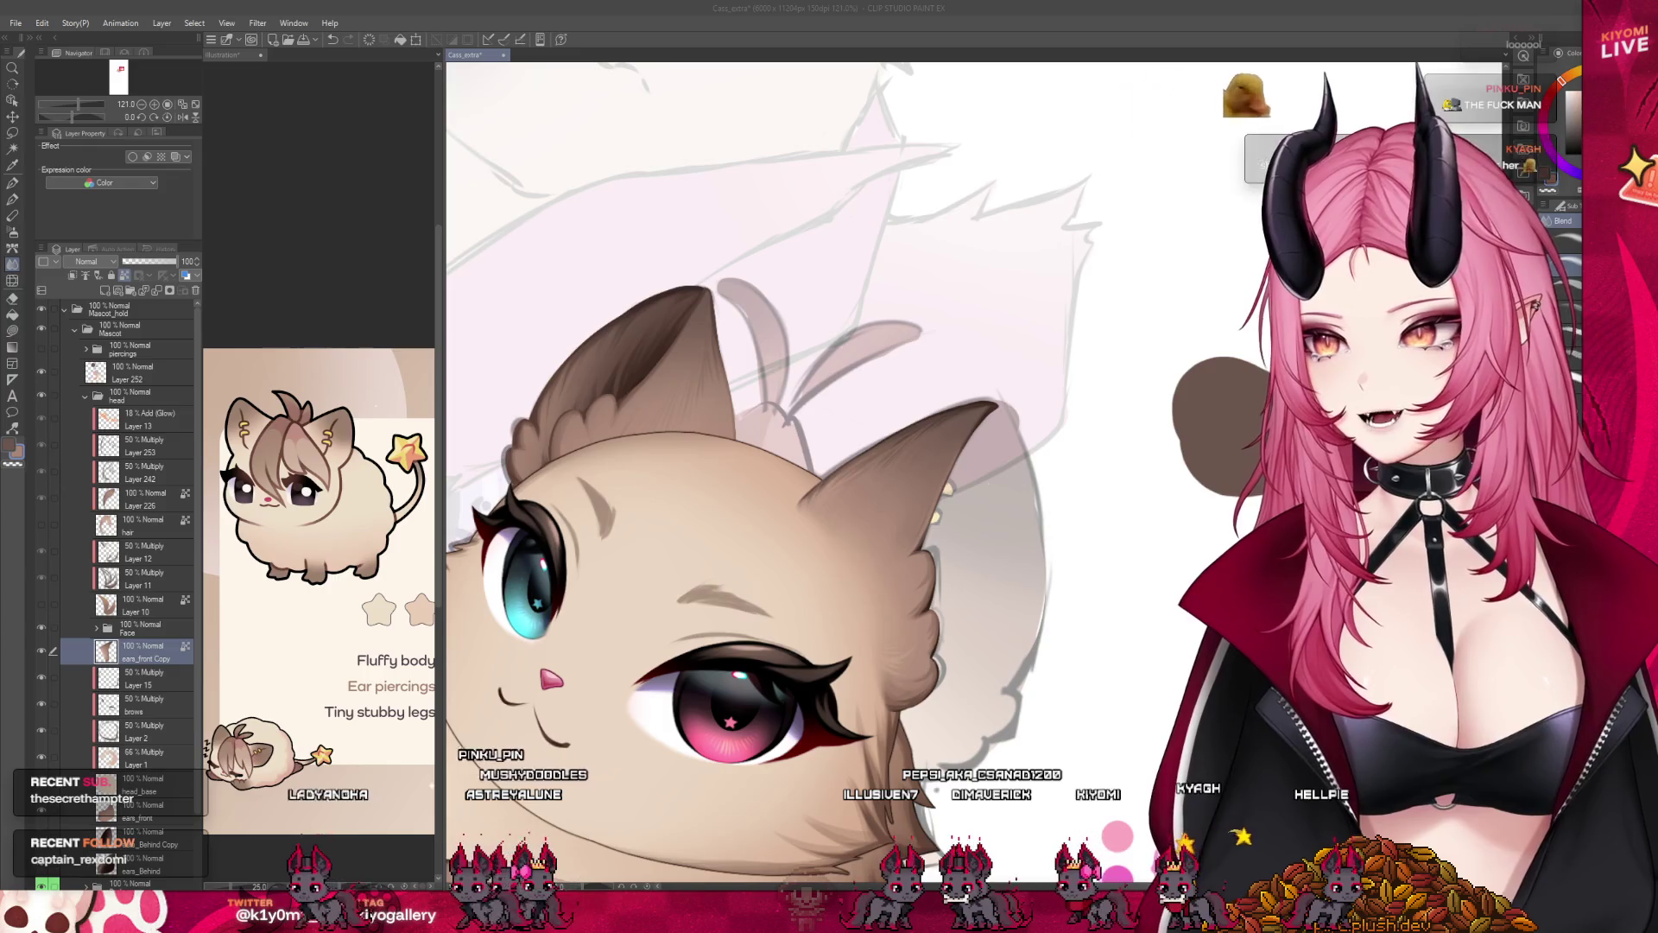
scroll(118, 557, down, 1)
scroll(116, 558, down, 1)
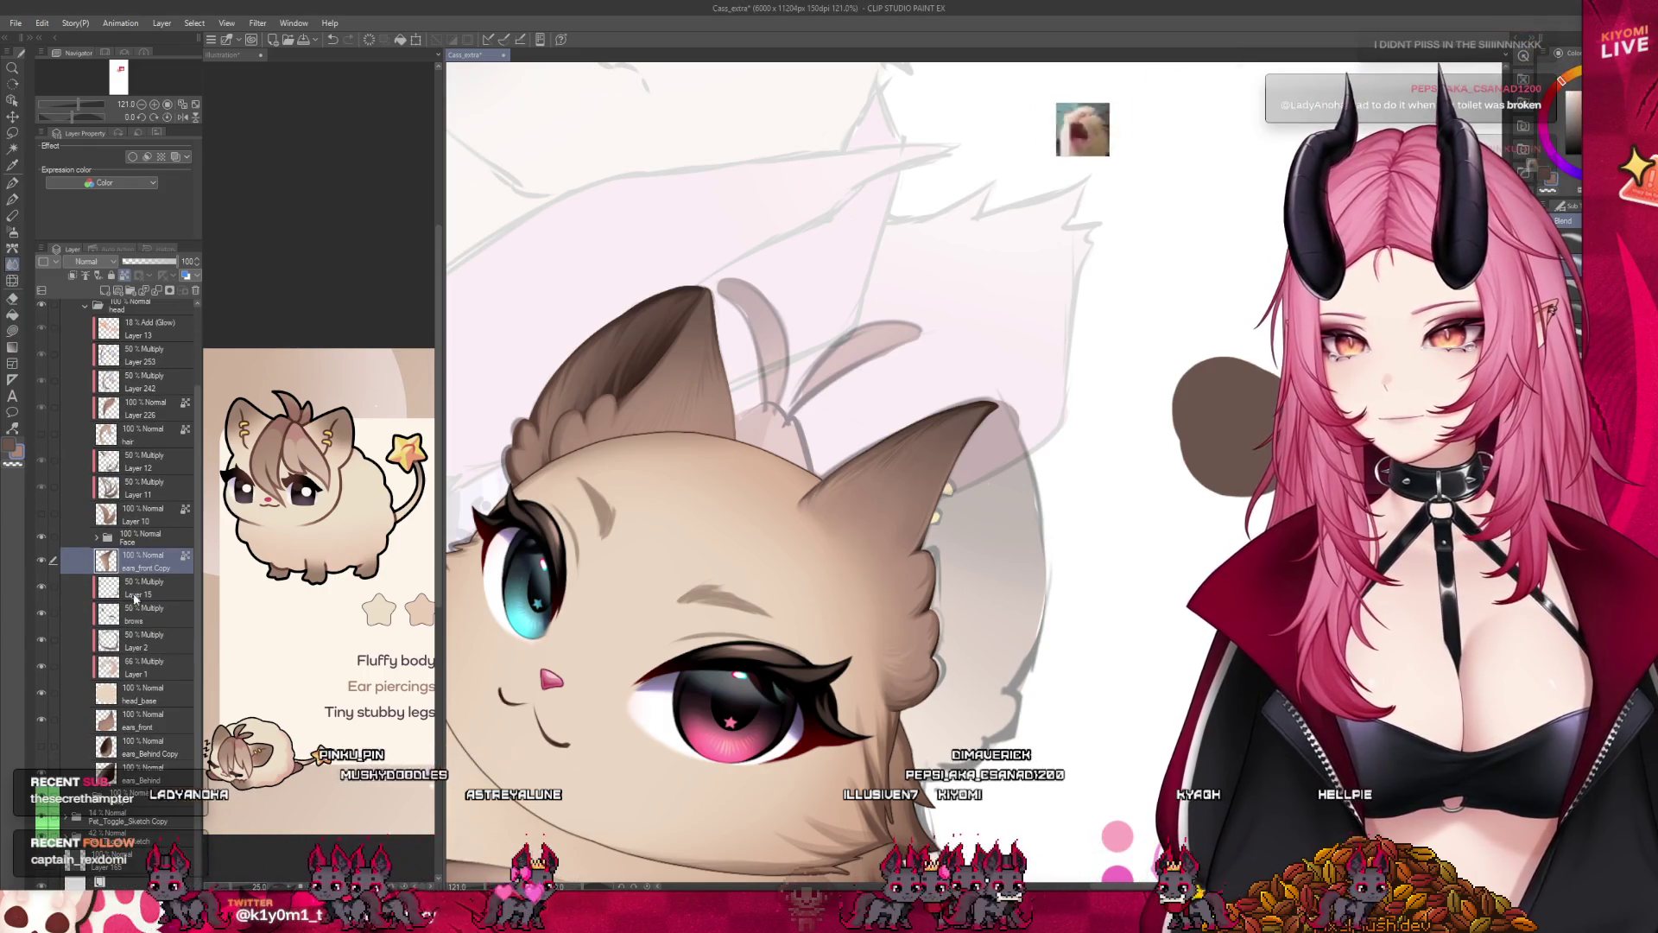
Select head_base, toggling its fill and checking the Multiply shading layers above it.
click(143, 696)
click(40, 693)
scroll(725, 492, down, 3)
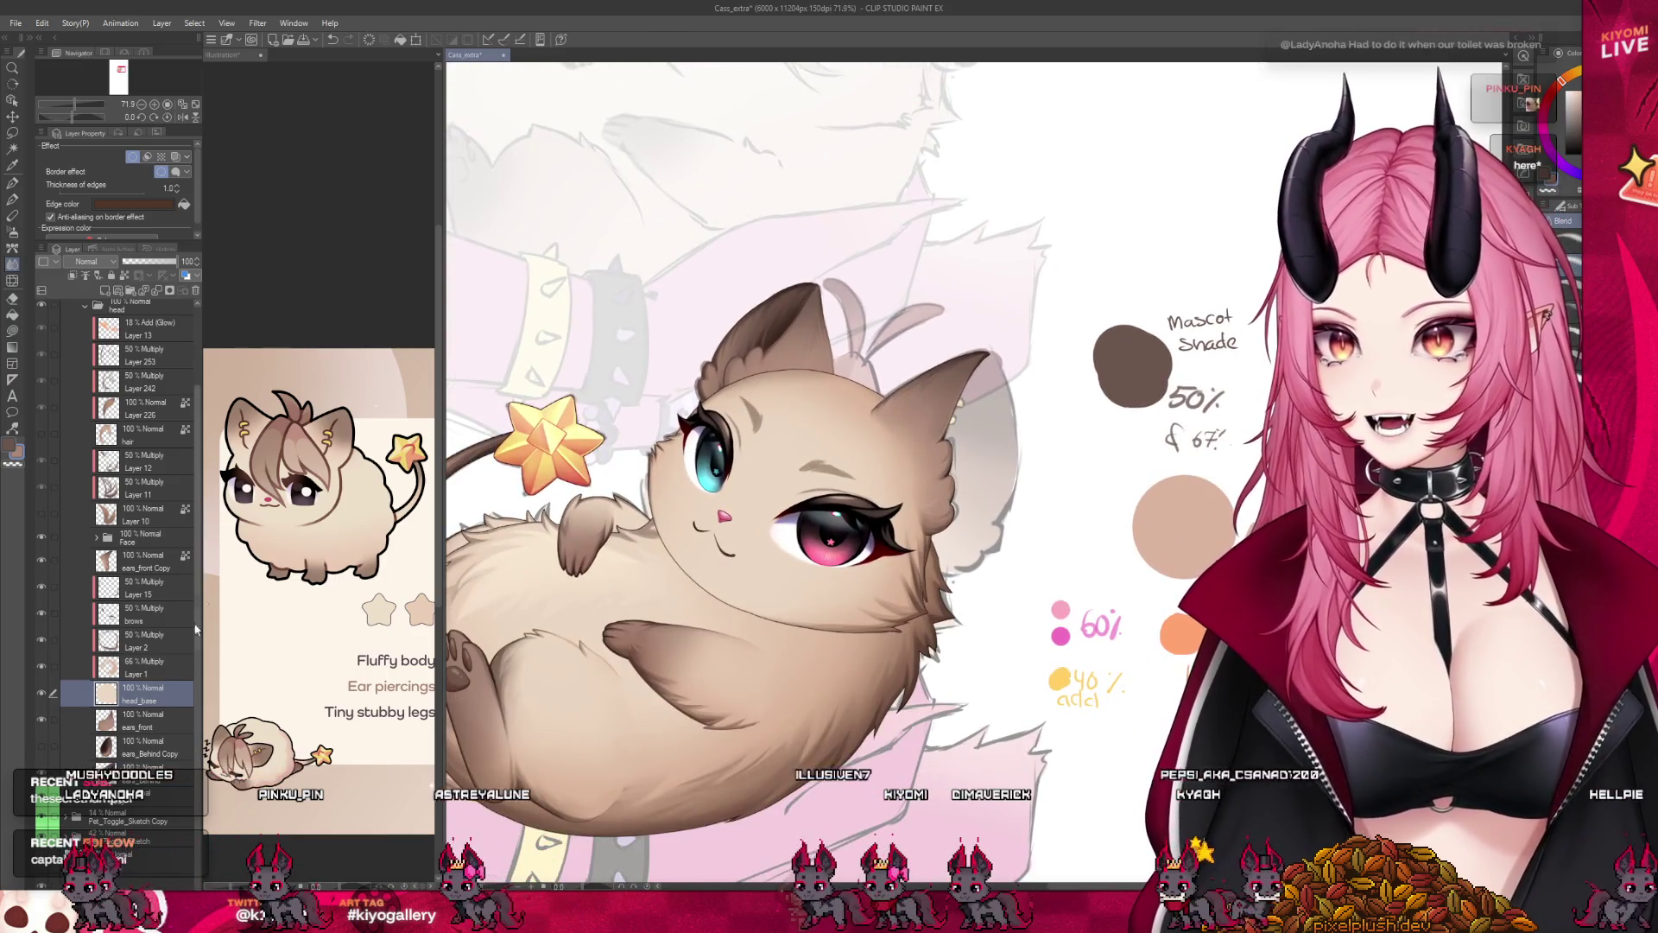
key(ctrl+plus)
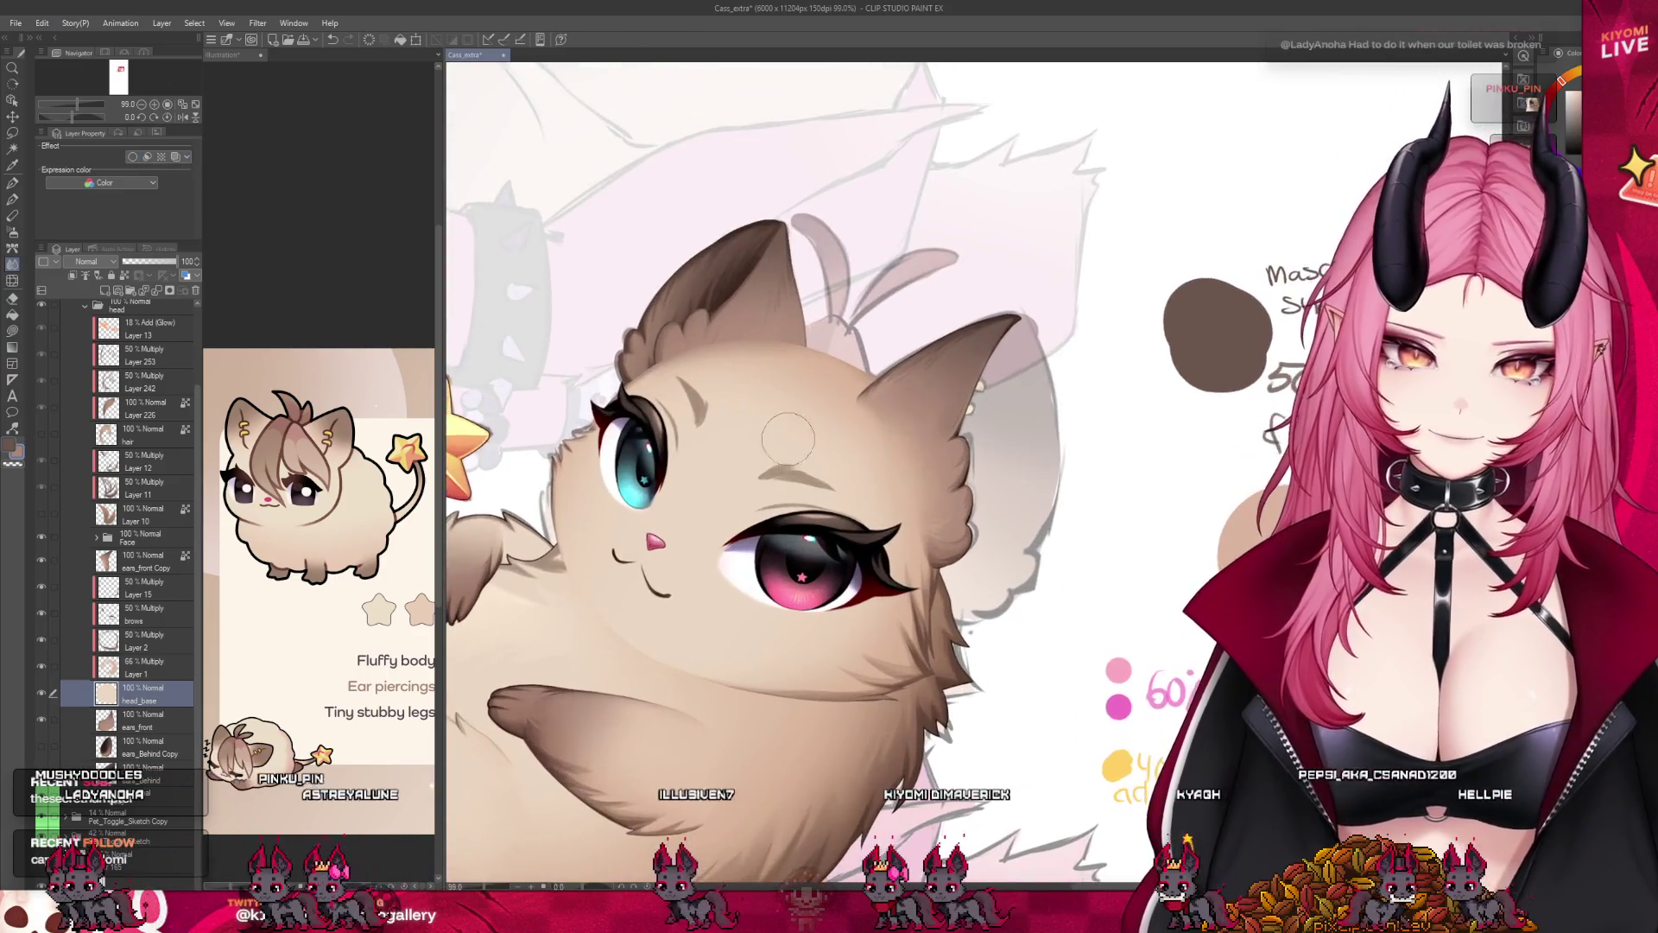
click(149, 666)
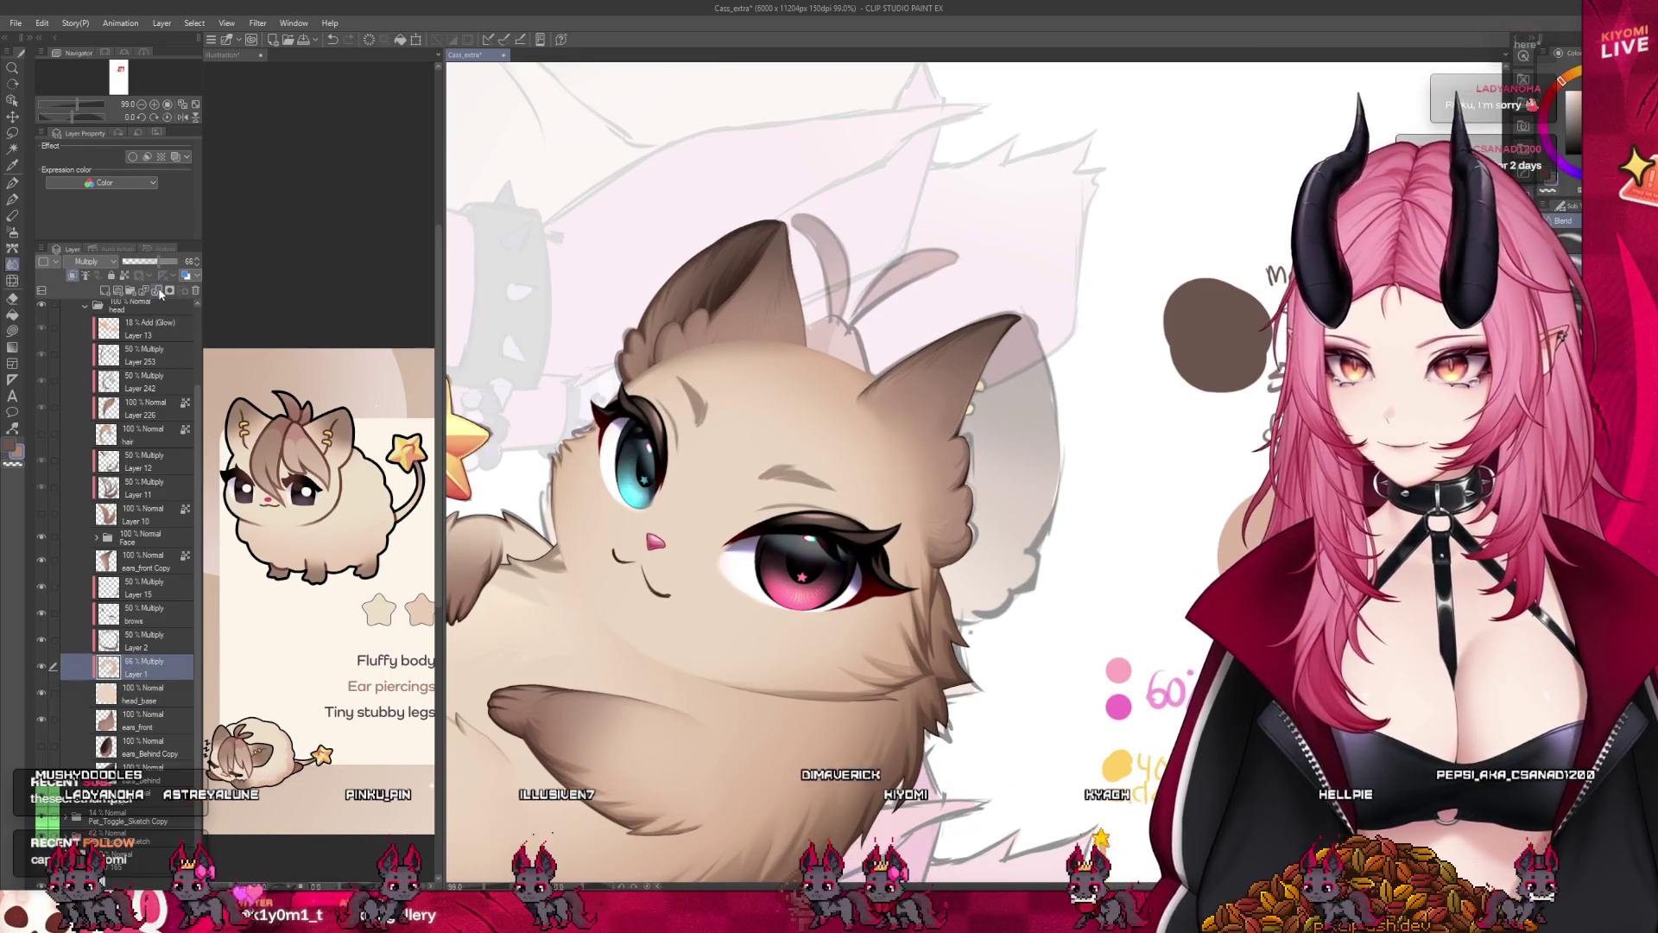
click(159, 644)
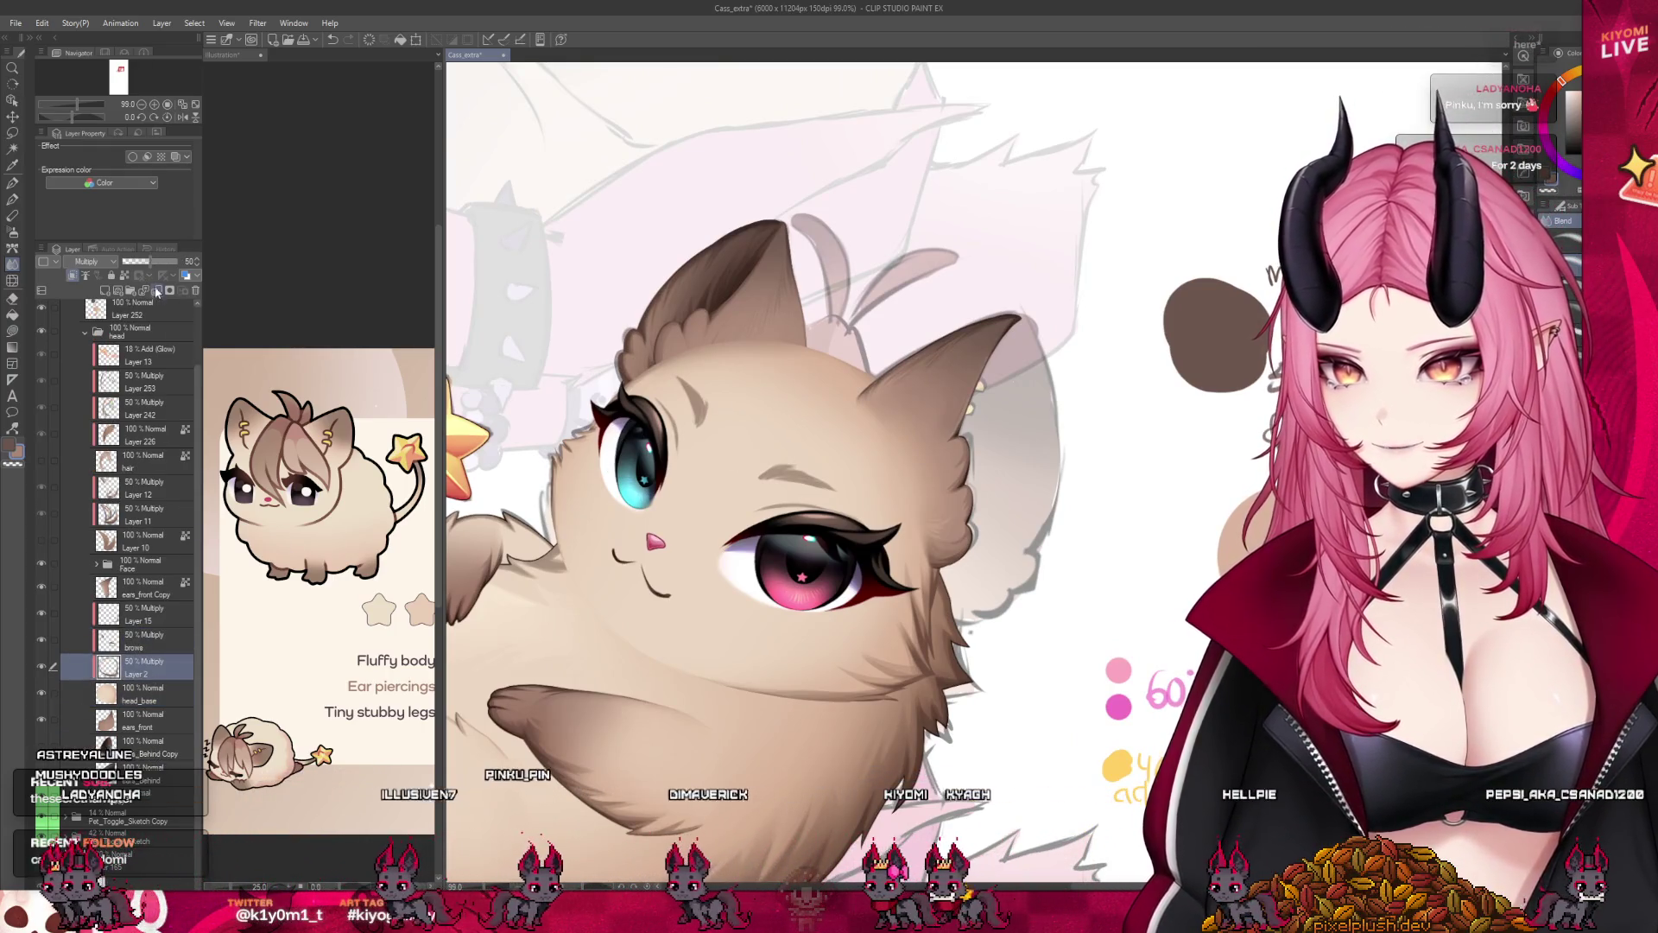
click(137, 690)
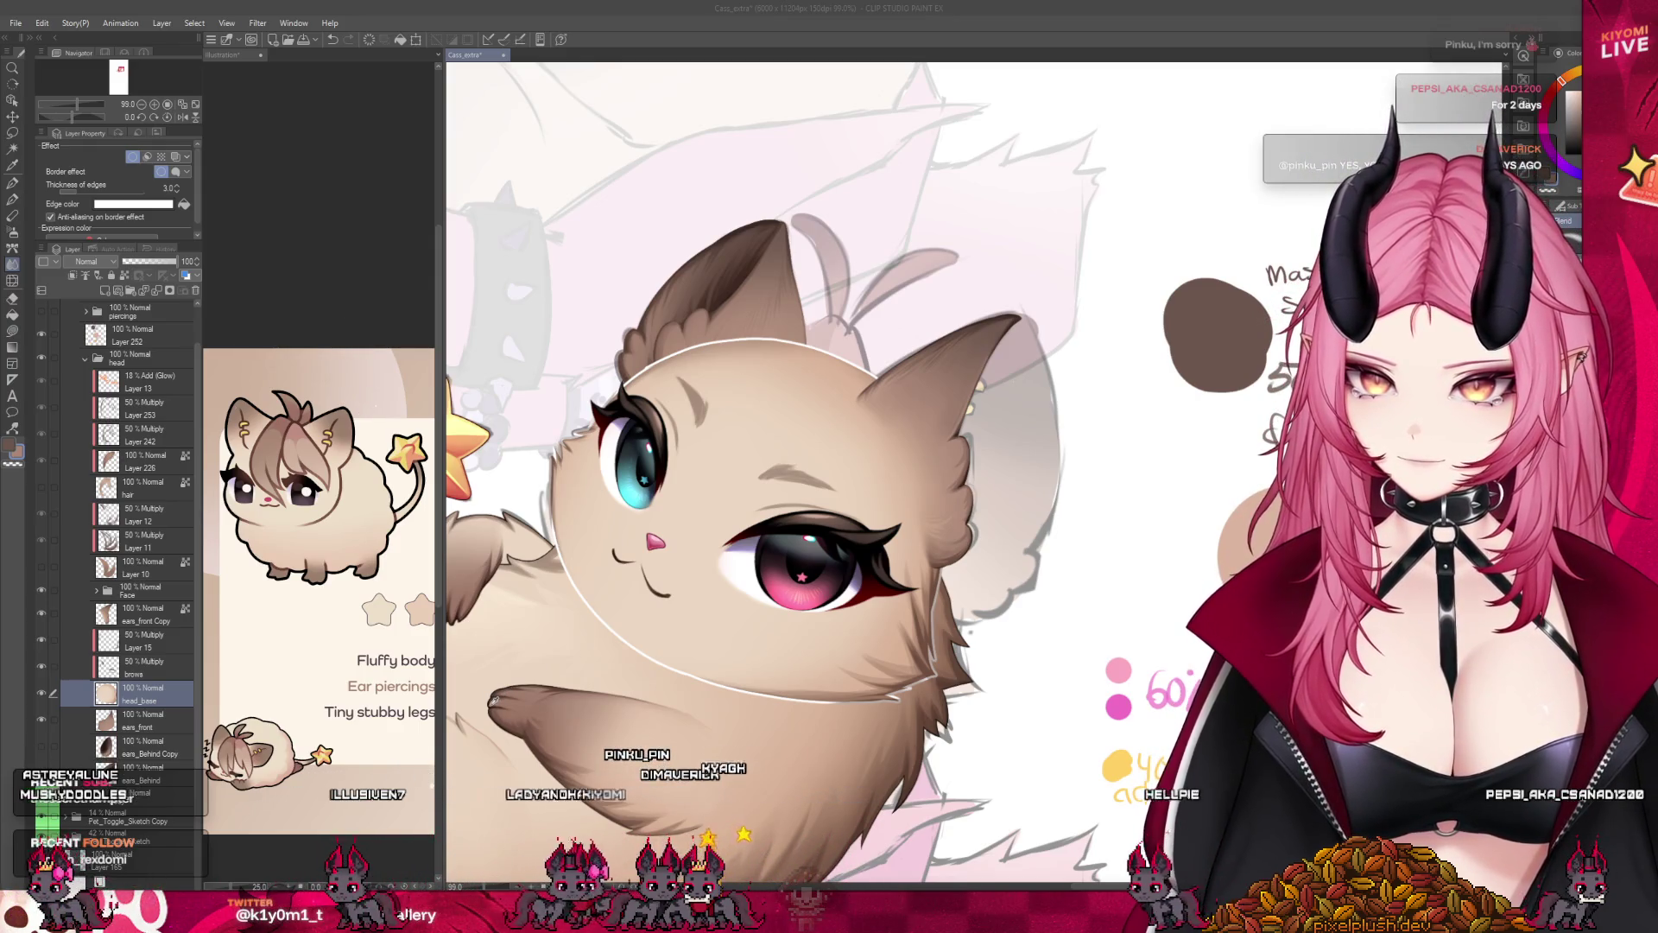
Apply a Border effect to head_base and thin its white edge thickness.
click(179, 199)
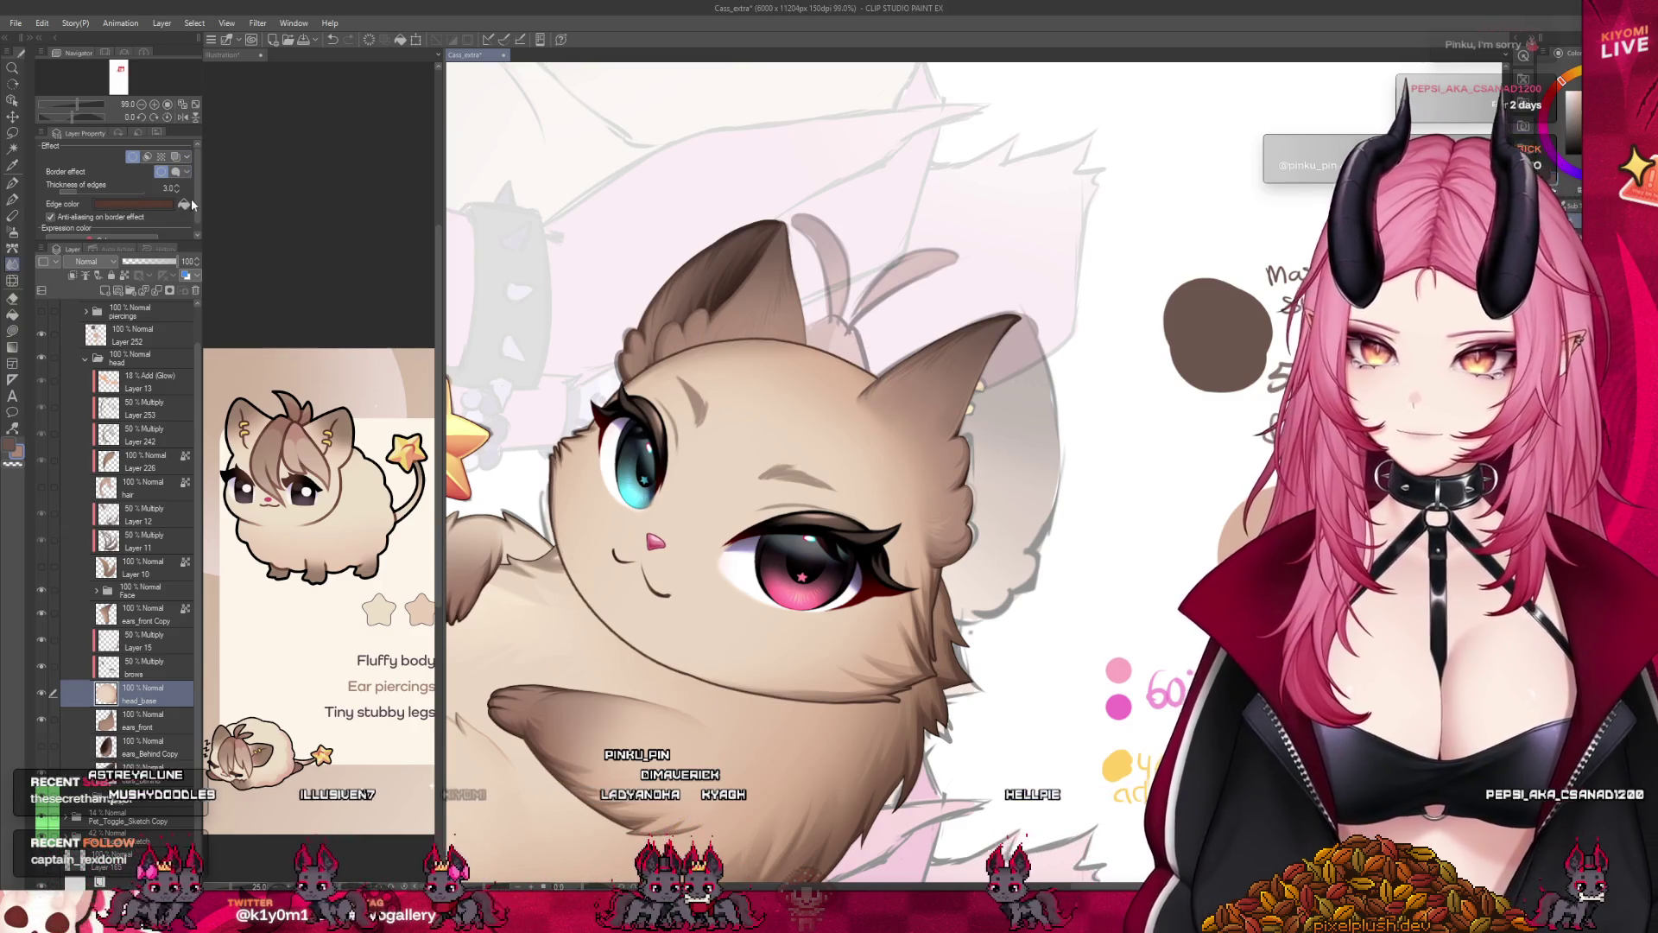
scroll(676, 332, up, 3)
scroll(676, 333, up, 3)
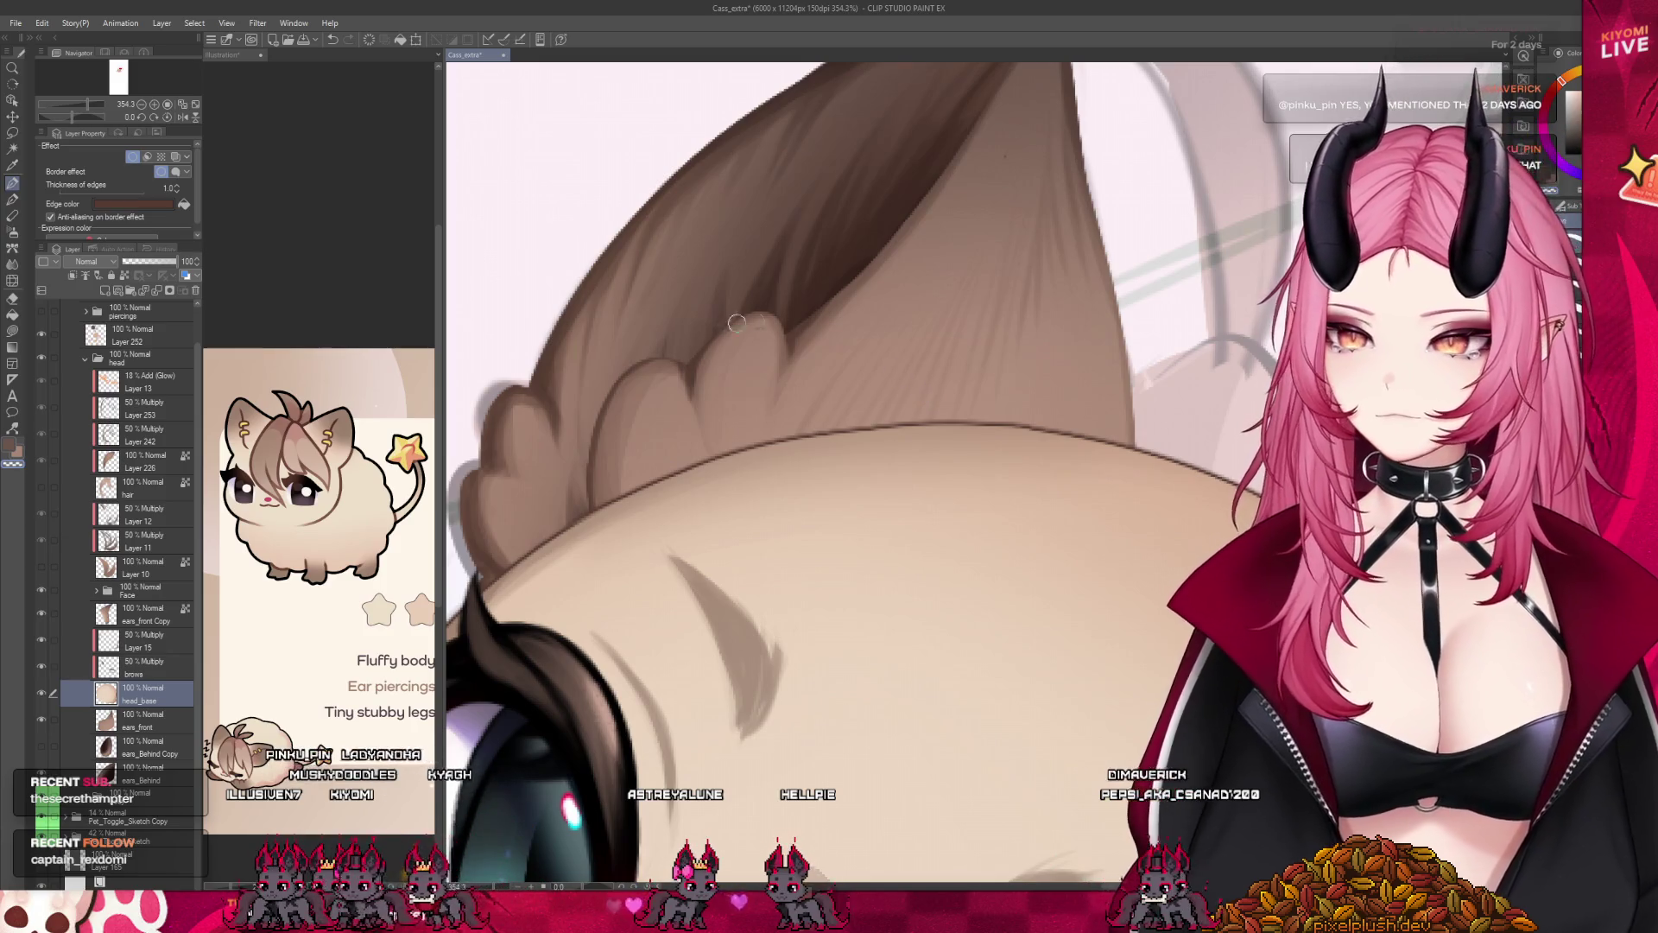
scroll(735, 322, down, 2)
scroll(735, 323, down, 2)
scroll(735, 322, down, 2)
scroll(735, 323, down, 1)
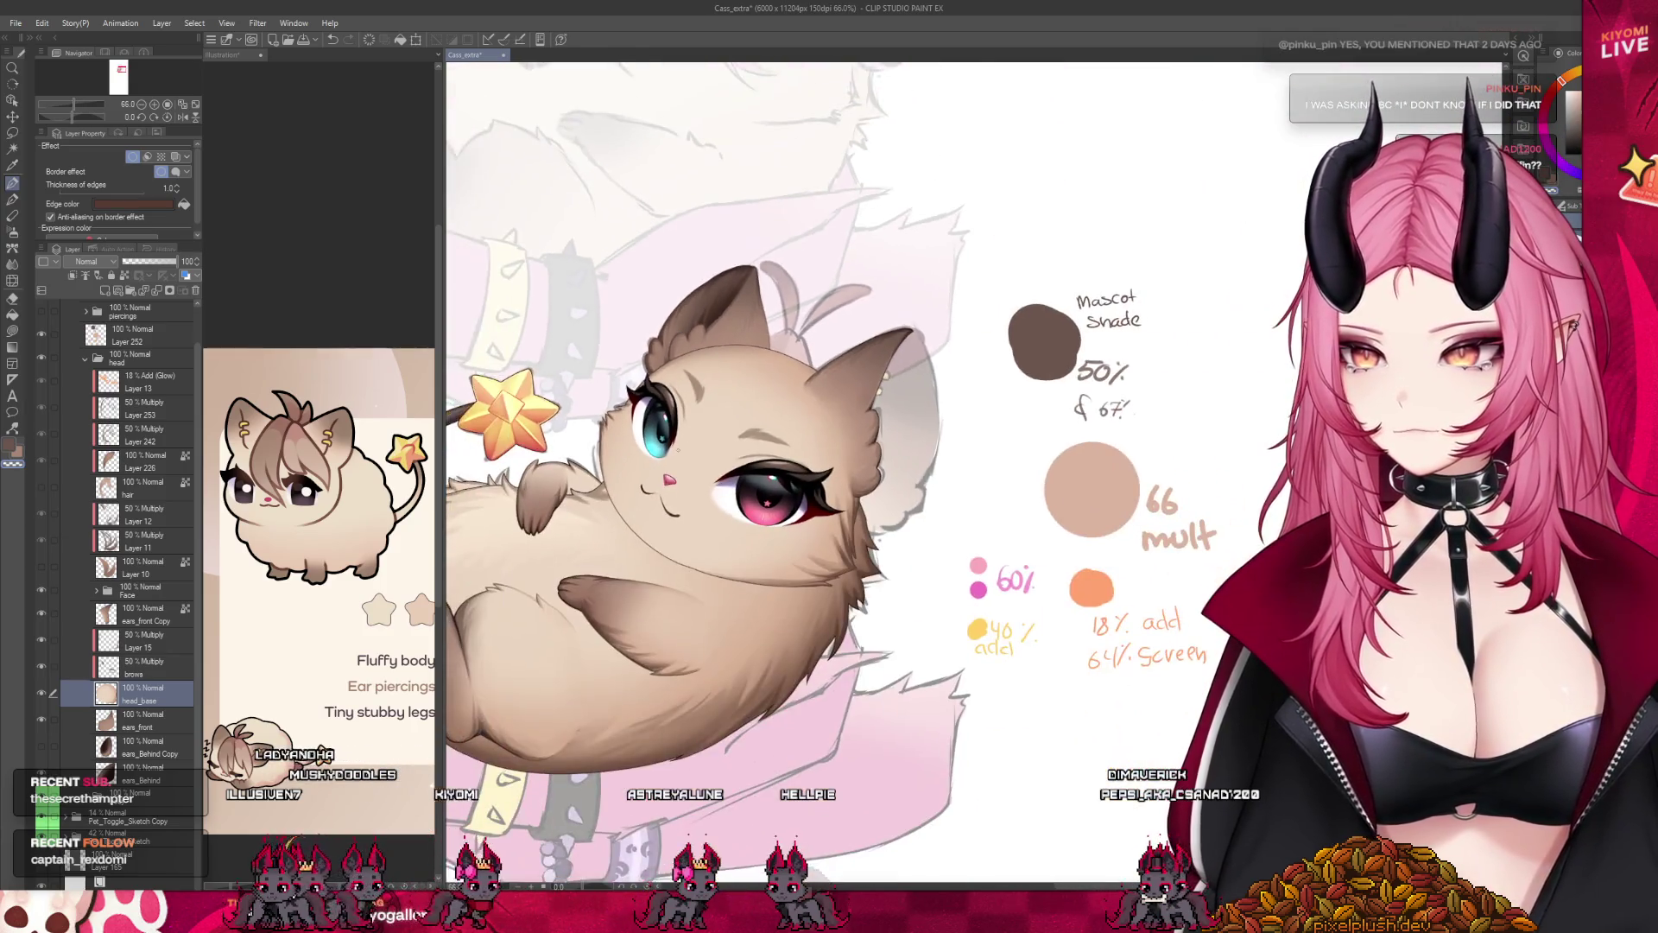
scroll(792, 512, up, 2)
scroll(794, 512, up, 1)
scroll(793, 512, up, 1)
scroll(794, 512, up, 1)
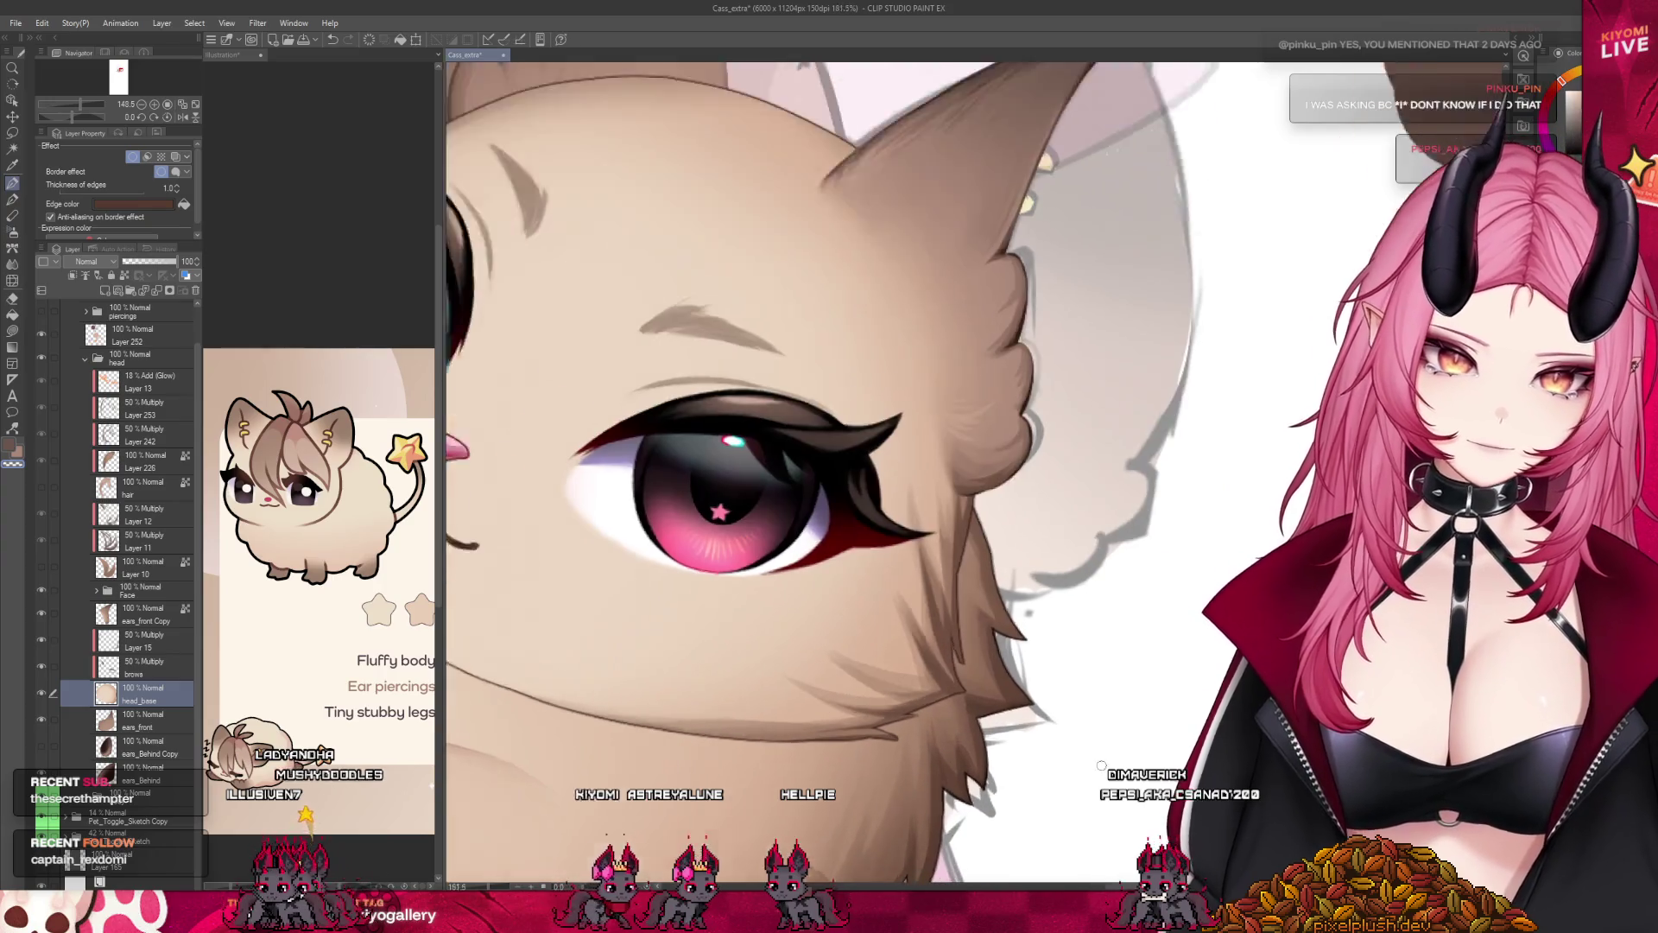
scroll(1100, 766, up, 2)
scroll(1045, 740, down, 1)
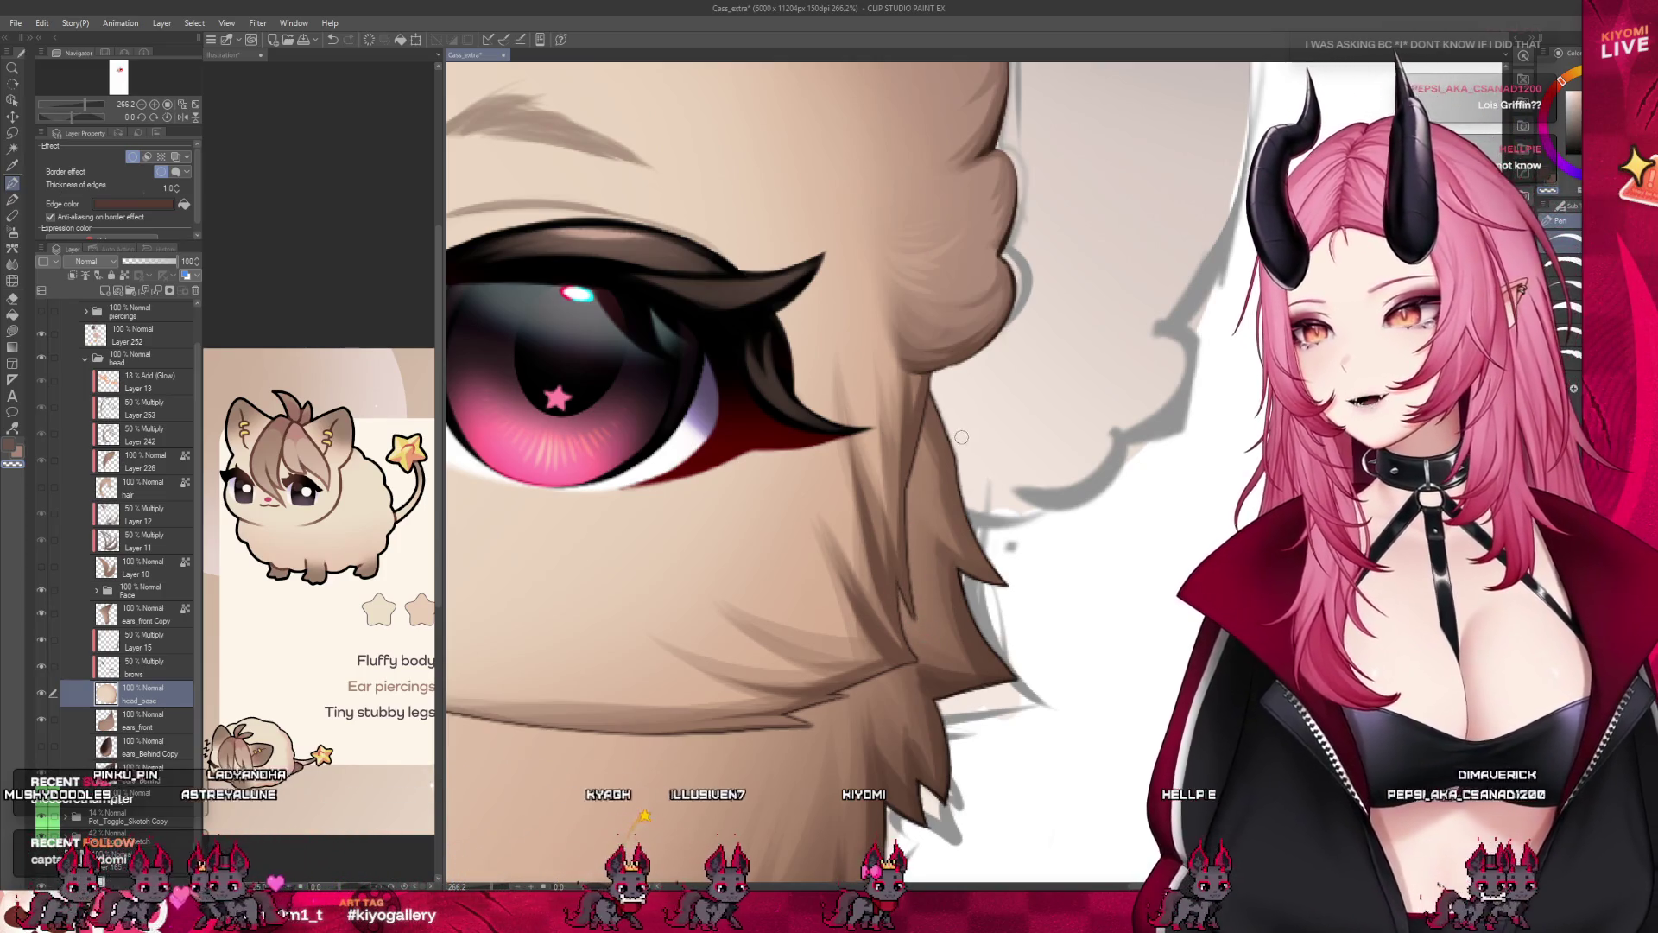
scroll(733, 502, down, 1)
scroll(734, 501, down, 2)
scroll(733, 500, down, 2)
scroll(733, 501, up, 1)
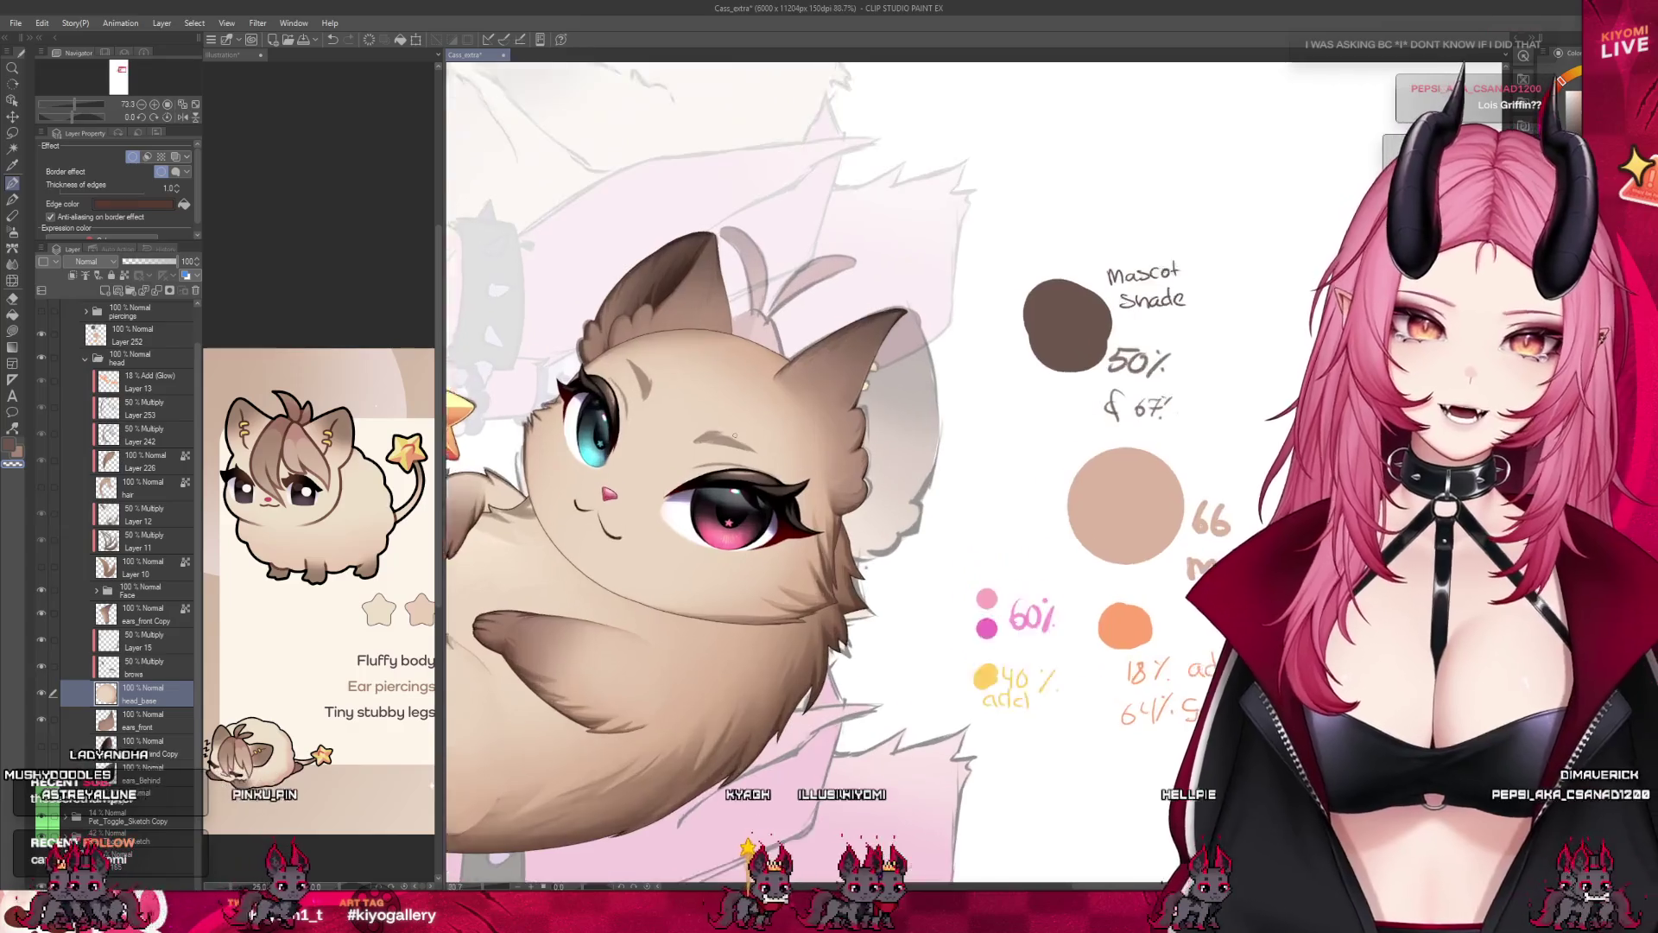
scroll(734, 501, up, 1)
Return from the brows layer to head_base and enlarge the brush with ].
click(157, 669)
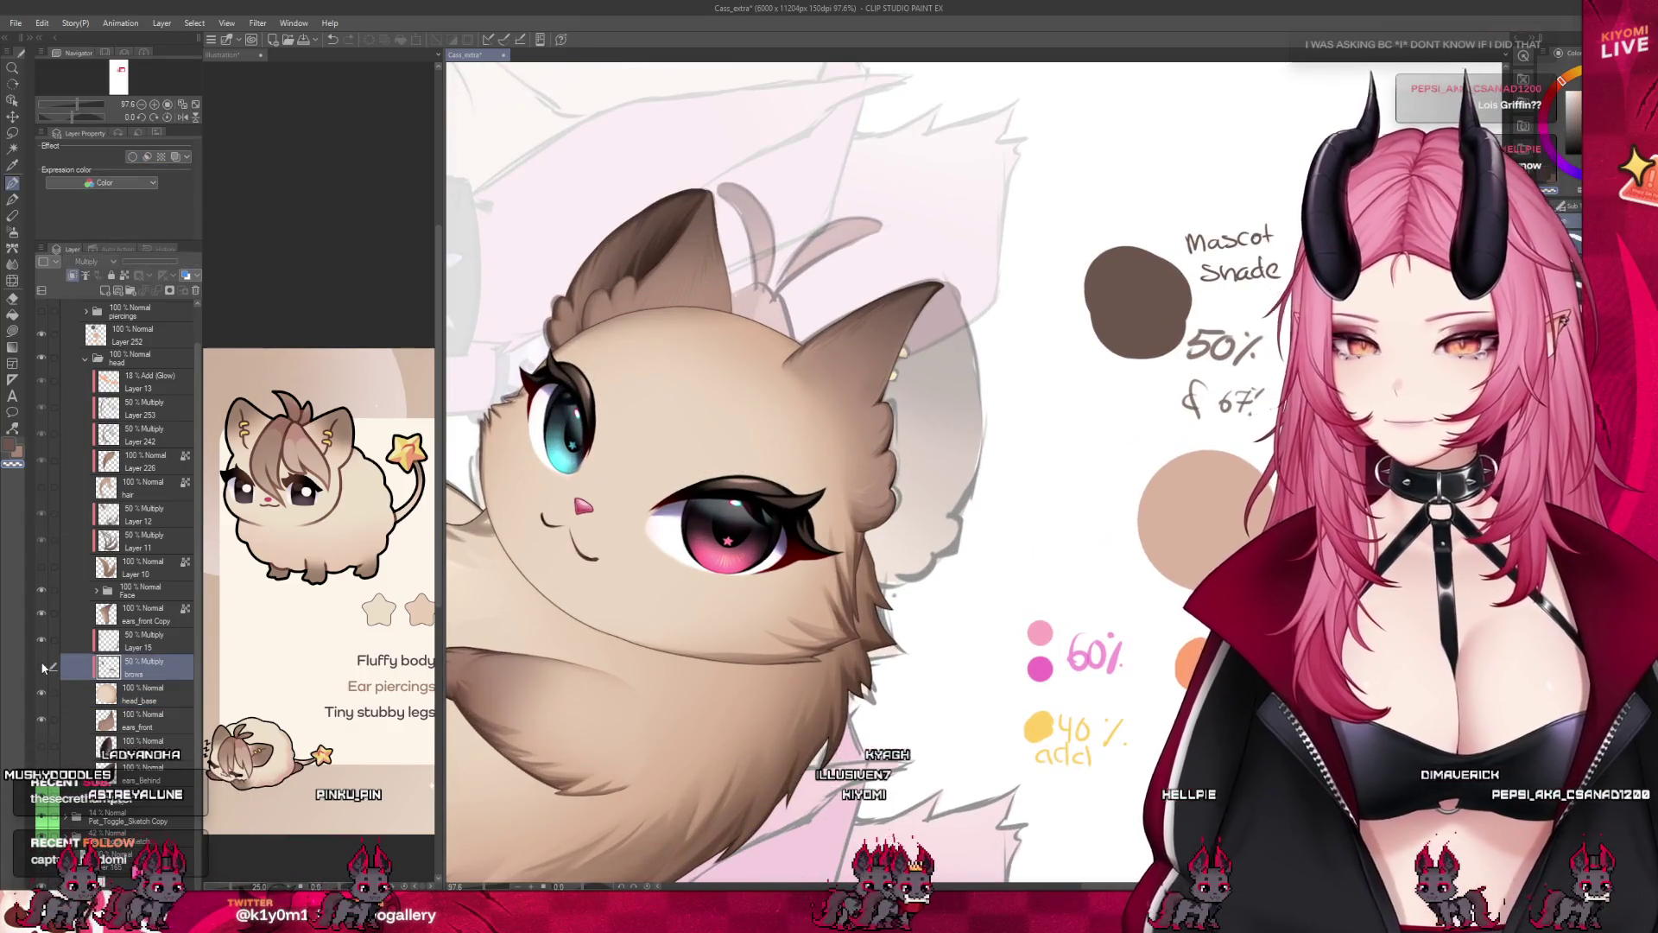
click(114, 693)
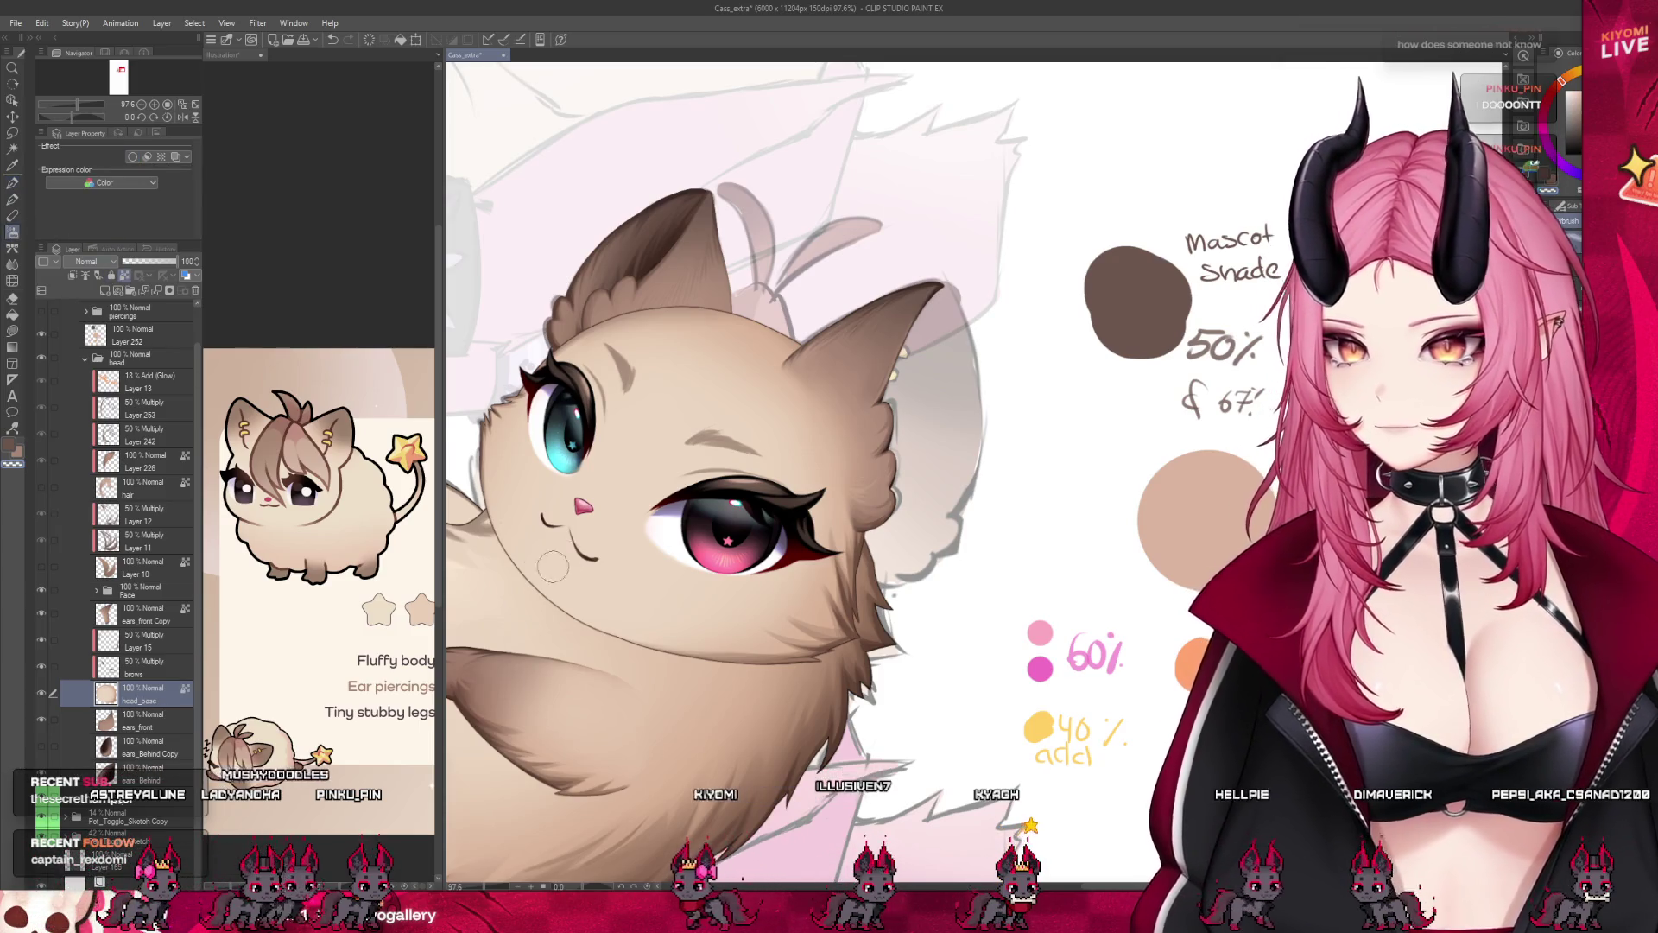
key(bracketright)
scroll(763, 645, up, 2)
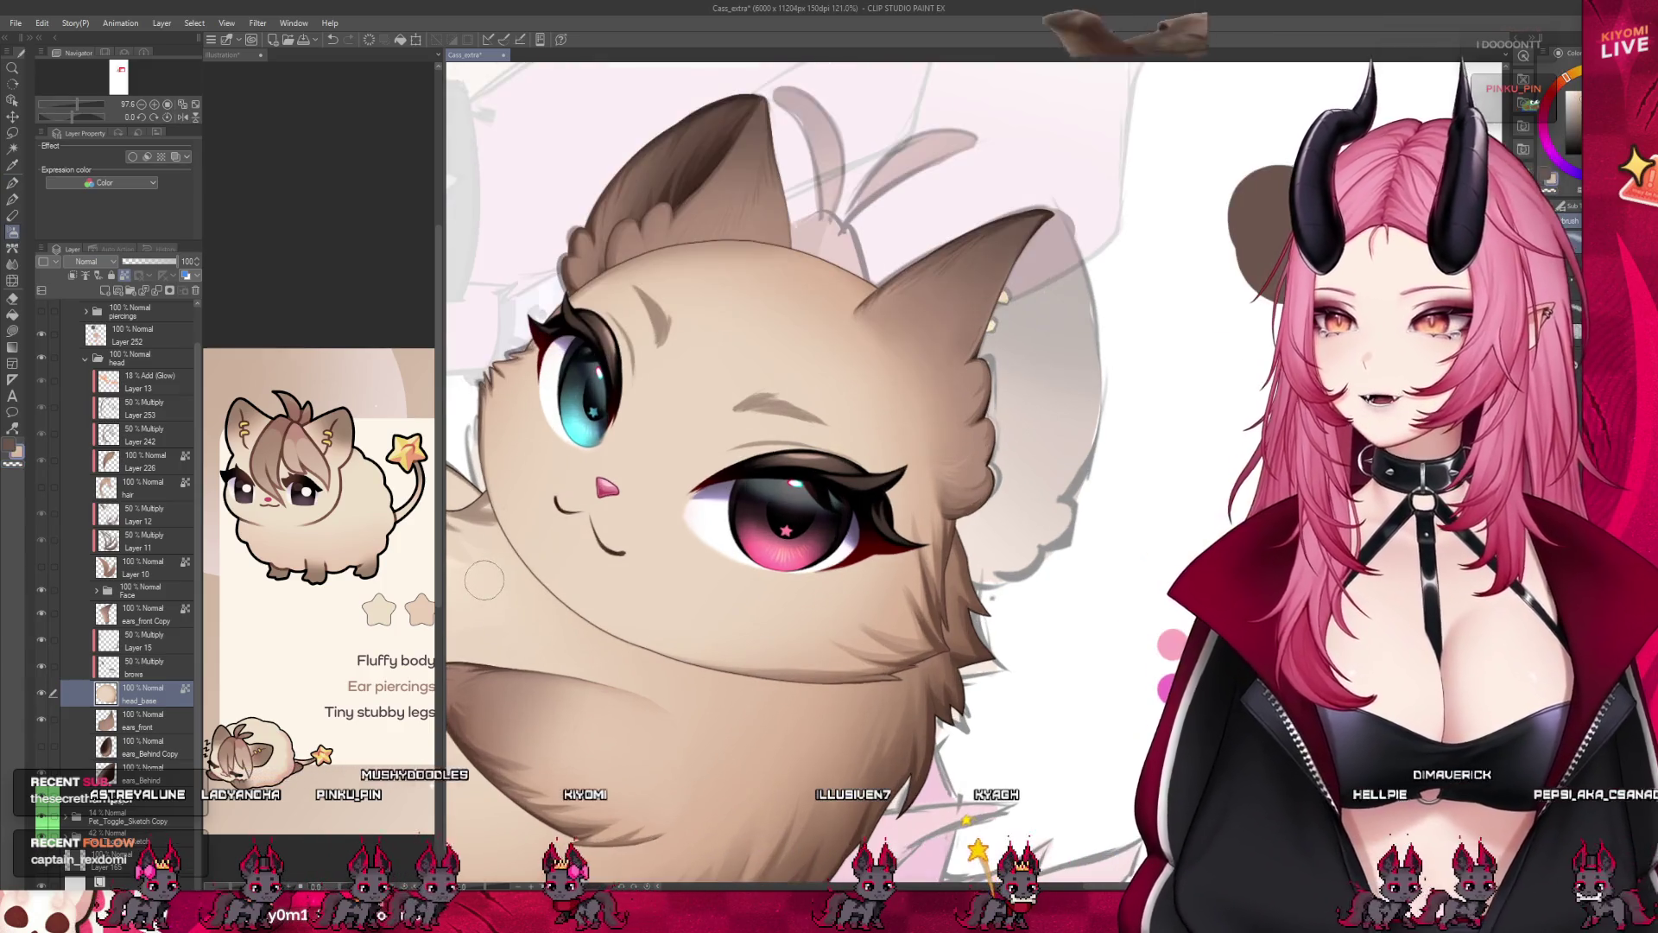